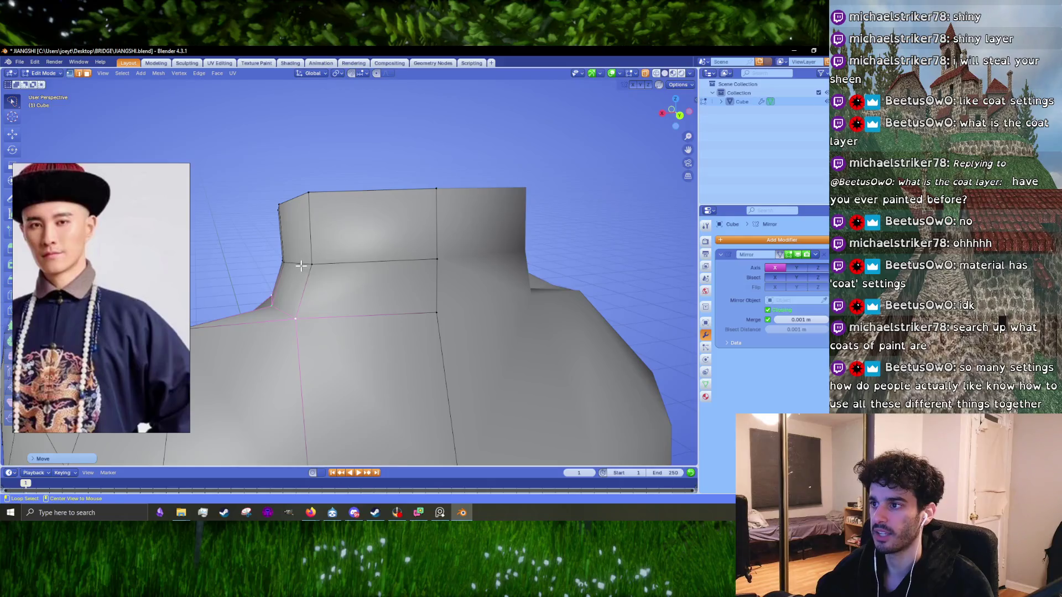
- Reposition two collar vertices around the collar's front corner
{"action": "mouse_move", "coordinate": [282, 307]}
{"action": "middle_mouse_down"}
{"action": "mouse_move", "coordinate": [459, 290]}
{"action": "mouse_move", "coordinate": [407, 308]}
{"action": "middle_mouse_up"}
{"action": "left_click", "coordinate": [459, 291]}
{"action": "key", "text": "g"}
{"action": "left_click", "coordinate": [462, 293]}
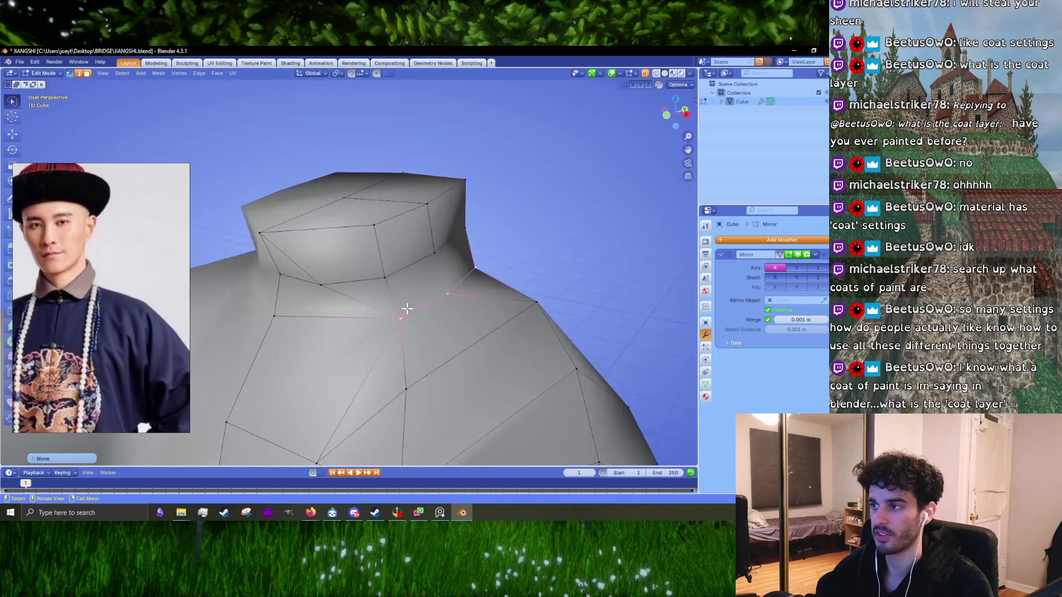
{"action": "mouse_move", "coordinate": [407, 270]}
{"action": "middle_mouse_down"}
{"action": "mouse_move", "coordinate": [464, 284]}
{"action": "mouse_move", "coordinate": [441, 269]}
{"action": "mouse_move", "coordinate": [465, 284]}
{"action": "middle_mouse_up"}
{"action": "key", "text": "g"}
{"action": "left_click", "coordinate": [439, 270]}
- Extrude the selected collar face into a pointed spike and move it into place
{"action": "key", "text": "e"}
{"action": "left_click", "coordinate": [493, 299]}
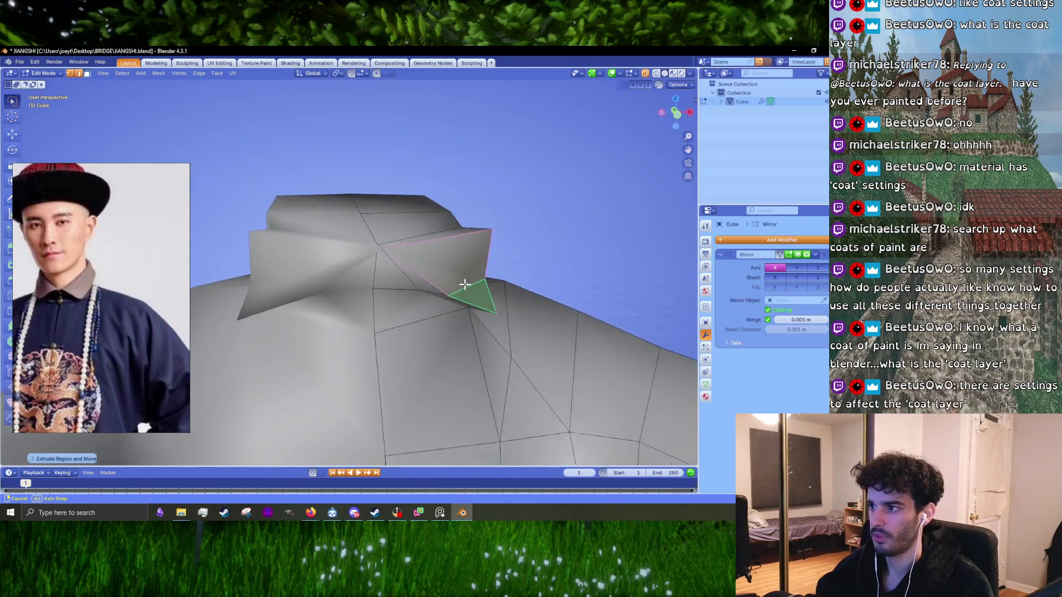
{"action": "key", "text": "g"}
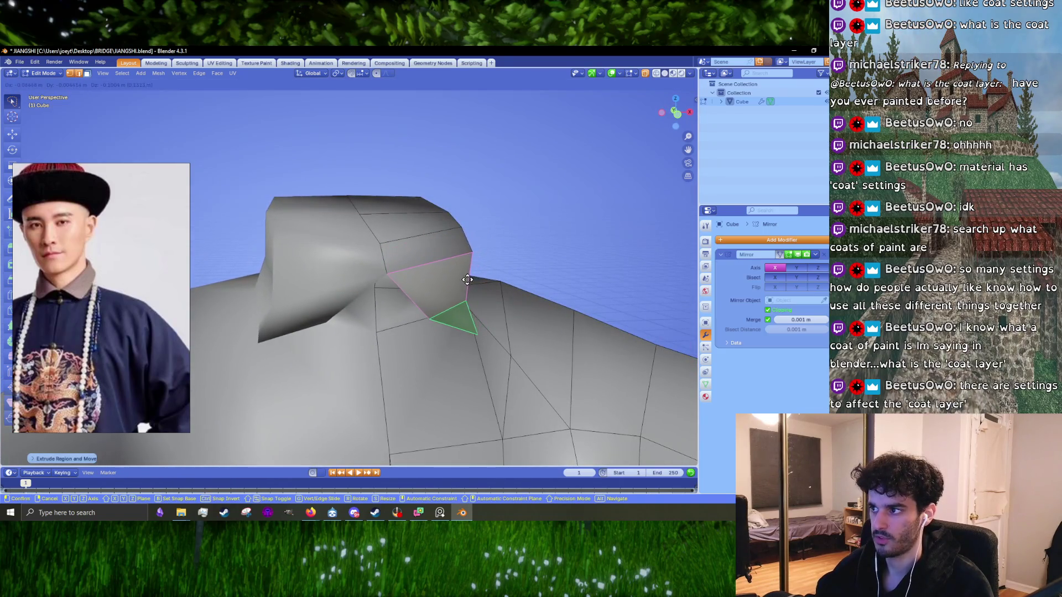
{"action": "middle_click_drag", "start_coordinate": [467, 280], "coordinate": [387, 262]}
{"action": "left_click", "coordinate": [428, 265]}
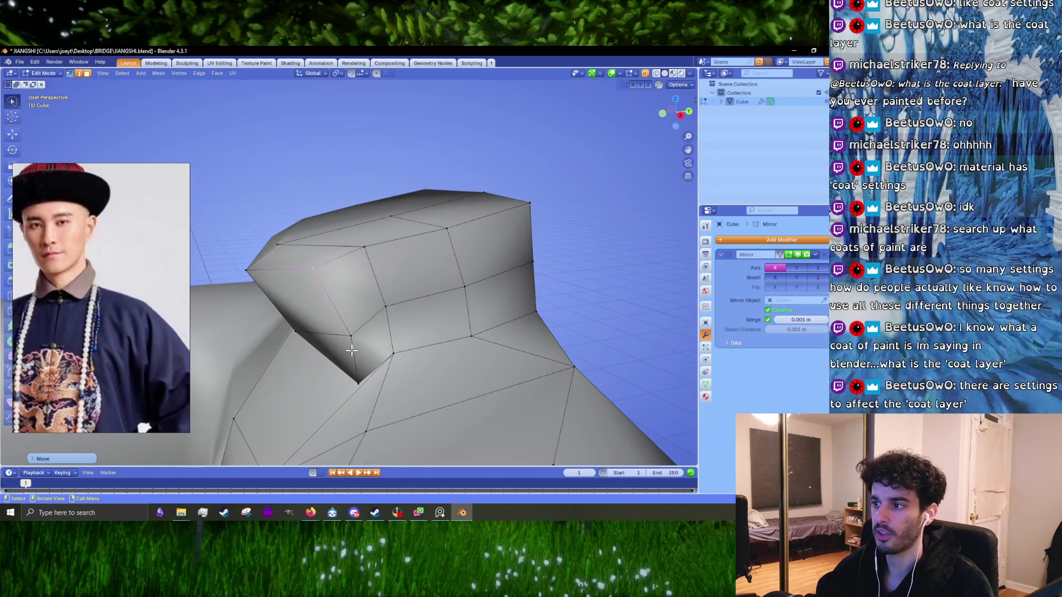
- Pull another collar vertex up and to the left, then return to Object Mode
{"action": "mouse_move", "coordinate": [362, 368]}
{"action": "middle_mouse_down"}
{"action": "mouse_move", "coordinate": [365, 350]}
{"action": "mouse_move", "coordinate": [303, 319]}
{"action": "middle_mouse_up"}
{"action": "key", "text": "g"}
{"action": "left_click", "coordinate": [293, 314]}
{"action": "left_click", "coordinate": [248, 332]}
{"action": "mouse_move", "coordinate": [248, 332]}
{"action": "middle_mouse_down"}
{"action": "mouse_move", "coordinate": [379, 316]}
{"action": "mouse_move", "coordinate": [445, 350]}
{"action": "mouse_move", "coordinate": [430, 326]}
{"action": "middle_mouse_up"}
{"action": "key", "text": "Tab"}
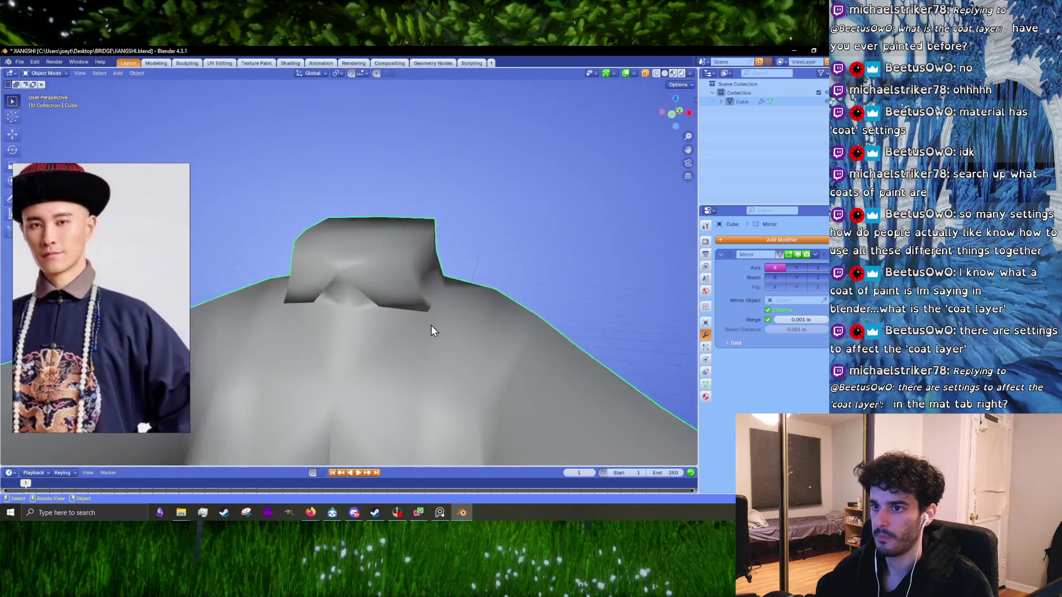
- Nudge the selected collar vertices and preview the result from above in Object Mode
{"action": "key", "text": "Tab"}
{"action": "mouse_move", "coordinate": [420, 268]}
{"action": "middle_mouse_down"}
{"action": "mouse_move", "coordinate": [404, 305]}
{"action": "mouse_move", "coordinate": [429, 285]}
{"action": "mouse_move", "coordinate": [390, 333]}
{"action": "mouse_move", "coordinate": [453, 311]}
{"action": "middle_mouse_up"}
{"action": "key", "text": "g"}
{"action": "left_click", "coordinate": [437, 280]}
{"action": "key", "text": "Tab"}
{"action": "scroll", "coordinate": [378, 333], "scroll_direction": "up", "scroll_amount": 5}
{"action": "mouse_move", "coordinate": [379, 334]}
{"action": "middle_mouse_down"}
{"action": "mouse_move", "coordinate": [422, 303]}
{"action": "mouse_move", "coordinate": [382, 291]}
{"action": "middle_mouse_up"}
- Shift the front collar vertices and select the edge loop at the collar's base
{"action": "key", "text": "Tab"}
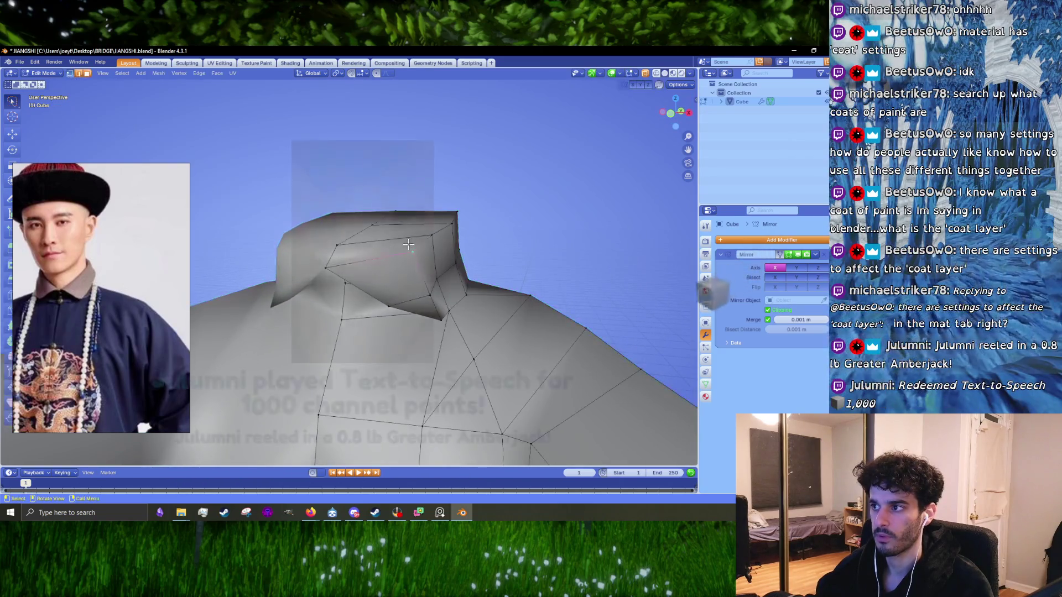
{"action": "middle_click_drag", "start_coordinate": [409, 245], "coordinate": [446, 283]}
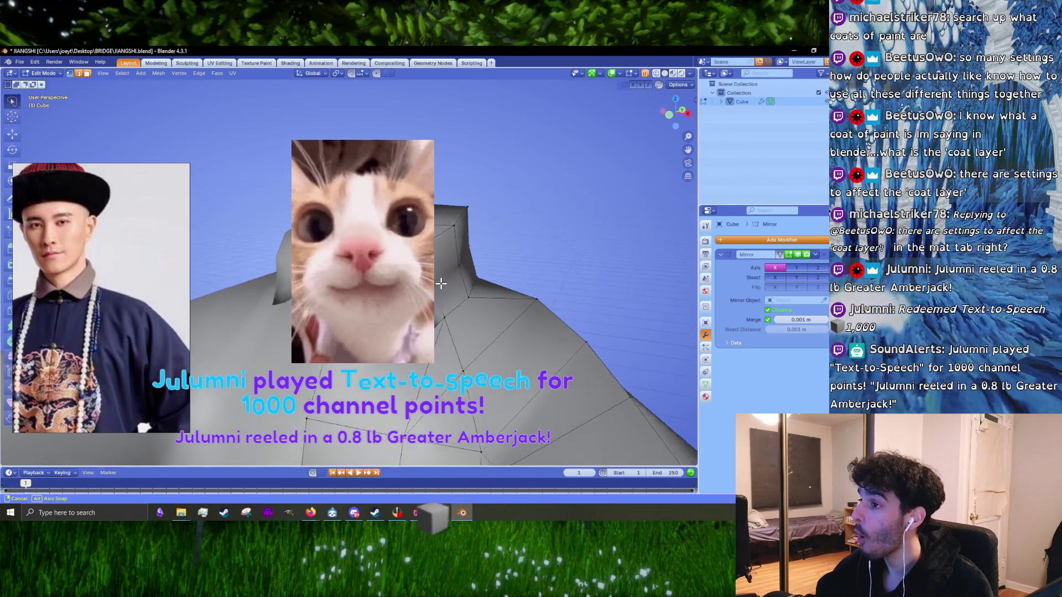
{"action": "middle_click_drag", "start_coordinate": [448, 279], "coordinate": [454, 286]}
{"action": "left_click_drag", "start_coordinate": [454, 286], "coordinate": [455, 272]}
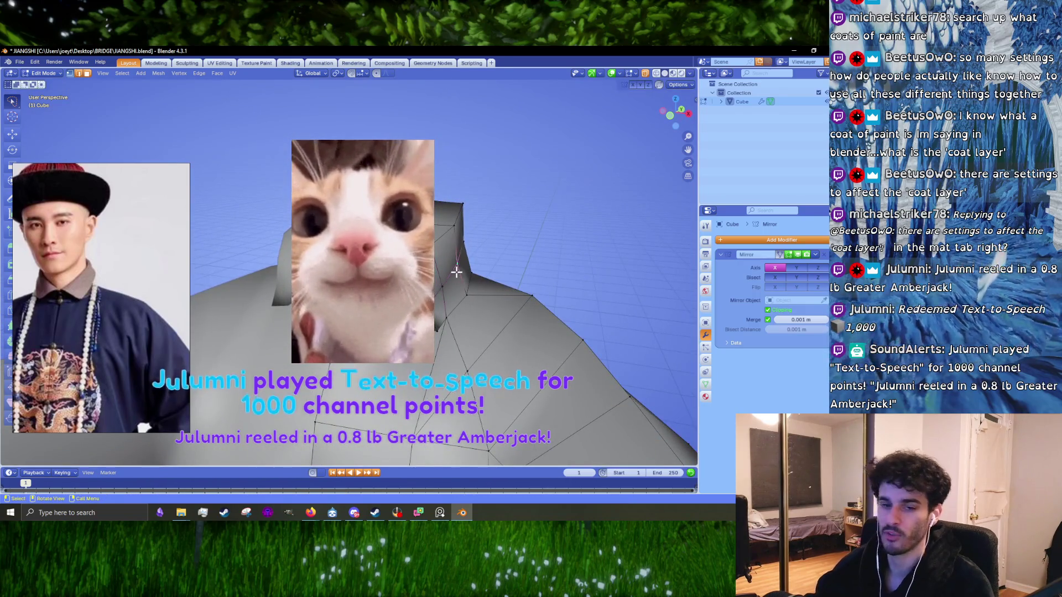
{"action": "left_click", "coordinate": [450, 270], "text": "alt"}
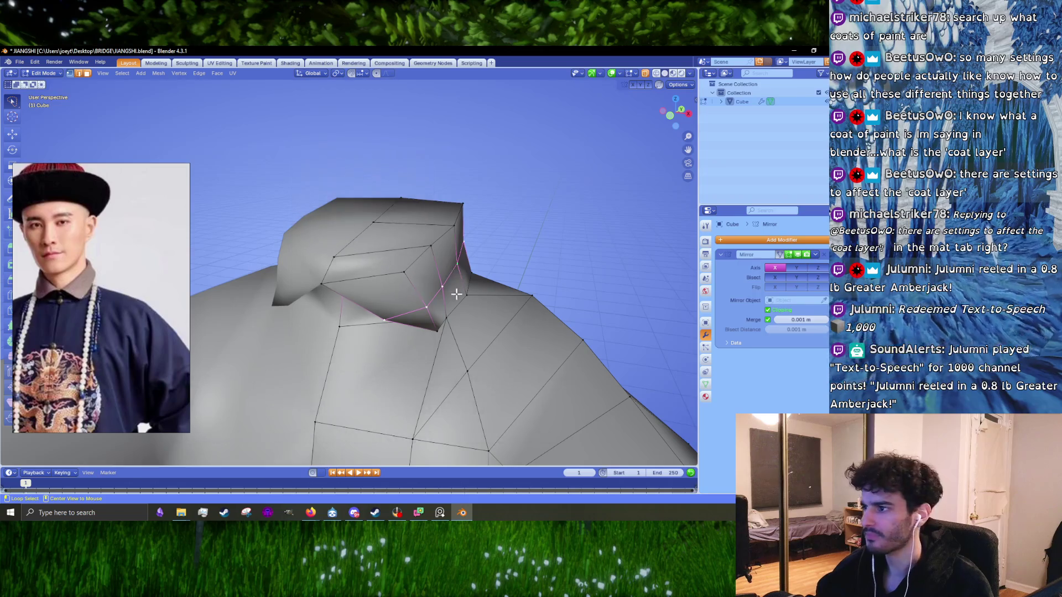
{"action": "mouse_move", "coordinate": [465, 299]}
{"action": "middle_mouse_down"}
{"action": "mouse_move", "coordinate": [476, 277]}
{"action": "mouse_move", "coordinate": [480, 295]}
{"action": "mouse_move", "coordinate": [467, 300]}
{"action": "middle_mouse_up"}
{"action": "key", "text": "Tab"}
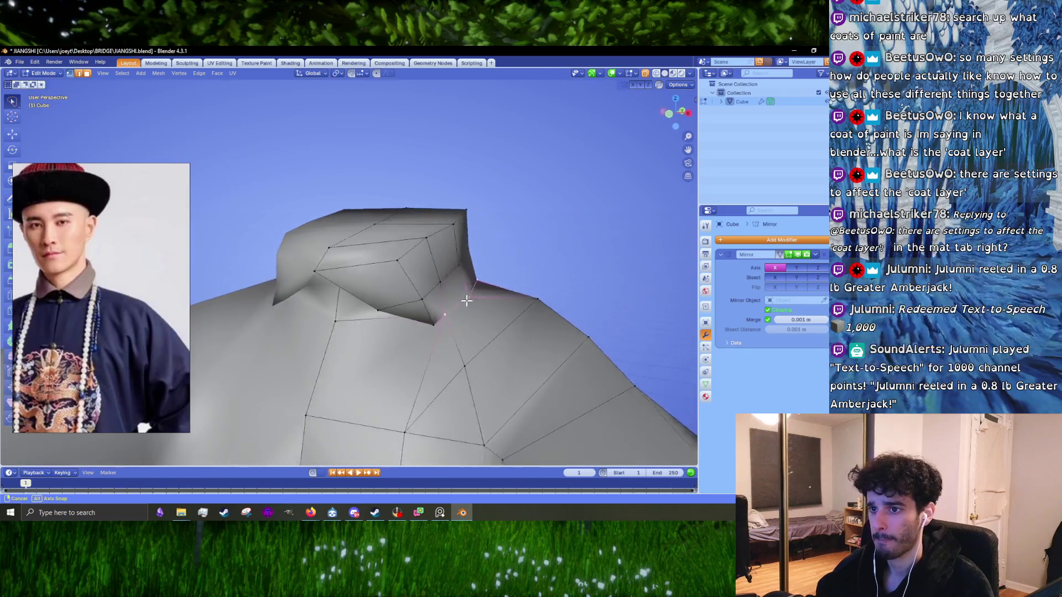
- Scale the collar's base loop tighter and move it, checking from the right side view
{"action": "key", "text": "s"}
{"action": "left_click", "coordinate": [515, 296]}
{"action": "key", "text": "g"}
{"action": "left_click", "coordinate": [516, 291]}
{"action": "middle_click_drag", "start_coordinate": [516, 291], "coordinate": [447, 284]}
{"action": "key", "text": "KP_3"}
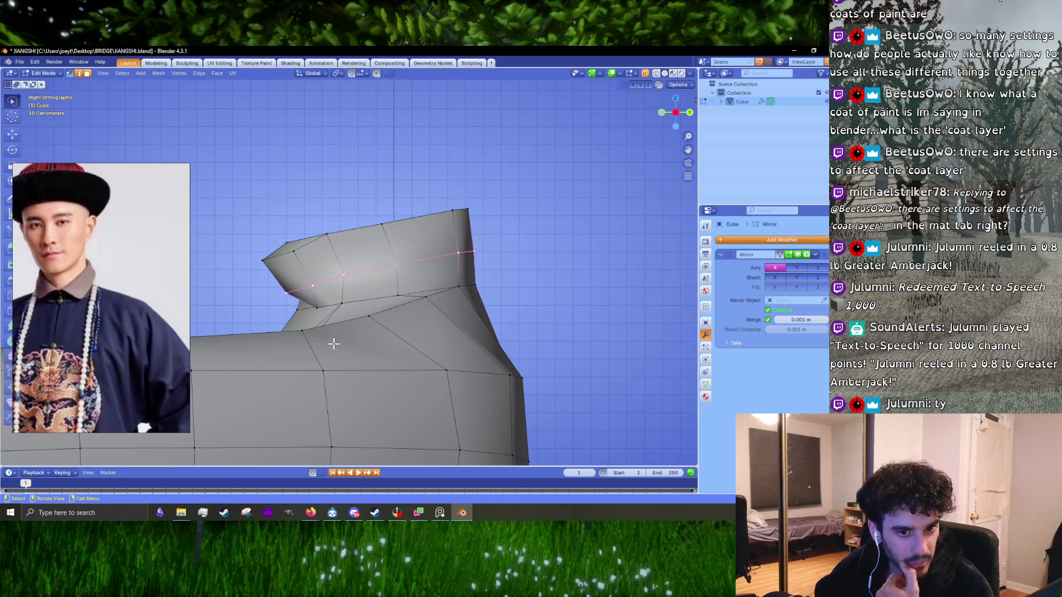
- Enable X-ray and move the collar's top edge vertices into a rising slope
{"action": "middle_click_drag", "start_coordinate": [374, 325], "coordinate": [503, 204], "text": "shift"}
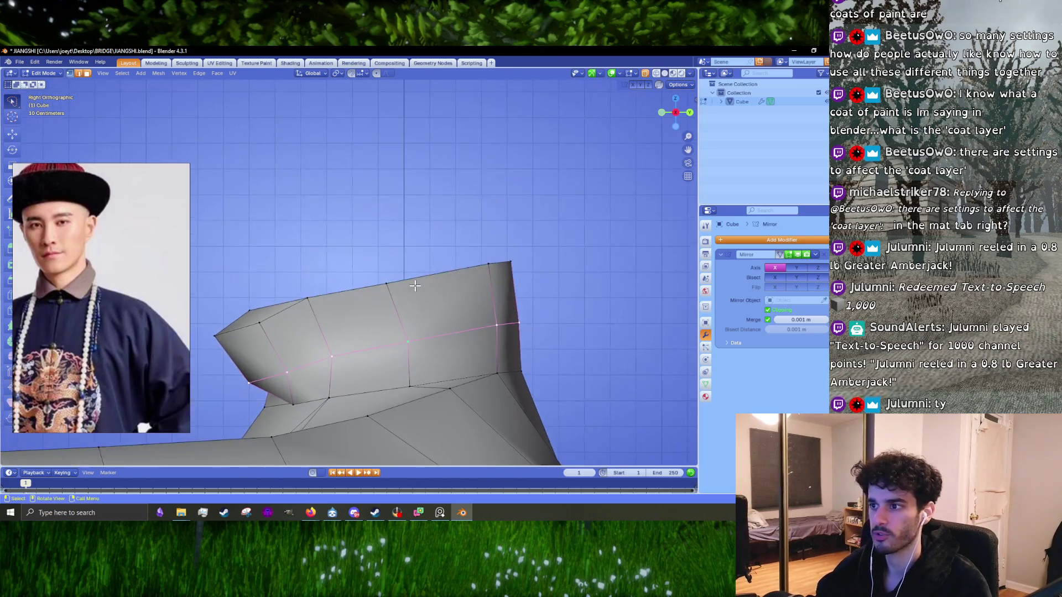
{"action": "left_click", "coordinate": [646, 75]}
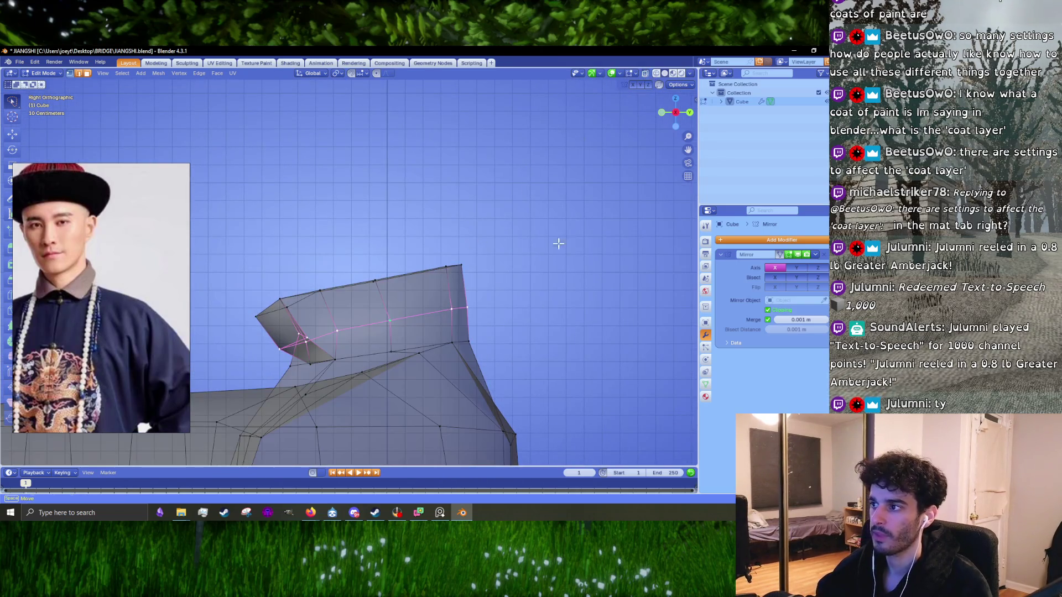
{"action": "left_click_drag", "start_coordinate": [291, 323], "coordinate": [559, 254]}
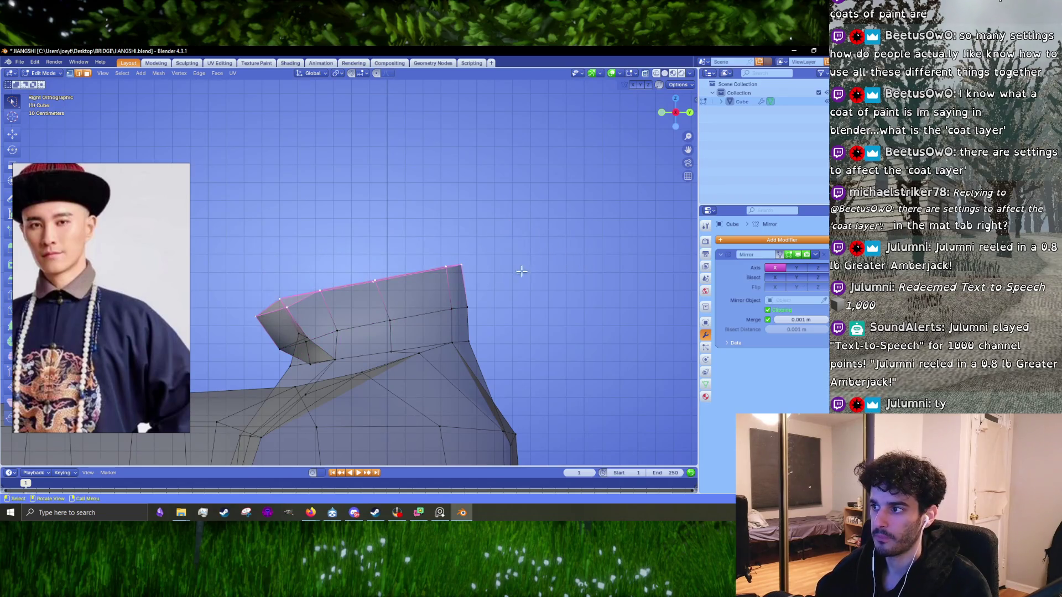
{"action": "left_click", "coordinate": [269, 306]}
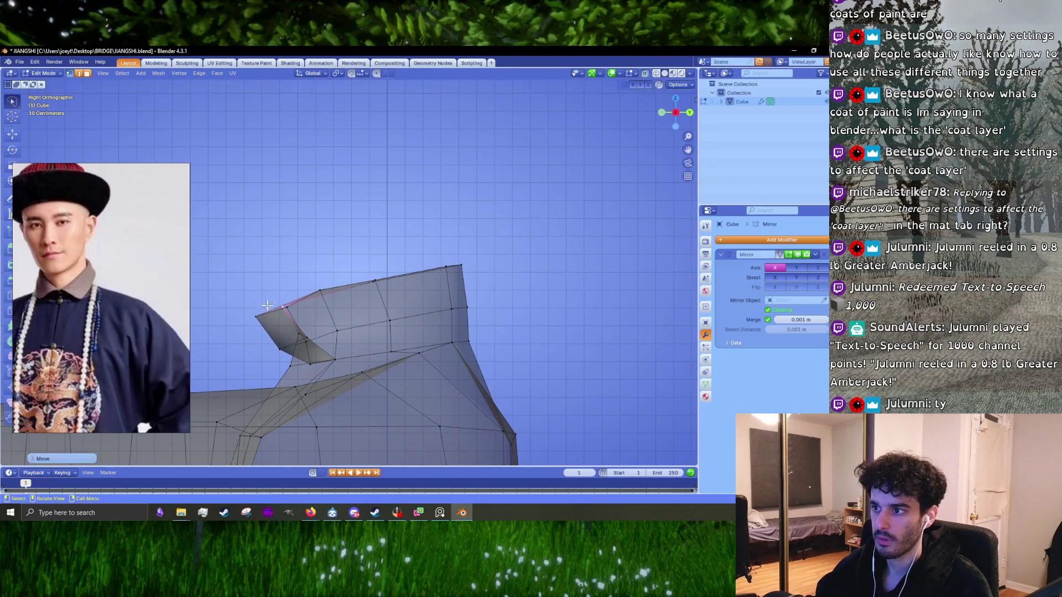
{"action": "key", "text": "g"}
{"action": "left_click", "coordinate": [332, 299]}
{"action": "key", "text": "g"}
{"action": "left_click", "coordinate": [383, 271]}
- Push the collar's back top corner outward and adjust the top and back edges
{"action": "left_click_drag", "start_coordinate": [414, 294], "coordinate": [465, 247]}
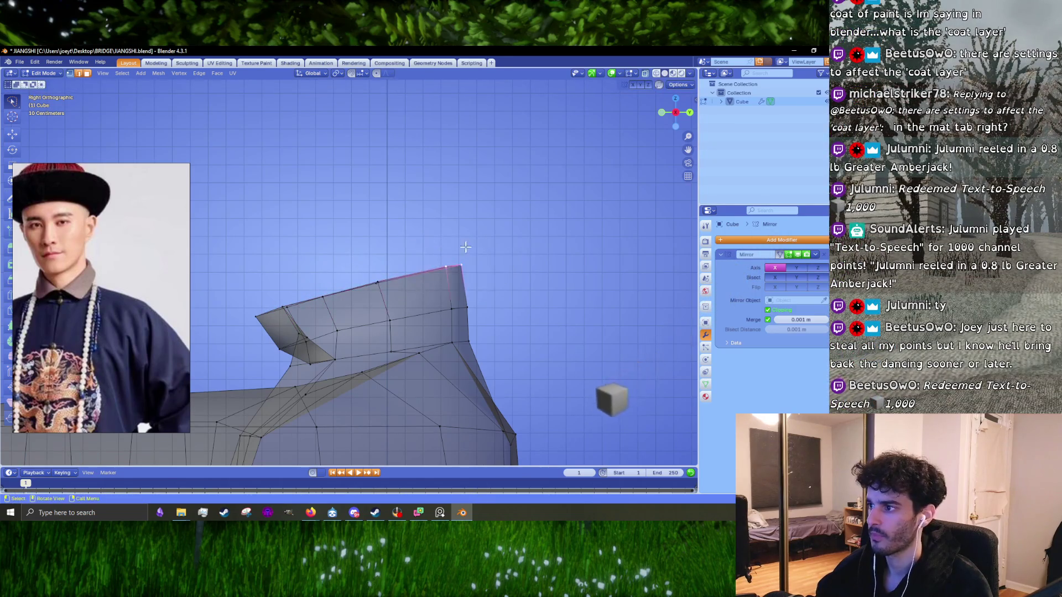
{"action": "key", "text": "g"}
{"action": "left_click", "coordinate": [449, 235]}
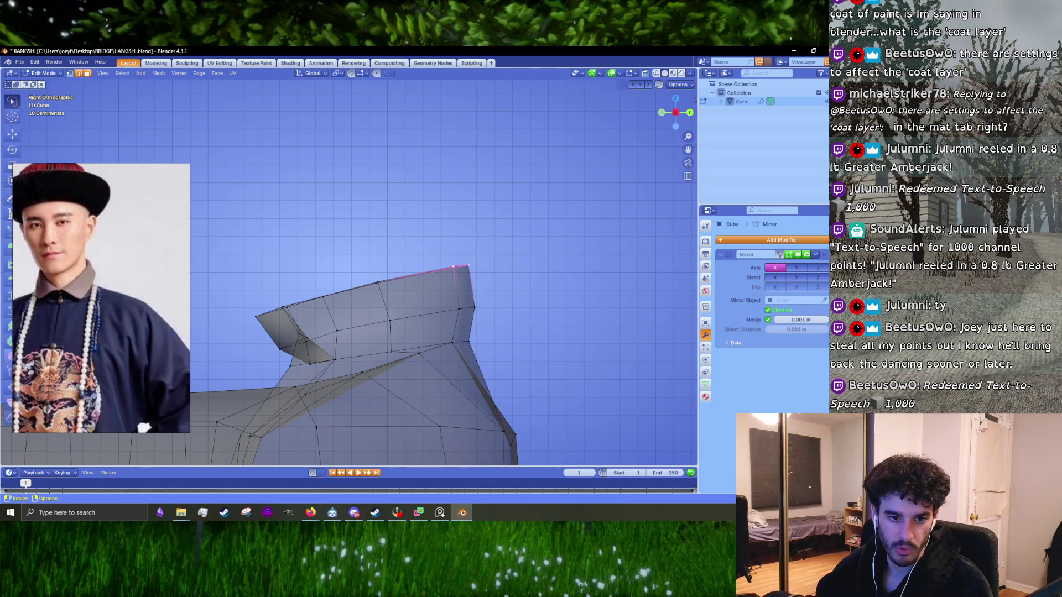
{"action": "scroll", "coordinate": [630, 289], "scroll_direction": "up", "scroll_amount": 2}
{"action": "key", "text": "g"}
{"action": "left_click", "coordinate": [553, 332]}
{"action": "key", "text": "g"}
{"action": "left_click", "coordinate": [534, 280]}
- Adjust the collar's front vertices and move the flap's leading vertices slightly forward
{"action": "left_click_drag", "start_coordinate": [506, 195], "coordinate": [531, 203]}
{"action": "key", "text": "g"}
{"action": "left_click", "coordinate": [477, 266]}
{"action": "middle_click_drag", "start_coordinate": [363, 293], "coordinate": [475, 235], "text": "shift"}
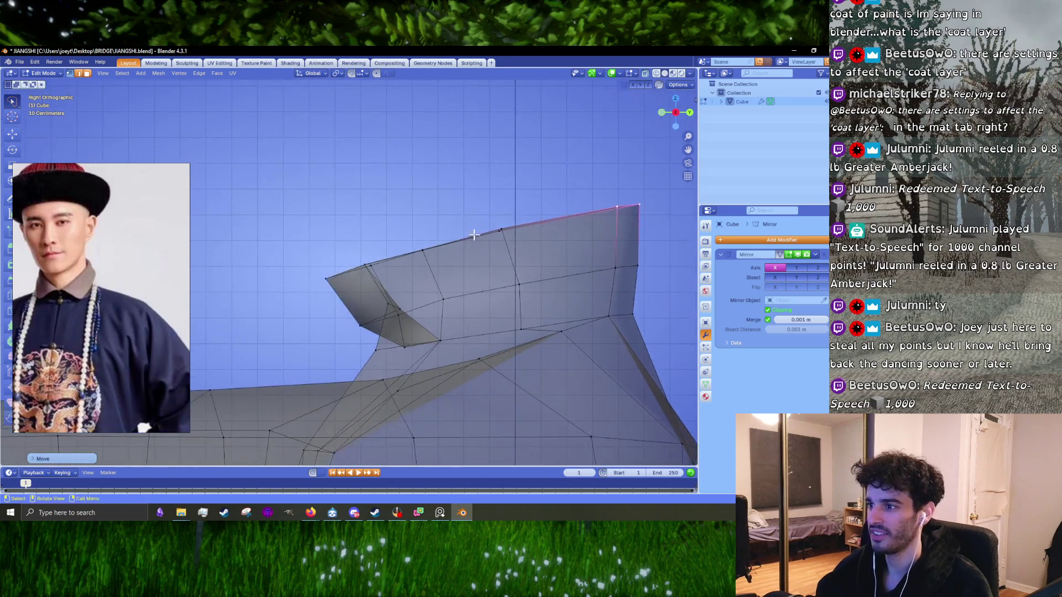
{"action": "left_click_drag", "start_coordinate": [388, 337], "coordinate": [331, 254]}
{"action": "key", "text": "g"}
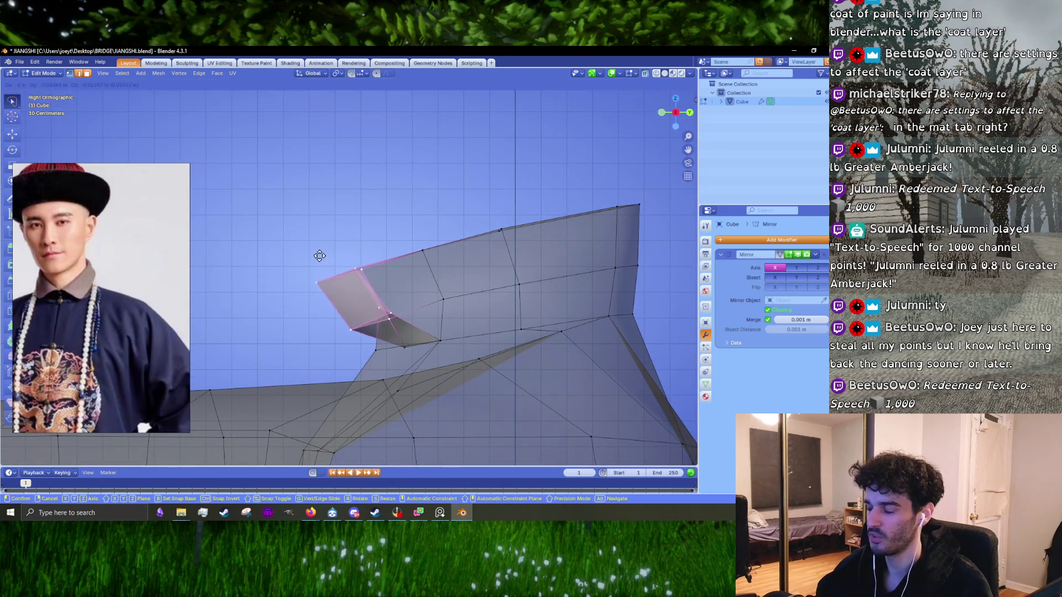
{"action": "left_click", "coordinate": [324, 258]}
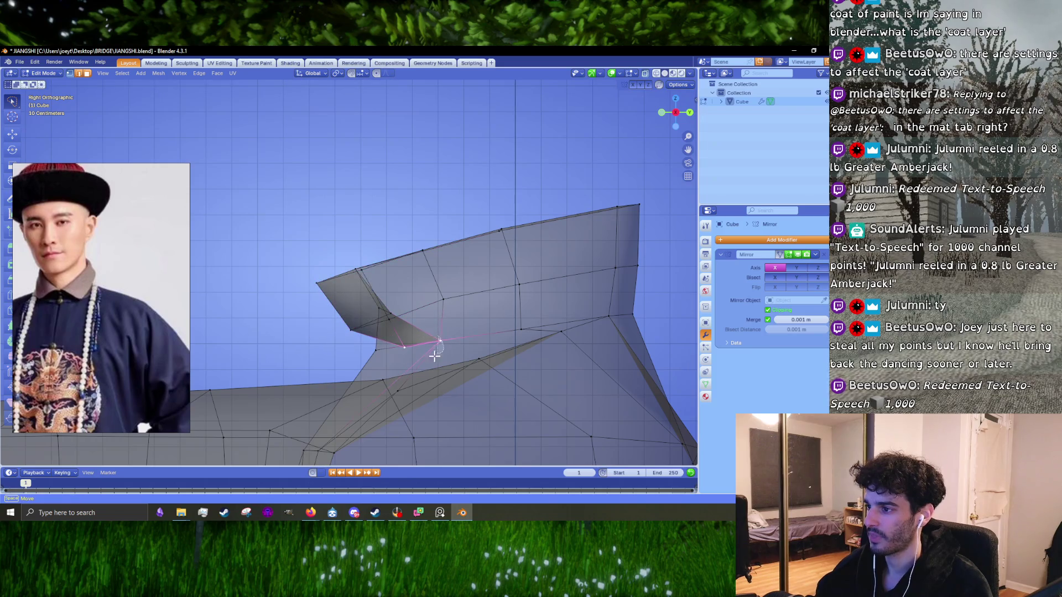
- Refine the flap's lower tip and two upper collar vertices, then return to Object Mode
{"action": "left_click_drag", "start_coordinate": [363, 345], "coordinate": [363, 345]}
{"action": "key", "text": "g"}
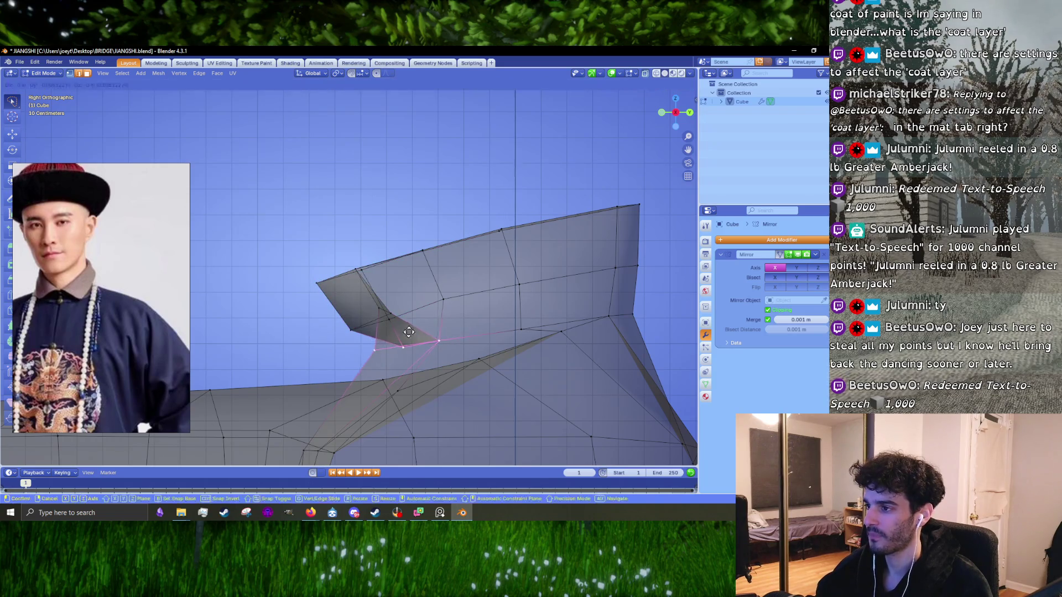
{"action": "left_click", "coordinate": [340, 306]}
{"action": "left_click_drag", "start_coordinate": [387, 244], "coordinate": [382, 250]}
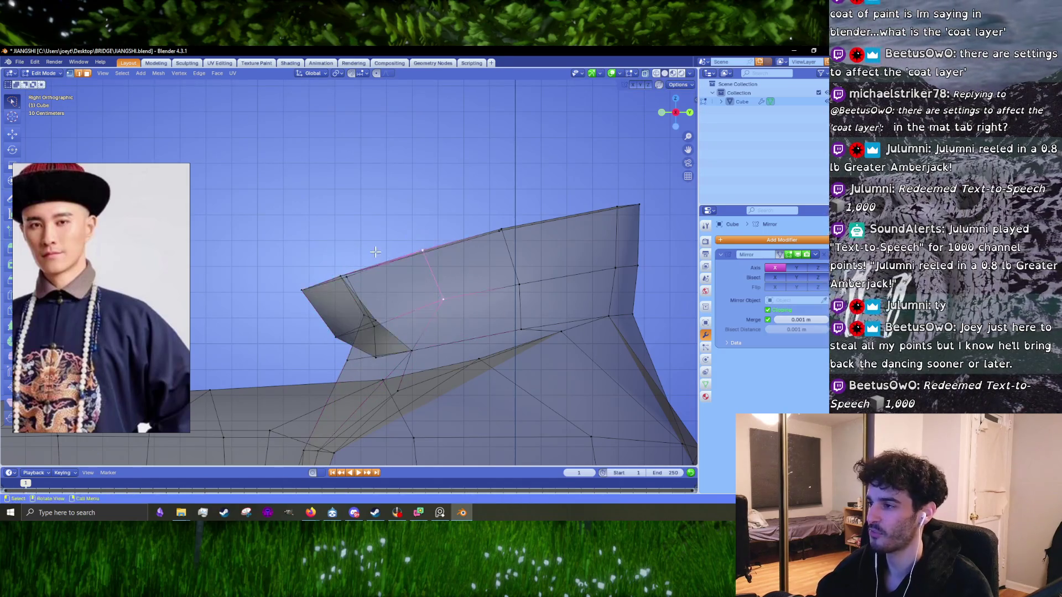
{"action": "key", "text": "g"}
{"action": "left_click", "coordinate": [372, 256]}
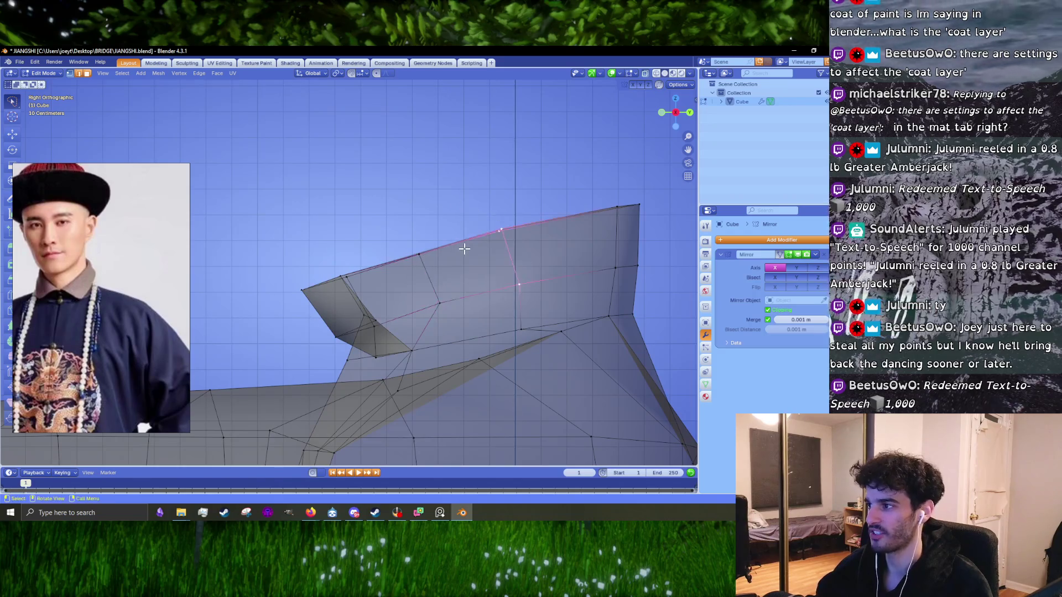
{"action": "key", "text": "Tab"}
{"action": "middle_click_drag", "start_coordinate": [456, 254], "coordinate": [452, 275]}
{"action": "middle_click_drag", "start_coordinate": [643, 81], "coordinate": [389, 292]}
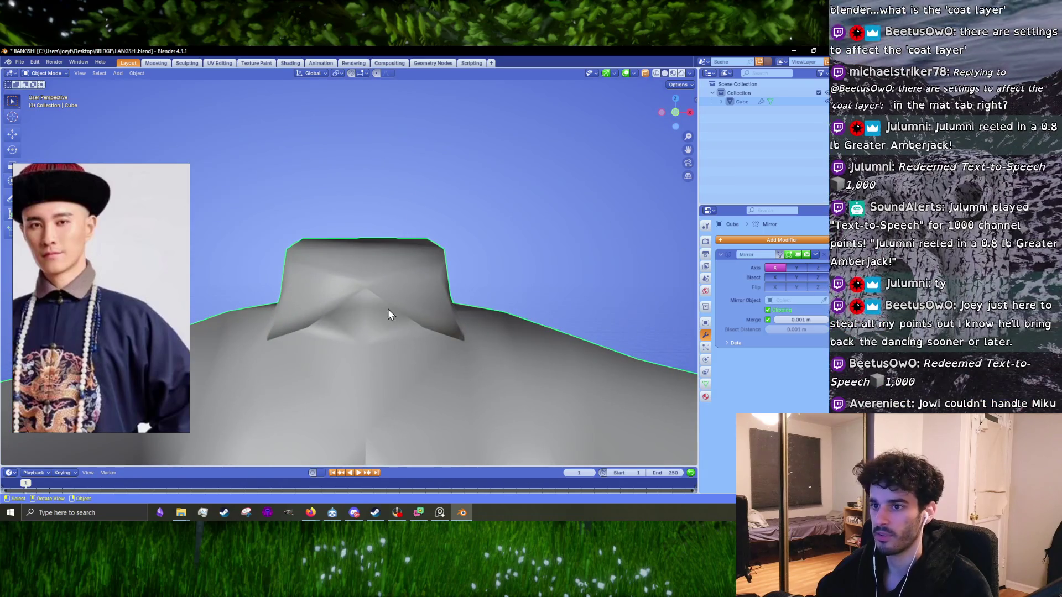
- In top view, move the selected collar edge to reshape the neck opening
{"action": "key", "text": "Tab"}
{"action": "mouse_move", "coordinate": [388, 308]}
{"action": "middle_mouse_down"}
{"action": "mouse_move", "coordinate": [344, 318]}
{"action": "mouse_move", "coordinate": [419, 334]}
{"action": "middle_mouse_up"}
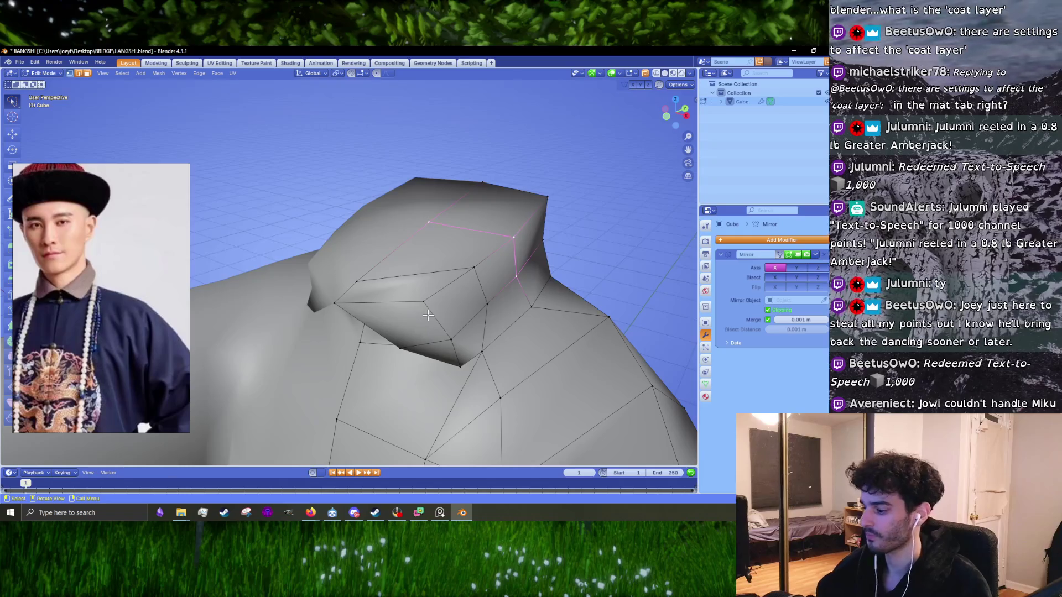
{"action": "key", "text": "KP_7"}
{"action": "left_click", "coordinate": [438, 277]}
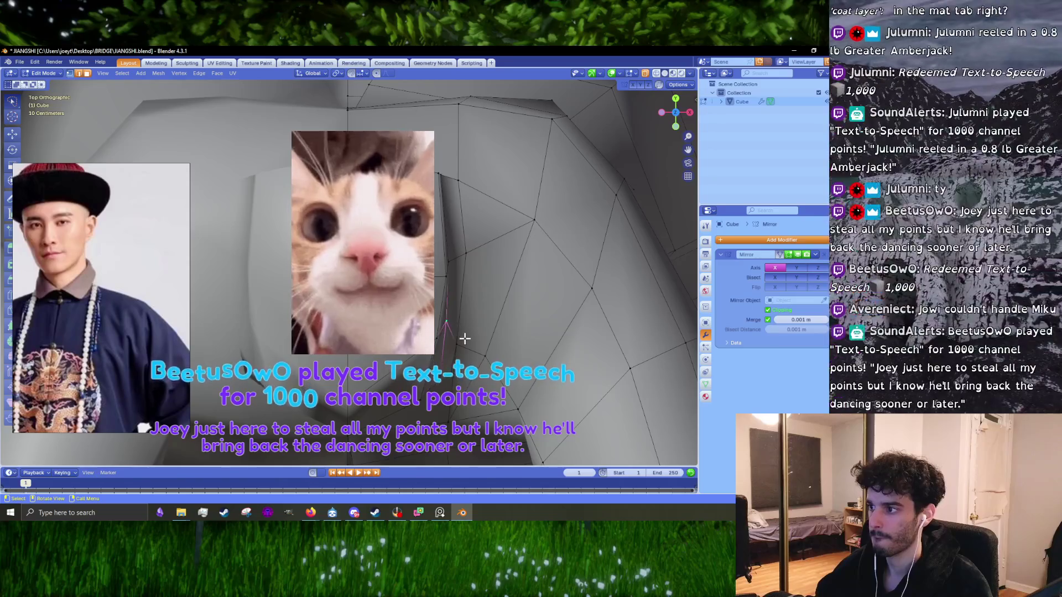
{"action": "key", "text": "g"}
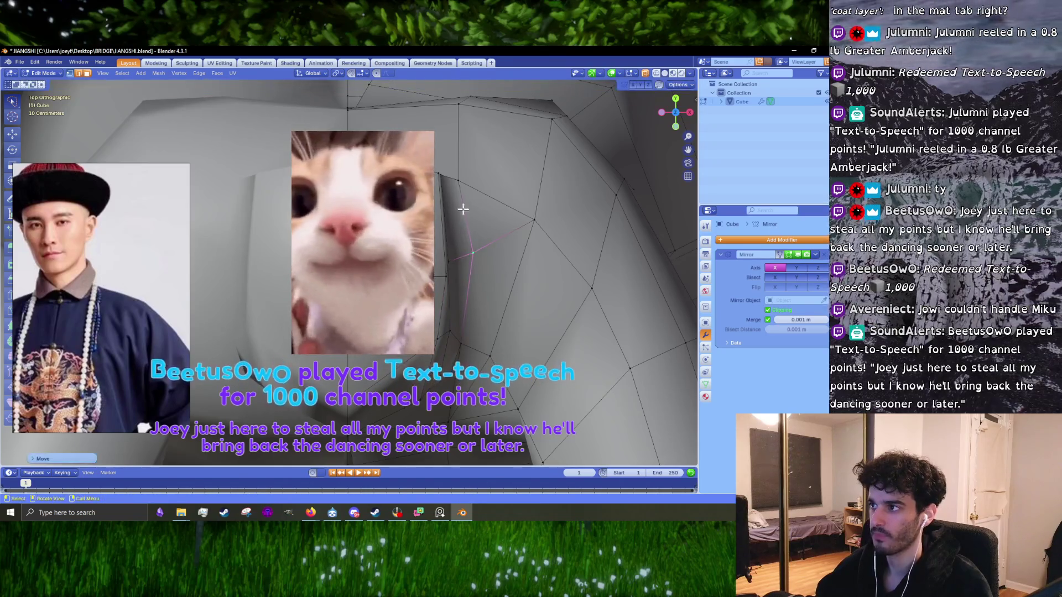
{"action": "left_click", "coordinate": [462, 182]}
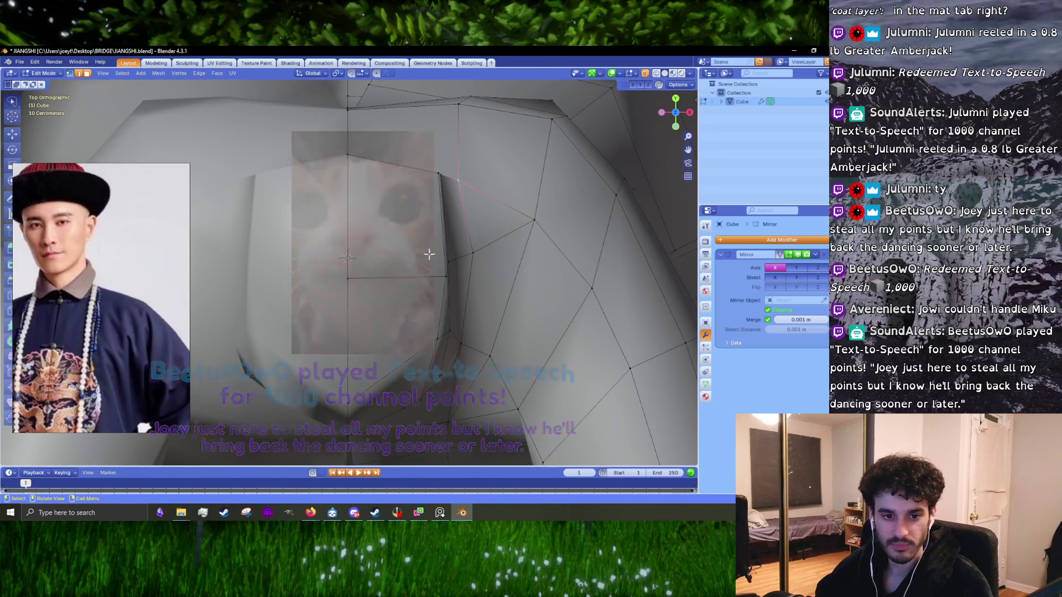
{"action": "middle_click_drag", "start_coordinate": [464, 189], "coordinate": [421, 310], "text": "shift"}
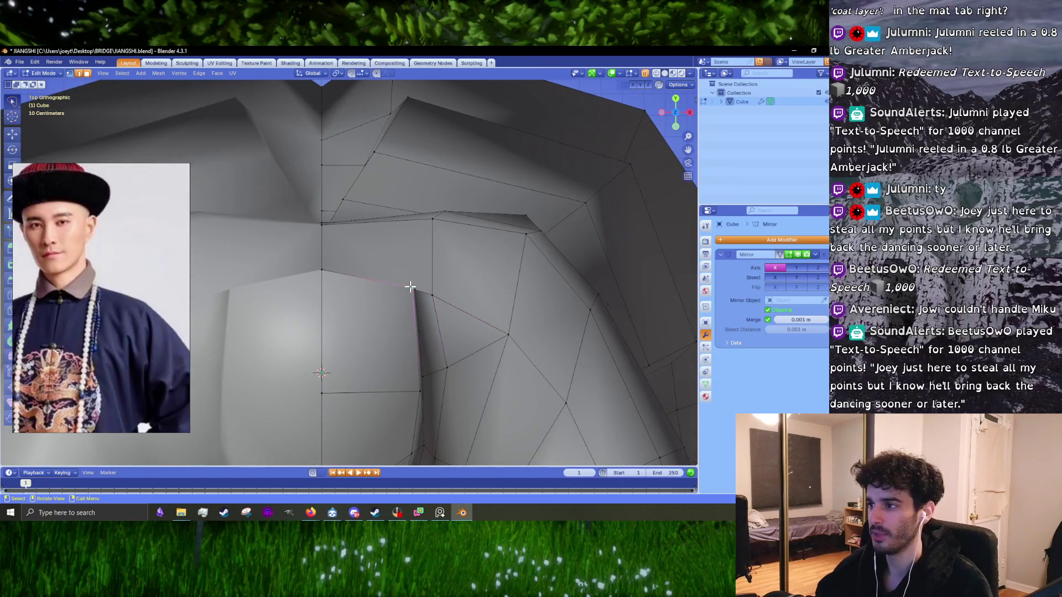
{"action": "left_click", "coordinate": [375, 307]}
- Nudge neighbouring collar vertices and shift a group of them along the neck rim
{"action": "left_click", "coordinate": [432, 296]}
{"action": "key", "text": "g"}
{"action": "left_click", "coordinate": [433, 287]}
{"action": "left_click", "coordinate": [444, 368]}
{"action": "key", "text": "g"}
{"action": "left_click", "coordinate": [507, 327]}
{"action": "middle_click_drag", "start_coordinate": [508, 327], "coordinate": [510, 279], "text": "shift"}
{"action": "mouse_move", "coordinate": [423, 304]}
{"action": "left_mouse_down"}
{"action": "mouse_move", "coordinate": [428, 368]}
{"action": "mouse_move", "coordinate": [368, 374]}
{"action": "left_mouse_up"}
{"action": "left_click", "coordinate": [382, 359]}
{"action": "key", "text": "g"}
{"action": "left_click", "coordinate": [386, 354]}
- Move the neck opening's right-side vertices, then return to Object Mode to view the robe
{"action": "scroll", "coordinate": [384, 351], "scroll_direction": "down", "scroll_amount": 3}
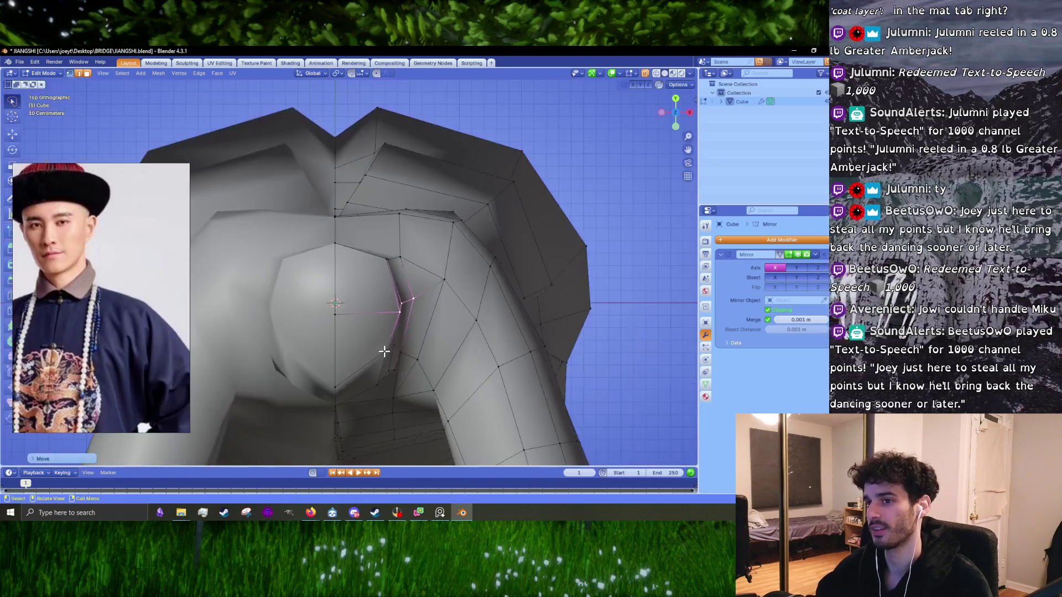
{"action": "scroll", "coordinate": [390, 264], "scroll_direction": "up", "scroll_amount": 2}
{"action": "mouse_move", "coordinate": [448, 275]}
{"action": "left_mouse_down"}
{"action": "mouse_move", "coordinate": [383, 316]}
{"action": "mouse_move", "coordinate": [375, 334]}
{"action": "left_mouse_up"}
{"action": "key", "text": "g"}
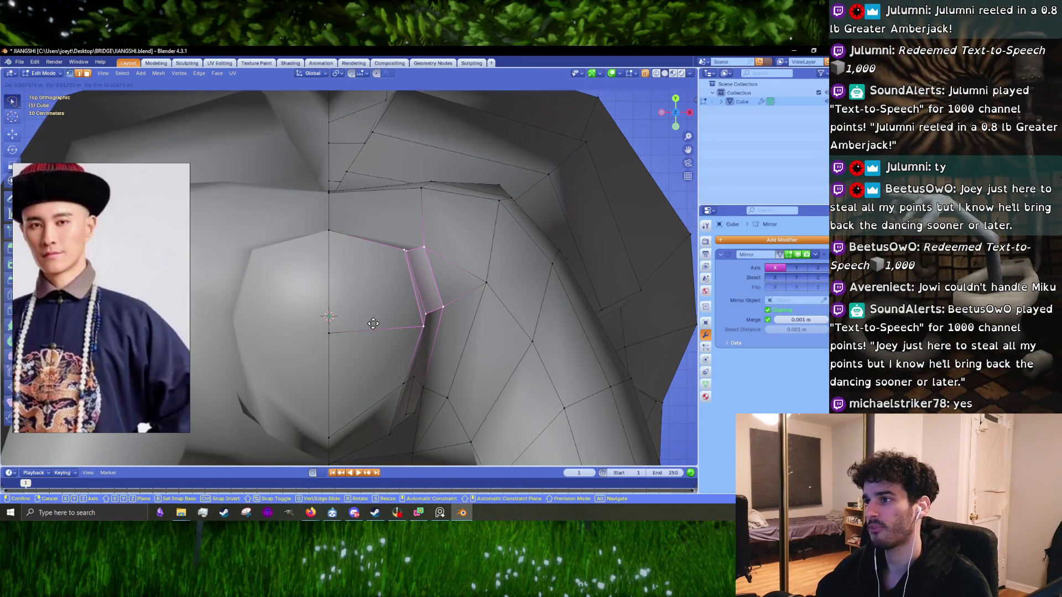
{"action": "left_click", "coordinate": [374, 324]}
{"action": "left_click", "coordinate": [327, 231]}
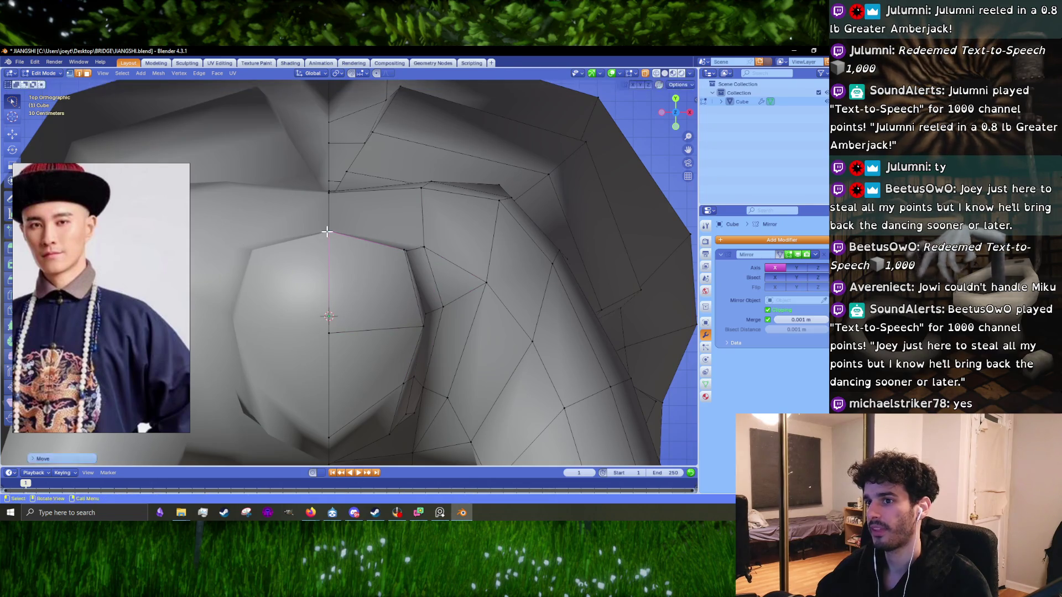
{"action": "key", "text": "KP_3"}
{"action": "key", "text": "Tab"}
{"action": "middle_click_drag", "start_coordinate": [407, 264], "coordinate": [458, 272]}
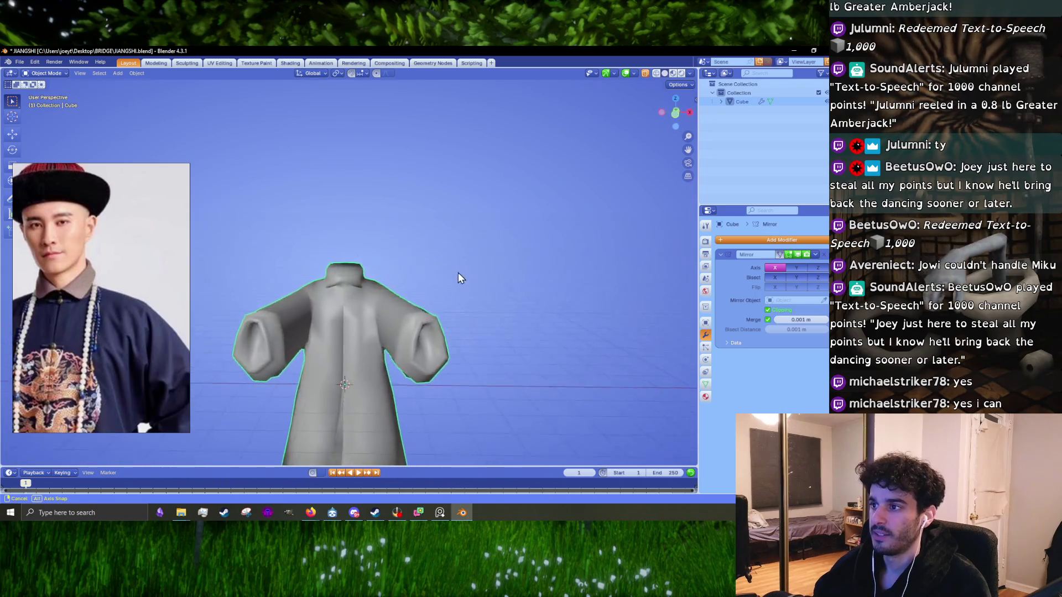
- In Edit Mode, move the shoulder vertex where the collar base meets the robe
{"action": "scroll", "coordinate": [379, 329], "scroll_direction": "up", "scroll_amount": 4}
{"action": "mouse_move", "coordinate": [380, 329]}
{"action": "middle_mouse_down"}
{"action": "mouse_move", "coordinate": [347, 345]}
{"action": "mouse_move", "coordinate": [402, 295]}
{"action": "mouse_move", "coordinate": [417, 308]}
{"action": "mouse_move", "coordinate": [409, 246]}
{"action": "middle_mouse_up"}
{"action": "key", "text": "Tab"}
{"action": "key", "text": "g"}
{"action": "left_click", "coordinate": [427, 322]}
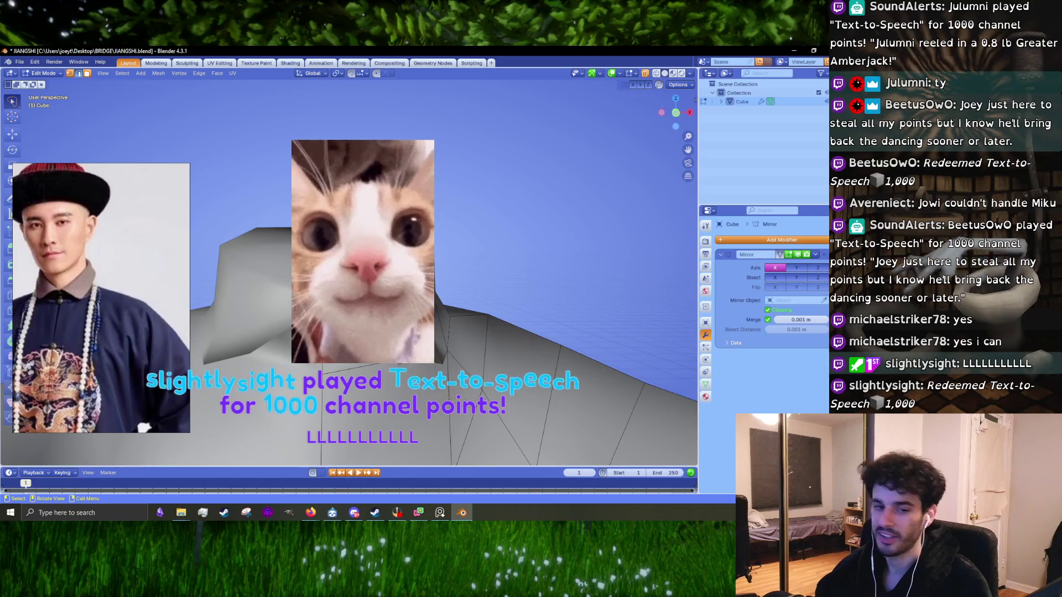
{"action": "middle_click_drag", "start_coordinate": [437, 311], "coordinate": [441, 292]}
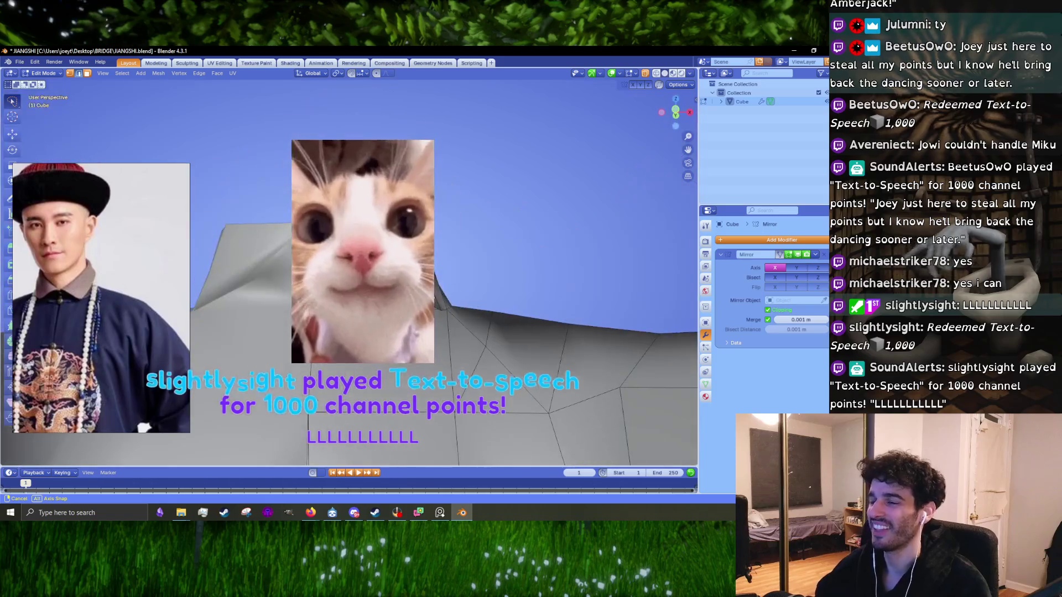
{"action": "middle_click_drag", "start_coordinate": [440, 292], "coordinate": [431, 277]}
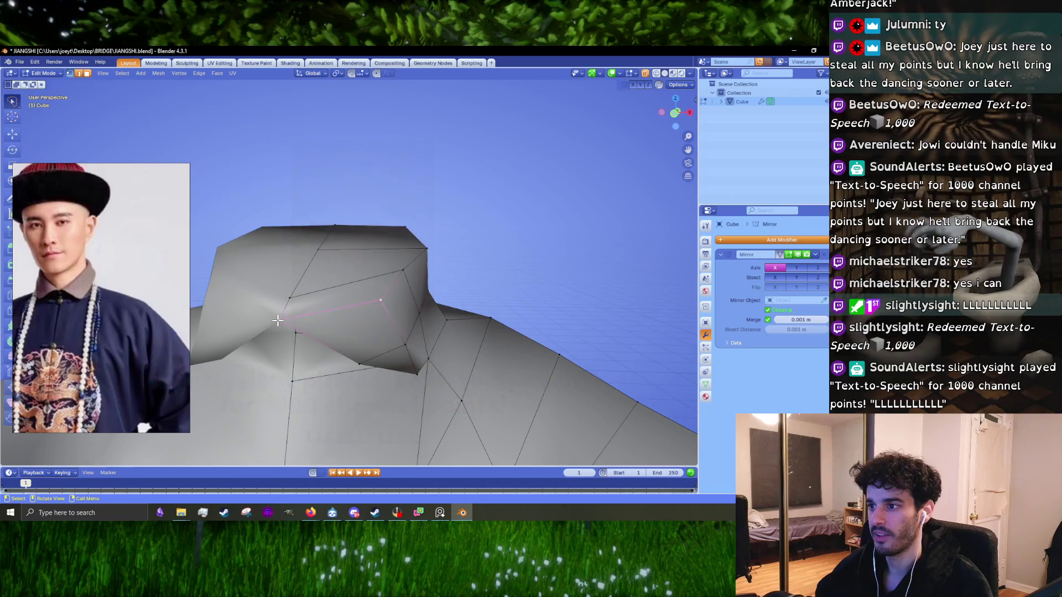
{"action": "middle_click_drag", "start_coordinate": [321, 298], "coordinate": [388, 275]}
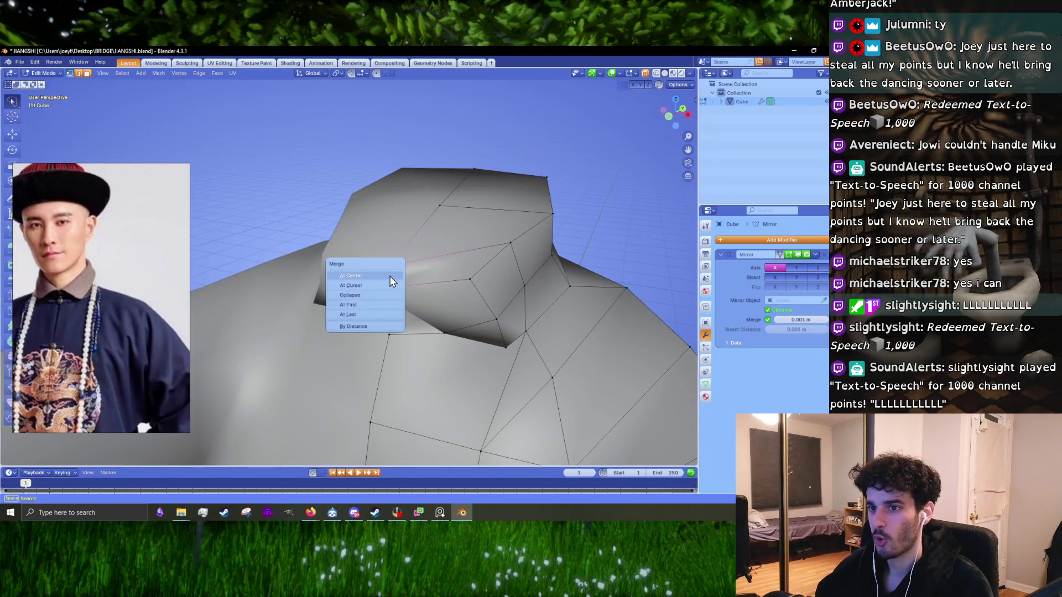
- Merge the loose collar vertices, once At Center and twice At Last
{"action": "left_click", "coordinate": [370, 314]}
{"action": "mouse_move", "coordinate": [370, 315]}
{"action": "middle_mouse_down"}
{"action": "mouse_move", "coordinate": [386, 296]}
{"action": "mouse_move", "coordinate": [464, 263]}
{"action": "mouse_move", "coordinate": [482, 299]}
{"action": "middle_mouse_up"}
{"action": "left_click", "coordinate": [496, 278]}
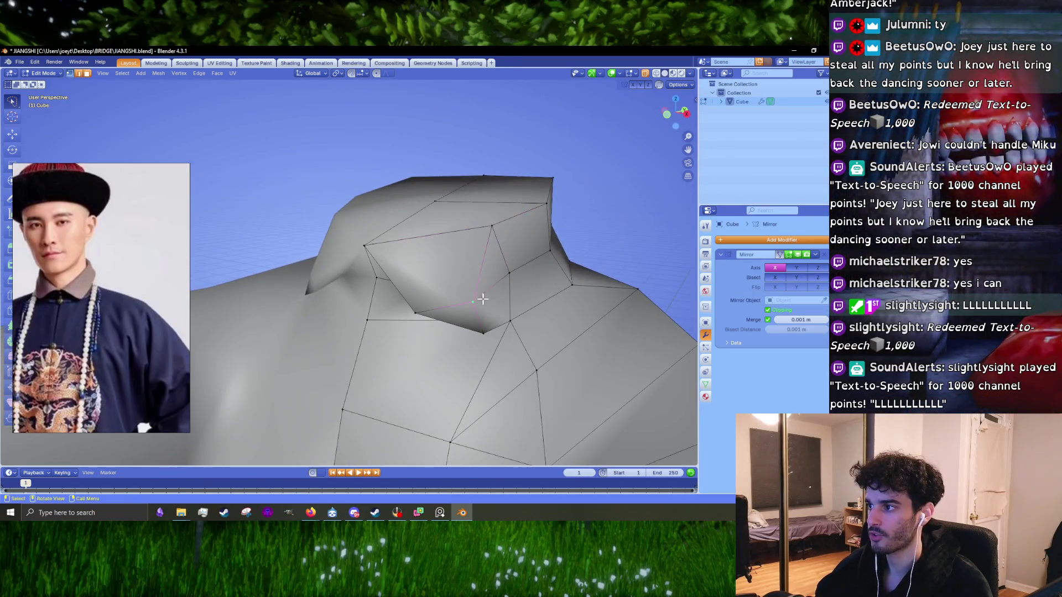
{"action": "middle_click_drag", "start_coordinate": [510, 274], "coordinate": [469, 292]}
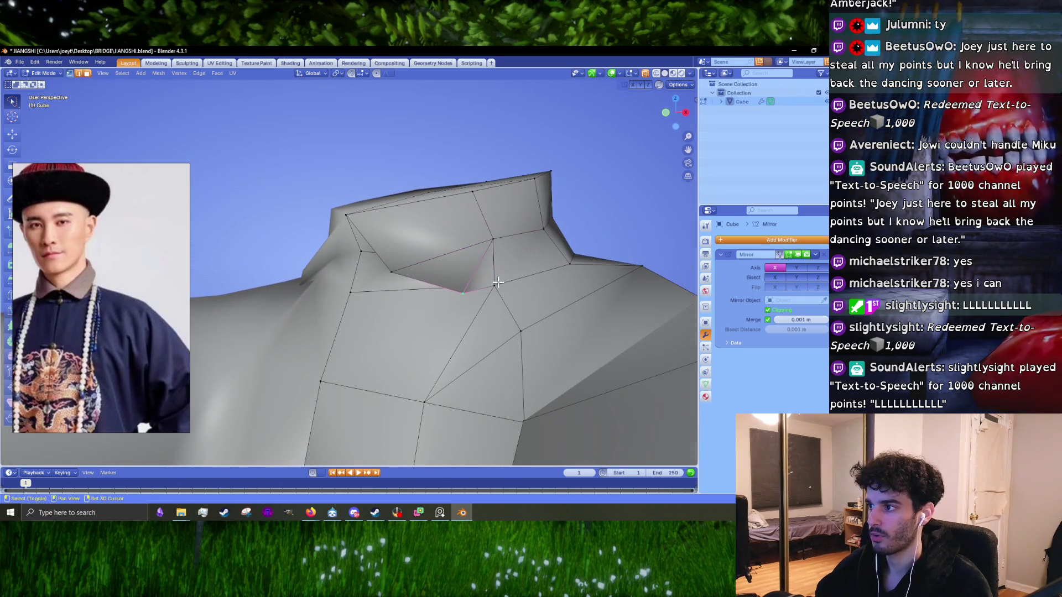
{"action": "left_click", "coordinate": [498, 284]}
{"action": "mouse_move", "coordinate": [499, 284]}
{"action": "middle_mouse_down"}
{"action": "mouse_move", "coordinate": [563, 303]}
{"action": "mouse_move", "coordinate": [311, 294]}
{"action": "mouse_move", "coordinate": [422, 272]}
{"action": "middle_mouse_up"}
{"action": "key", "text": "Tab"}
{"action": "key", "text": "Tab"}
- Reposition a collar vertex, then in side view adjust the collar's upper front corner vertex
{"action": "key", "text": "g"}
{"action": "left_click", "coordinate": [334, 298]}
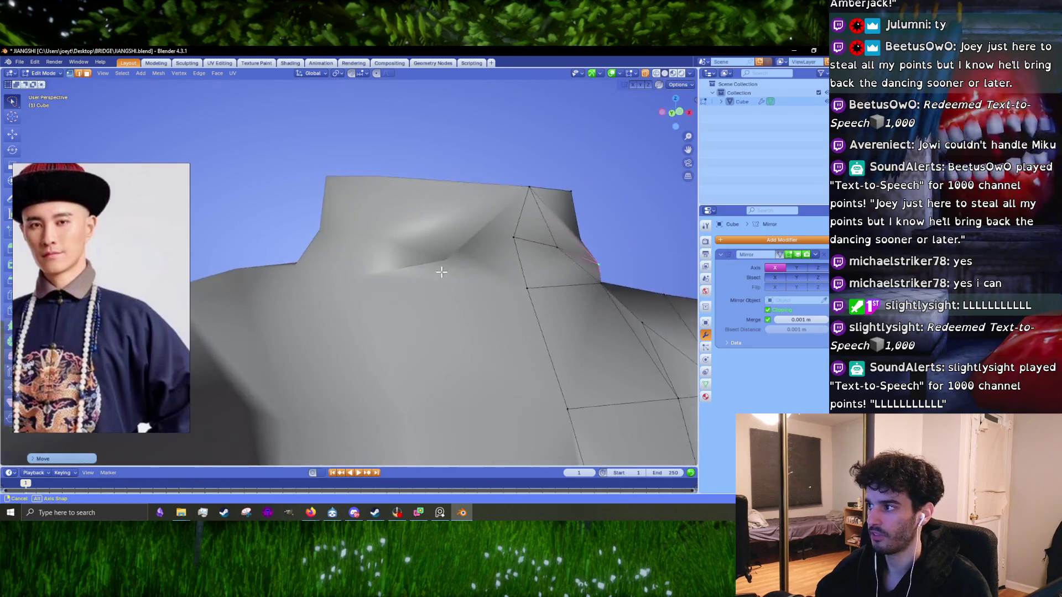
{"action": "mouse_move", "coordinate": [521, 225]}
{"action": "middle_mouse_down"}
{"action": "mouse_move", "coordinate": [491, 254]}
{"action": "mouse_move", "coordinate": [474, 244]}
{"action": "mouse_move", "coordinate": [401, 296]}
{"action": "middle_mouse_up"}
{"action": "key", "text": "KP_1"}
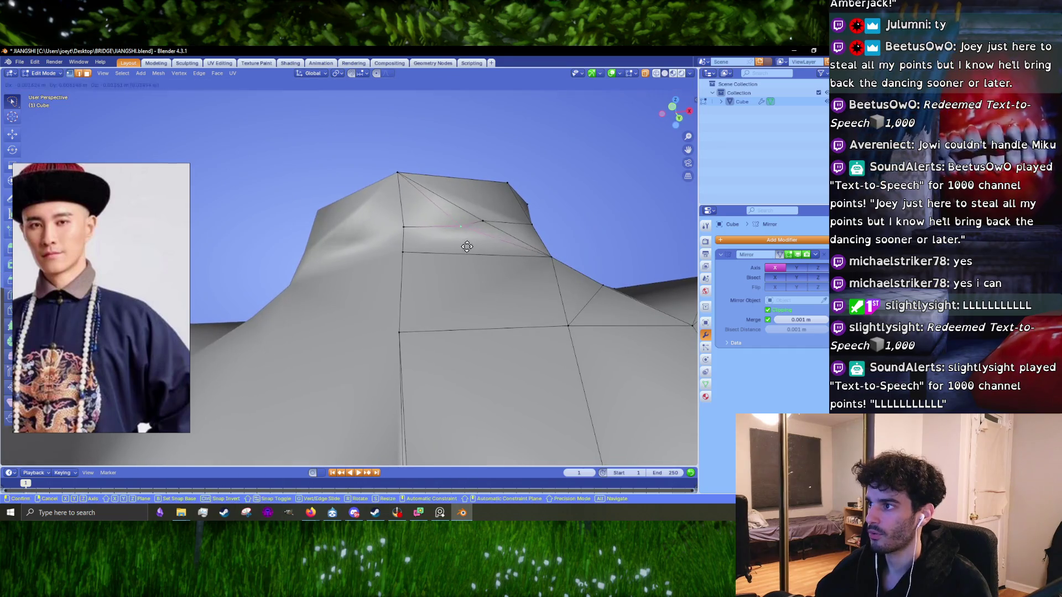
{"action": "key", "text": "KP_3"}
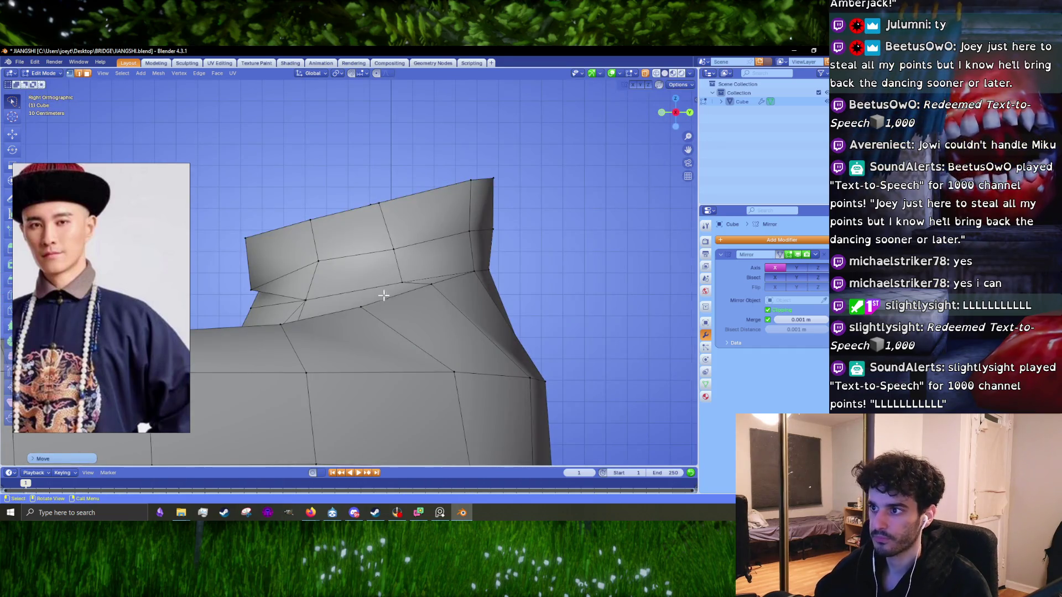
{"action": "scroll", "coordinate": [384, 296], "scroll_direction": "up", "scroll_amount": 2}
{"action": "left_click", "coordinate": [299, 319]}
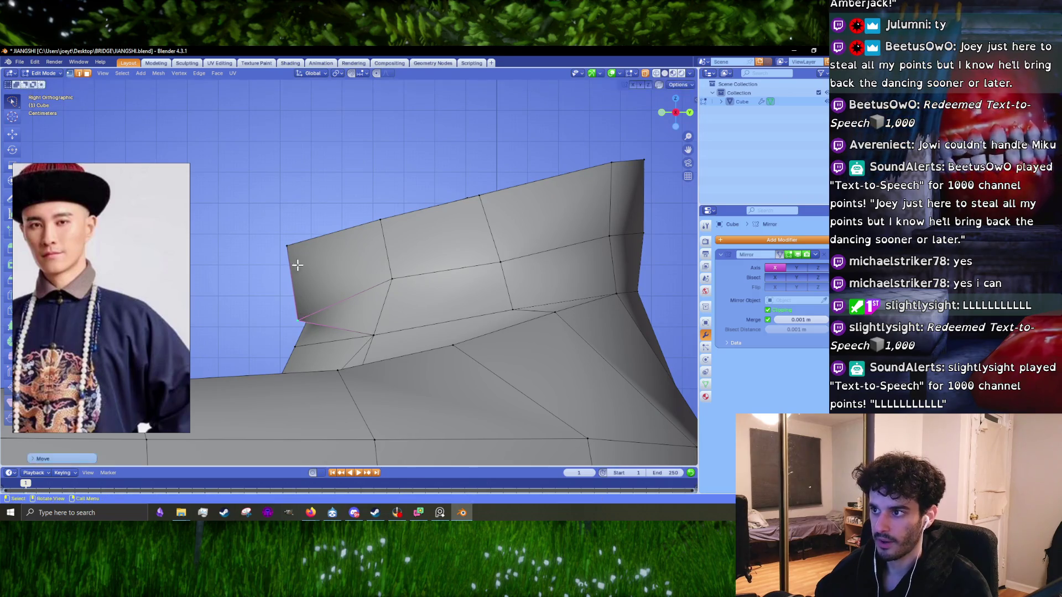
{"action": "left_click_drag", "start_coordinate": [287, 245], "coordinate": [281, 249]}
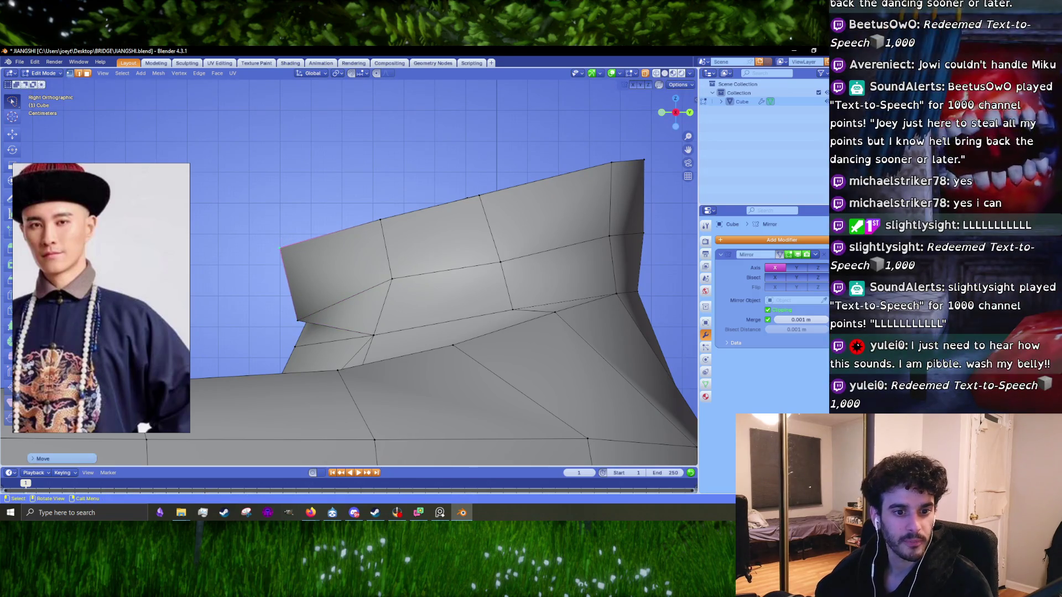
{"action": "key", "text": "g"}
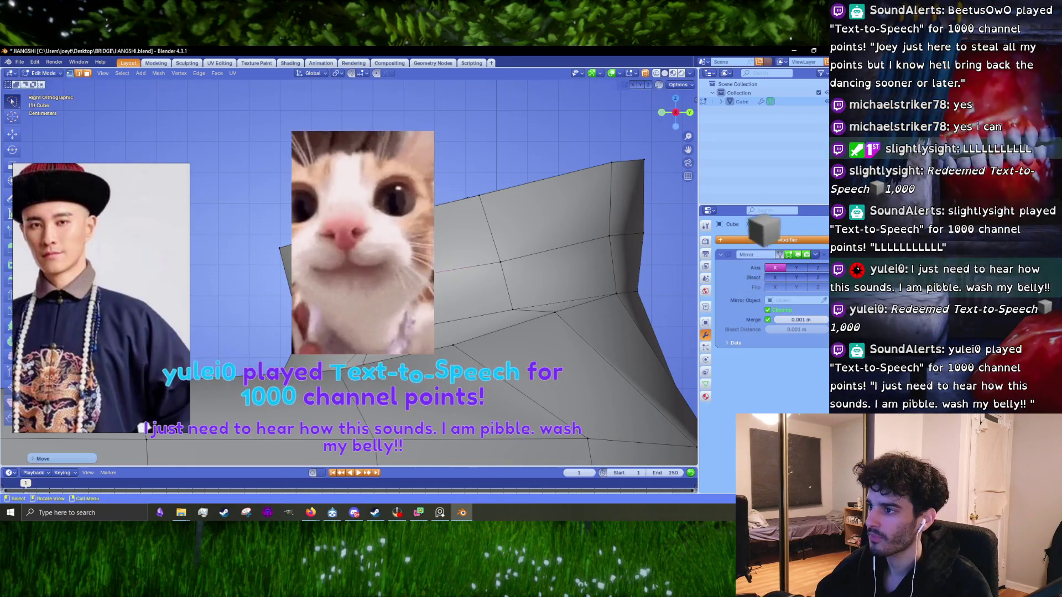
{"action": "key", "text": "Return"}
{"action": "key", "text": "Return"}
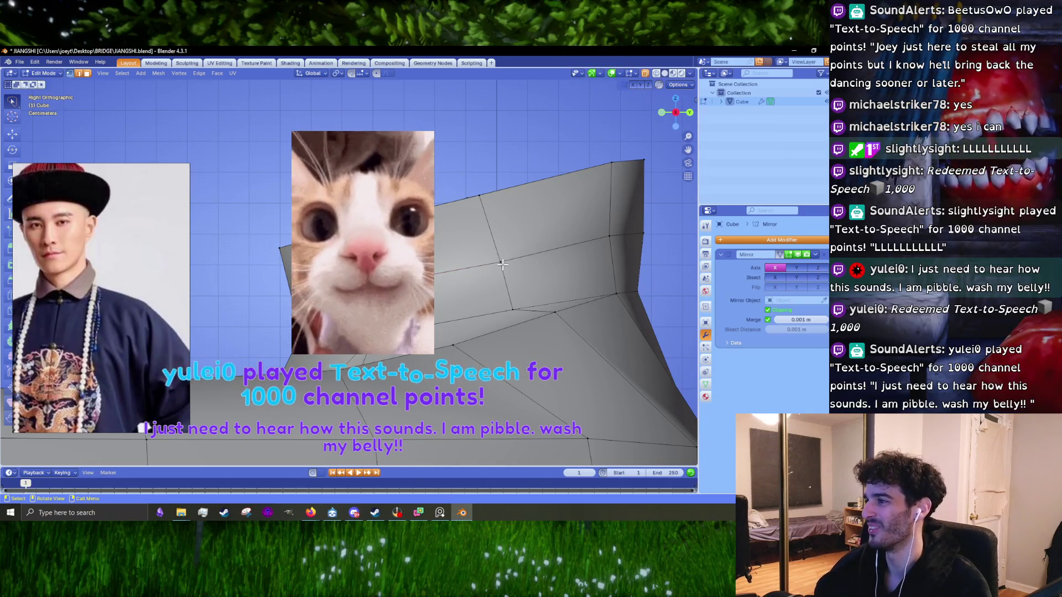
- Move the collar's top edge to slant the collar and adjust its back edge vertex
{"action": "left_click", "coordinate": [490, 194]}
{"action": "key", "text": "g"}
{"action": "left_click", "coordinate": [503, 202]}
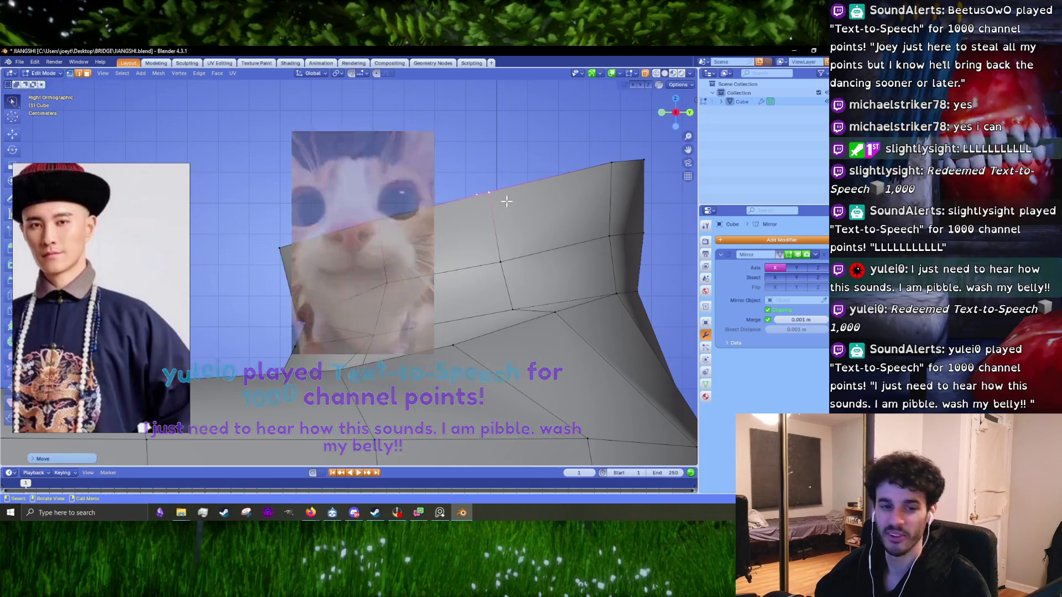
{"action": "key", "text": "alt+Tab"}
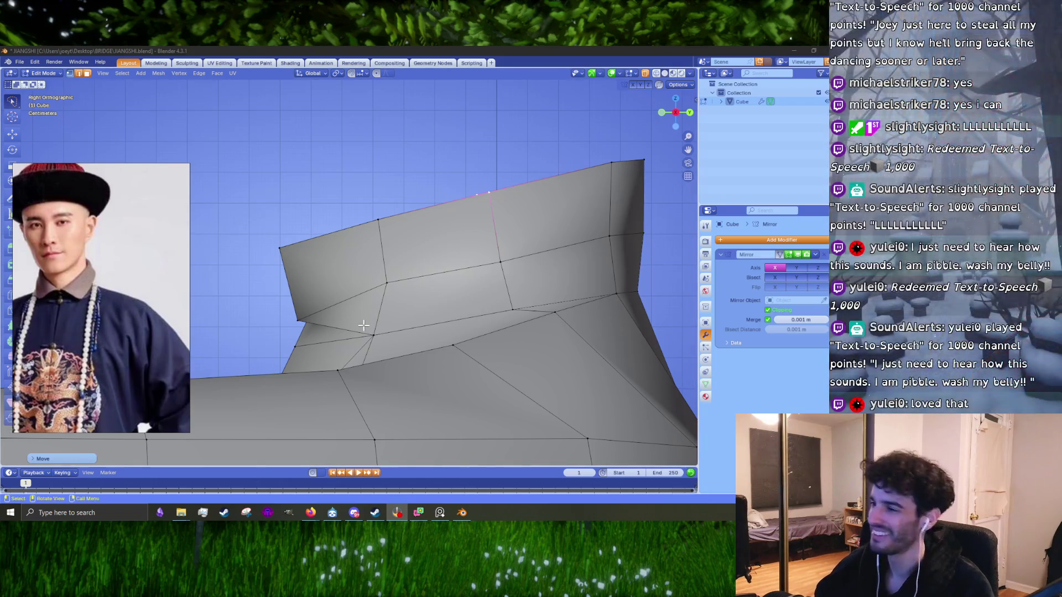
{"action": "left_click", "coordinate": [387, 284]}
{"action": "key", "text": "g"}
{"action": "left_click", "coordinate": [412, 292]}
{"action": "middle_click_drag", "start_coordinate": [578, 230], "coordinate": [446, 285], "text": "shift"}
{"action": "left_click", "coordinate": [478, 292]}
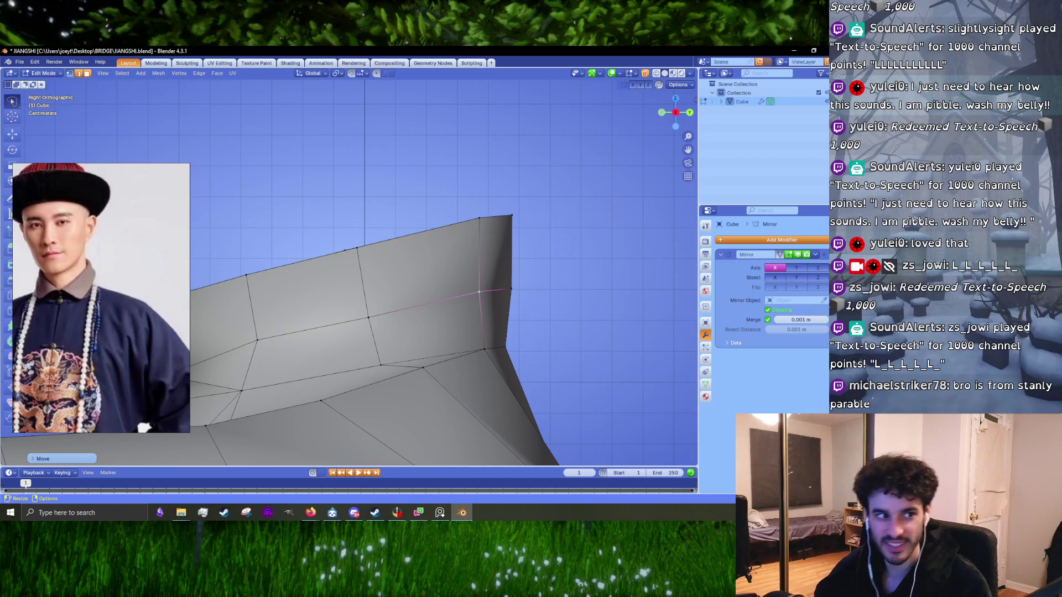
- Extrude the collar's top face in place, then check it from front and top views
{"action": "key", "text": "alt+Tab"}
{"action": "mouse_move", "coordinate": [369, 330]}
{"action": "middle_mouse_down"}
{"action": "mouse_move", "coordinate": [339, 342]}
{"action": "mouse_move", "coordinate": [468, 278]}
{"action": "middle_mouse_up"}
{"action": "scroll", "coordinate": [311, 339], "scroll_direction": "up", "scroll_amount": 2}
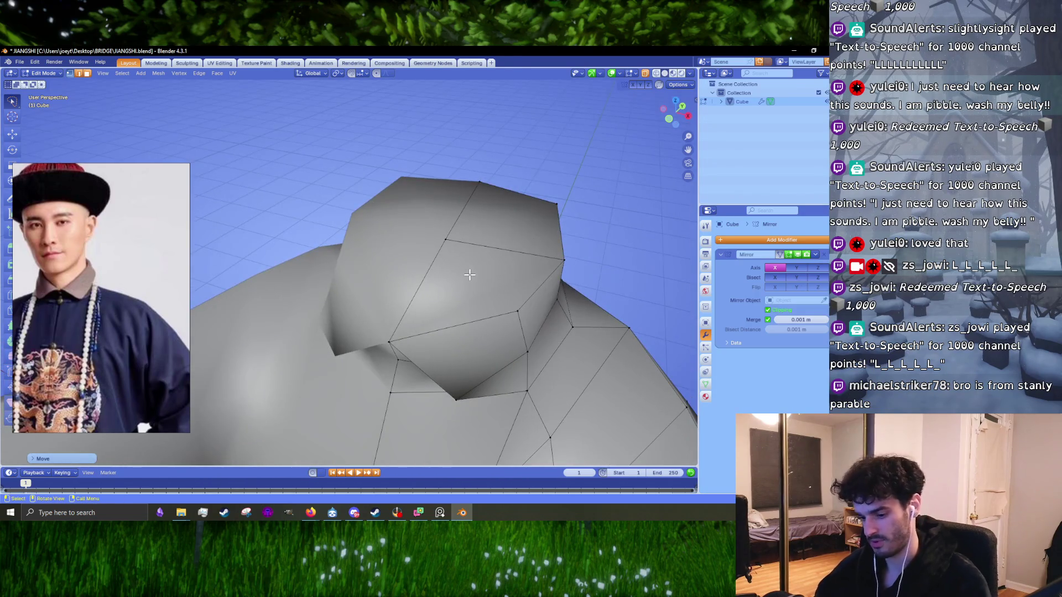
{"action": "left_click", "coordinate": [482, 273]}
{"action": "left_click", "coordinate": [493, 230]}
{"action": "mouse_move", "coordinate": [480, 277]}
{"action": "middle_mouse_down"}
{"action": "mouse_move", "coordinate": [543, 343]}
{"action": "mouse_move", "coordinate": [520, 342]}
{"action": "middle_mouse_up"}
{"action": "key", "text": "e"}
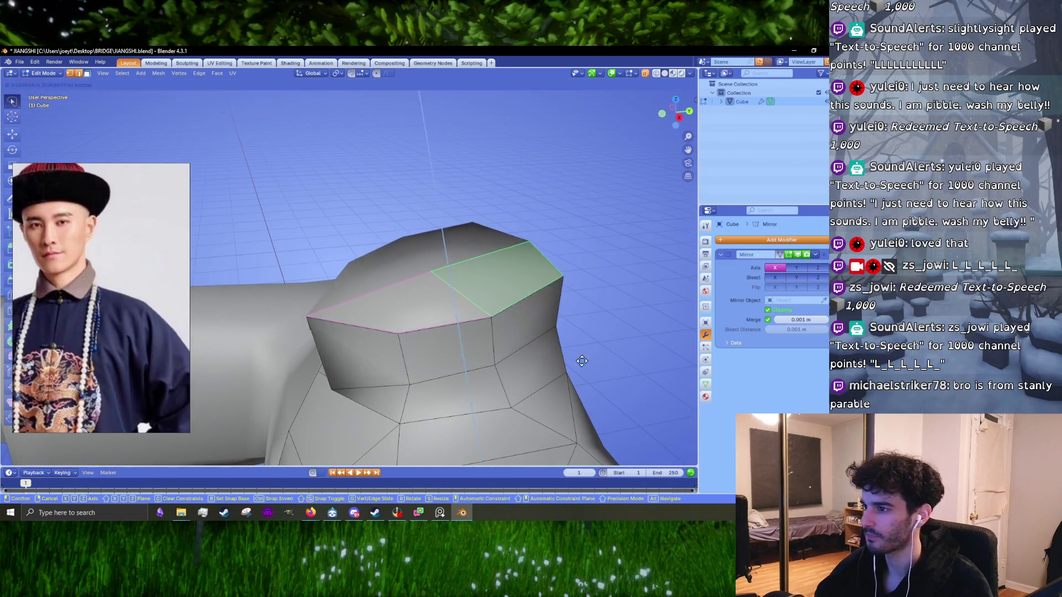
{"action": "right_click", "coordinate": [578, 358]}
{"action": "key", "text": "KP_1"}
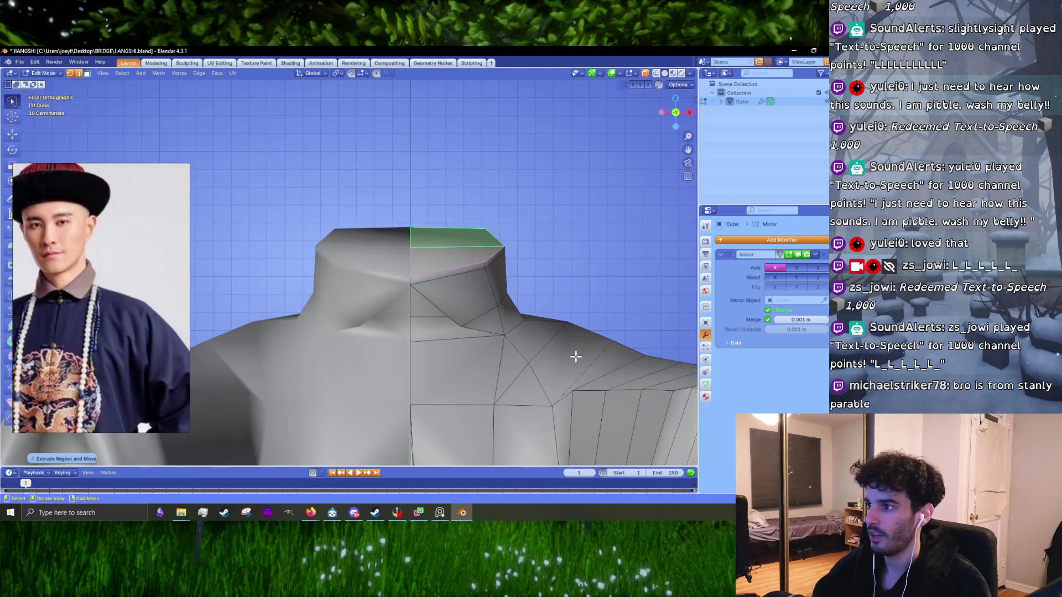
{"action": "key", "text": "KP_7"}
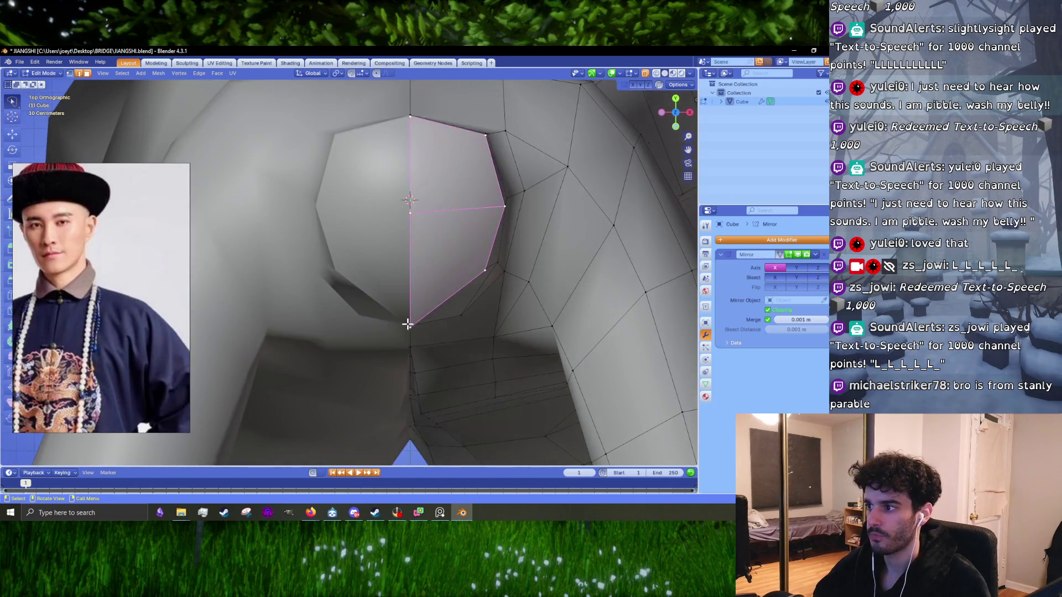
- Move a vertex on the collar opening's rim to a new spot in top view
{"action": "left_click", "coordinate": [408, 324]}
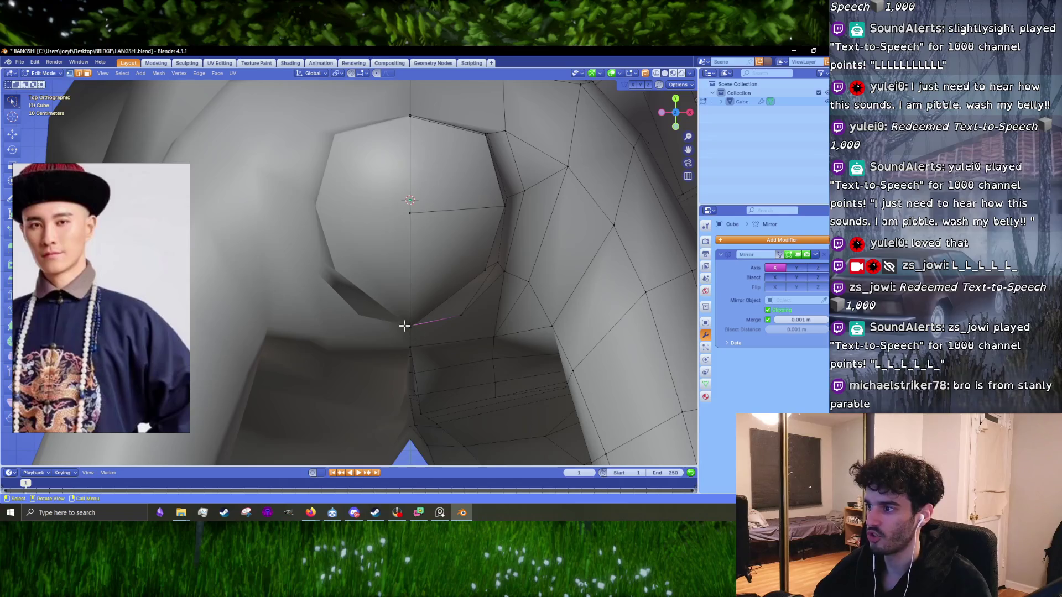
{"action": "key", "text": "g"}
{"action": "left_click", "coordinate": [421, 317]}
{"action": "middle_click_drag", "start_coordinate": [422, 317], "coordinate": [348, 239]}
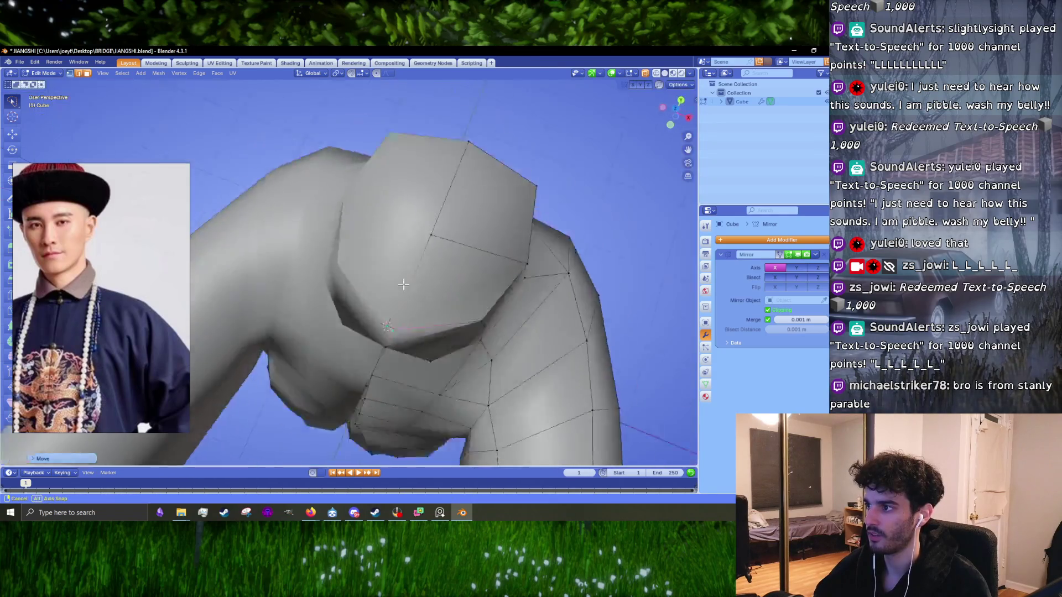
{"action": "middle_click_drag", "start_coordinate": [379, 319], "coordinate": [487, 332]}
- Reposition several collar edges, including the collar's upper edge
{"action": "key", "text": "g"}
{"action": "left_click", "coordinate": [486, 332]}
{"action": "left_click", "coordinate": [493, 330]}
{"action": "key", "text": "g"}
{"action": "right_click", "coordinate": [514, 334]}
{"action": "left_click", "coordinate": [506, 329]}
{"action": "key", "text": "g"}
{"action": "left_click", "coordinate": [566, 281]}
{"action": "left_click", "coordinate": [522, 236]}
{"action": "key", "text": "g"}
{"action": "left_click", "coordinate": [521, 236]}
- Scale up the selected collar cap faces in top view
{"action": "key", "text": "KP_7"}
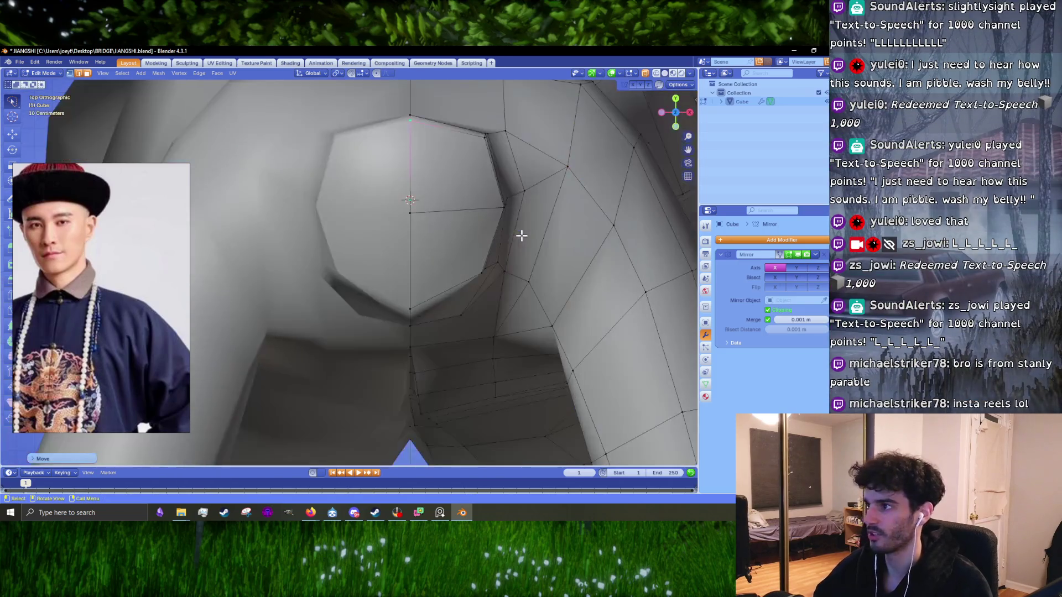
{"action": "mouse_move", "coordinate": [449, 193]}
{"action": "middle_mouse_down", "text": "shift"}
{"action": "mouse_move", "coordinate": [422, 262]}
{"action": "mouse_move", "coordinate": [420, 232]}
{"action": "middle_mouse_up", "text": "shift"}
{"action": "left_click", "coordinate": [423, 277]}
{"action": "left_click", "coordinate": [417, 294]}
{"action": "key", "text": "s"}
{"action": "left_click", "coordinate": [530, 292]}
{"action": "key", "text": "g"}
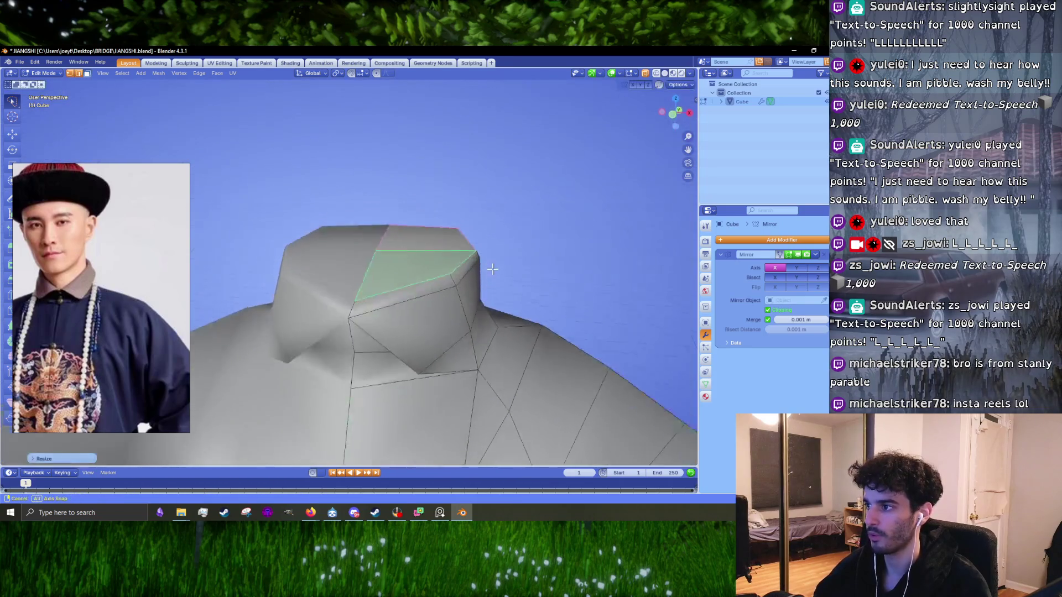
{"action": "right_click", "coordinate": [494, 269]}
- Nudge the collar rim vertices, including the top one, into a rounder ring
{"action": "mouse_move", "coordinate": [494, 269]}
{"action": "middle_mouse_down"}
{"action": "mouse_move", "coordinate": [343, 299]}
{"action": "mouse_move", "coordinate": [319, 316]}
{"action": "mouse_move", "coordinate": [304, 310]}
{"action": "mouse_move", "coordinate": [408, 311]}
{"action": "mouse_move", "coordinate": [284, 340]}
{"action": "middle_mouse_up"}
{"action": "key", "text": "k"}
{"action": "key", "text": "g"}
{"action": "left_click", "coordinate": [299, 314]}
{"action": "key", "text": "KP_7"}
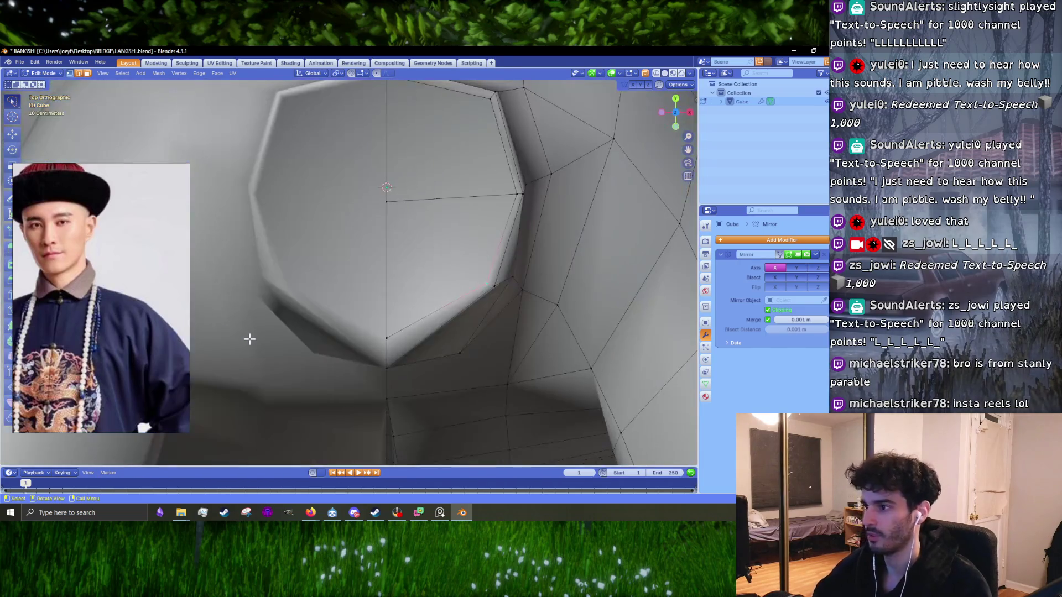
{"action": "middle_click_drag", "start_coordinate": [500, 178], "coordinate": [477, 303], "text": "shift"}
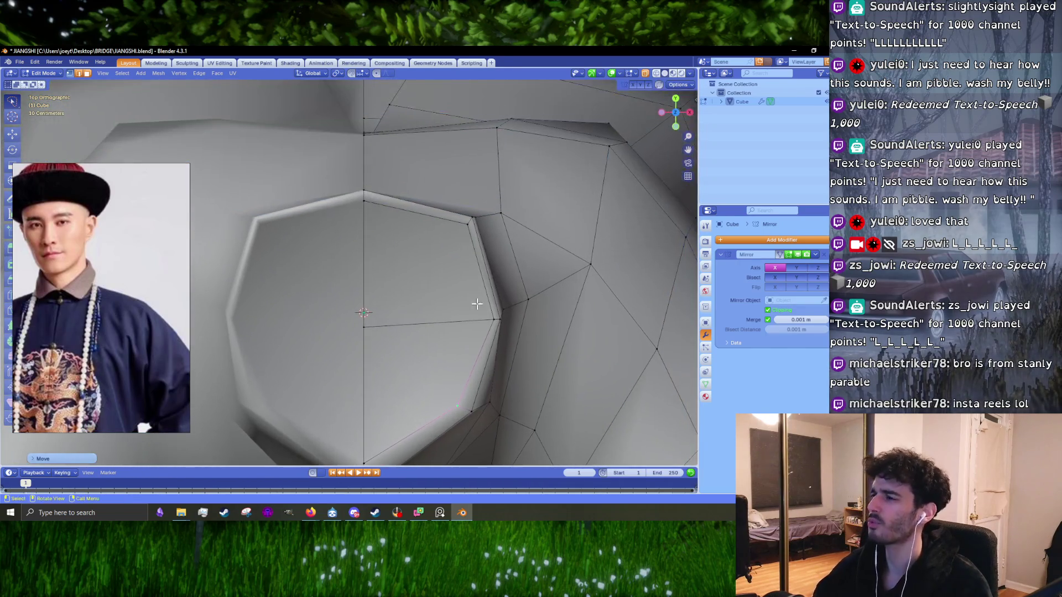
{"action": "left_click_drag", "start_coordinate": [487, 317], "coordinate": [485, 318]}
{"action": "left_click_drag", "start_coordinate": [463, 229], "coordinate": [460, 233]}
{"action": "left_click_drag", "start_coordinate": [377, 209], "coordinate": [375, 213]}
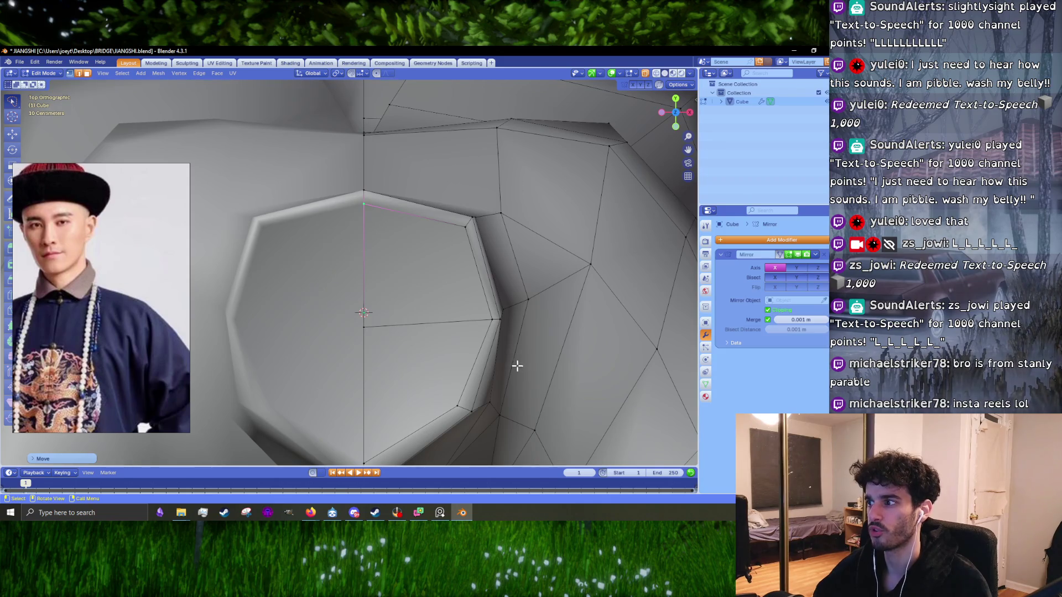
- Raise the bottom neck vertex slightly and select the right-side neck vertex
{"action": "left_click", "coordinate": [487, 322]}
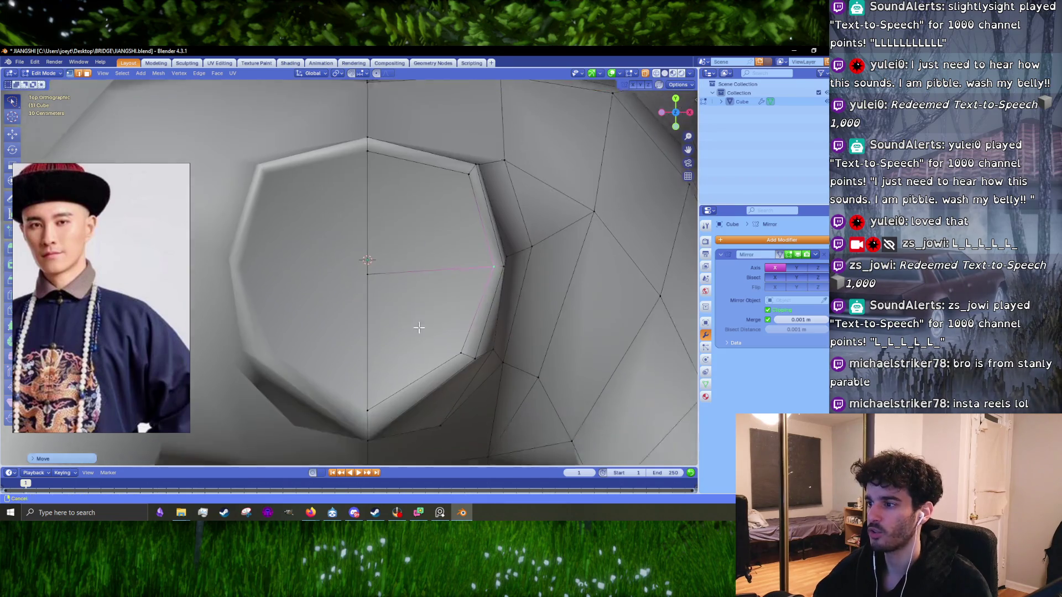
{"action": "scroll", "coordinate": [417, 326], "scroll_direction": "down", "scroll_amount": 5, "text": "shift"}
{"action": "left_click_drag", "start_coordinate": [381, 347], "coordinate": [414, 326]}
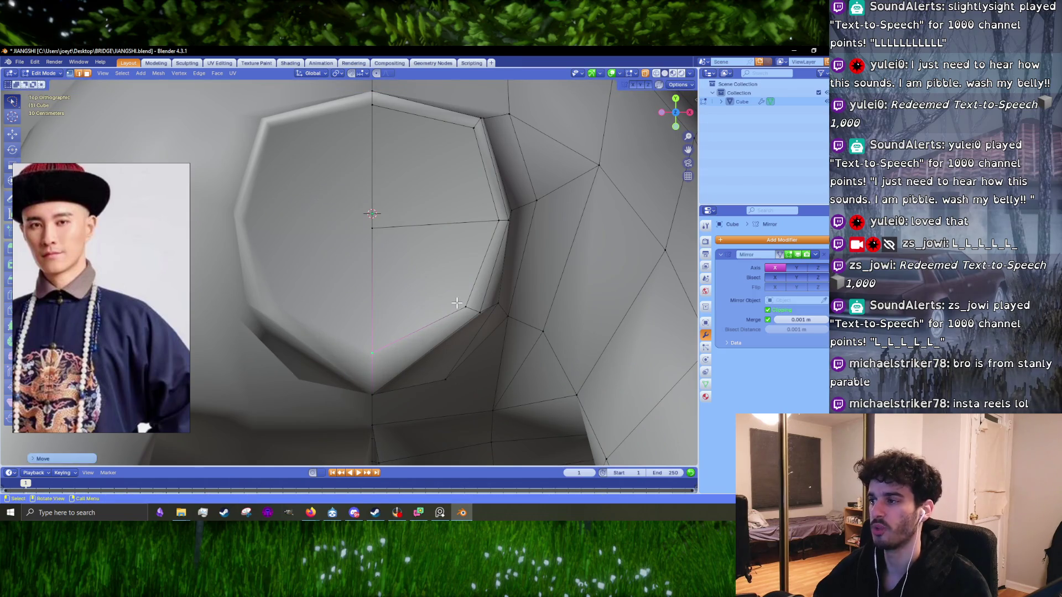
{"action": "left_click", "coordinate": [498, 220]}
{"action": "scroll", "coordinate": [436, 304], "scroll_direction": "down", "scroll_amount": 4}
{"action": "mouse_move", "coordinate": [435, 305]}
{"action": "middle_mouse_down"}
{"action": "mouse_move", "coordinate": [401, 294]}
{"action": "mouse_move", "coordinate": [483, 282]}
{"action": "mouse_move", "coordinate": [374, 272]}
{"action": "middle_mouse_up"}
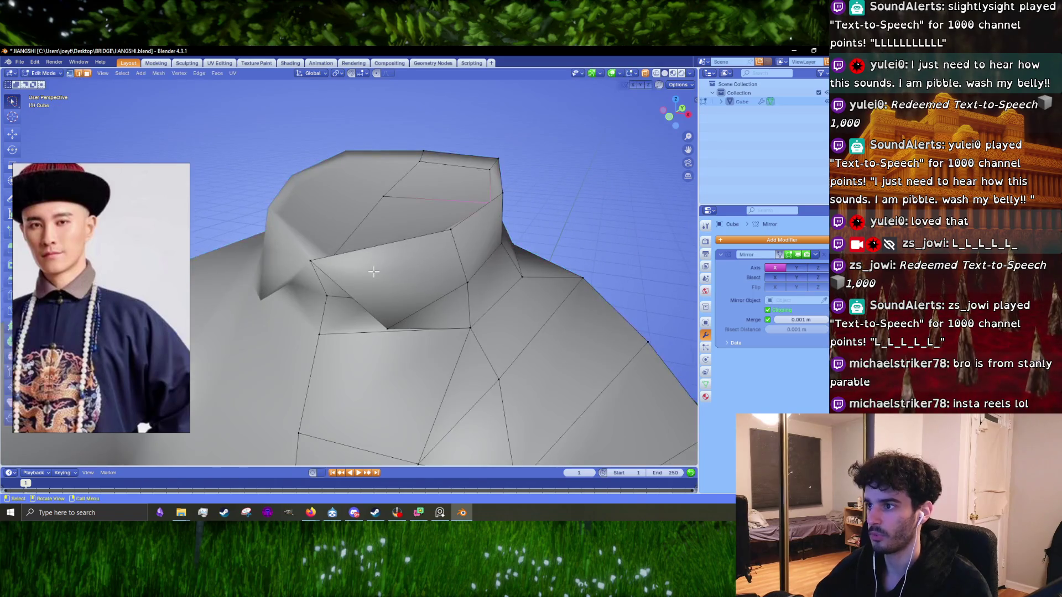
- Finish the knife cut across the collar from its edge vertex
{"action": "left_click", "coordinate": [311, 259]}
{"action": "key", "text": "Return"}
{"action": "mouse_move", "coordinate": [464, 280]}
{"action": "middle_mouse_down"}
{"action": "mouse_move", "coordinate": [450, 280]}
{"action": "mouse_move", "coordinate": [434, 327]}
{"action": "middle_mouse_up"}
{"action": "key", "text": "Tab"}
{"action": "key", "text": "Tab"}
{"action": "scroll", "coordinate": [448, 286], "scroll_direction": "up", "scroll_amount": 3}
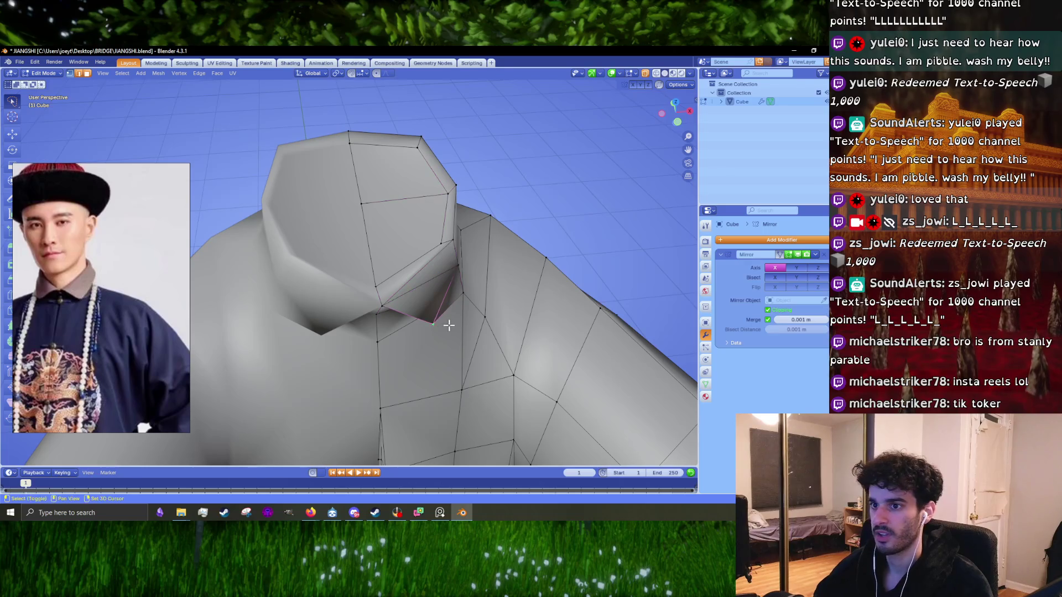
{"action": "scroll", "coordinate": [448, 326], "scroll_direction": "up", "scroll_amount": 2}
{"action": "scroll", "coordinate": [414, 280], "scroll_direction": "up", "scroll_amount": 4}
- Shift the selected collar vertices with several small moves
{"action": "key", "text": "g"}
{"action": "left_click", "coordinate": [434, 296]}
{"action": "middle_click_drag", "start_coordinate": [434, 296], "coordinate": [439, 292]}
{"action": "key", "text": "g"}
{"action": "left_click", "coordinate": [462, 294]}
{"action": "key", "text": "g"}
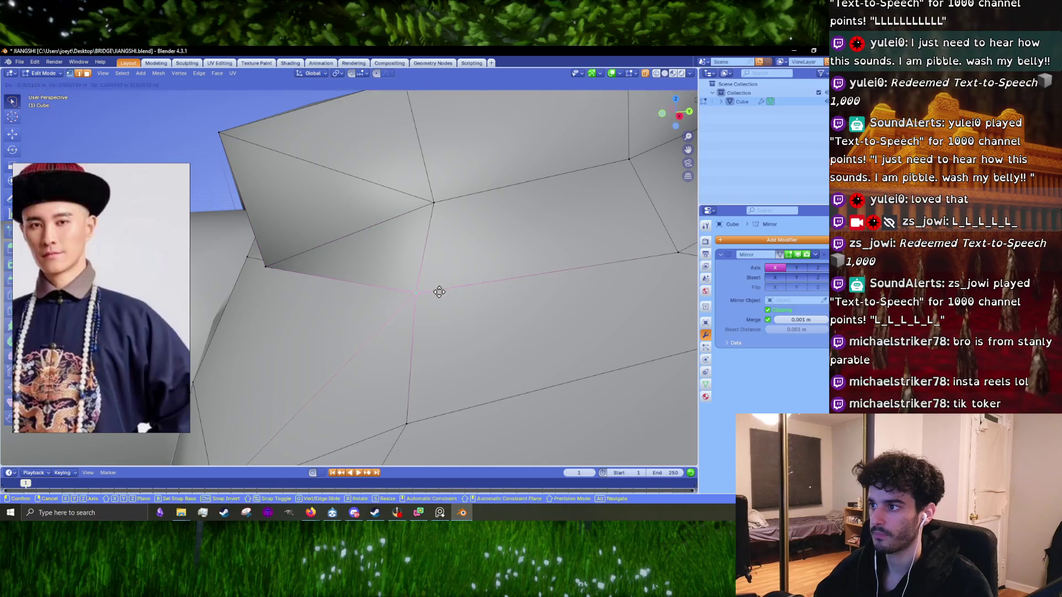
{"action": "left_click", "coordinate": [439, 292]}
{"action": "scroll", "coordinate": [371, 272], "scroll_direction": "down", "scroll_amount": 3}
{"action": "left_click", "coordinate": [321, 264]}
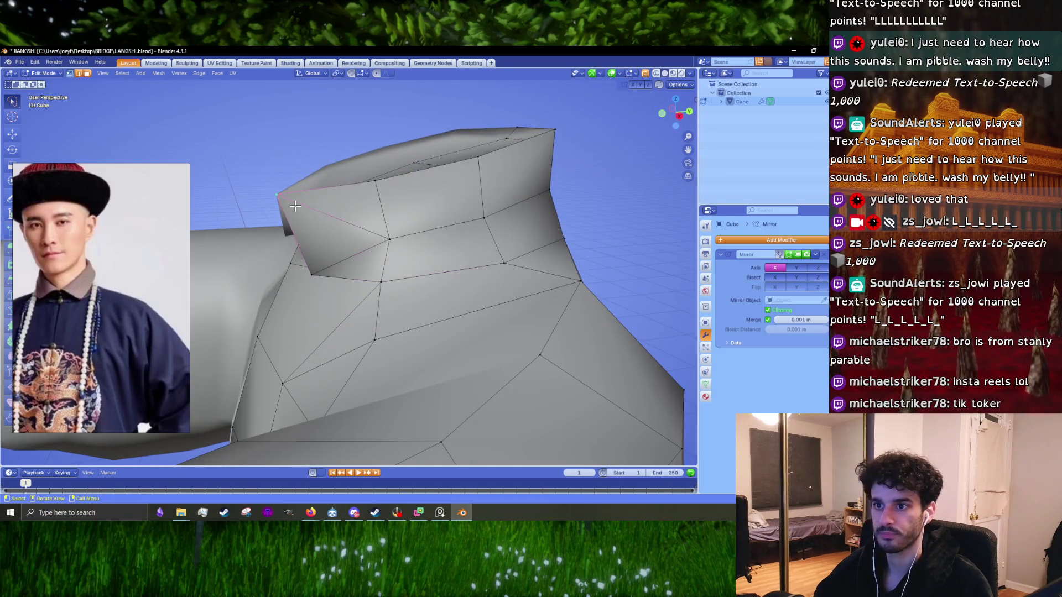
- Preview the collar in Object Mode, then raise its top vertices in front view
{"action": "key", "text": "Tab"}
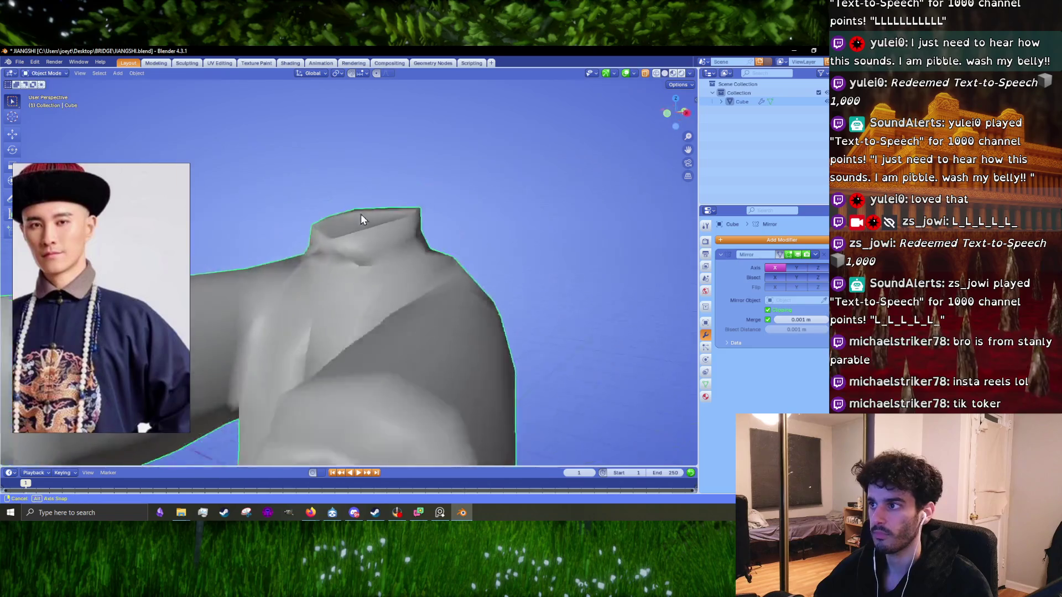
{"action": "middle_click_drag", "start_coordinate": [361, 214], "coordinate": [379, 233]}
{"action": "scroll", "coordinate": [380, 233], "scroll_direction": "down", "scroll_amount": 5}
{"action": "scroll", "coordinate": [392, 265], "scroll_direction": "up", "scroll_amount": 6}
{"action": "key", "text": "Tab"}
{"action": "key", "text": "KP_1"}
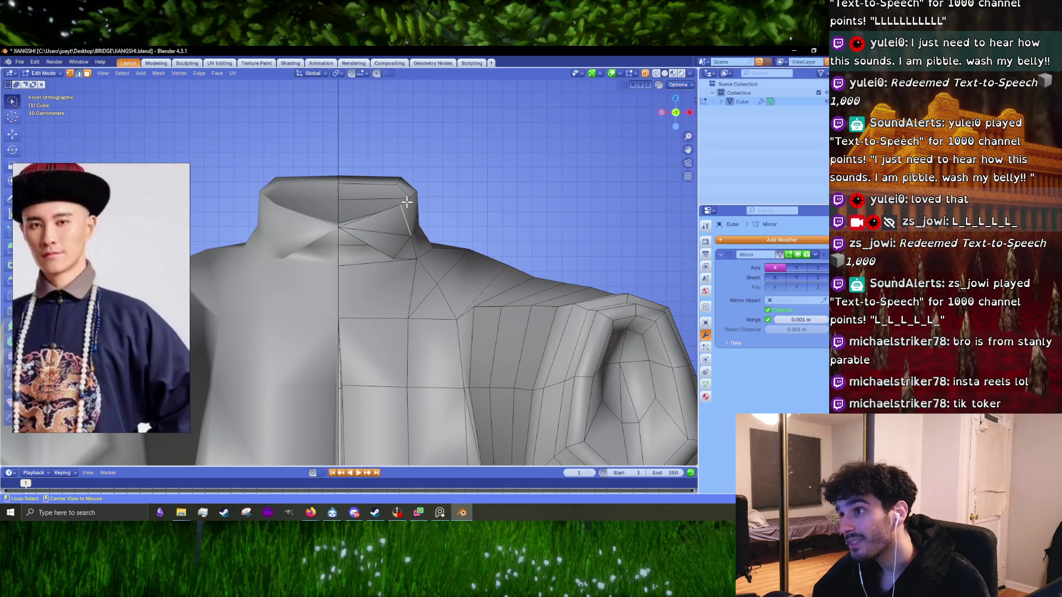
{"action": "scroll", "coordinate": [404, 223], "scroll_direction": "up", "scroll_amount": 4}
{"action": "scroll", "coordinate": [415, 232], "scroll_direction": "down", "scroll_amount": 1}
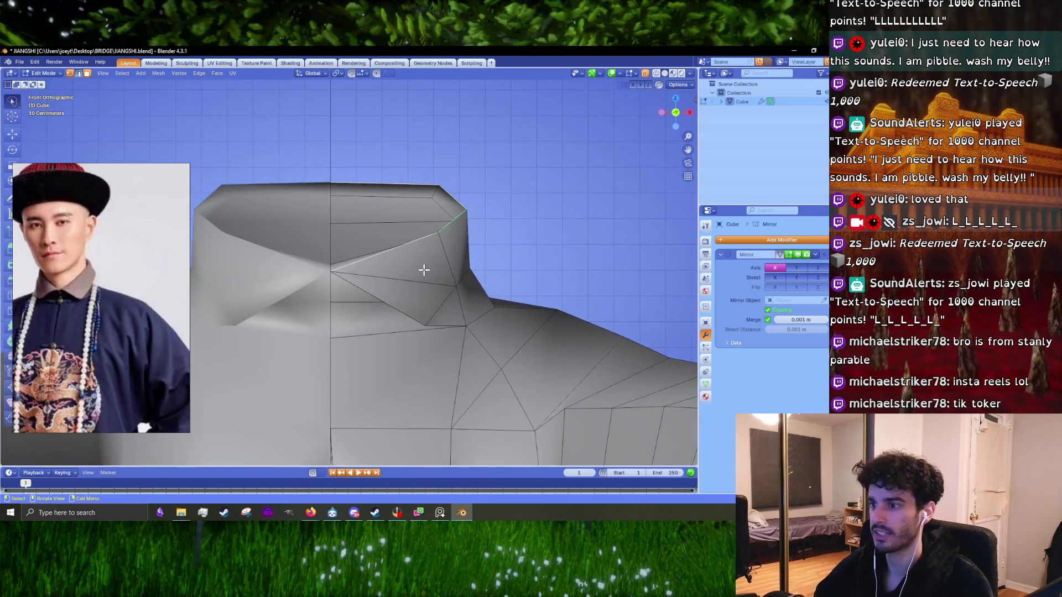
{"action": "left_click", "coordinate": [425, 261]}
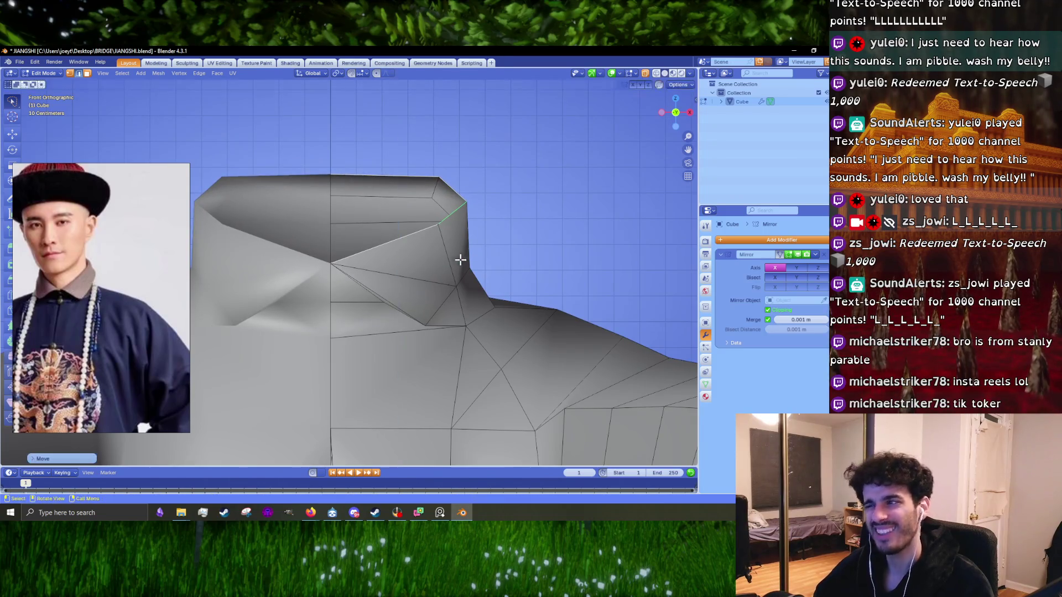
- Rescale the selected collar geometry after checking it from the side view
{"action": "mouse_move", "coordinate": [448, 297]}
{"action": "middle_mouse_down"}
{"action": "mouse_move", "coordinate": [473, 277]}
{"action": "mouse_move", "coordinate": [490, 299]}
{"action": "middle_mouse_up"}
{"action": "key", "text": "KP_3"}
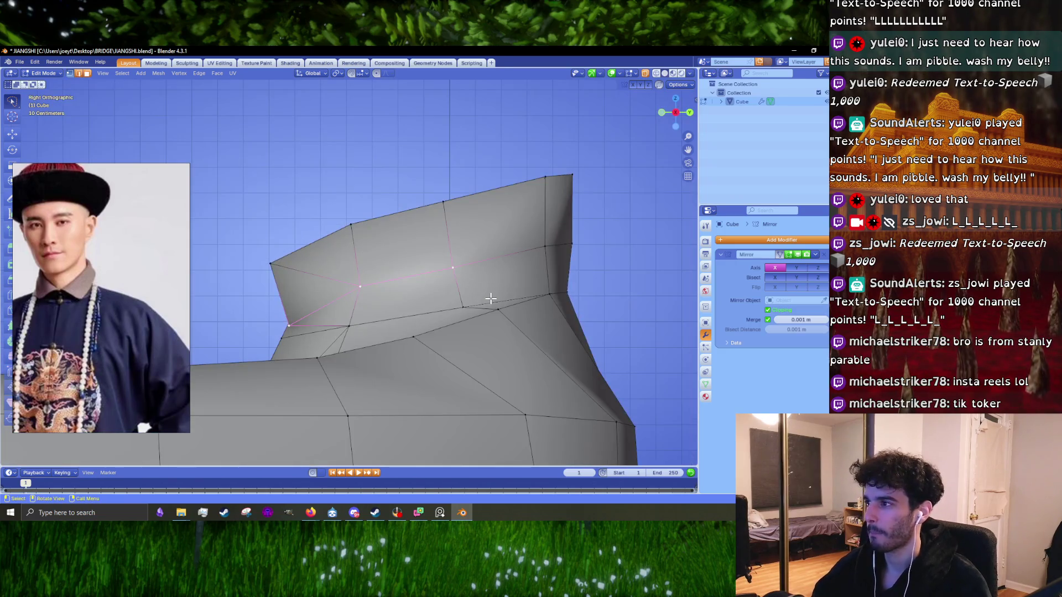
{"action": "scroll", "coordinate": [491, 299], "scroll_direction": "down", "scroll_amount": 3}
{"action": "scroll", "coordinate": [414, 273], "scroll_direction": "up", "scroll_amount": 3}
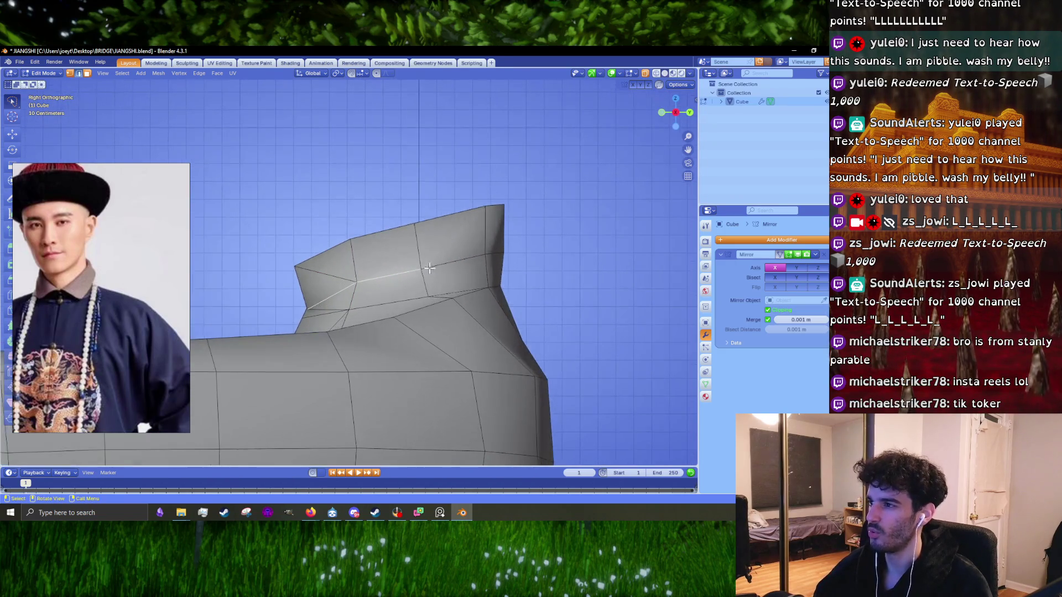
{"action": "mouse_move", "coordinate": [498, 272]}
{"action": "middle_mouse_down"}
{"action": "mouse_move", "coordinate": [483, 280]}
{"action": "mouse_move", "coordinate": [586, 265]}
{"action": "middle_mouse_up"}
{"action": "key", "text": "s"}
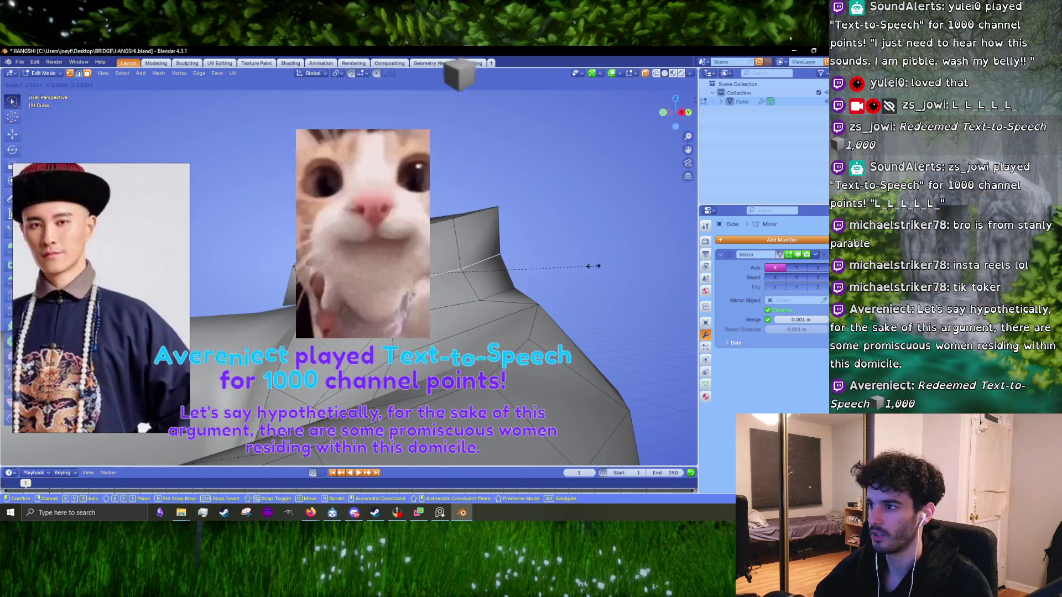
{"action": "left_click", "coordinate": [532, 282]}
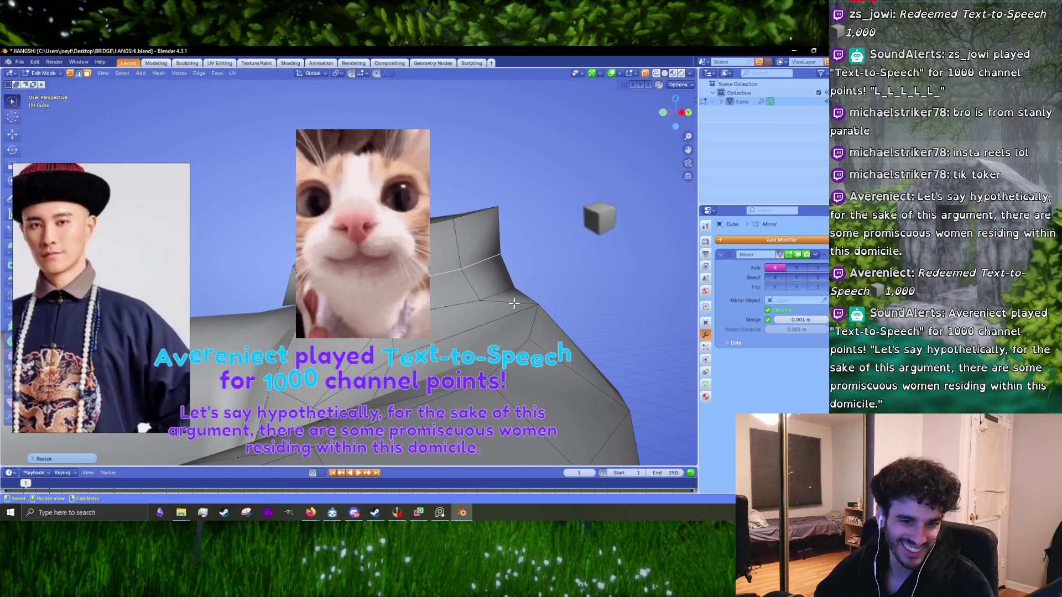
- Adjust the collar geometry's position with two moves in orthographic front view
{"action": "key", "text": "KP_5"}
{"action": "key", "text": "KP_1"}
{"action": "key", "text": "g"}
{"action": "left_click", "coordinate": [541, 282]}
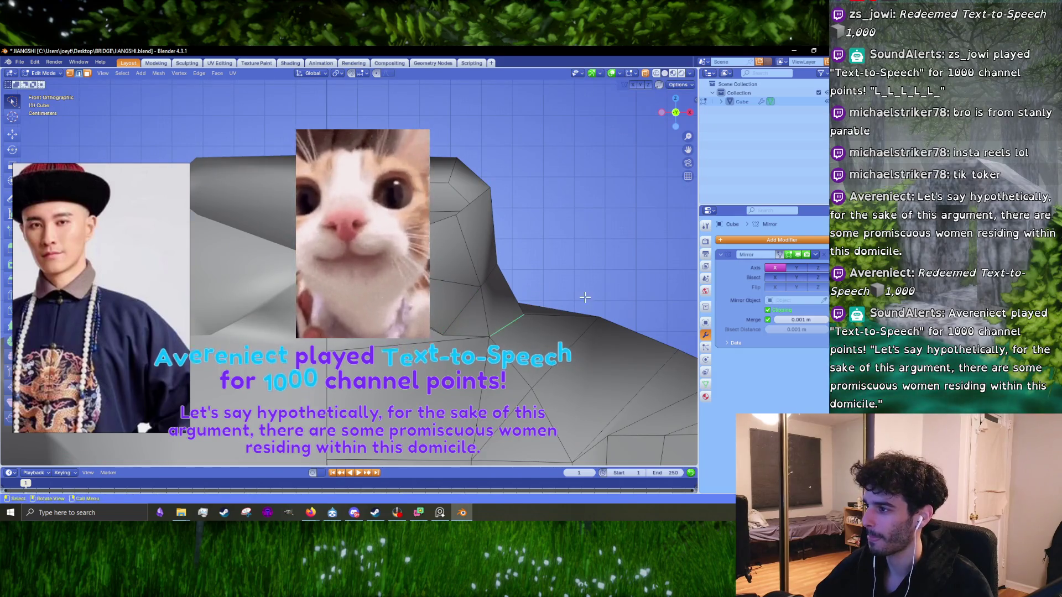
{"action": "middle_click_drag", "start_coordinate": [541, 283], "coordinate": [538, 330]}
{"action": "key", "text": "KP_1"}
{"action": "key", "text": "g"}
{"action": "left_click", "coordinate": [542, 330]}
{"action": "scroll", "coordinate": [542, 330], "scroll_direction": "down", "scroll_amount": 3}
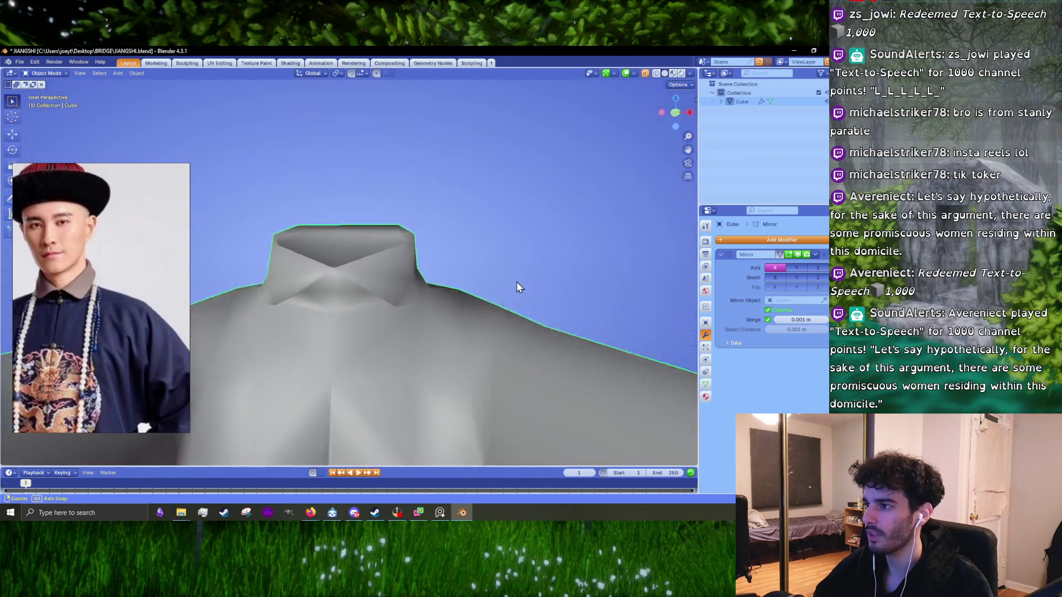
- In Right Orthographic view, nudge the selected collar vertices into place with several moves
{"action": "middle_click_drag", "start_coordinate": [517, 281], "coordinate": [474, 318]}
{"action": "scroll", "coordinate": [597, 346], "scroll_direction": "up", "scroll_amount": 3}
{"action": "middle_click_drag", "start_coordinate": [597, 347], "coordinate": [528, 376]}
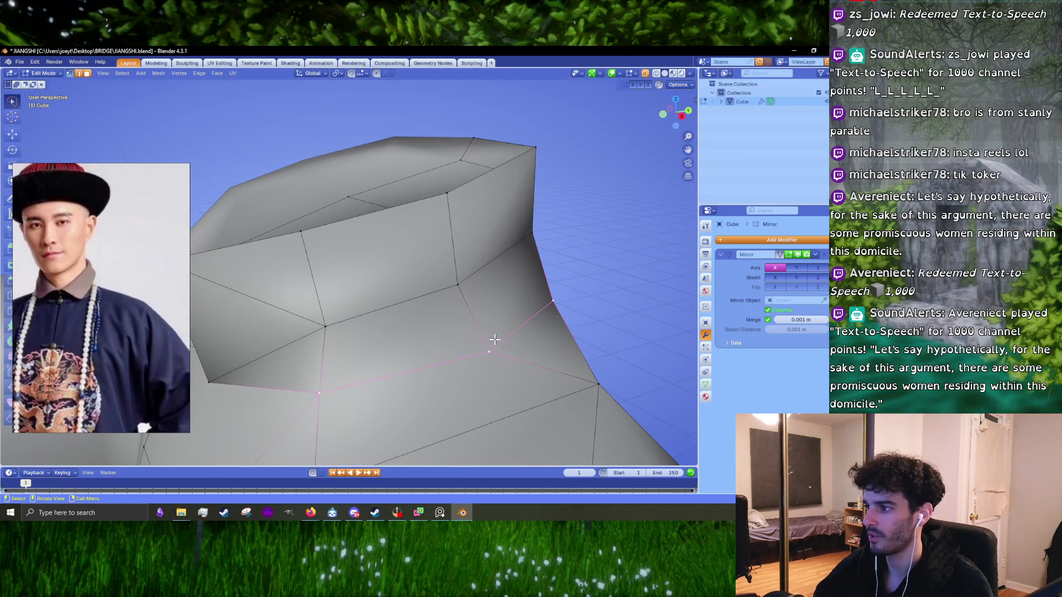
{"action": "mouse_move", "coordinate": [494, 340]}
{"action": "middle_mouse_down"}
{"action": "mouse_move", "coordinate": [462, 321]}
{"action": "mouse_move", "coordinate": [454, 279]}
{"action": "middle_mouse_up"}
{"action": "middle_click_drag", "start_coordinate": [309, 398], "coordinate": [522, 309]}
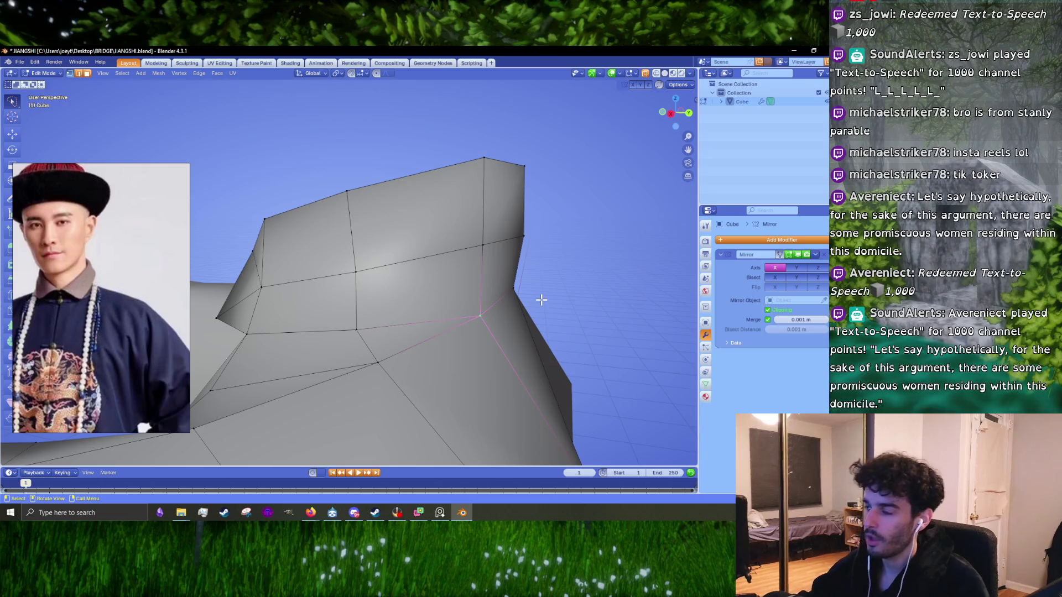
{"action": "key", "text": "KP_3"}
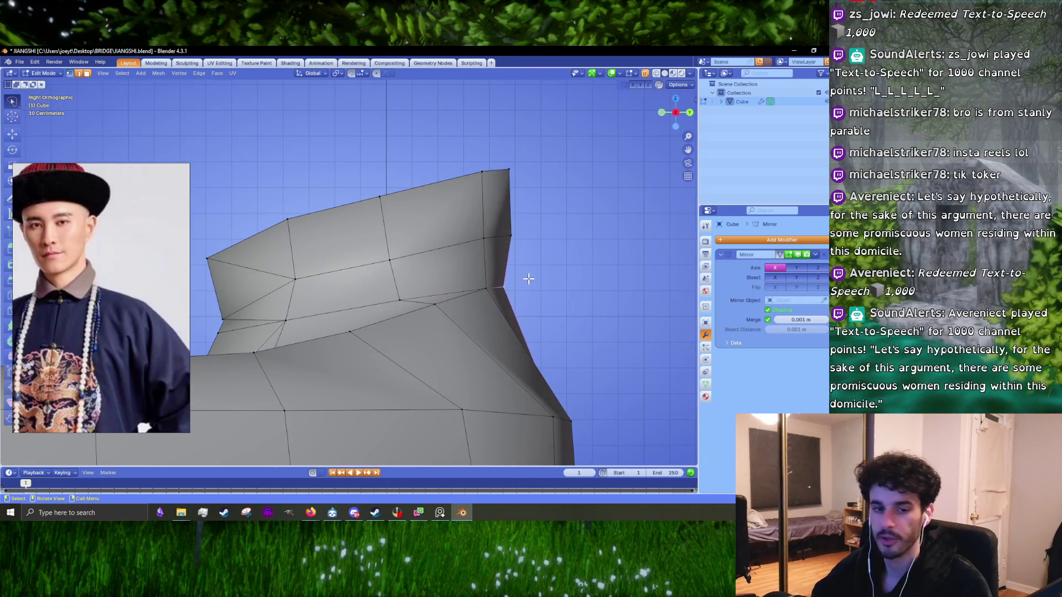
{"action": "key", "text": "g"}
{"action": "left_click", "coordinate": [530, 279]}
{"action": "key", "text": "g"}
{"action": "left_click", "coordinate": [532, 273]}
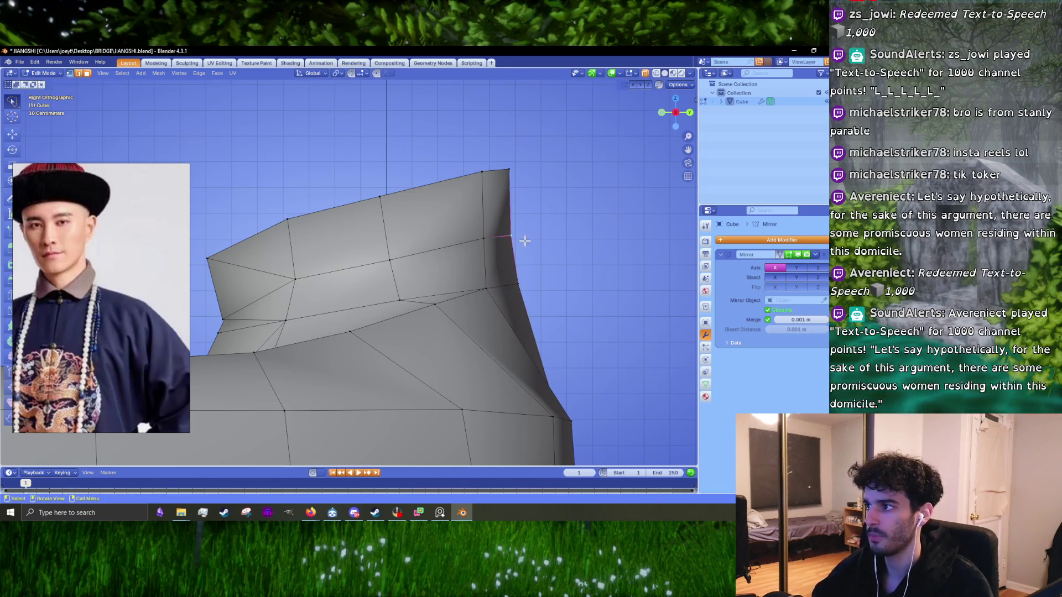
{"action": "key", "text": "g"}
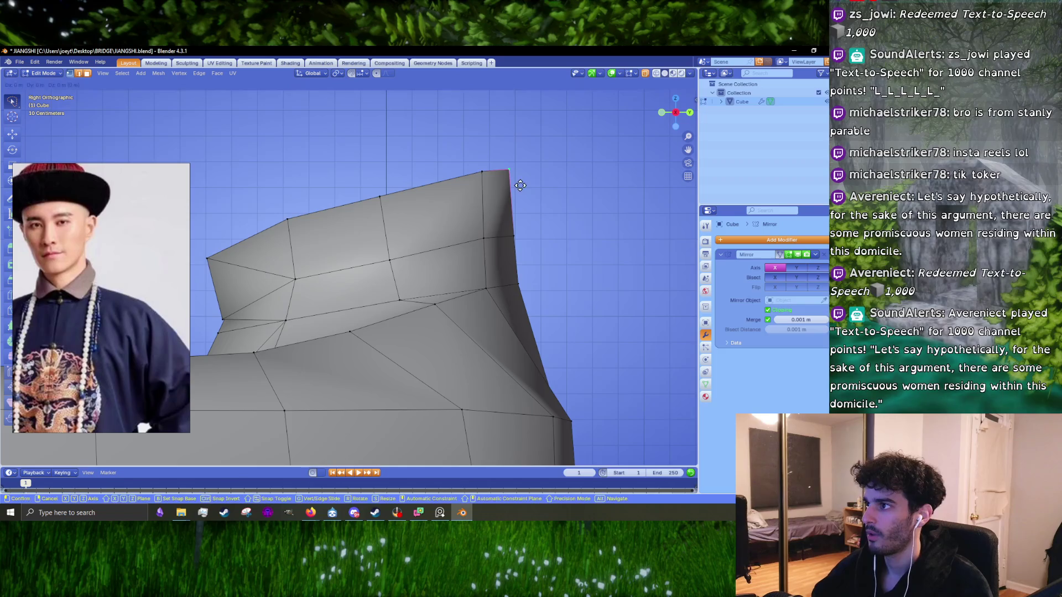
{"action": "left_click", "coordinate": [522, 184]}
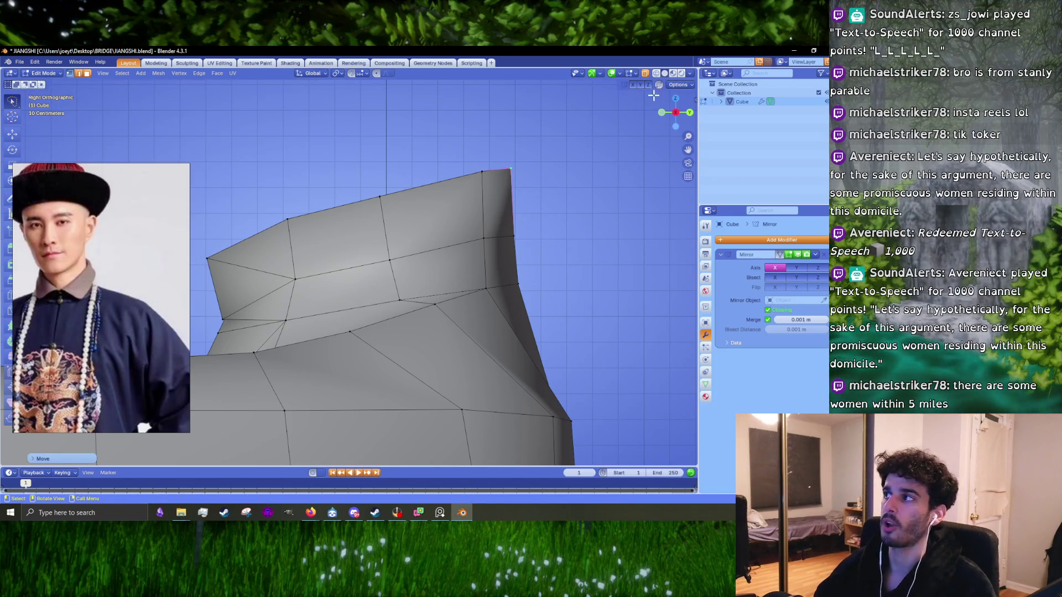
- With X-ray on, move and rotate the collar's top-corner vertices
{"action": "left_click", "coordinate": [646, 74]}
{"action": "right_click_drag", "start_coordinate": [598, 222], "coordinate": [598, 222], "text": "ctrl"}
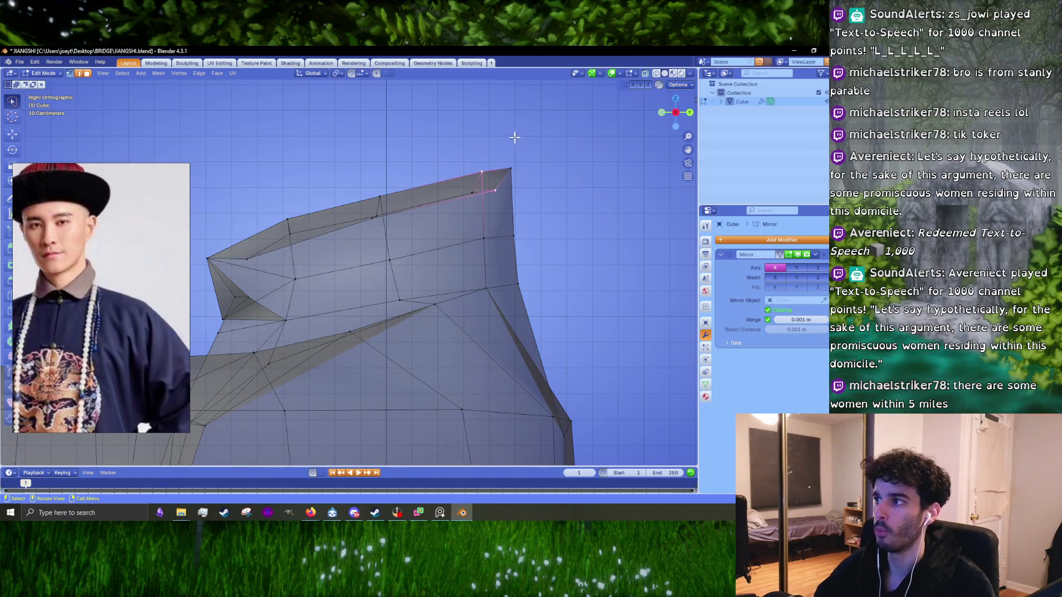
{"action": "key", "text": "g"}
{"action": "left_click", "coordinate": [597, 166]}
{"action": "key", "text": "r"}
{"action": "left_click", "coordinate": [599, 177]}
{"action": "key", "text": "g"}
{"action": "left_click", "coordinate": [601, 185]}
{"action": "scroll", "coordinate": [601, 185], "scroll_direction": "down", "scroll_amount": 3}
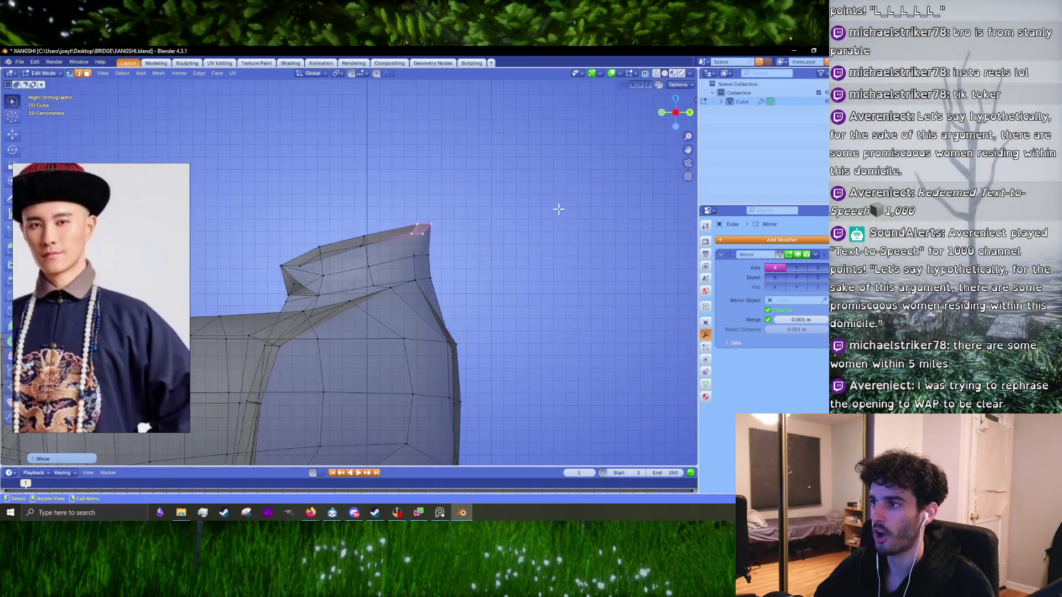
{"action": "middle_click_drag", "start_coordinate": [560, 206], "coordinate": [510, 178]}
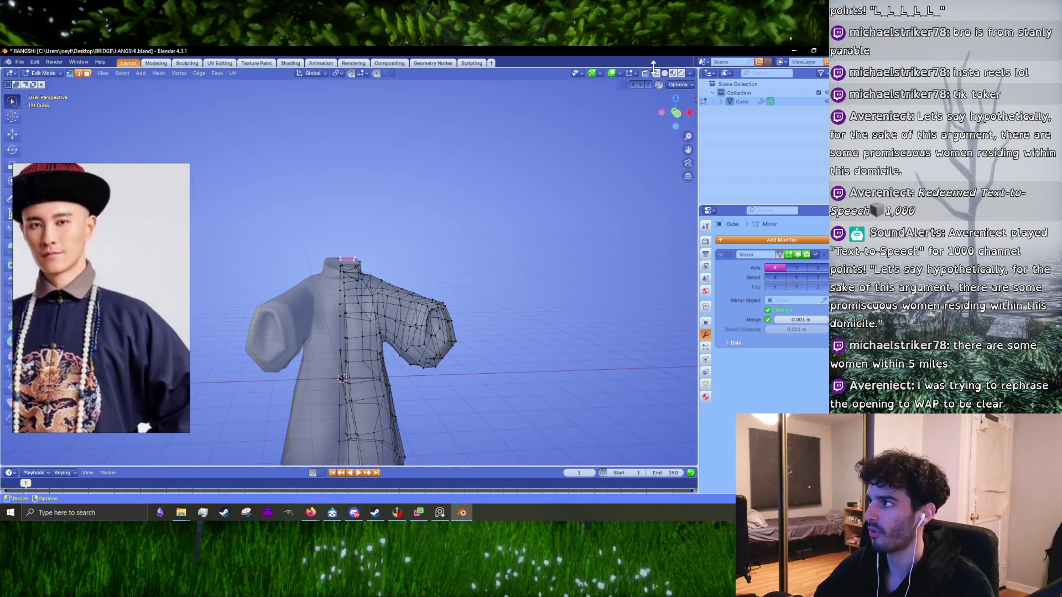
- Inspect the whole robe in Object Mode, then return to Edit Mode centred on the collar
{"action": "key", "text": "Tab"}
{"action": "middle_click_drag", "start_coordinate": [420, 243], "coordinate": [459, 252]}
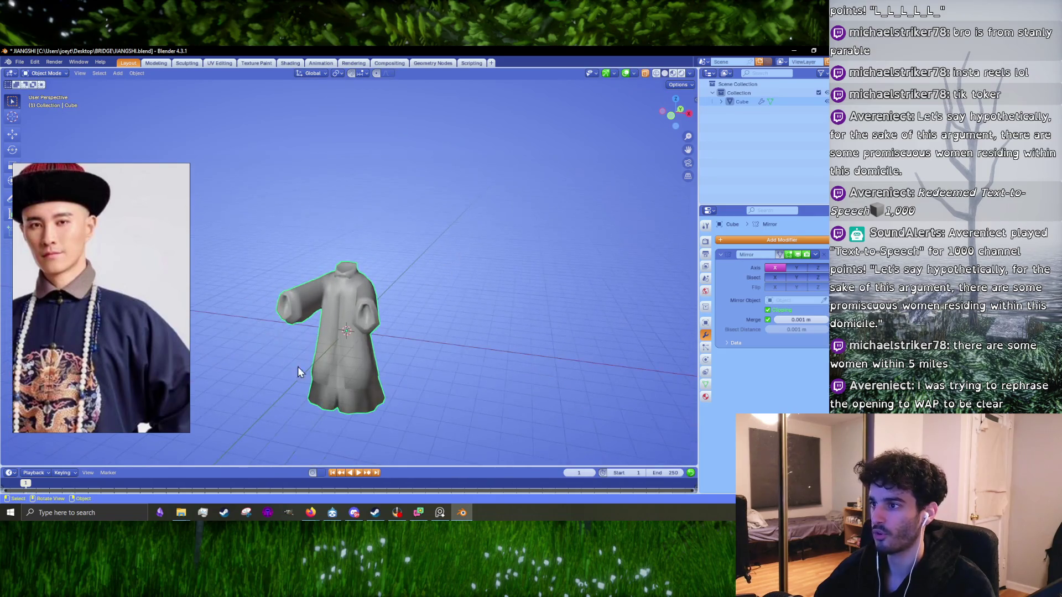
{"action": "middle_click_drag", "start_coordinate": [378, 300], "coordinate": [342, 292]}
{"action": "scroll", "coordinate": [334, 306], "scroll_direction": "up", "scroll_amount": 4}
{"action": "key", "text": "Tab"}
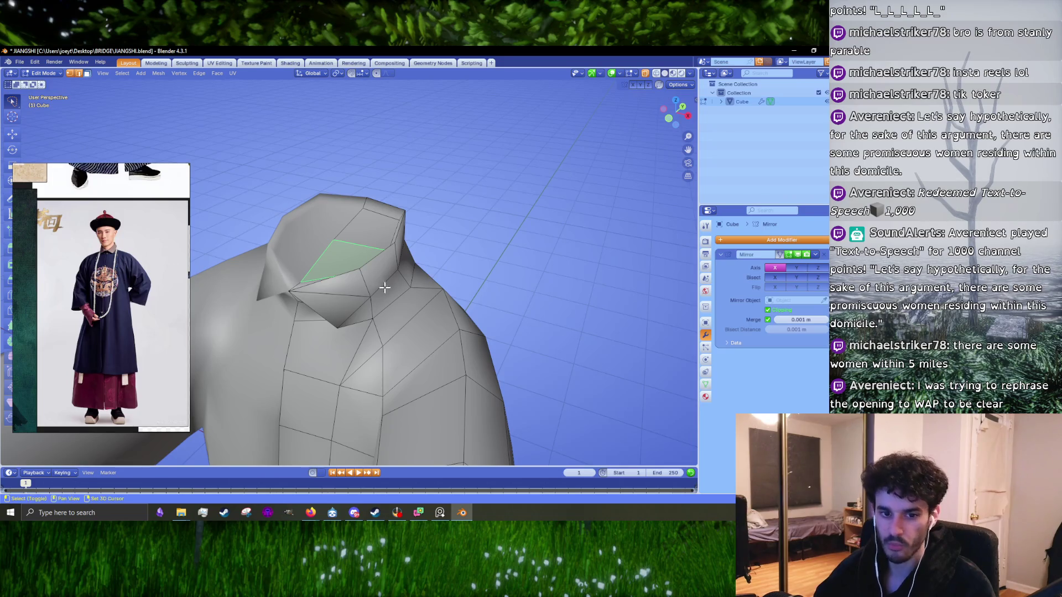
{"action": "mouse_move", "coordinate": [374, 262]}
{"action": "middle_mouse_down", "text": "shift"}
{"action": "mouse_move", "coordinate": [401, 286]}
{"action": "mouse_move", "coordinate": [404, 331]}
{"action": "middle_mouse_up", "text": "shift"}
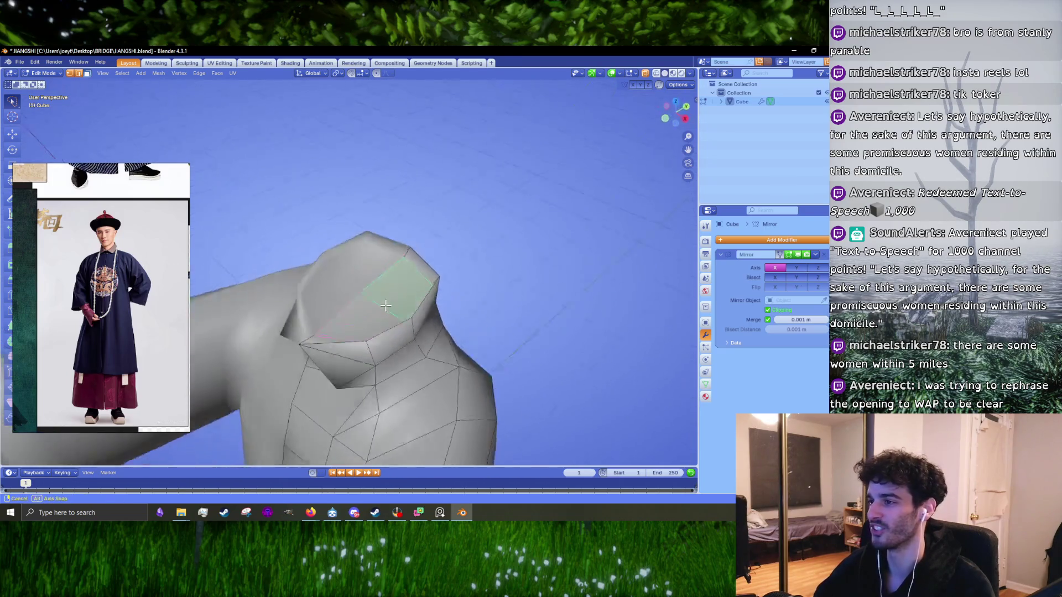
- In Front view, extrude the collar's top face upward and shrink it inward
{"action": "key", "text": "KP_1"}
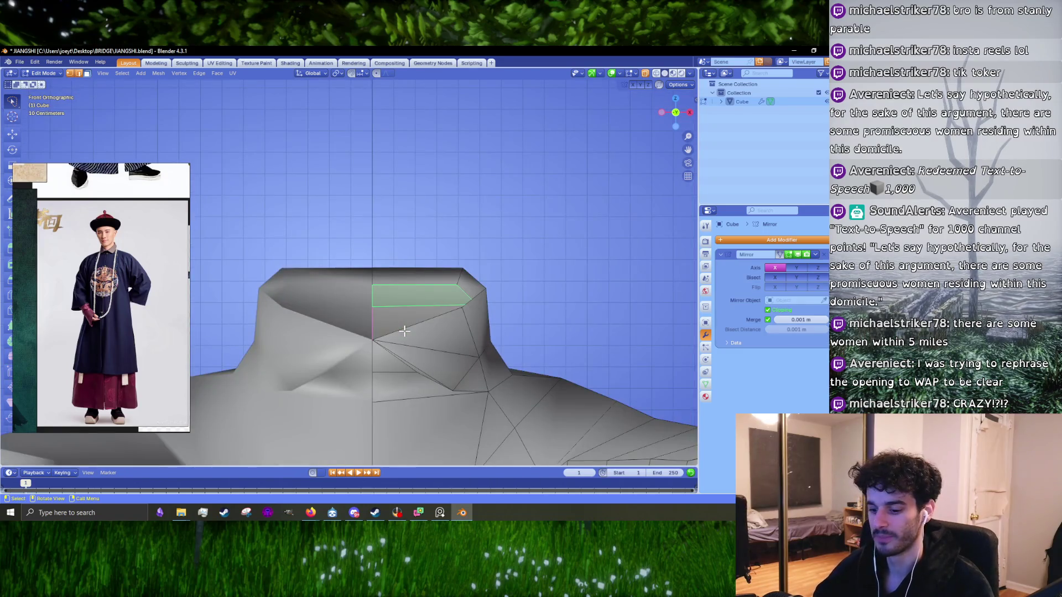
{"action": "key", "text": "e"}
{"action": "left_click", "coordinate": [429, 273]}
{"action": "scroll", "coordinate": [502, 280], "scroll_direction": "down", "scroll_amount": 4}
{"action": "key", "text": "s"}
{"action": "left_click", "coordinate": [480, 279]}
- Scale the collar ring narrower from the side view
{"action": "key", "text": "KP_3"}
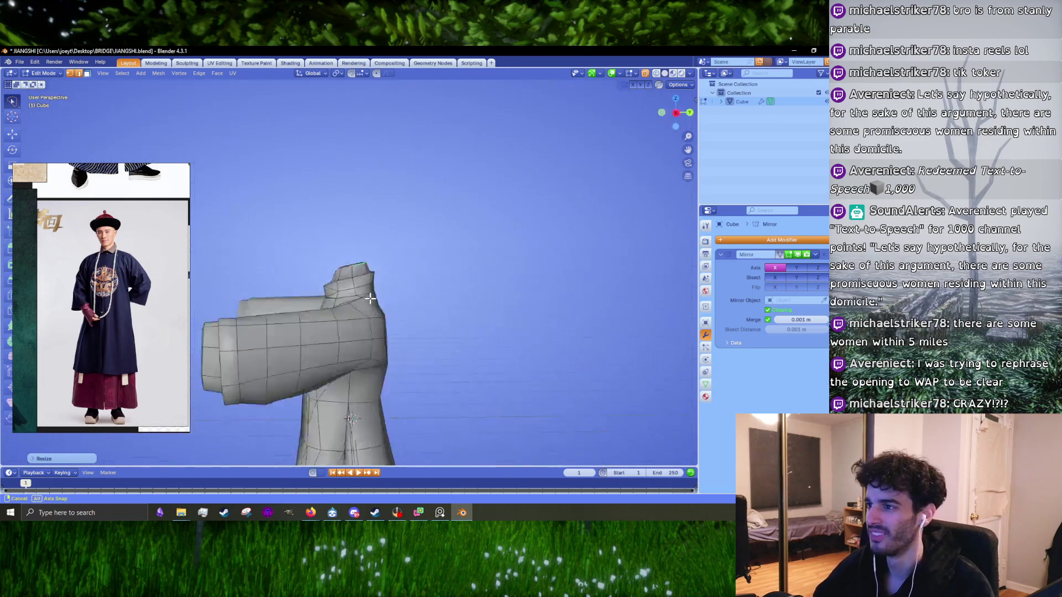
{"action": "scroll", "coordinate": [352, 299], "scroll_direction": "down", "scroll_amount": 2}
{"action": "scroll", "coordinate": [352, 299], "scroll_direction": "up", "scroll_amount": 5}
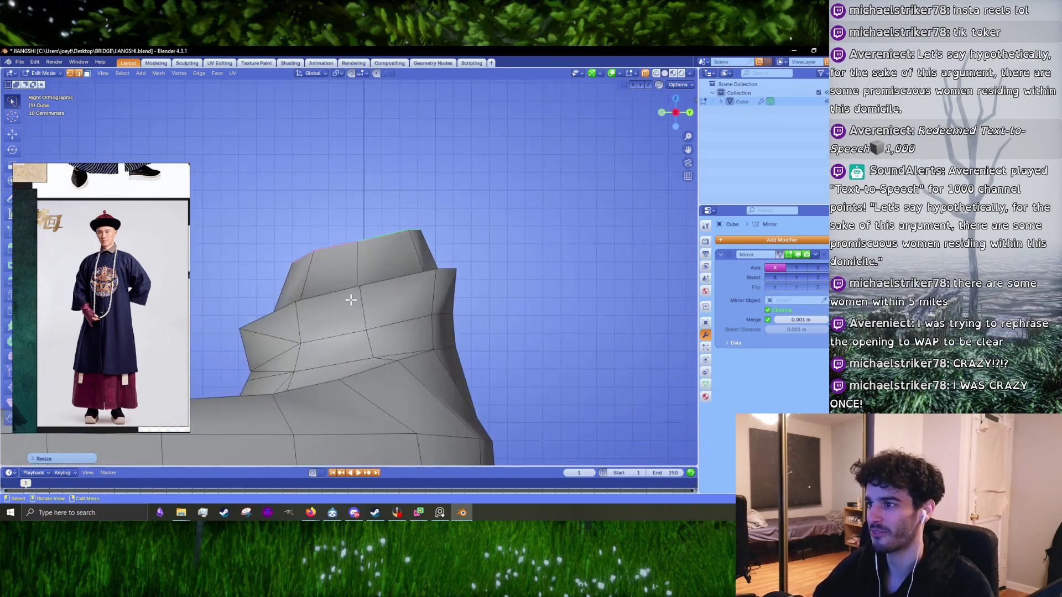
{"action": "middle_click_drag", "start_coordinate": [423, 278], "coordinate": [507, 352]}
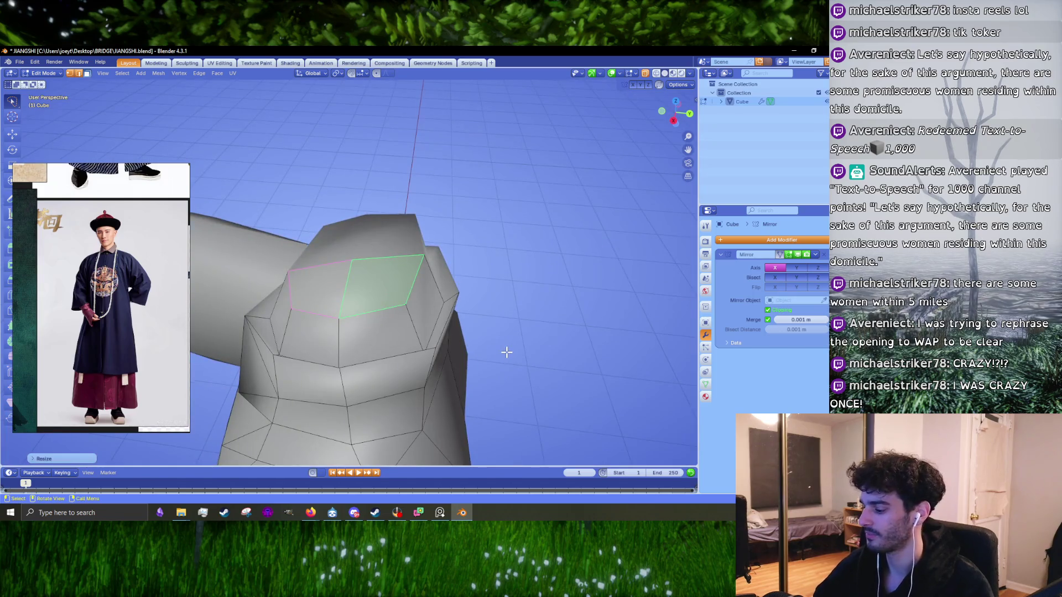
{"action": "key", "text": "KP_3"}
{"action": "scroll", "coordinate": [209, 254], "scroll_direction": "up", "scroll_amount": 2}
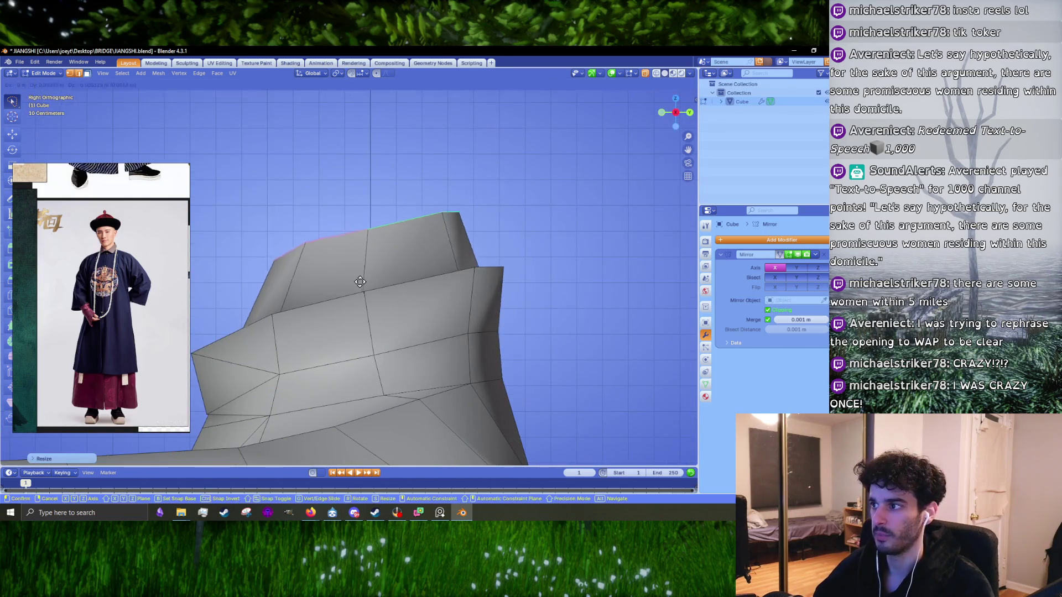
{"action": "key", "text": "s"}
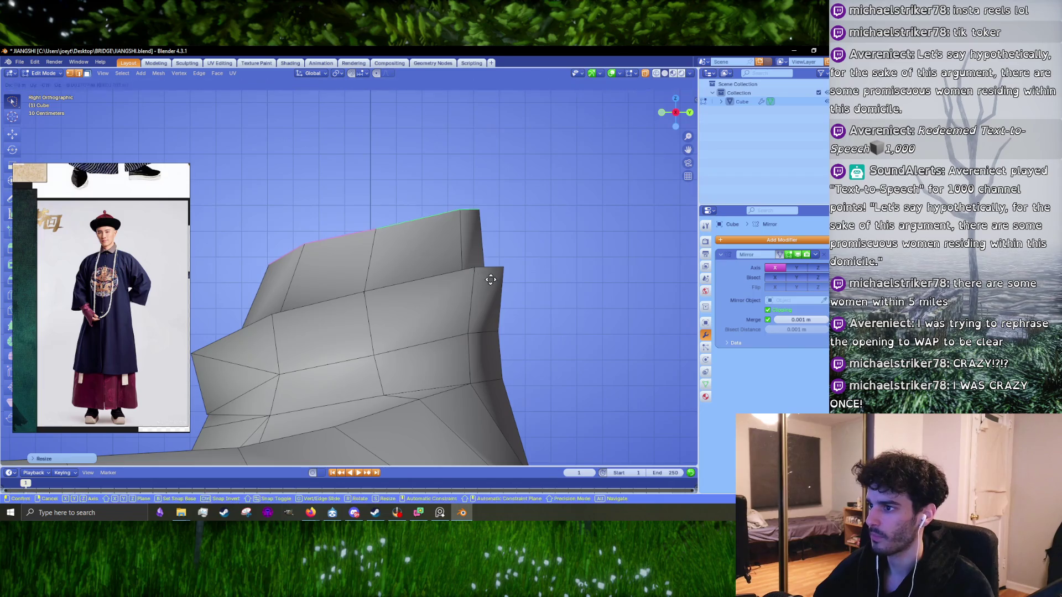
{"action": "left_click", "coordinate": [487, 280]}
- Check the collar from the front and orbit around the whole robe in Object Mode
{"action": "key", "text": "KP_1"}
{"action": "scroll", "coordinate": [488, 281], "scroll_direction": "down", "scroll_amount": 3}
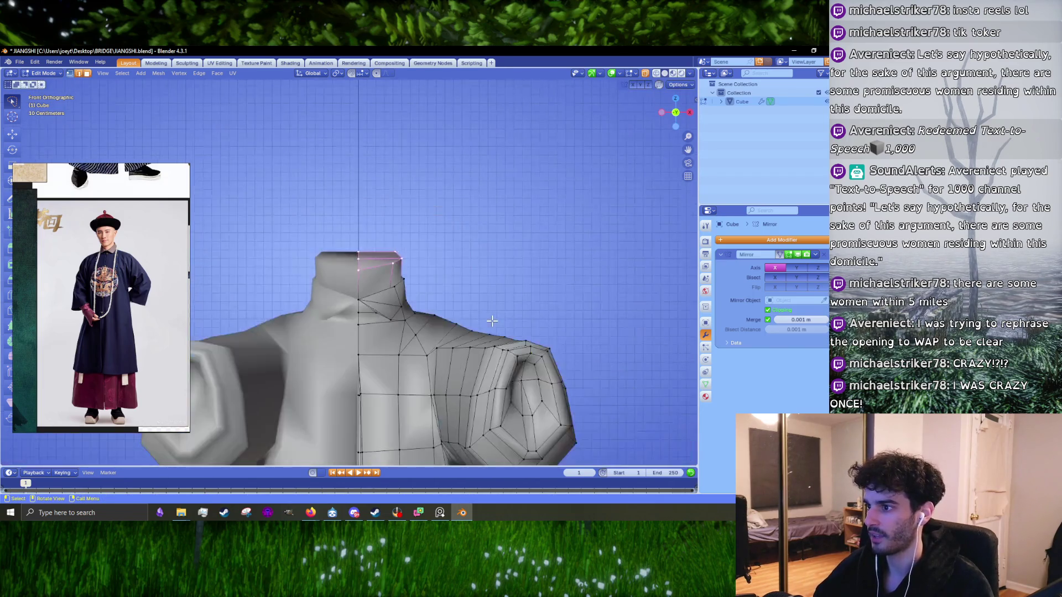
{"action": "scroll", "coordinate": [487, 280], "scroll_direction": "down", "scroll_amount": 4}
{"action": "key", "text": "Tab"}
{"action": "middle_click_drag", "start_coordinate": [488, 280], "coordinate": [471, 305]}
{"action": "scroll", "coordinate": [420, 343], "scroll_direction": "up", "scroll_amount": 10}
{"action": "key", "text": "Tab"}
- Taper the collar's top loop, shift it over the neck, and bring Blender in front of the photo
{"action": "middle_click_drag", "start_coordinate": [388, 327], "coordinate": [387, 335]}
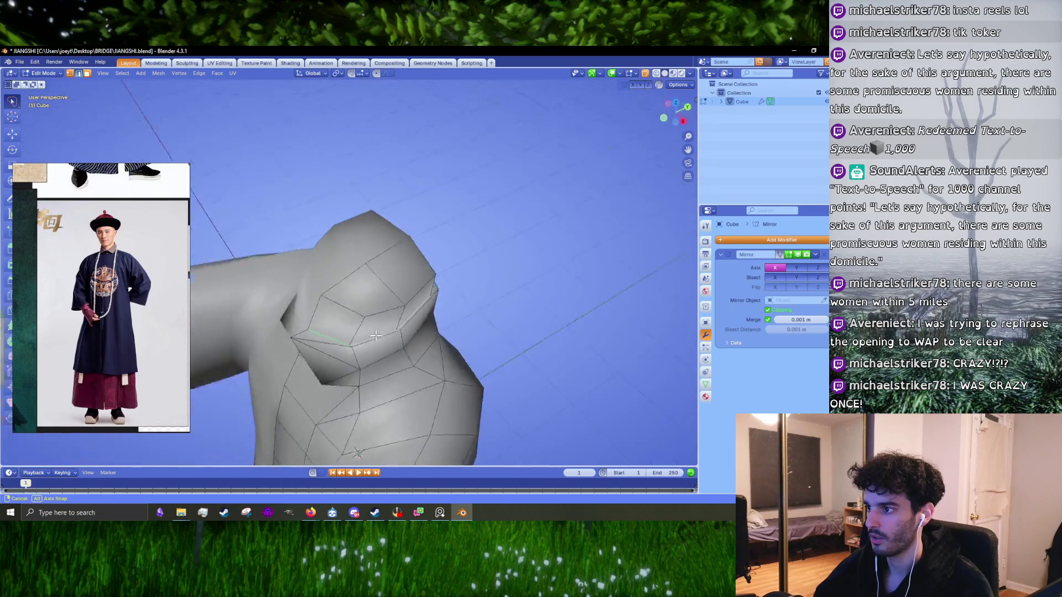
{"action": "key", "text": "s"}
{"action": "left_click", "coordinate": [454, 361]}
{"action": "middle_click_drag", "start_coordinate": [455, 360], "coordinate": [378, 277], "text": "alt"}
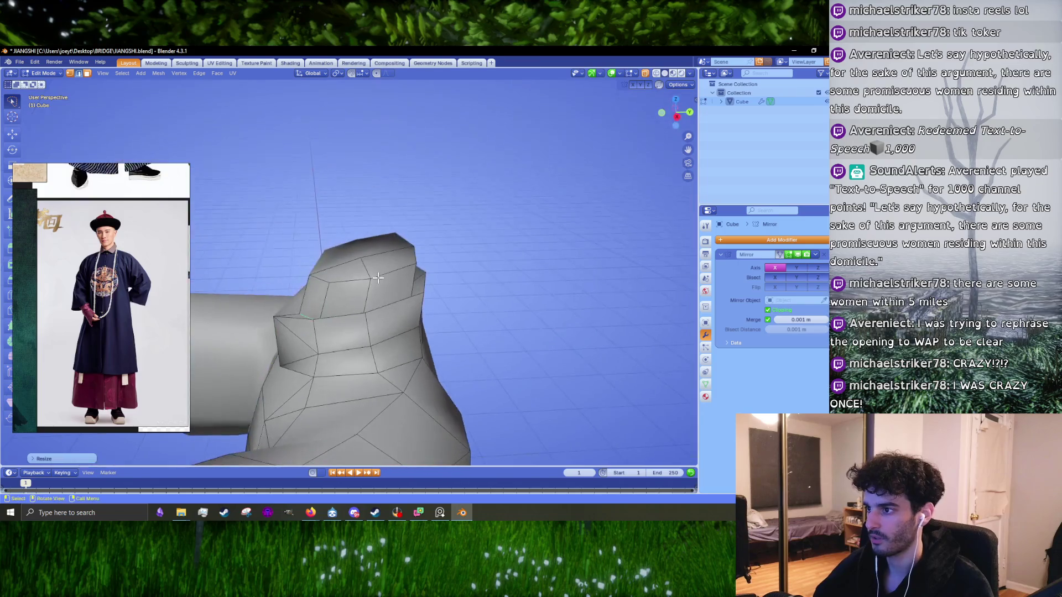
{"action": "scroll", "coordinate": [378, 277], "scroll_direction": "up", "scroll_amount": 1}
{"action": "key", "text": "g"}
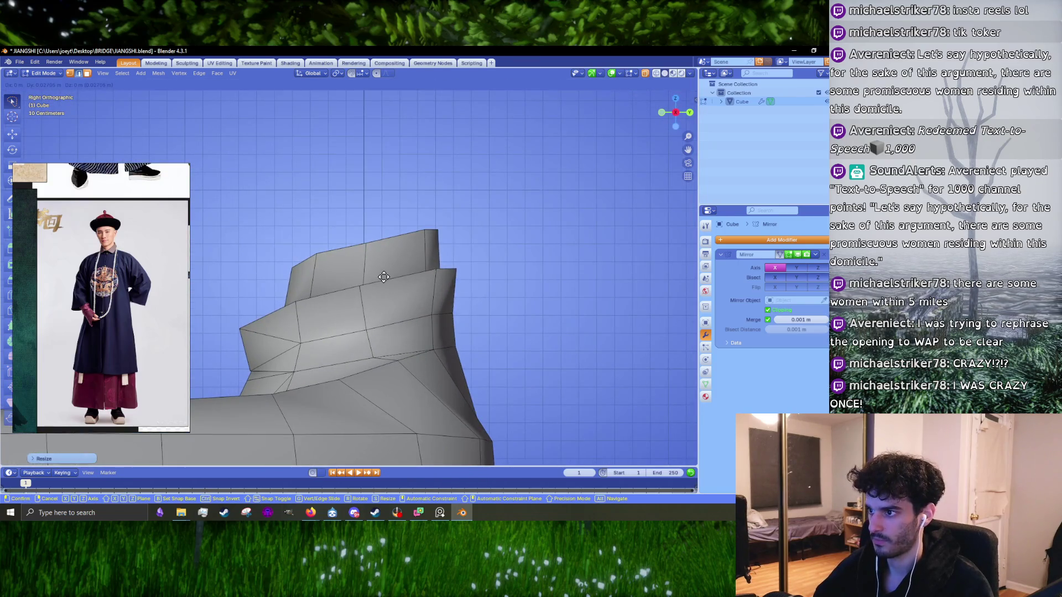
{"action": "left_click", "coordinate": [384, 277]}
{"action": "scroll", "coordinate": [382, 277], "scroll_direction": "down", "scroll_amount": 3}
{"action": "key", "text": "alt+Tab"}
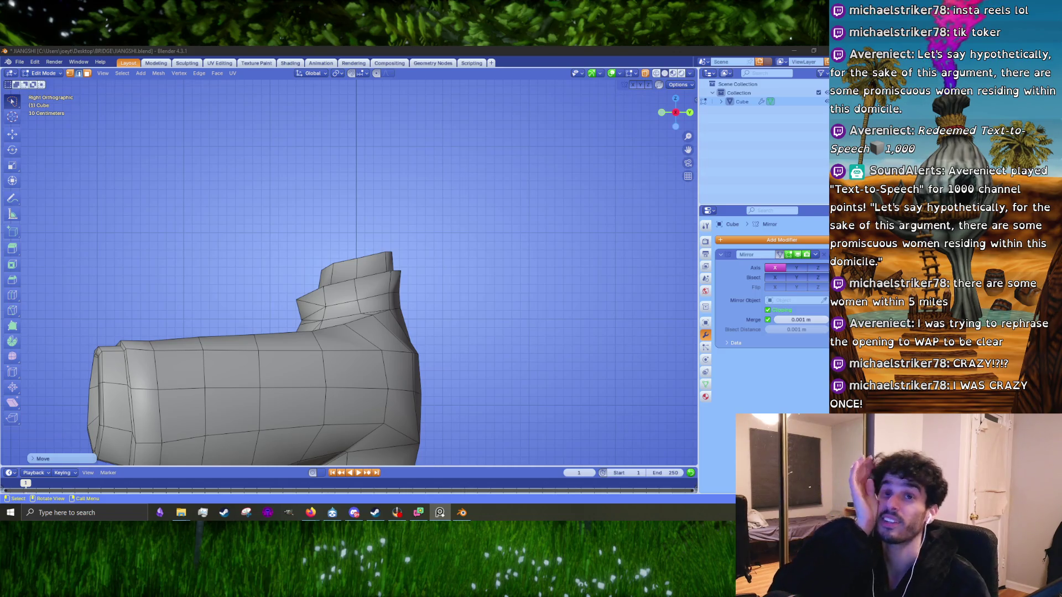
{"action": "scroll", "coordinate": [375, 312], "scroll_direction": "up", "scroll_amount": 2}
- Lower the collar's front centre vertices along Z to form a V-shaped notch
{"action": "mouse_move", "coordinate": [375, 312]}
{"action": "middle_mouse_down"}
{"action": "mouse_move", "coordinate": [341, 330]}
{"action": "mouse_move", "coordinate": [332, 292]}
{"action": "middle_mouse_up"}
{"action": "middle_click_drag", "start_coordinate": [253, 325], "coordinate": [317, 343]}
{"action": "key", "text": "g"}
{"action": "key", "text": "z"}
{"action": "left_click", "coordinate": [380, 361]}
{"action": "key", "text": "KP_7"}
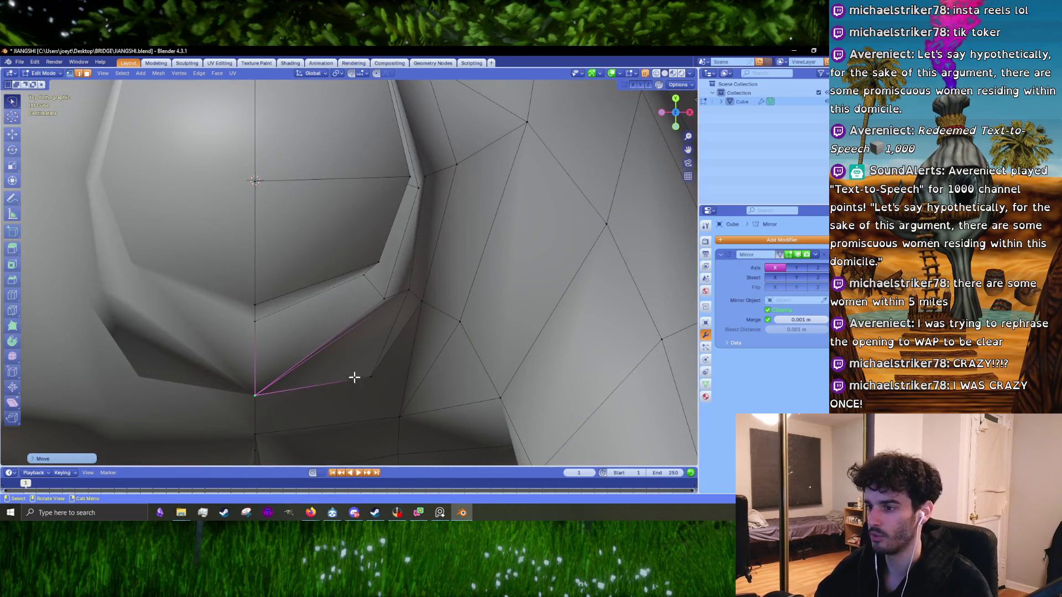
{"action": "left_click", "coordinate": [255, 395]}
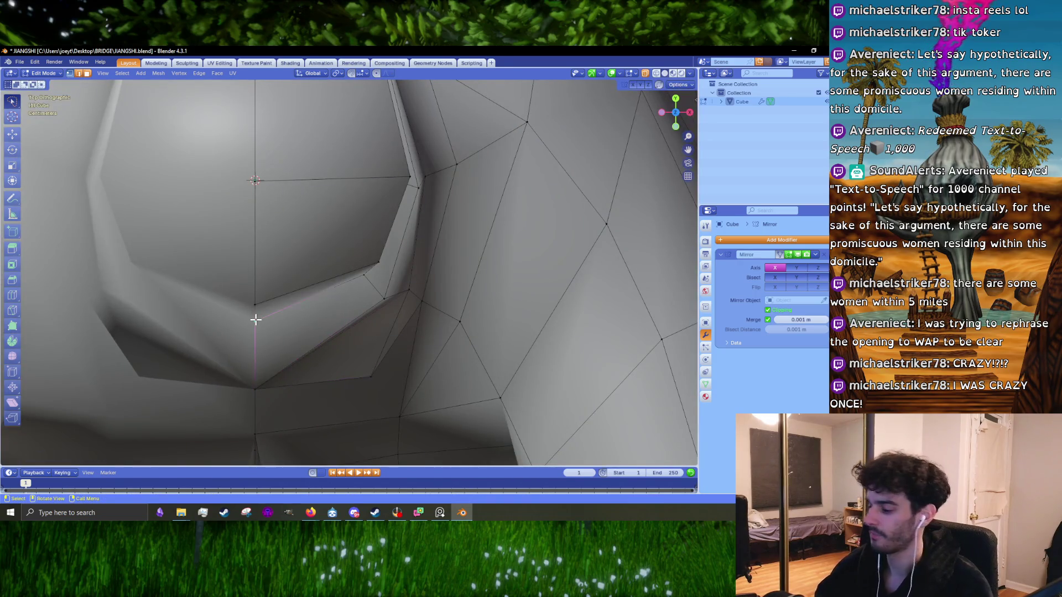
{"action": "key", "text": "KP_1"}
{"action": "key", "text": "g"}
{"action": "key", "text": "z"}
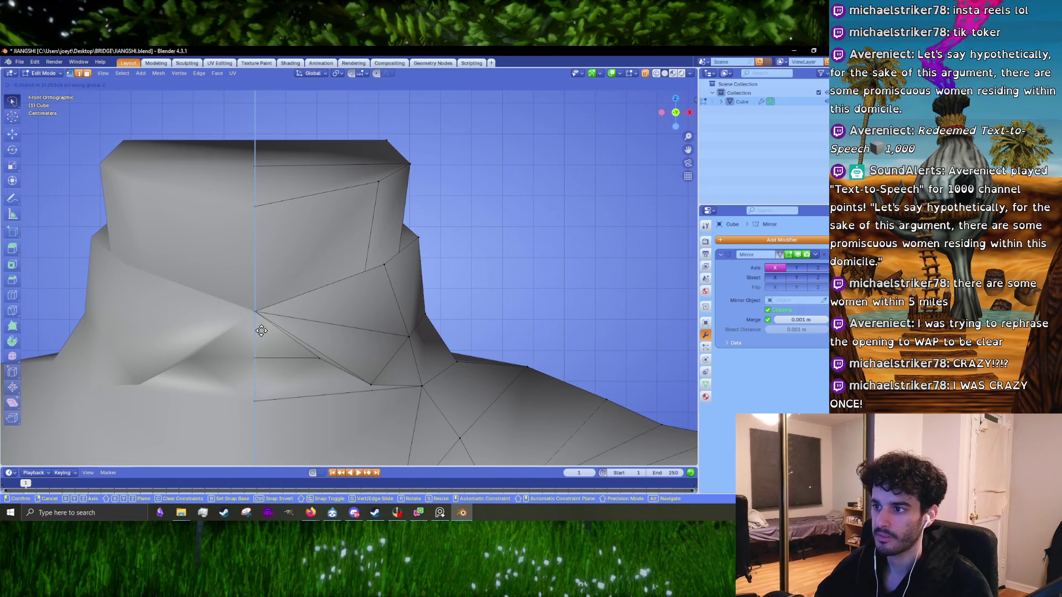
{"action": "left_click", "coordinate": [262, 330]}
- In Right view with vertex selection, move the collar's top edge to realign it
{"action": "middle_click_drag", "start_coordinate": [262, 330], "coordinate": [301, 312]}
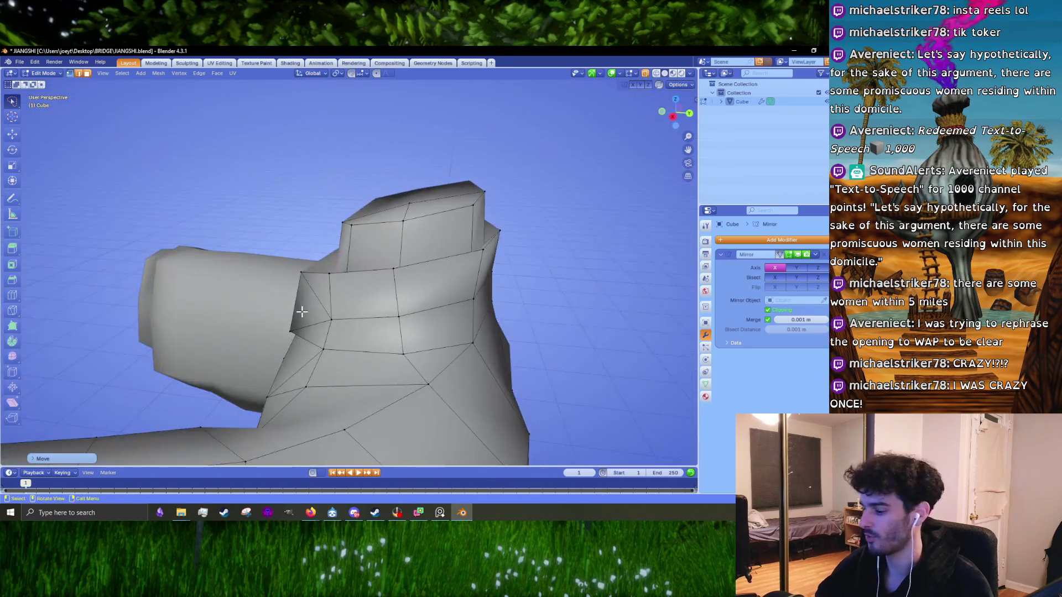
{"action": "key", "text": "KP_3"}
{"action": "key", "text": "1"}
{"action": "middle_click_drag", "start_coordinate": [359, 206], "coordinate": [441, 297]}
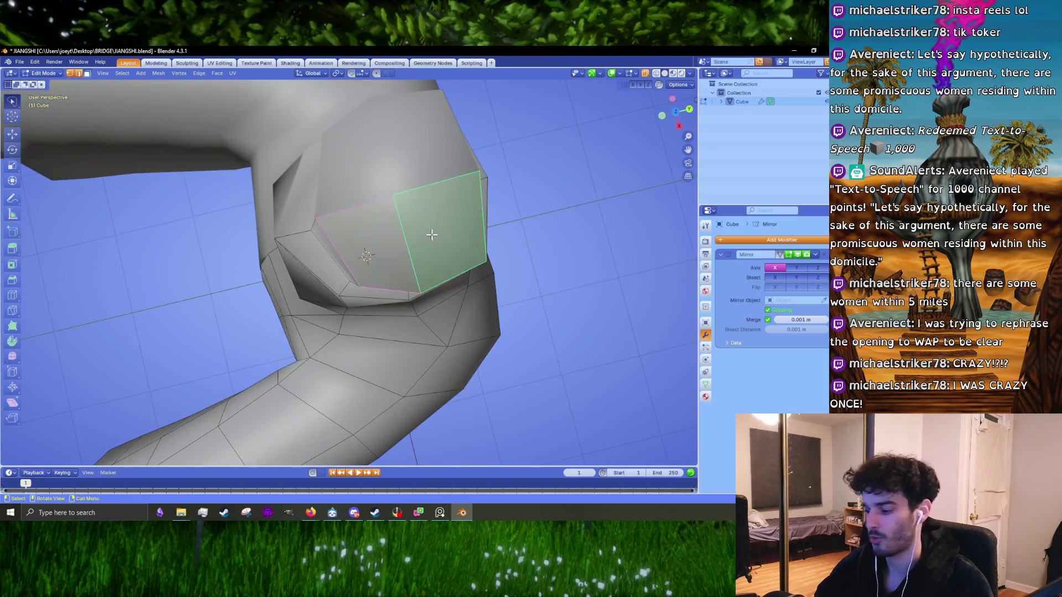
{"action": "key", "text": "KP_3"}
{"action": "scroll", "coordinate": [432, 234], "scroll_direction": "up", "scroll_amount": 3}
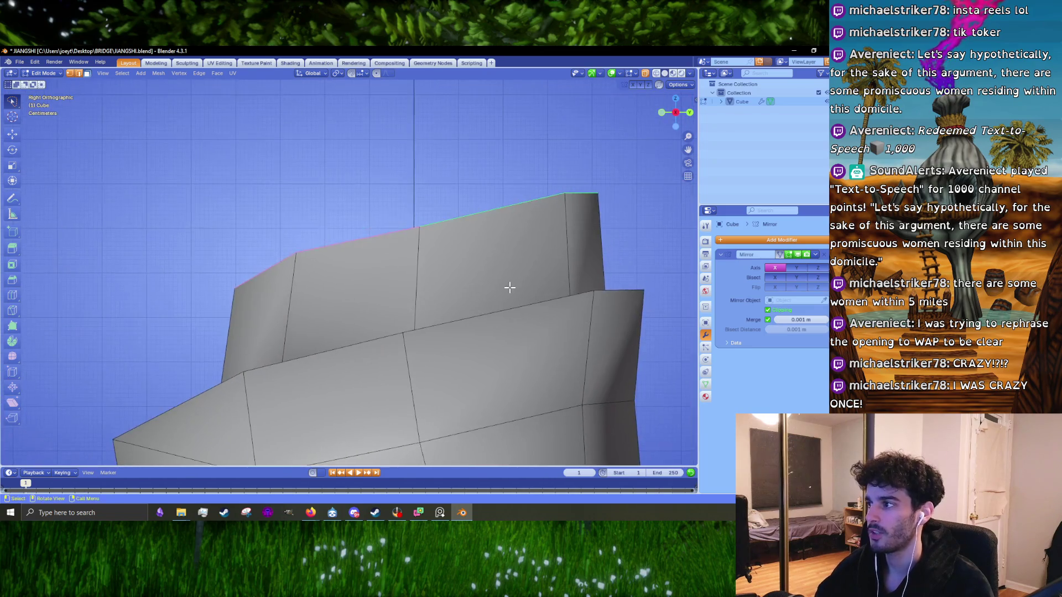
{"action": "key", "text": "g"}
{"action": "left_click", "coordinate": [543, 304]}
- From Top view, select a collar front vertex plus an adjoining collar edge
{"action": "key", "text": "KP_7"}
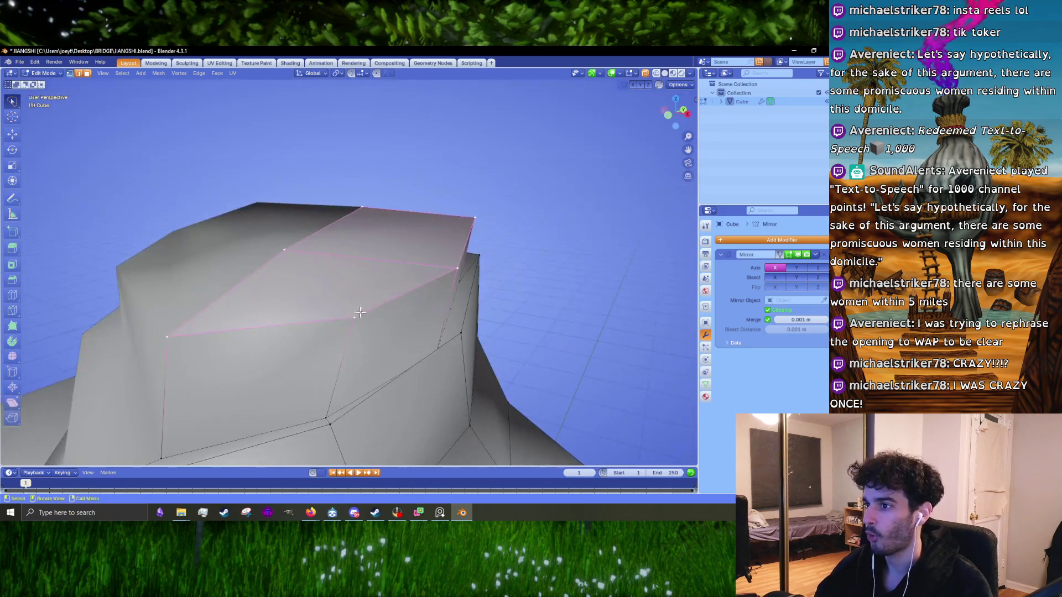
{"action": "scroll", "coordinate": [207, 319], "scroll_direction": "up", "scroll_amount": 2}
{"action": "left_click", "coordinate": [216, 384]}
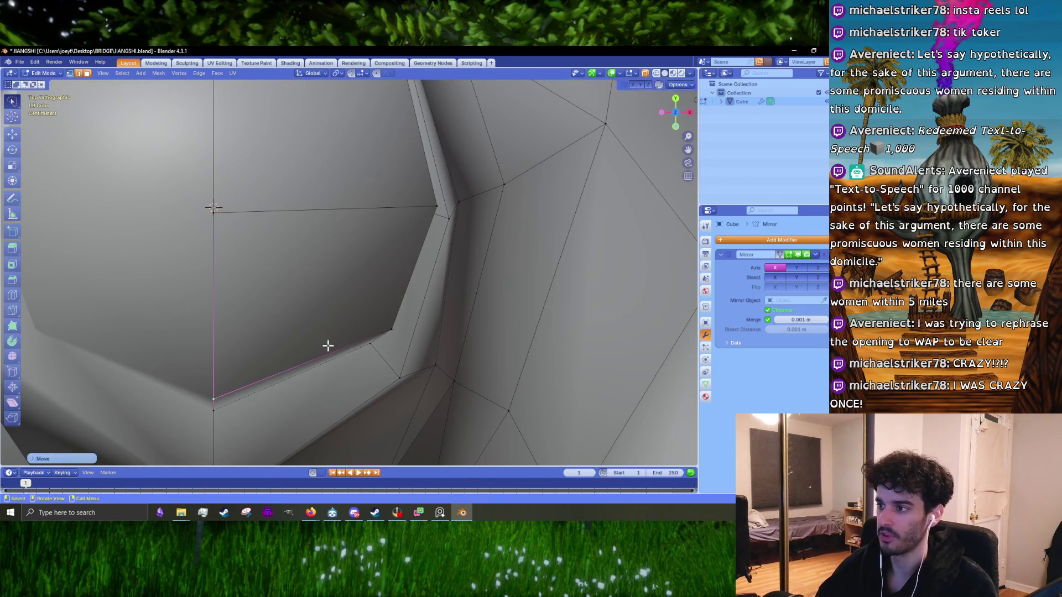
{"action": "left_click", "coordinate": [384, 328]}
{"action": "scroll", "coordinate": [384, 328], "scroll_direction": "down", "scroll_amount": 4}
{"action": "key", "text": "Tab"}
{"action": "mouse_move", "coordinate": [398, 433]}
{"action": "middle_mouse_down"}
{"action": "mouse_move", "coordinate": [439, 334]}
{"action": "mouse_move", "coordinate": [379, 327]}
{"action": "mouse_move", "coordinate": [367, 261]}
{"action": "middle_mouse_up"}
{"action": "key", "text": "Tab"}
{"action": "scroll", "coordinate": [367, 260], "scroll_direction": "up", "scroll_amount": 2}
{"action": "left_click", "coordinate": [387, 281], "text": "shift"}
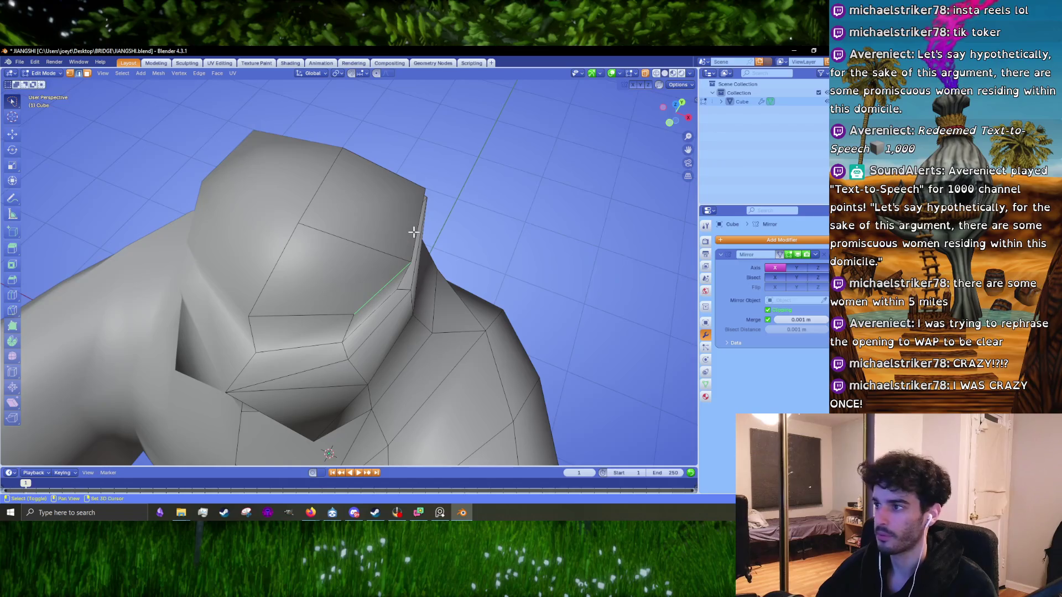
- Switch to Front view and make the mesh see-through with X-ray
{"action": "key", "text": "KP_1"}
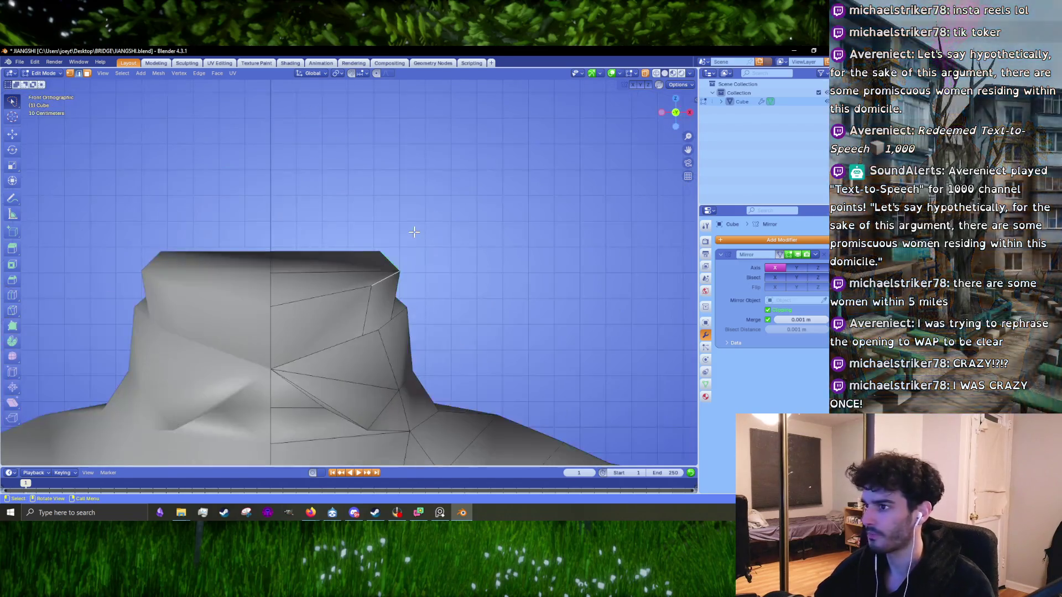
{"action": "key", "text": "KP_3"}
{"action": "key", "text": "KP_1"}
{"action": "scroll", "coordinate": [456, 256], "scroll_direction": "down", "scroll_amount": 5}
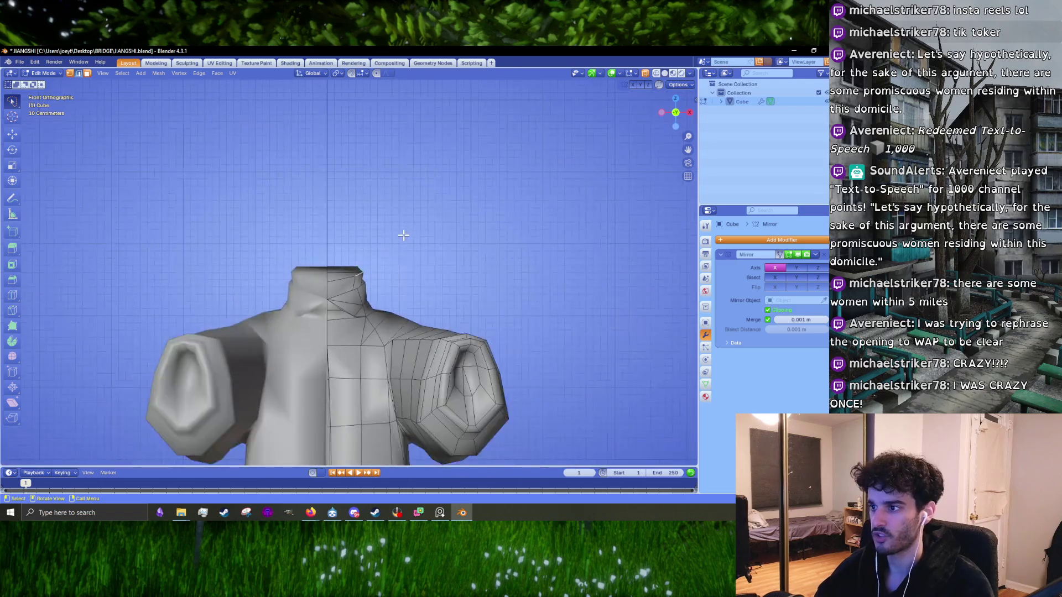
{"action": "scroll", "coordinate": [456, 257], "scroll_direction": "up", "scroll_amount": 1}
{"action": "scroll", "coordinate": [456, 256], "scroll_direction": "up", "scroll_amount": 1}
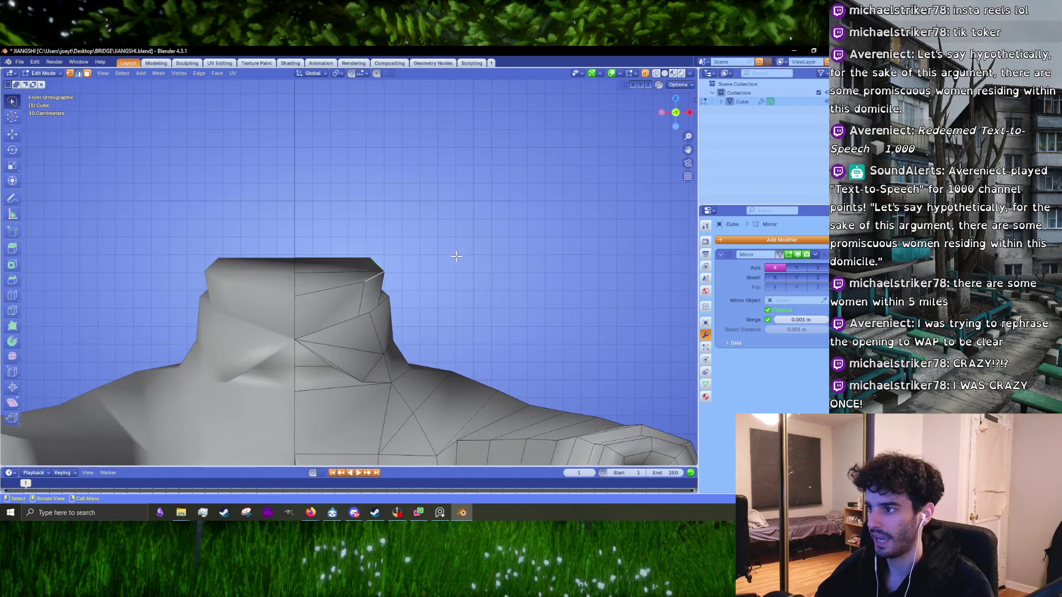
{"action": "left_click", "coordinate": [646, 73]}
- Select the collar vertices on one side of the neck and drag them to a new position
{"action": "left_click_drag", "start_coordinate": [452, 305], "coordinate": [441, 320]}
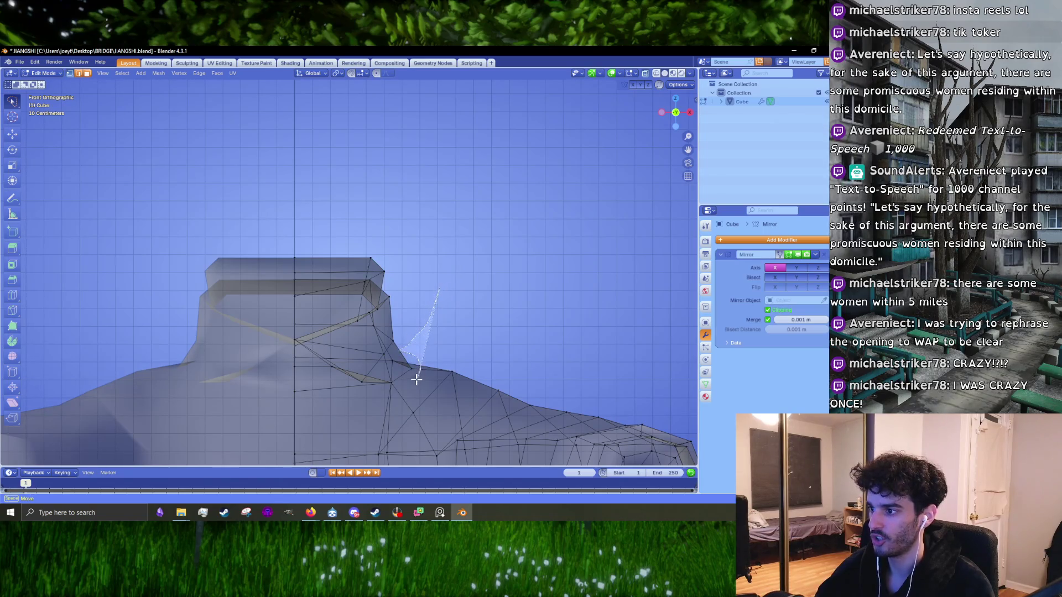
{"action": "left_click_drag", "start_coordinate": [417, 379], "coordinate": [410, 218]}
{"action": "key", "text": "g"}
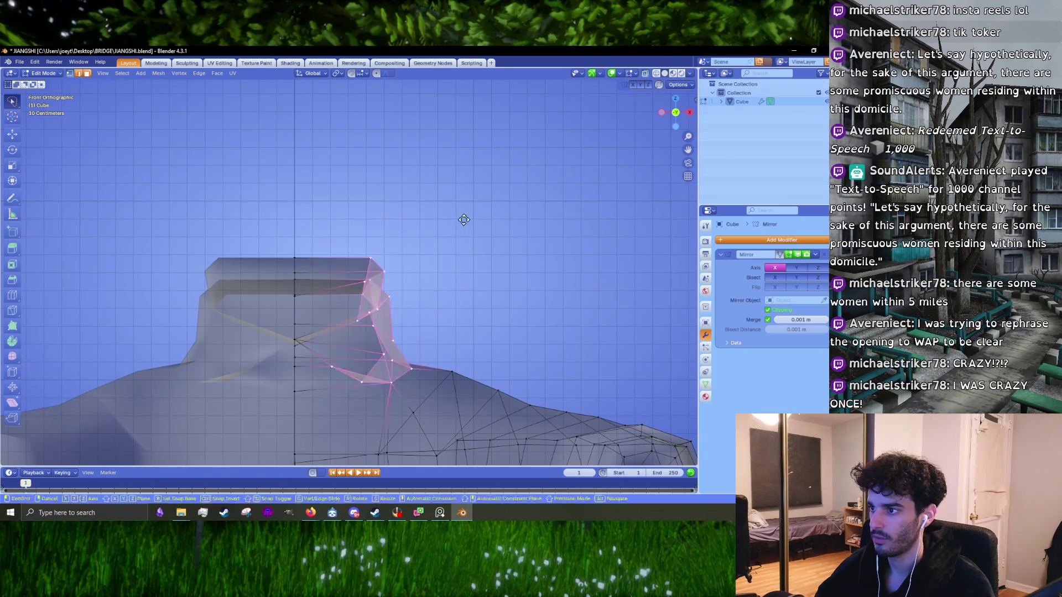
{"action": "left_click", "coordinate": [459, 221]}
{"action": "scroll", "coordinate": [443, 247], "scroll_direction": "down", "scroll_amount": 3}
{"action": "scroll", "coordinate": [420, 335], "scroll_direction": "up", "scroll_amount": 2}
{"action": "scroll", "coordinate": [420, 334], "scroll_direction": "down", "scroll_amount": 2}
{"action": "scroll", "coordinate": [429, 324], "scroll_direction": "up", "scroll_amount": 1}
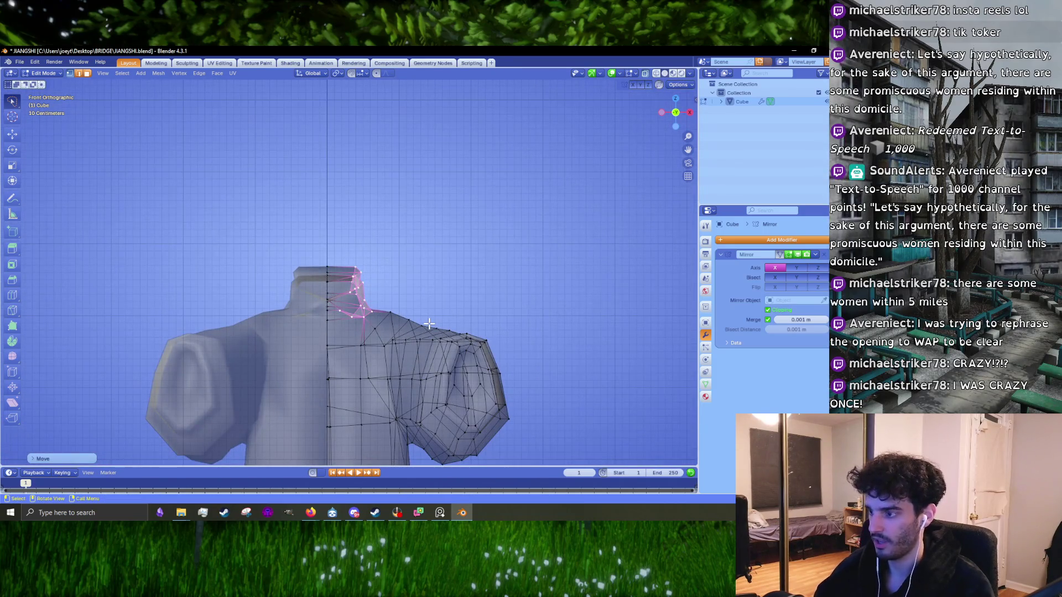
{"action": "scroll", "coordinate": [430, 324], "scroll_direction": "up", "scroll_amount": 1}
{"action": "scroll", "coordinate": [430, 323], "scroll_direction": "up", "scroll_amount": 1}
- Push the collar's side vertices outward along X and return the mesh to solid display
{"action": "key", "text": "g"}
{"action": "key", "text": "x"}
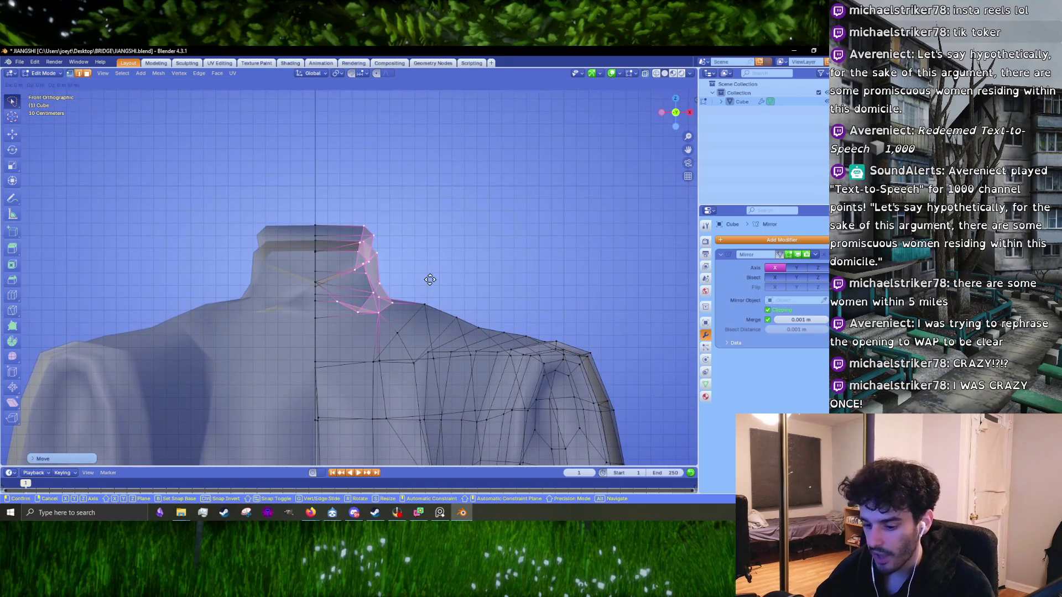
{"action": "left_click", "coordinate": [429, 280]}
{"action": "scroll", "coordinate": [429, 279], "scroll_direction": "up", "scroll_amount": 4}
{"action": "right_click_drag", "start_coordinate": [410, 197], "coordinate": [335, 224], "text": "ctrl"}
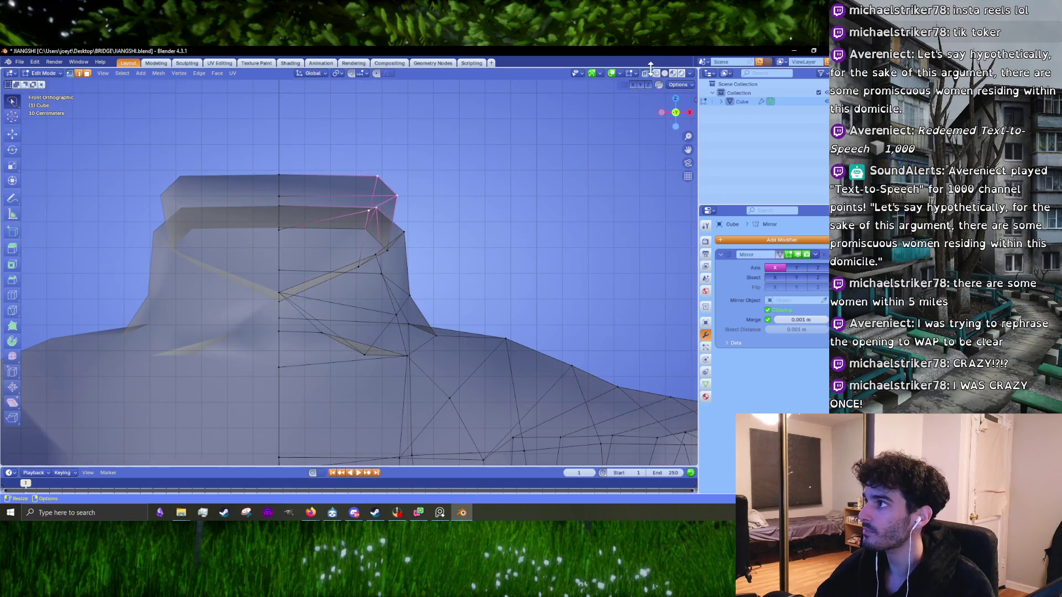
{"action": "left_click", "coordinate": [646, 73]}
{"action": "middle_click_drag", "start_coordinate": [541, 155], "coordinate": [464, 239]}
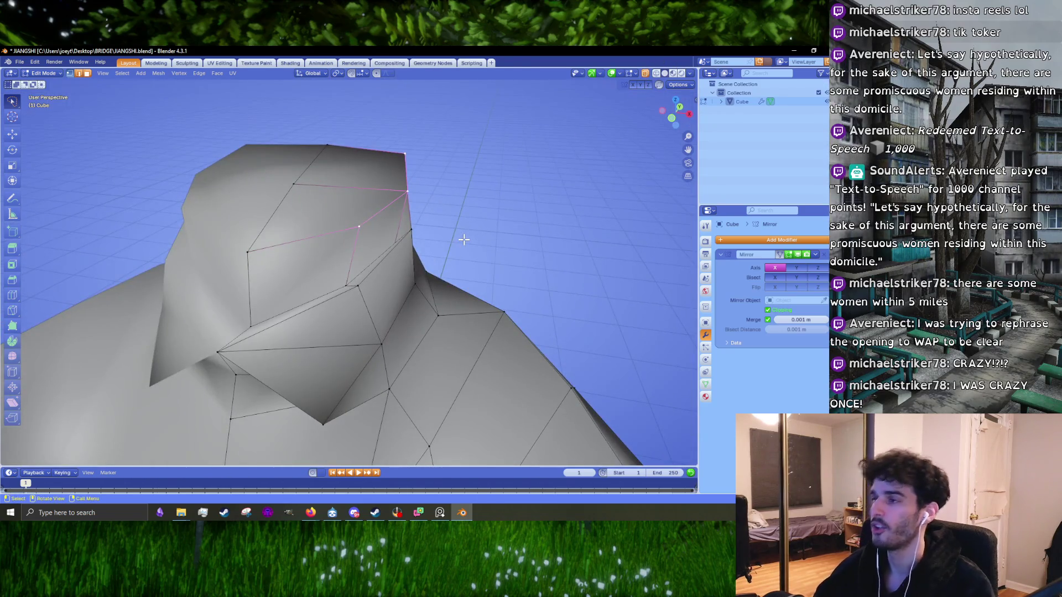
- Try moving the collar's top from the front view, then undo the move
{"action": "key", "text": "3"}
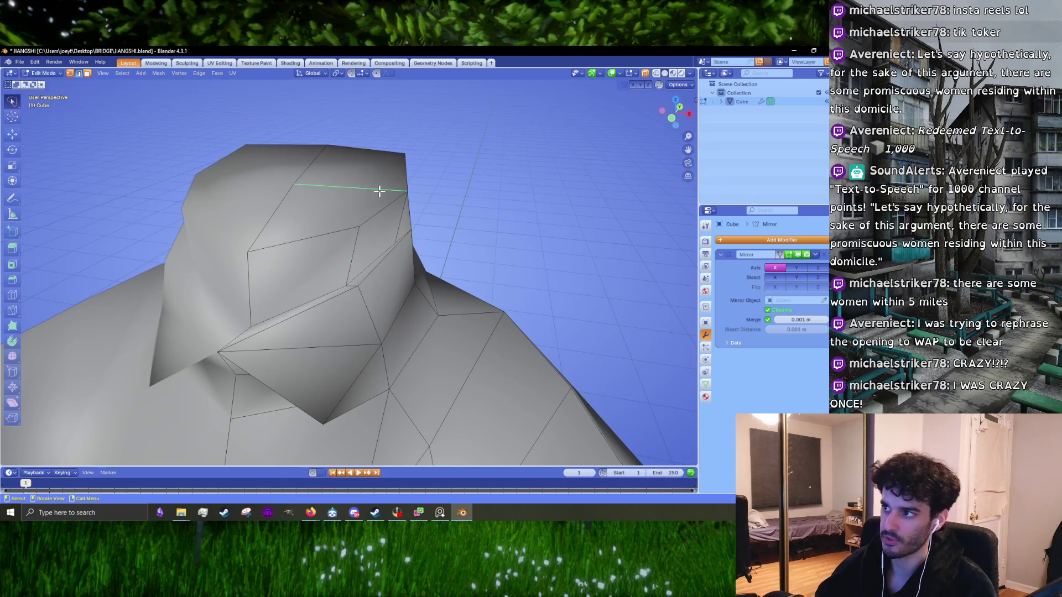
{"action": "key", "text": "KP_1"}
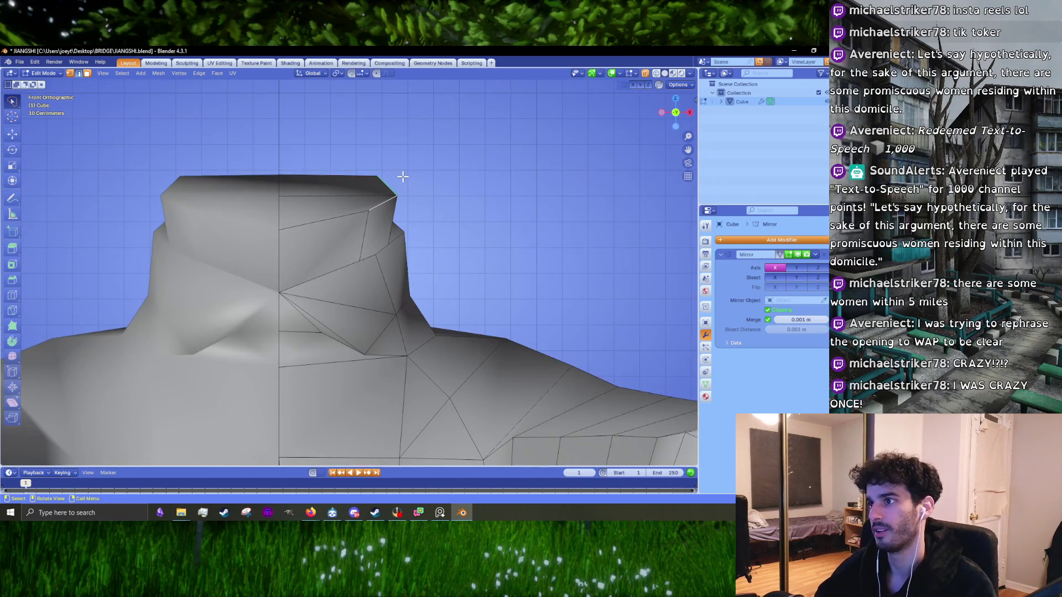
{"action": "key", "text": "g"}
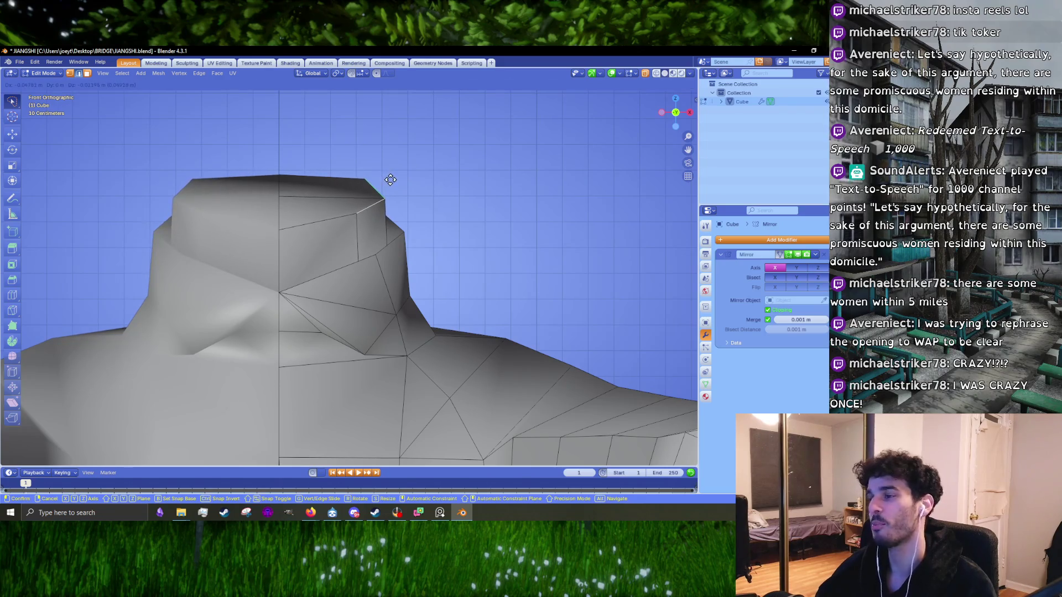
{"action": "left_click", "coordinate": [390, 180]}
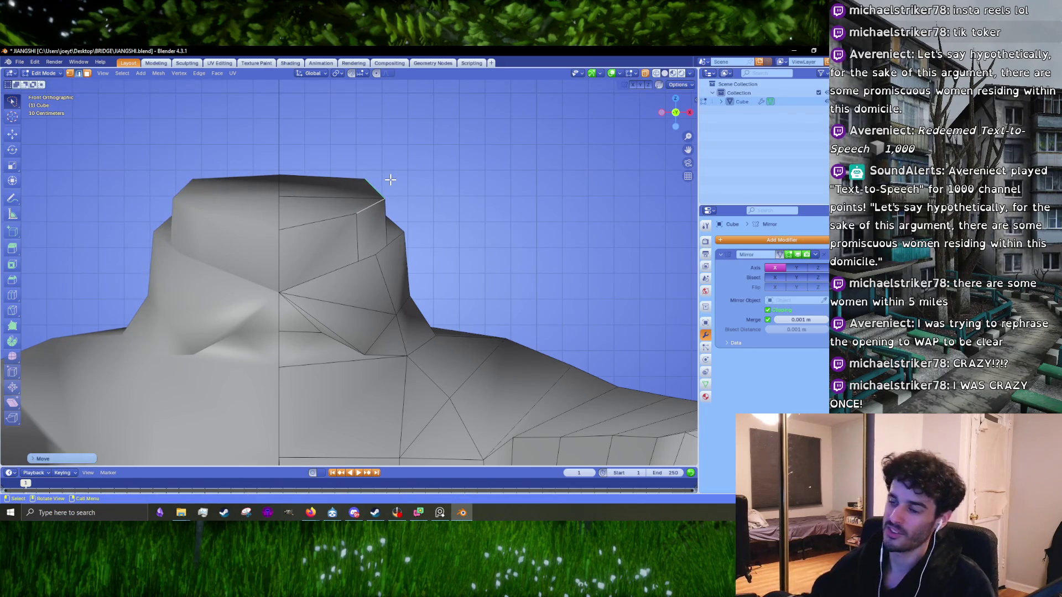
{"action": "key", "text": "ctrl+z"}
{"action": "key", "text": "ctrl+shift+z"}
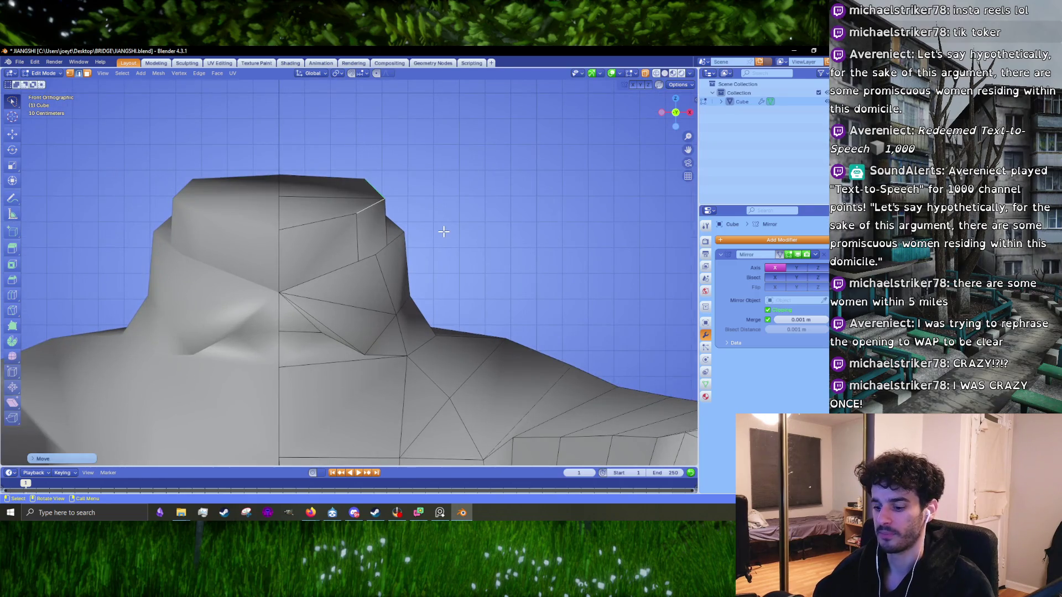
{"action": "key", "text": "ctrl+z"}
- In the right side view, select the collar's top edge loop in edge mode
{"action": "key", "text": "KP_3"}
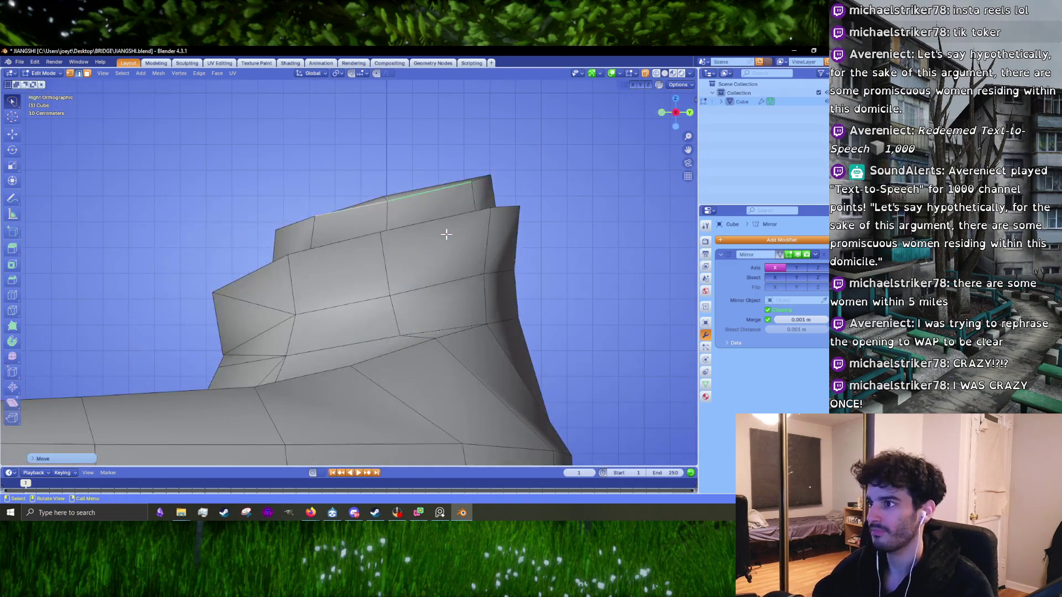
{"action": "key", "text": "2"}
{"action": "left_click", "coordinate": [378, 191]}
{"action": "key", "text": "g"}
{"action": "left_click", "coordinate": [378, 190]}
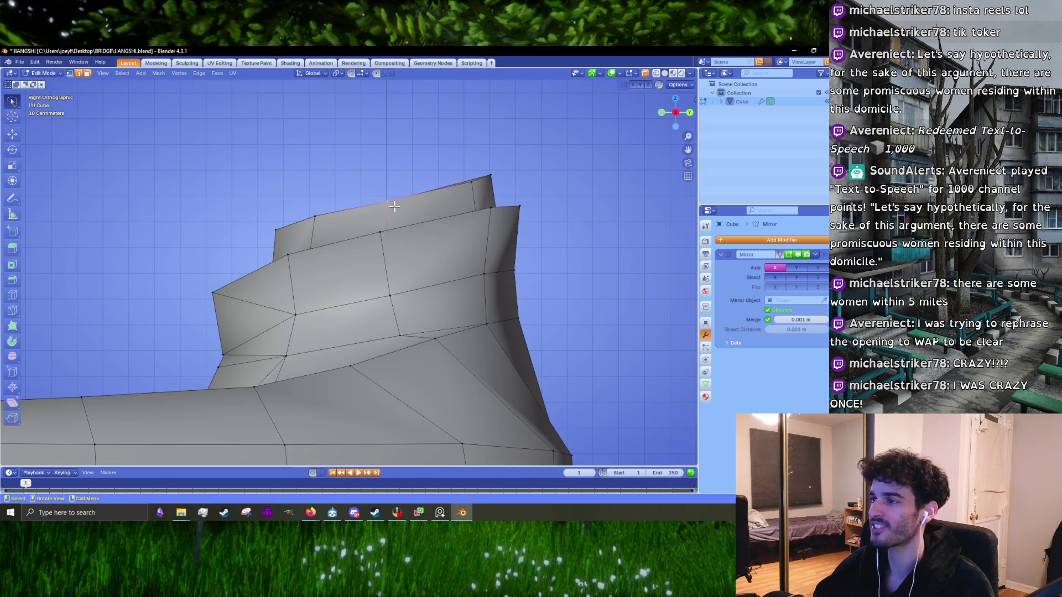
{"action": "left_click", "coordinate": [398, 183], "text": "alt"}
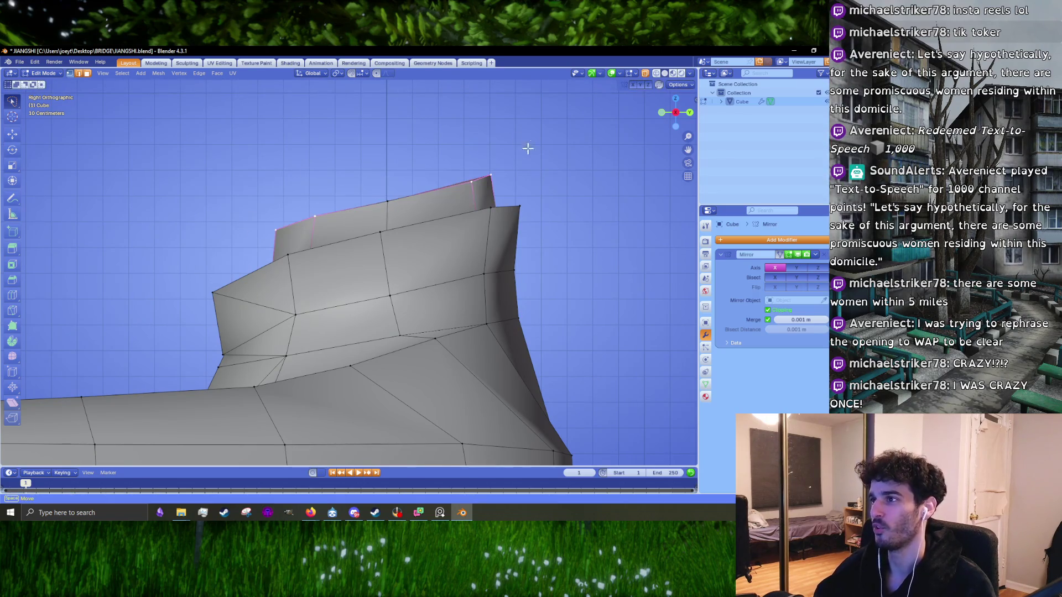
{"action": "middle_click_drag", "start_coordinate": [527, 148], "coordinate": [410, 193]}
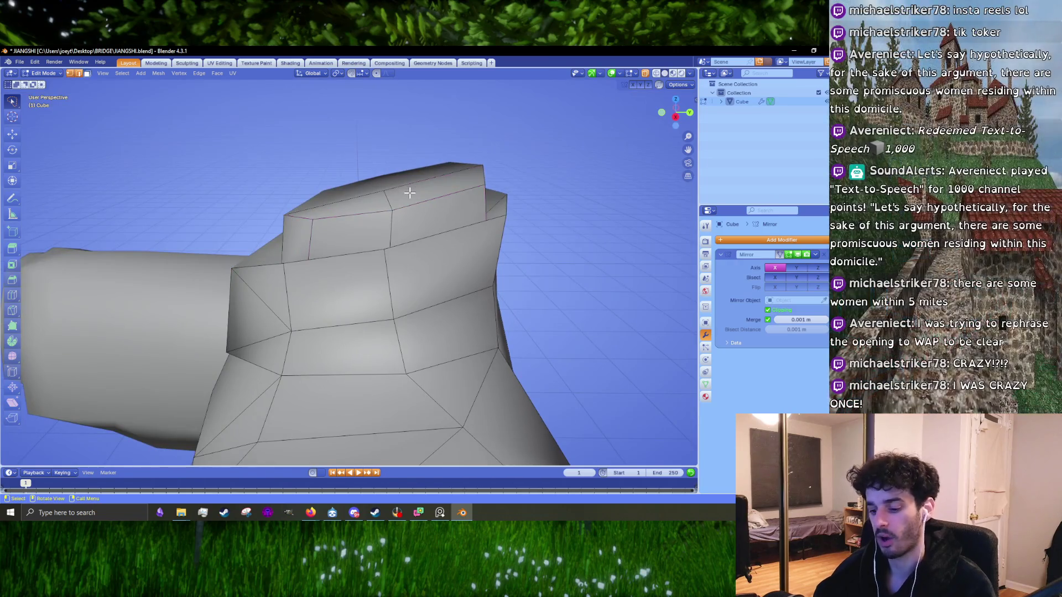
{"action": "left_click", "coordinate": [358, 197], "text": "shift"}
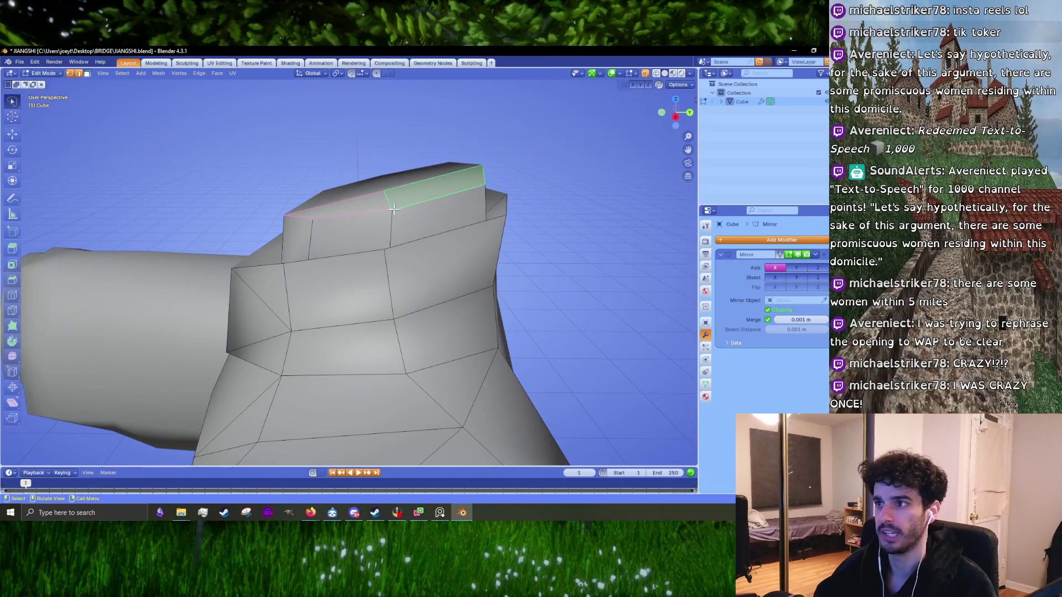
{"action": "key", "text": "KP_3"}
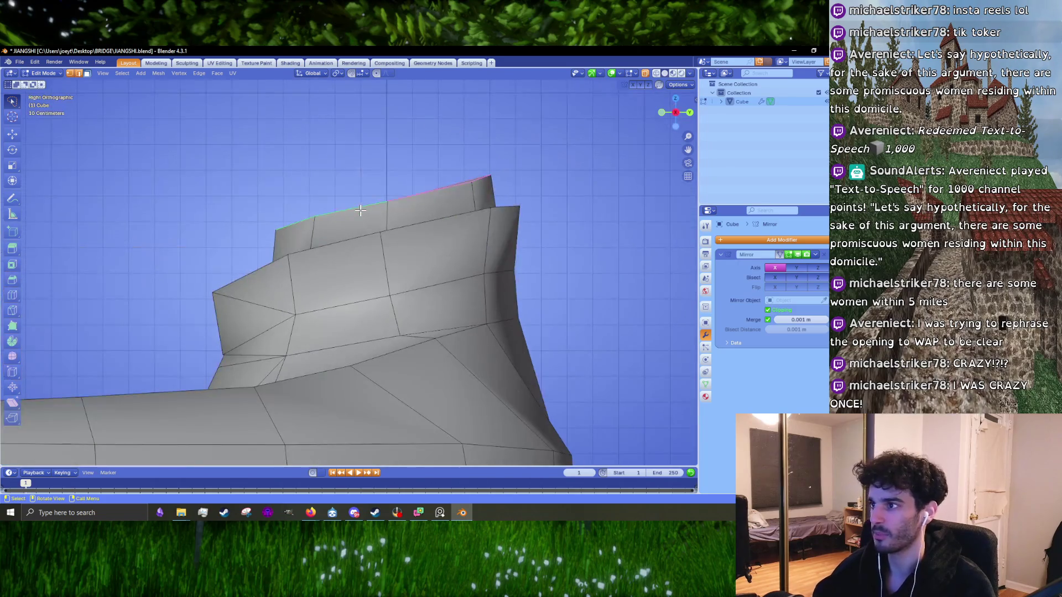
- Flatten the top edges with S Z, tilt them into a slant, and reposition the rim
{"action": "key", "text": "s"}
{"action": "key", "text": "z"}
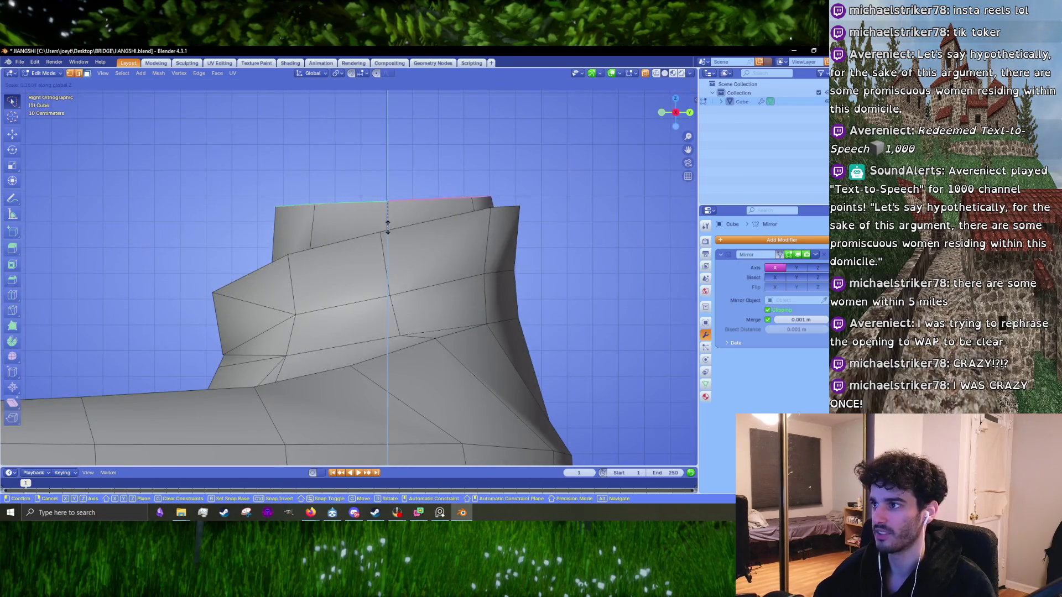
{"action": "left_click", "coordinate": [394, 198]}
{"action": "key", "text": "r"}
{"action": "left_click", "coordinate": [496, 245]}
{"action": "key", "text": "g"}
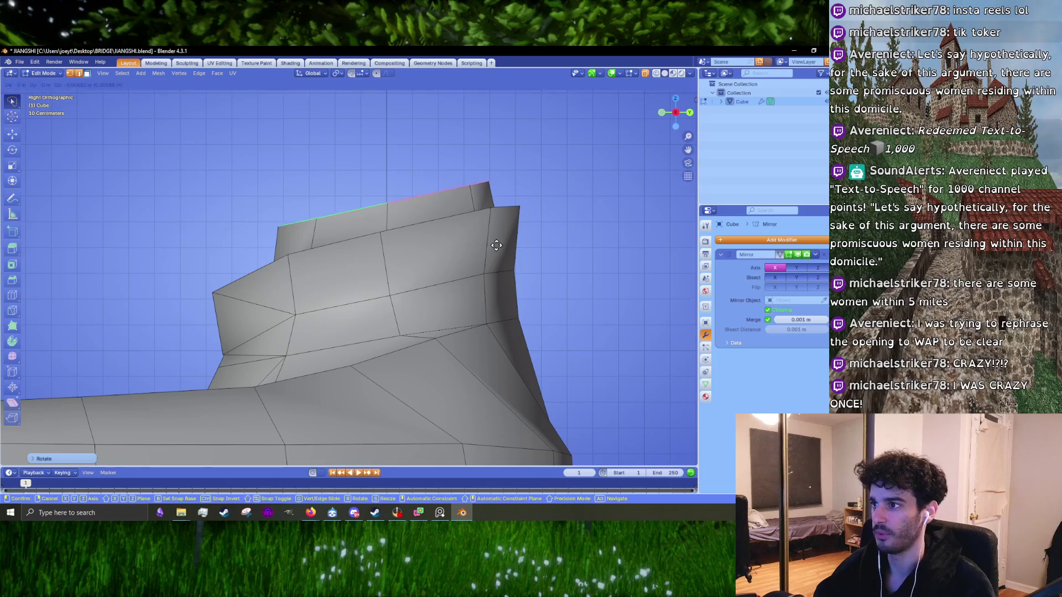
{"action": "left_click", "coordinate": [498, 233]}
{"action": "mouse_move", "coordinate": [497, 232]}
{"action": "middle_mouse_down"}
{"action": "mouse_move", "coordinate": [421, 246]}
{"action": "mouse_move", "coordinate": [383, 302]}
{"action": "middle_mouse_up"}
- Inspect the collar from above, select the adjacent top face, and bring up the Qing robe reference
{"action": "key", "text": "KP_7"}
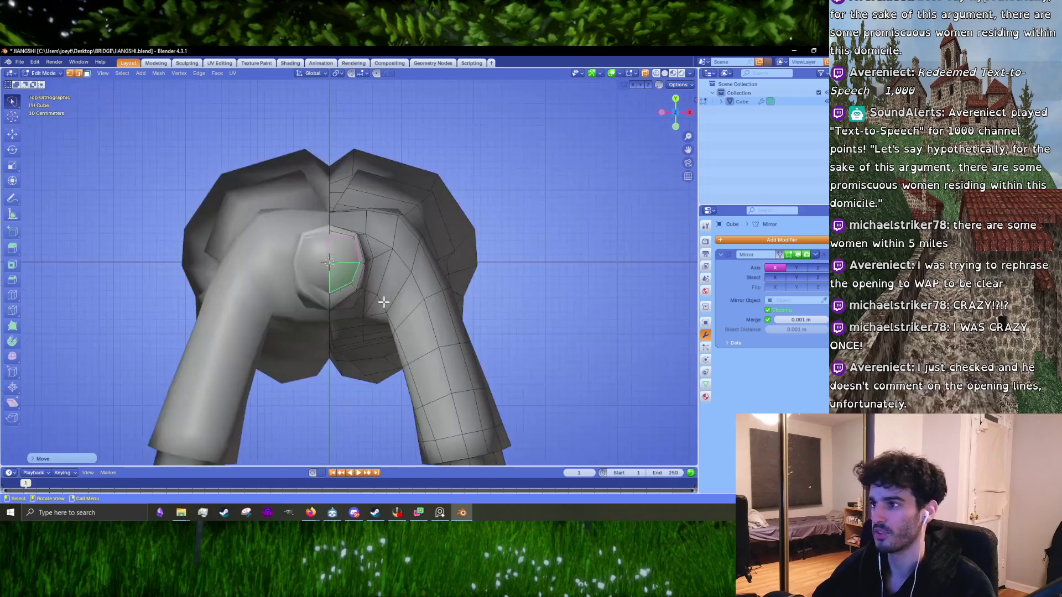
{"action": "scroll", "coordinate": [352, 235], "scroll_direction": "up", "scroll_amount": 6}
{"action": "middle_click_drag", "start_coordinate": [333, 202], "coordinate": [365, 206]}
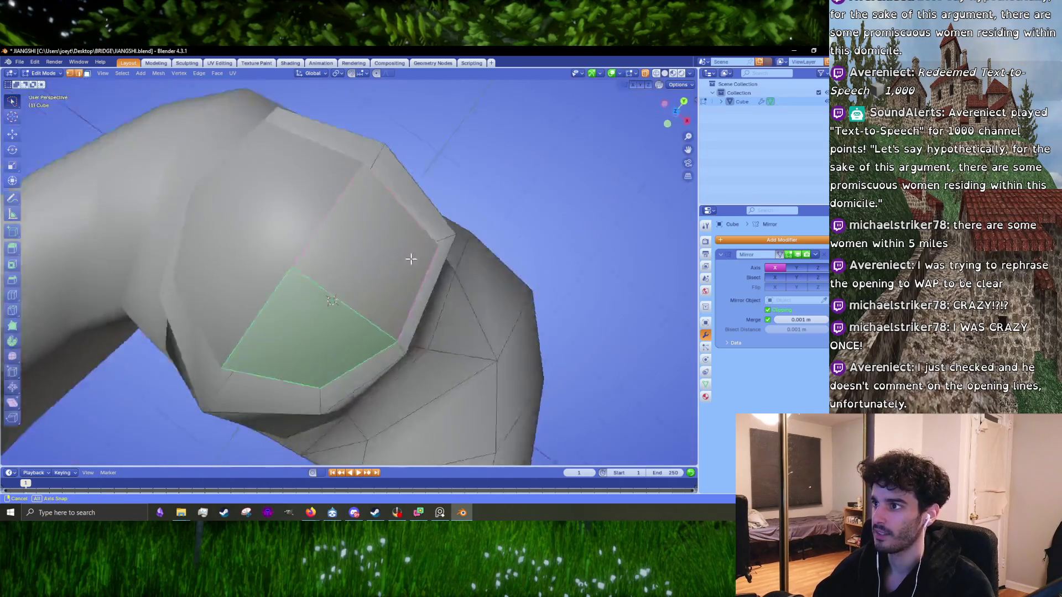
{"action": "left_click", "coordinate": [414, 199]}
{"action": "key", "text": "KP_3"}
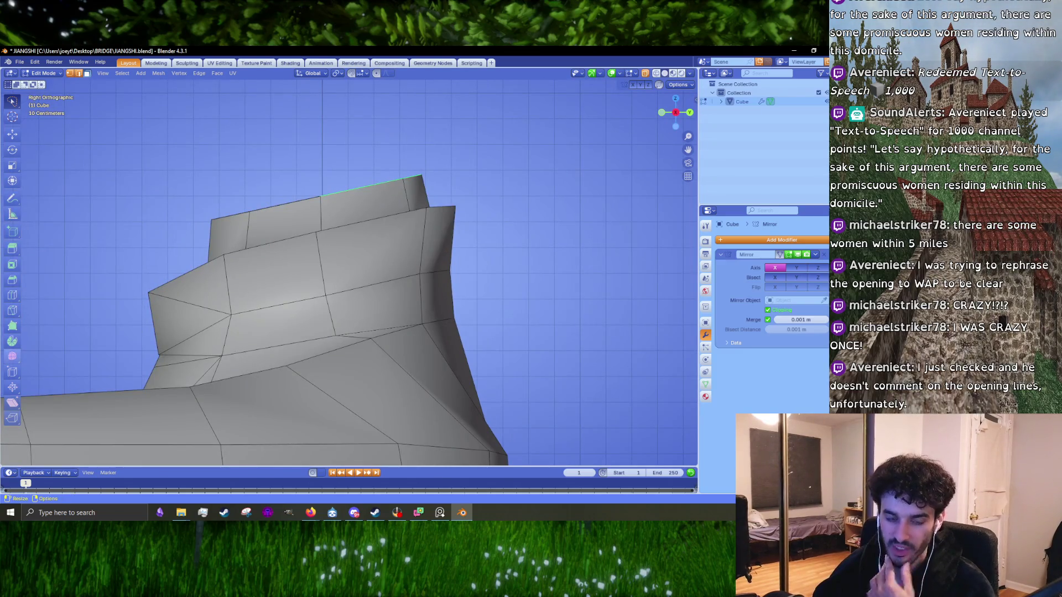
{"action": "middle_click_drag", "start_coordinate": [359, 253], "coordinate": [353, 316], "text": "shift"}
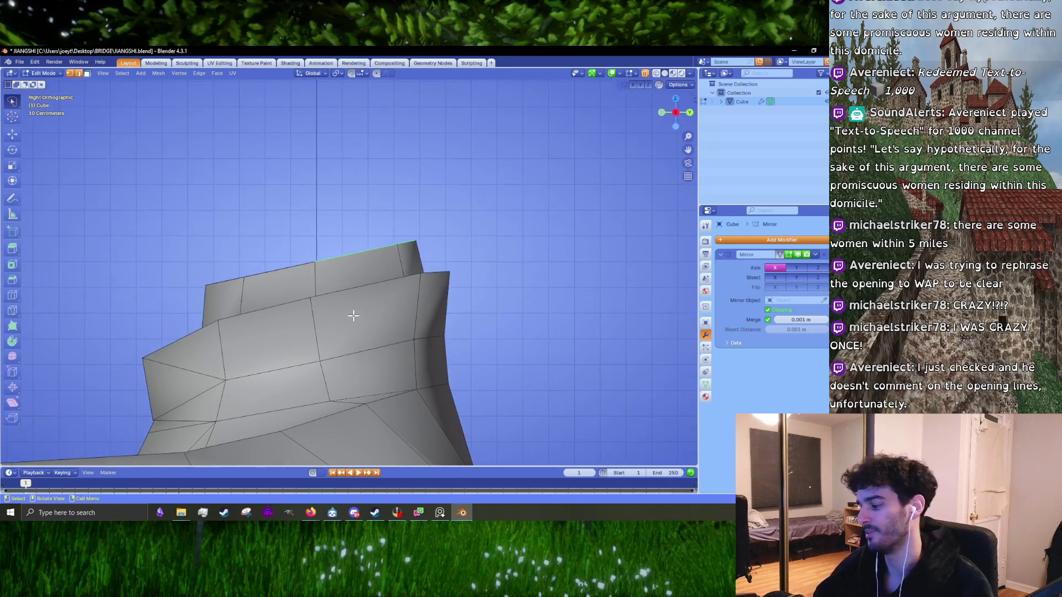
{"action": "key", "text": "alt+Tab"}
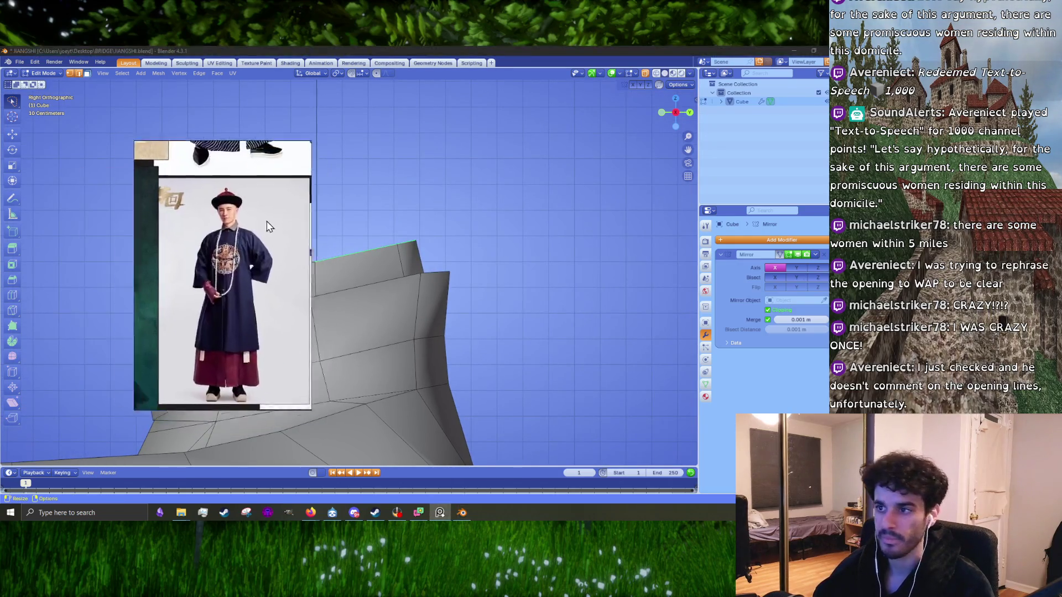
- In the right side view, raise the slanted top rim along Z in two moves
{"action": "mouse_move", "coordinate": [397, 256]}
{"action": "middle_mouse_down", "text": "shift"}
{"action": "mouse_move", "coordinate": [480, 253]}
{"action": "mouse_move", "coordinate": [400, 287]}
{"action": "middle_mouse_up", "text": "shift"}
{"action": "key", "text": "KP_3"}
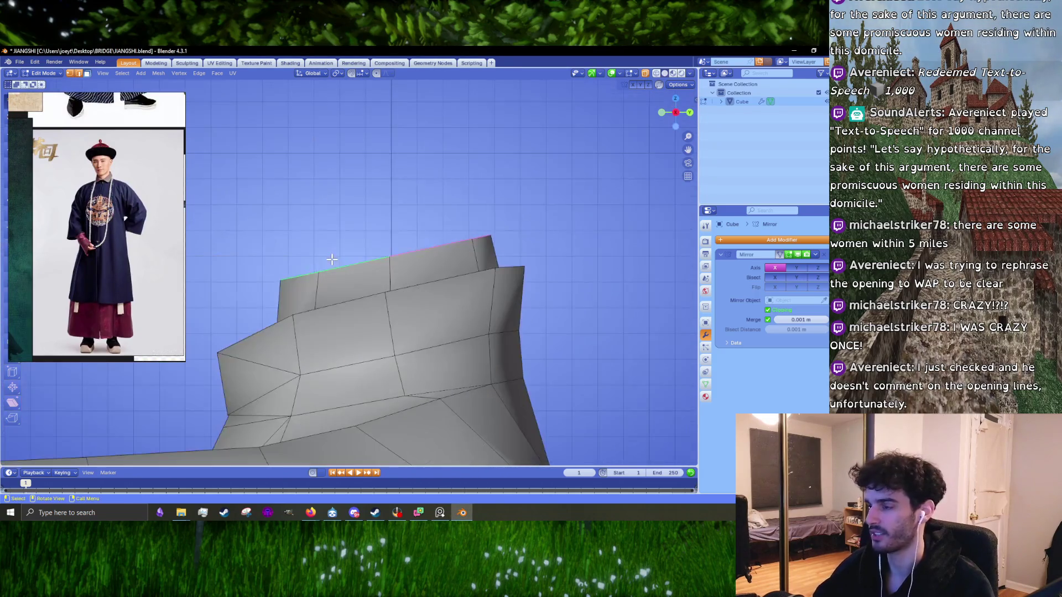
{"action": "key", "text": "g"}
{"action": "key", "text": "z"}
{"action": "left_click", "coordinate": [505, 301]}
{"action": "key", "text": "g"}
{"action": "key", "text": "z"}
{"action": "left_click", "coordinate": [550, 268]}
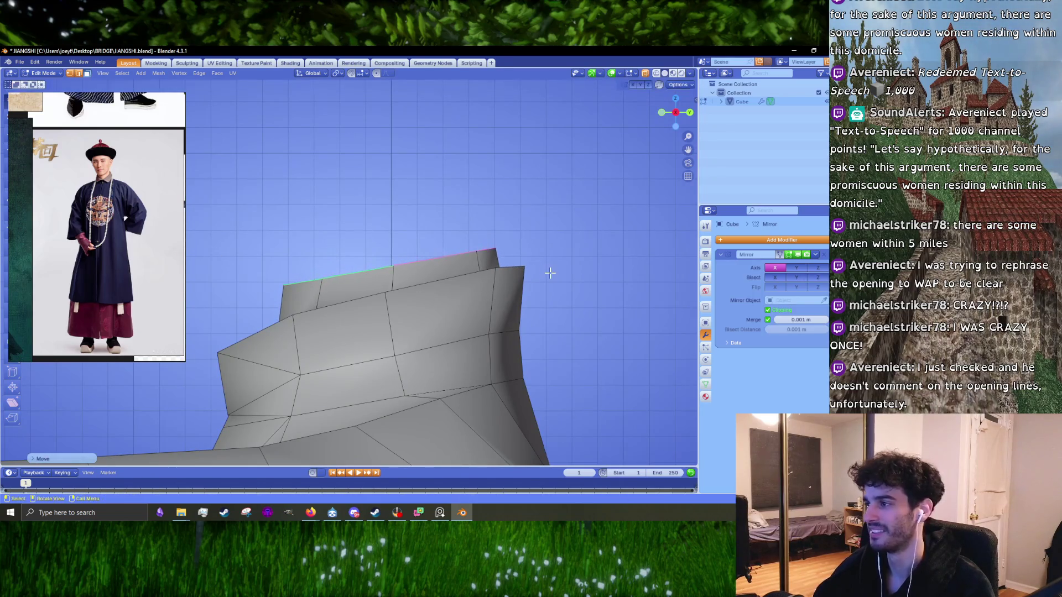
- Review the whole robe in Object Mode by orbiting and zooming, then return to Edit Mode
{"action": "key", "text": "Tab"}
{"action": "scroll", "coordinate": [460, 270], "scroll_direction": "down", "scroll_amount": 3}
{"action": "middle_click_drag", "start_coordinate": [460, 269], "coordinate": [469, 261]}
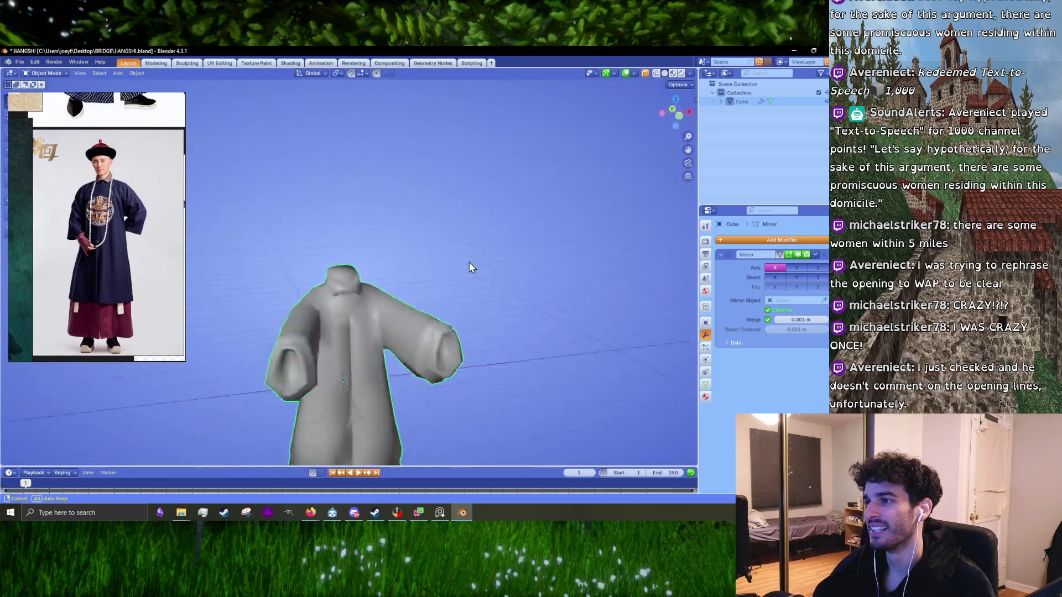
{"action": "scroll", "coordinate": [469, 262], "scroll_direction": "up", "scroll_amount": 5}
{"action": "scroll", "coordinate": [120, 291], "scroll_direction": "down", "scroll_amount": 5}
{"action": "scroll", "coordinate": [82, 180], "scroll_direction": "up", "scroll_amount": 5}
{"action": "scroll", "coordinate": [83, 180], "scroll_direction": "down", "scroll_amount": 5}
{"action": "scroll", "coordinate": [85, 181], "scroll_direction": "up", "scroll_amount": 5}
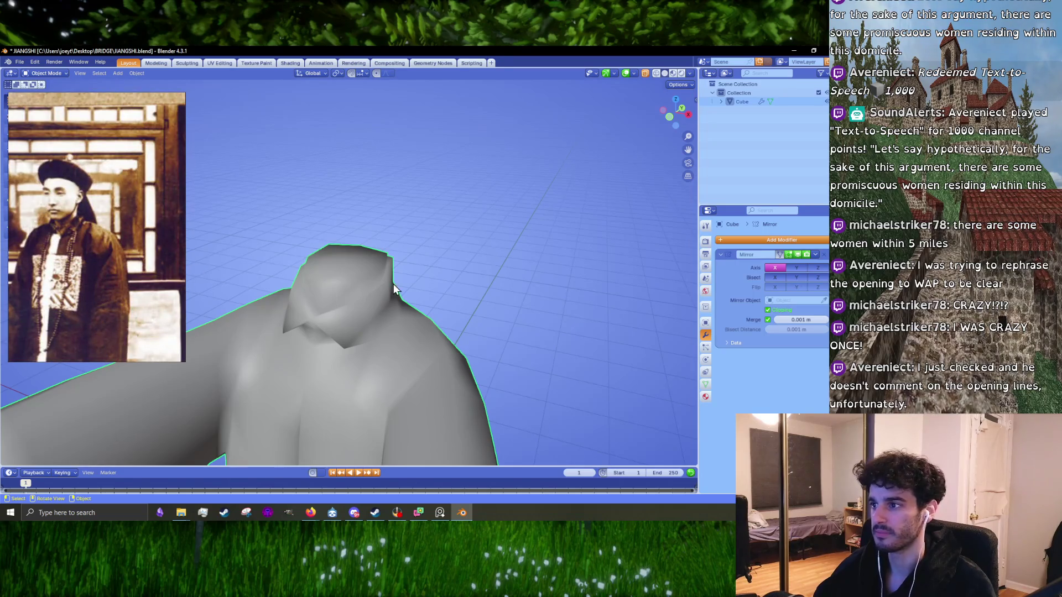
{"action": "key", "text": "Tab"}
{"action": "mouse_move", "coordinate": [393, 285]}
{"action": "middle_mouse_down"}
{"action": "mouse_move", "coordinate": [428, 311]}
{"action": "mouse_move", "coordinate": [421, 277]}
{"action": "middle_mouse_up"}
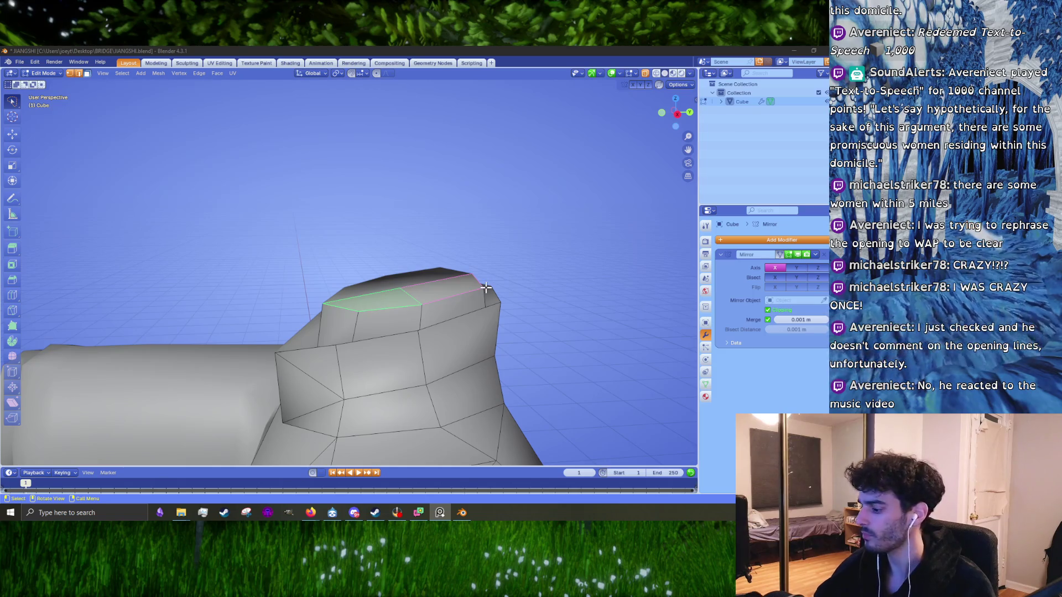
- Turn to the side view, zoom in, and extrude the collar's top face upward
{"action": "middle_click_drag", "start_coordinate": [483, 282], "coordinate": [432, 299], "text": "alt"}
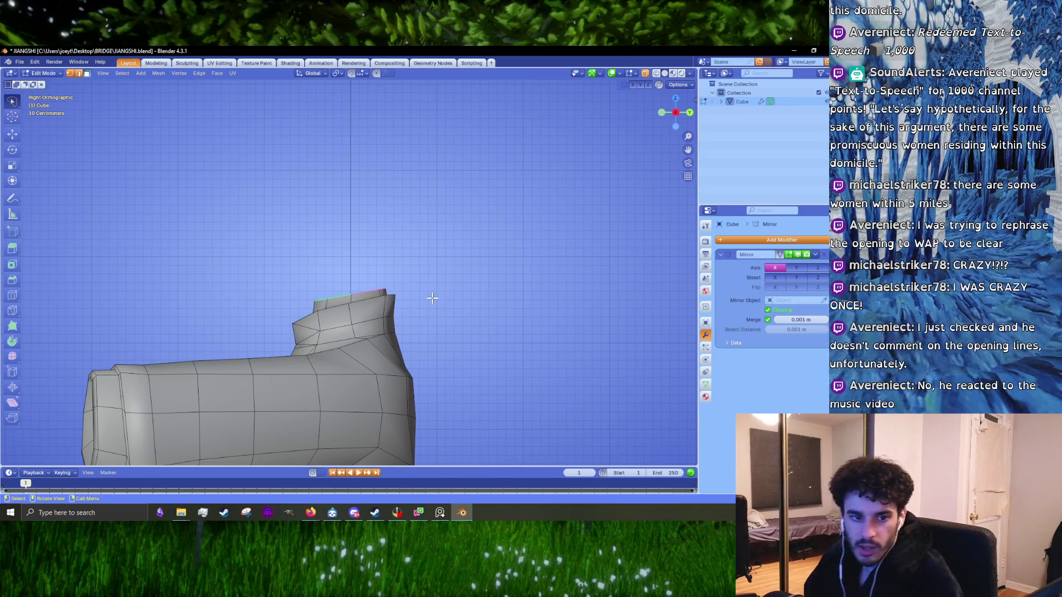
{"action": "scroll", "coordinate": [389, 331], "scroll_direction": "up", "scroll_amount": 3}
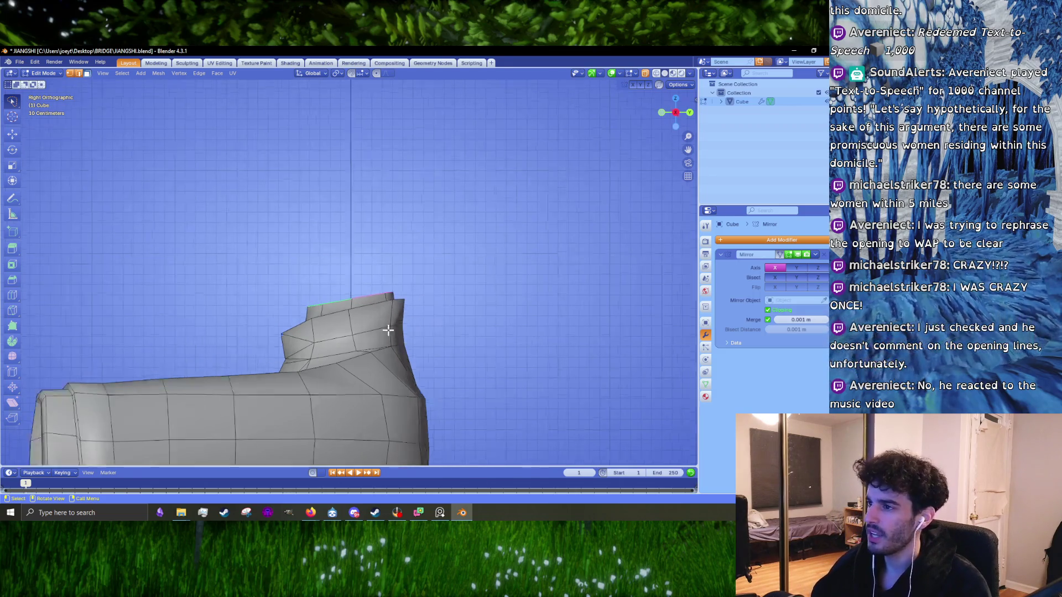
{"action": "key", "text": "e"}
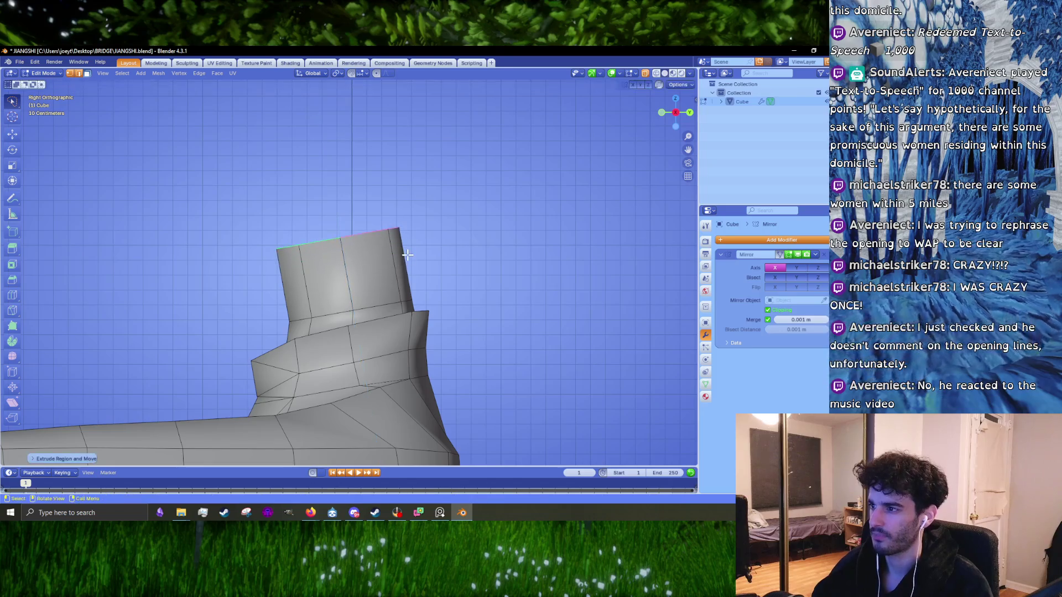
- Confirm the upward extrusion and rotate the new top face twice into a slant
{"action": "left_click", "coordinate": [395, 161]}
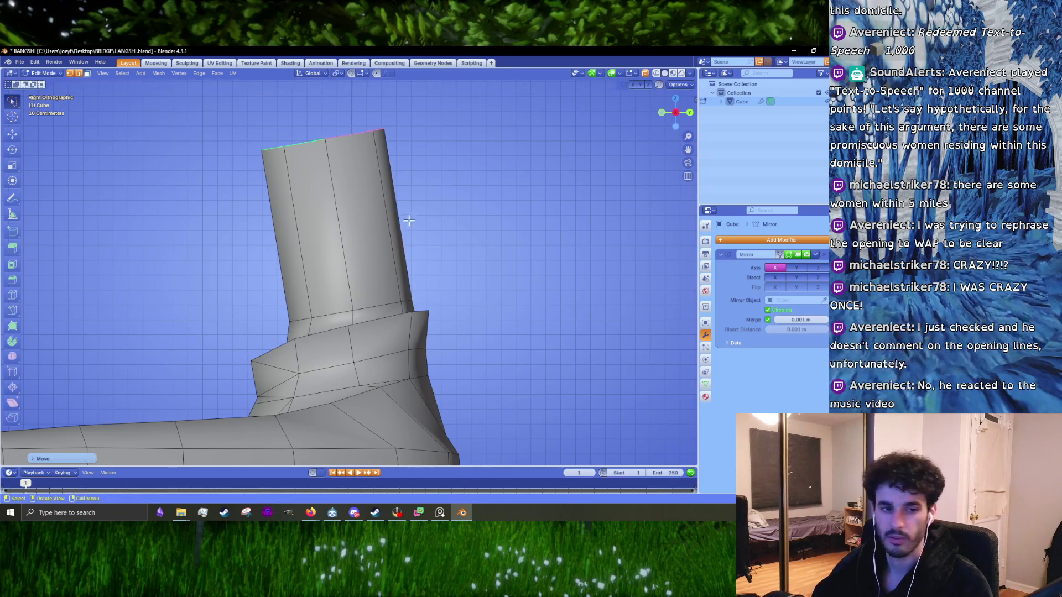
{"action": "middle_click_drag", "start_coordinate": [414, 176], "coordinate": [419, 245], "text": "shift"}
{"action": "key", "text": "r"}
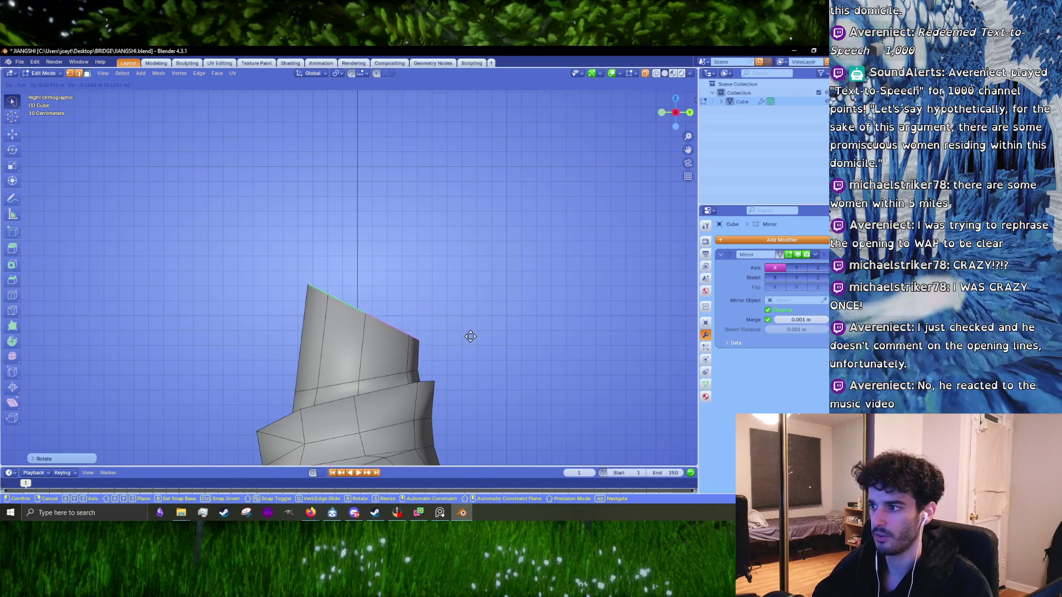
{"action": "left_click", "coordinate": [470, 332]}
{"action": "middle_click_drag", "start_coordinate": [470, 332], "coordinate": [456, 309], "text": "shift"}
{"action": "key", "text": "r"}
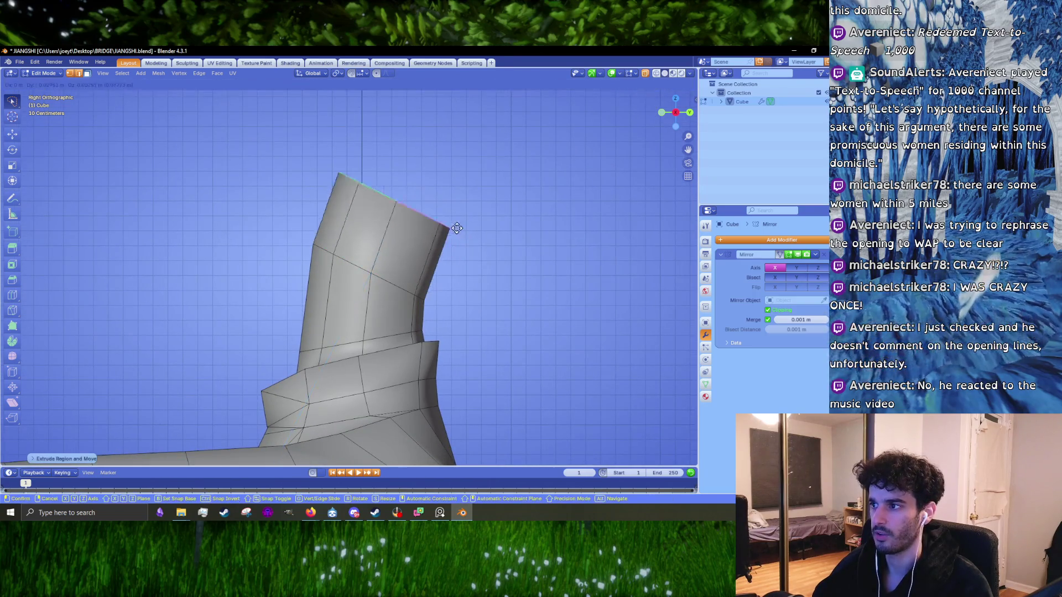
{"action": "left_click", "coordinate": [457, 239]}
- Lower the tilted top face, deselect everything, and enable X-ray view
{"action": "key", "text": "g"}
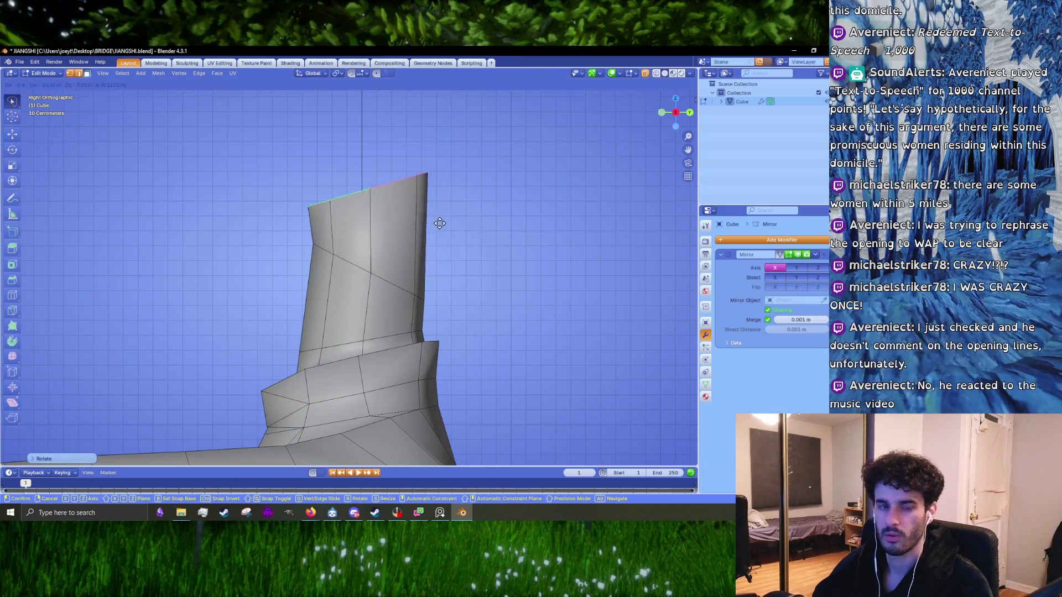
{"action": "left_click", "coordinate": [439, 239]}
{"action": "left_click", "coordinate": [314, 250]}
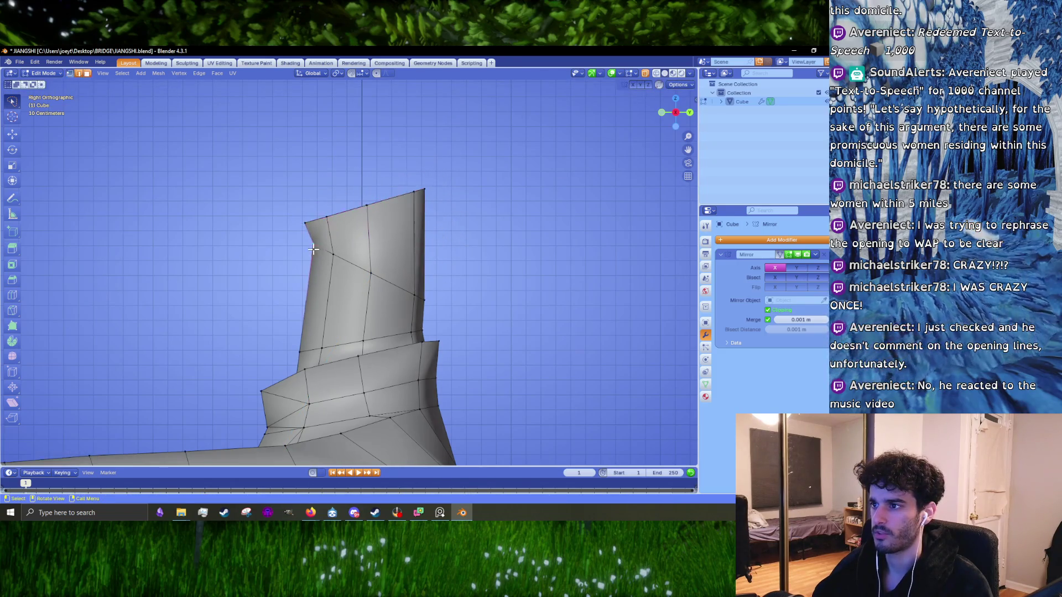
{"action": "left_click", "coordinate": [655, 74]}
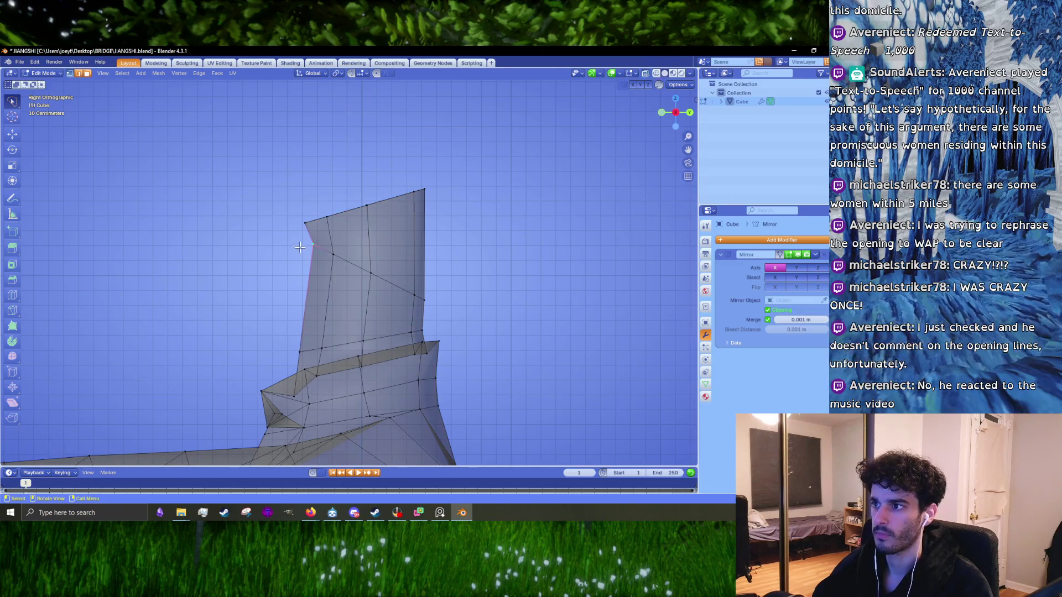
- Select a vertex on the upper section's left side and move it to a new position
{"action": "key", "text": "g"}
{"action": "left_click", "coordinate": [287, 296]}
{"action": "left_click", "coordinate": [333, 254]}
{"action": "key", "text": "g"}
{"action": "left_click", "coordinate": [349, 296]}
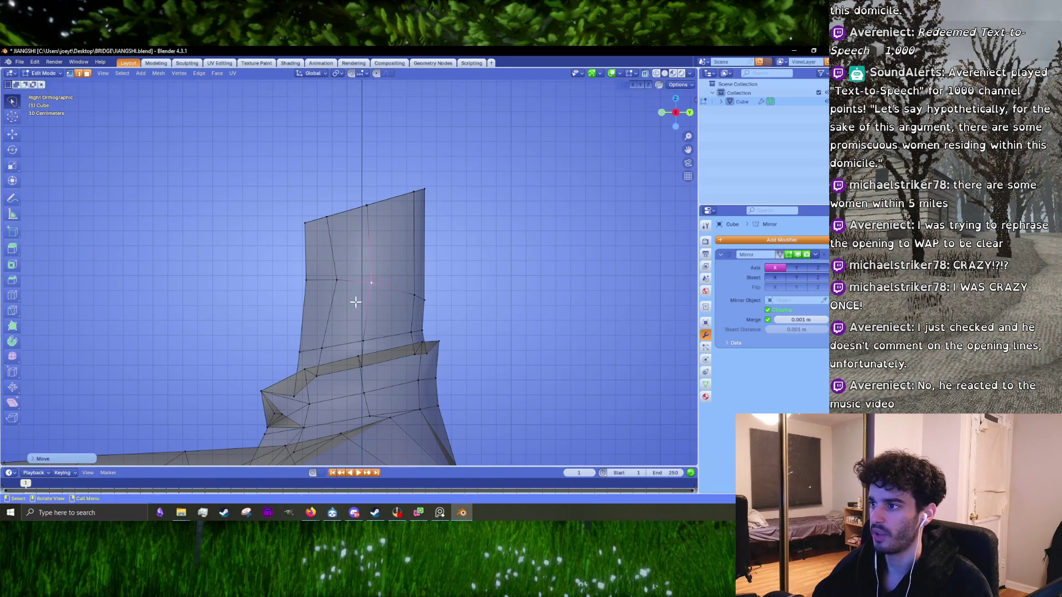
{"action": "key", "text": "ctrl+z"}
{"action": "key", "text": "g"}
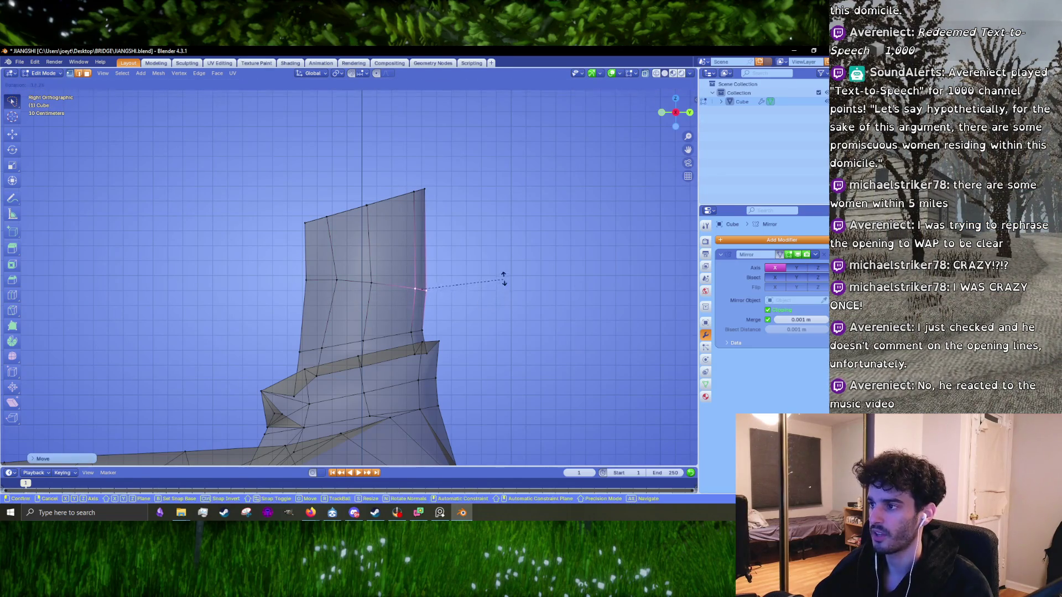
{"action": "left_click", "coordinate": [499, 282]}
- Box-select the collar's top row of vertices and shift it slightly
{"action": "scroll", "coordinate": [482, 300], "scroll_direction": "down", "scroll_amount": 5}
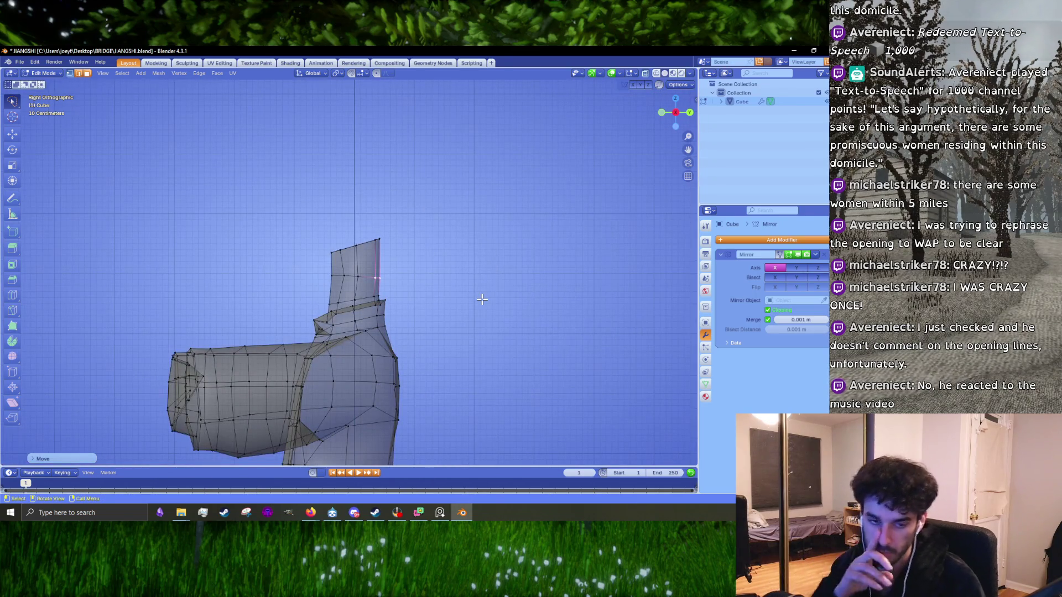
{"action": "scroll", "coordinate": [482, 300], "scroll_direction": "up", "scroll_amount": 1}
{"action": "scroll", "coordinate": [482, 300], "scroll_direction": "up", "scroll_amount": 3}
{"action": "left_click_drag", "start_coordinate": [449, 156], "coordinate": [306, 256]}
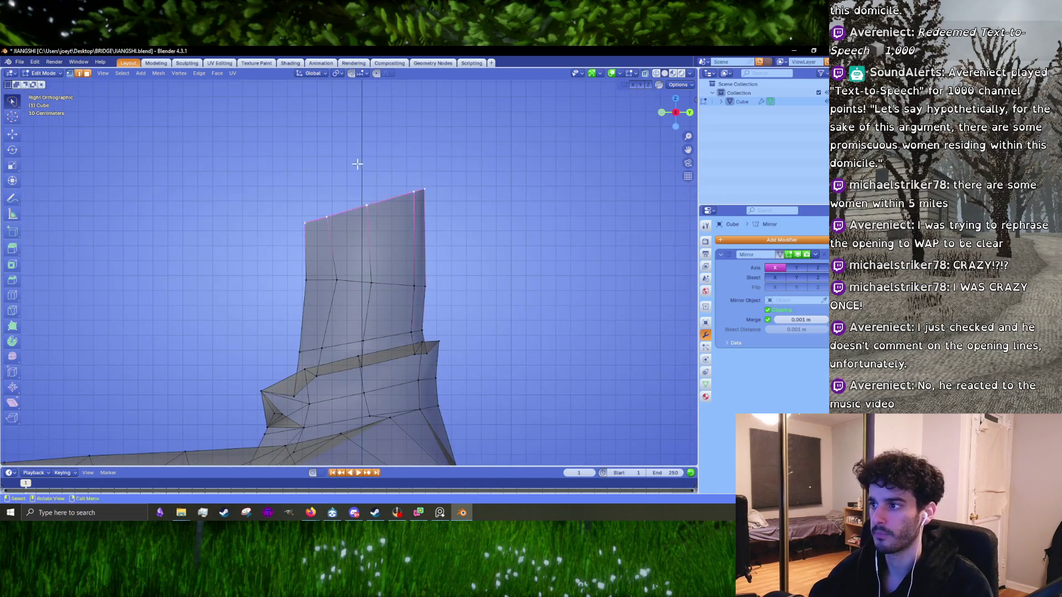
{"action": "key", "text": "g"}
{"action": "left_click", "coordinate": [405, 161]}
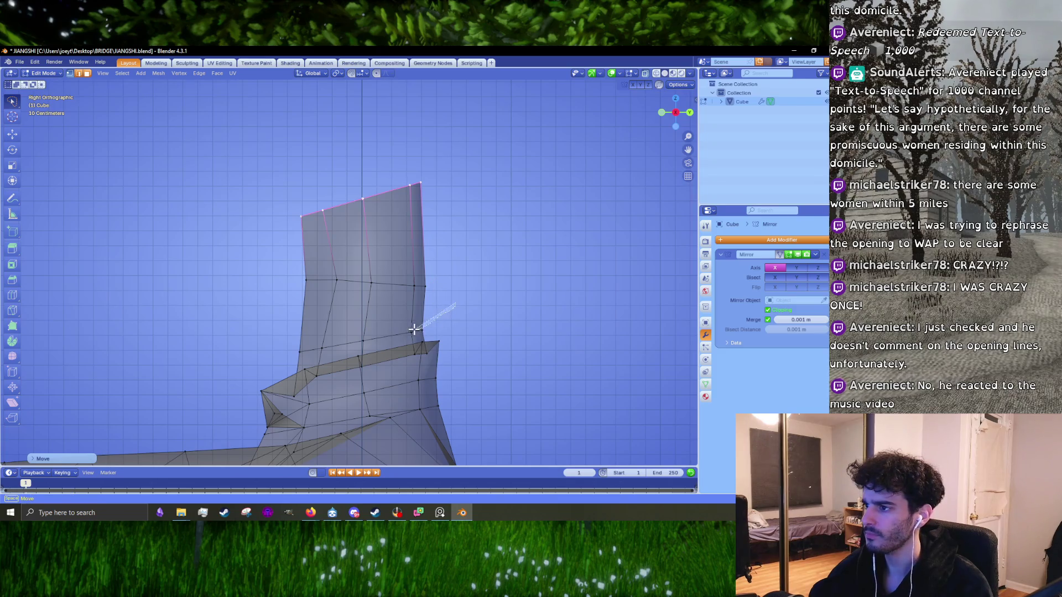
- Reselect the whole top row and rotate it about -21.68° into a slant
{"action": "left_click", "coordinate": [413, 286]}
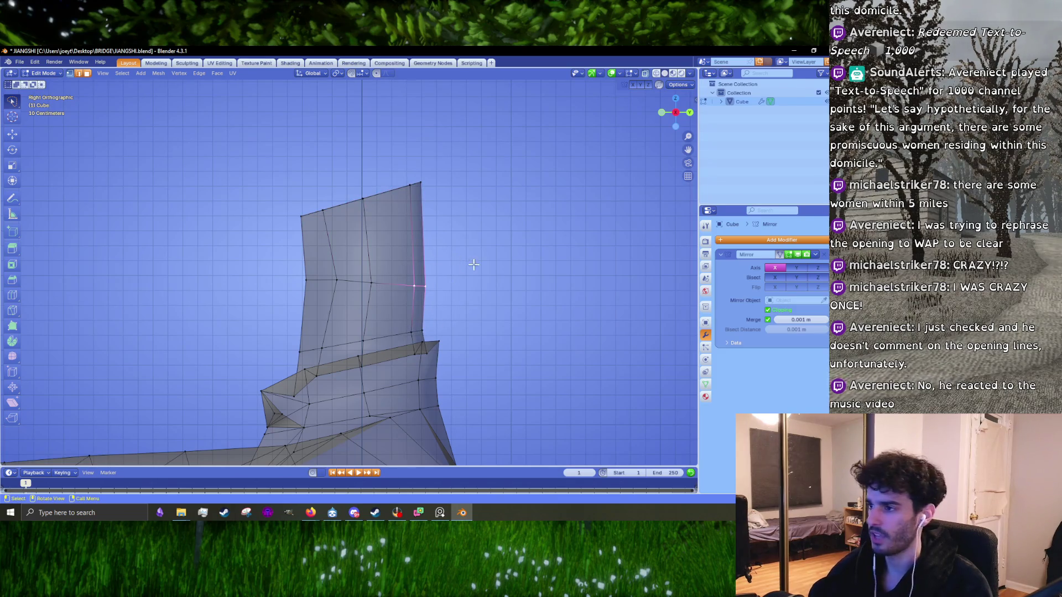
{"action": "left_click_drag", "start_coordinate": [454, 202], "coordinate": [436, 144]}
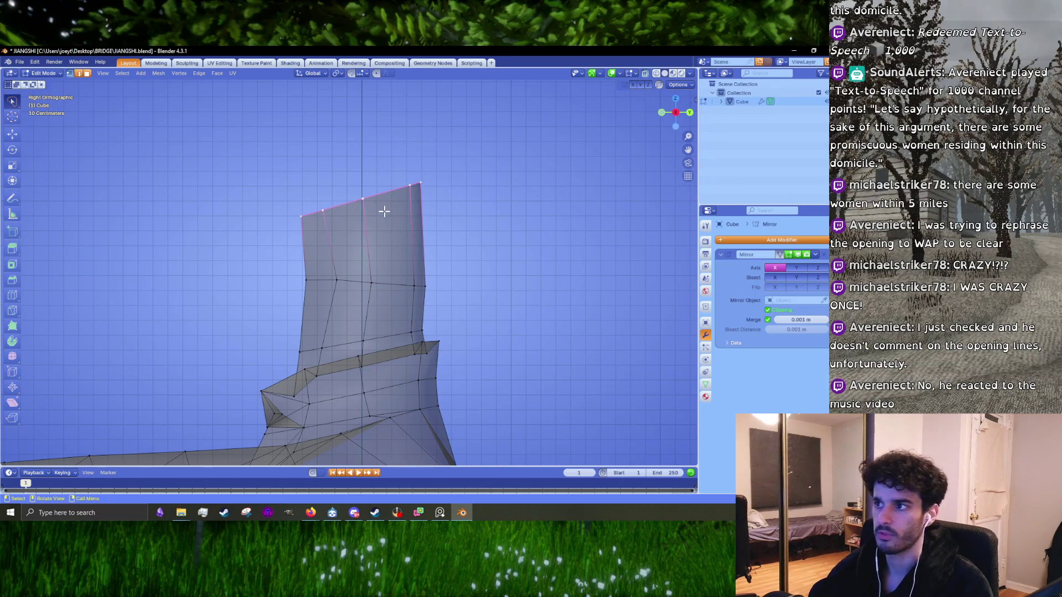
{"action": "key", "text": "g"}
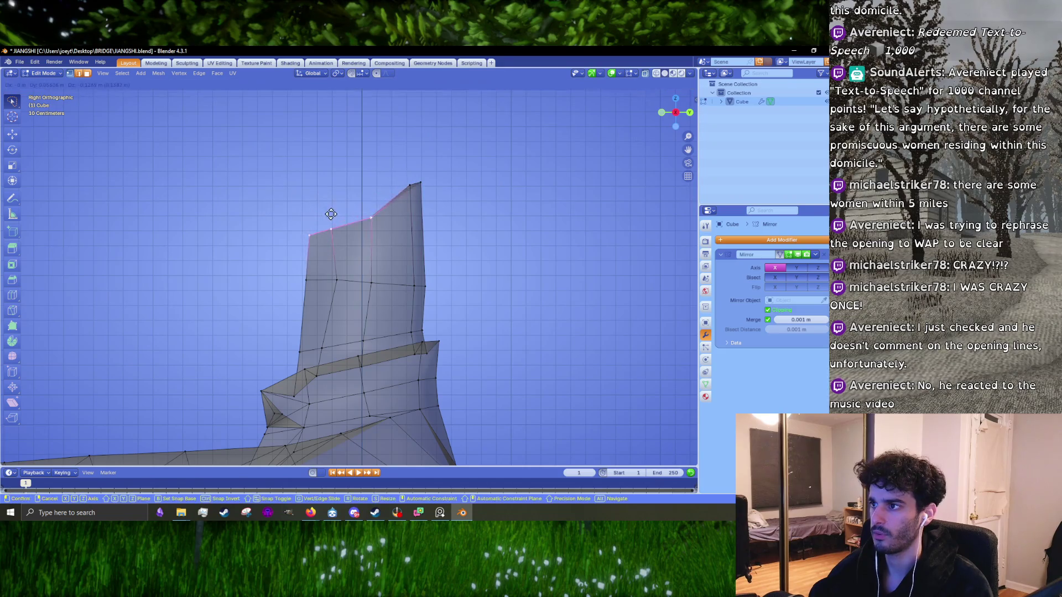
{"action": "left_click", "coordinate": [330, 213]}
{"action": "key", "text": "r"}
{"action": "left_click", "coordinate": [405, 217]}
{"action": "middle_click_drag", "start_coordinate": [405, 218], "coordinate": [382, 233]}
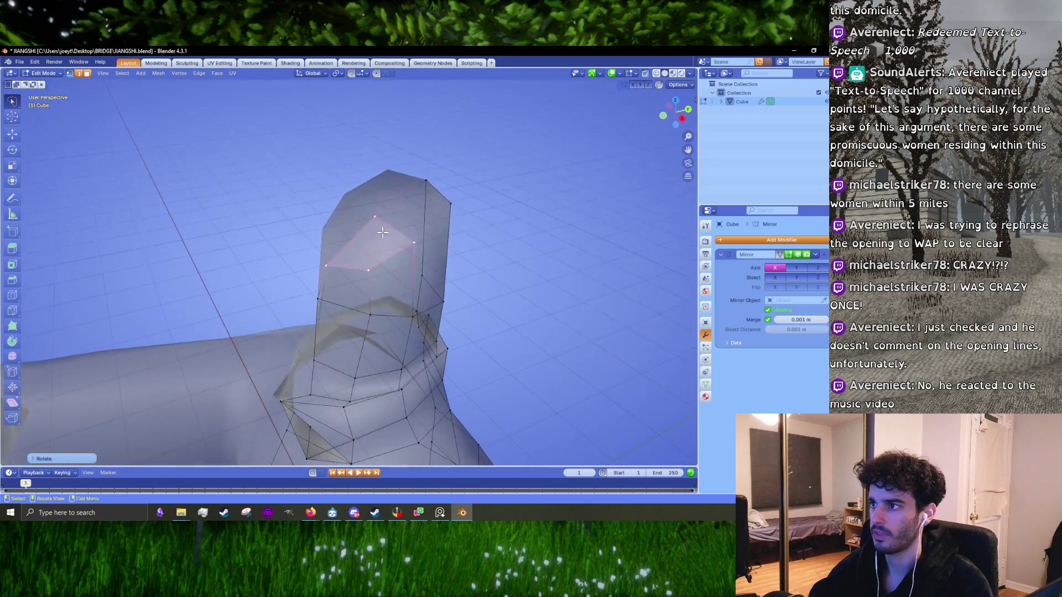
- Select a face near the collar's top and try moving it freely and along Z
{"action": "key", "text": "alt+a"}
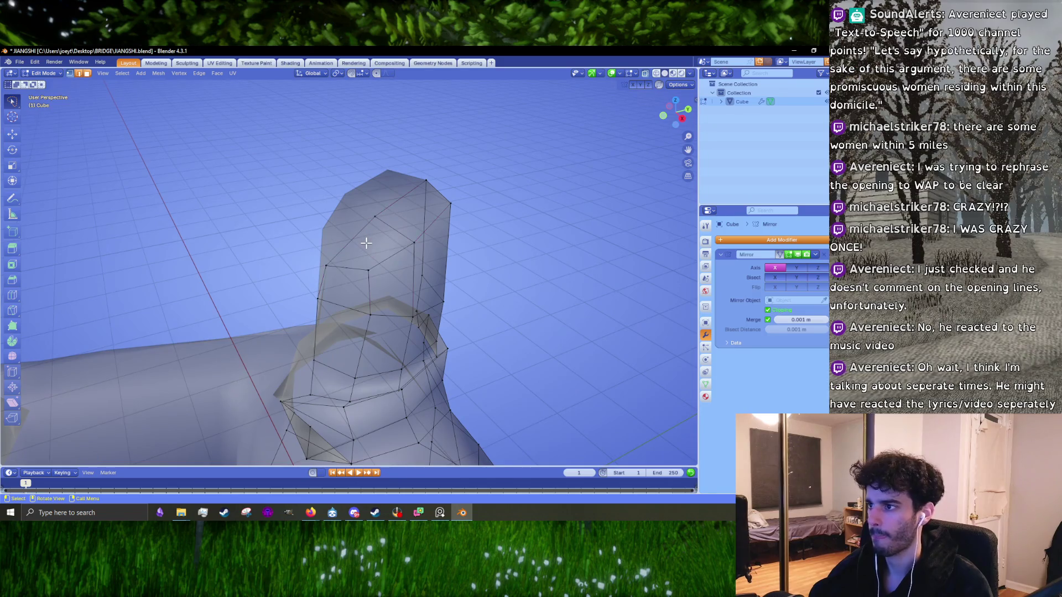
{"action": "left_click", "coordinate": [378, 242]}
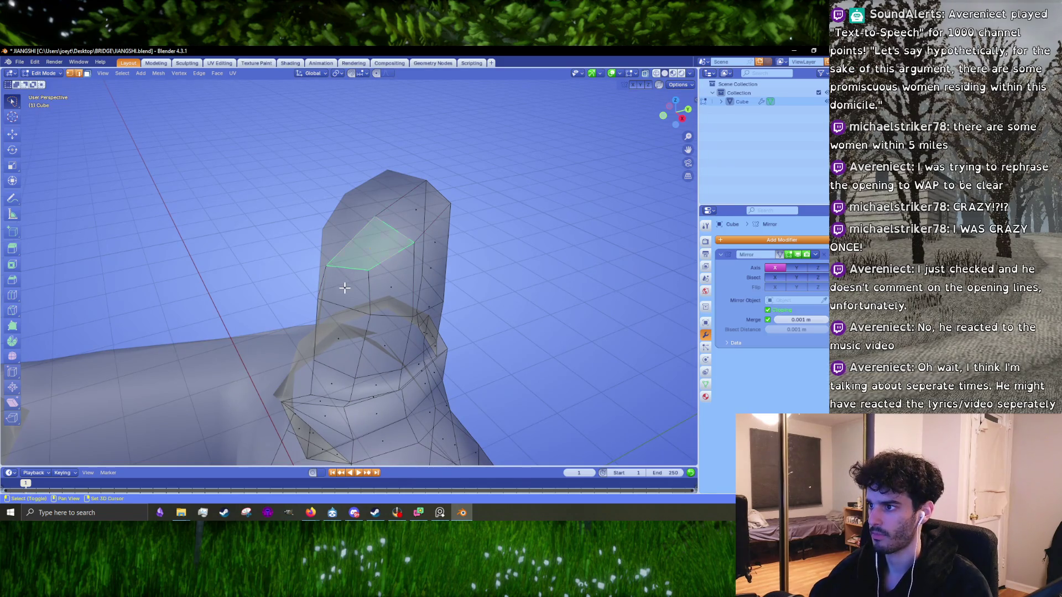
{"action": "key", "text": "KP_3"}
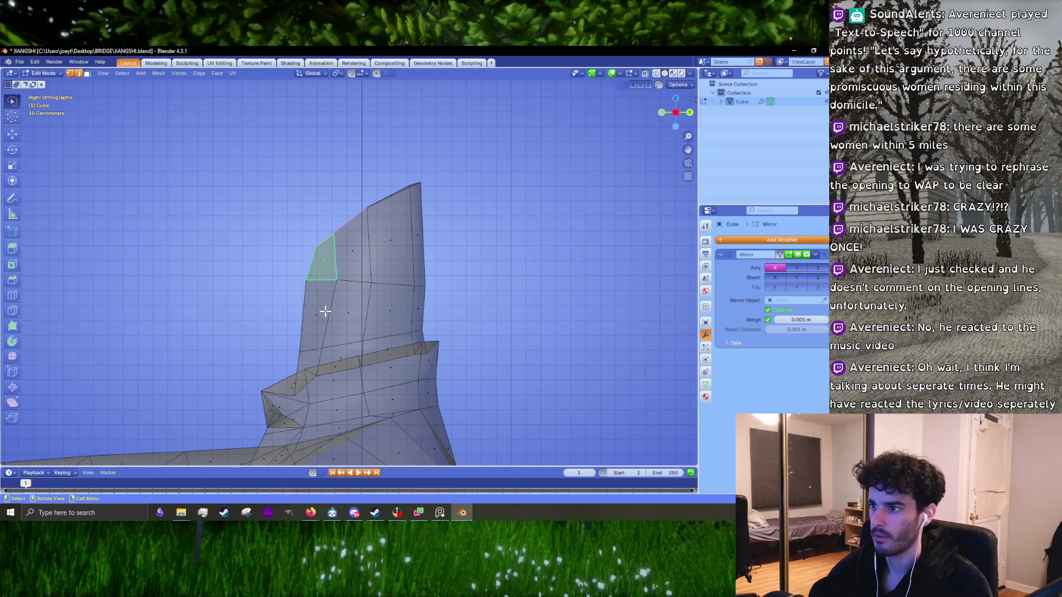
{"action": "key", "text": "g"}
{"action": "left_click", "coordinate": [318, 275]}
{"action": "mouse_move", "coordinate": [317, 275]}
{"action": "middle_mouse_down"}
{"action": "mouse_move", "coordinate": [365, 248]}
{"action": "mouse_move", "coordinate": [367, 210]}
{"action": "middle_mouse_up"}
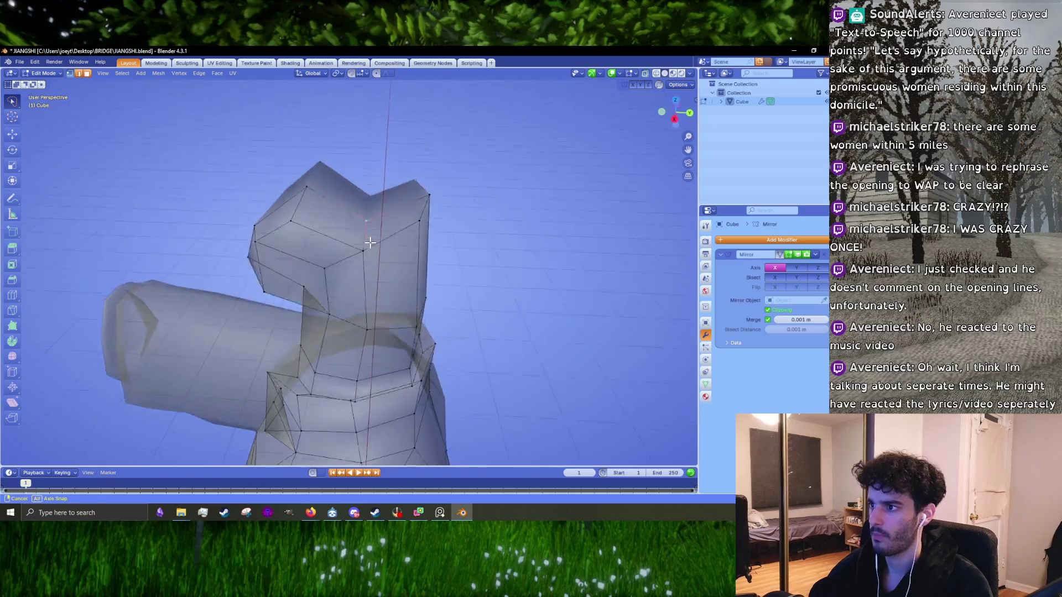
{"action": "key", "text": "g"}
{"action": "key", "text": "z"}
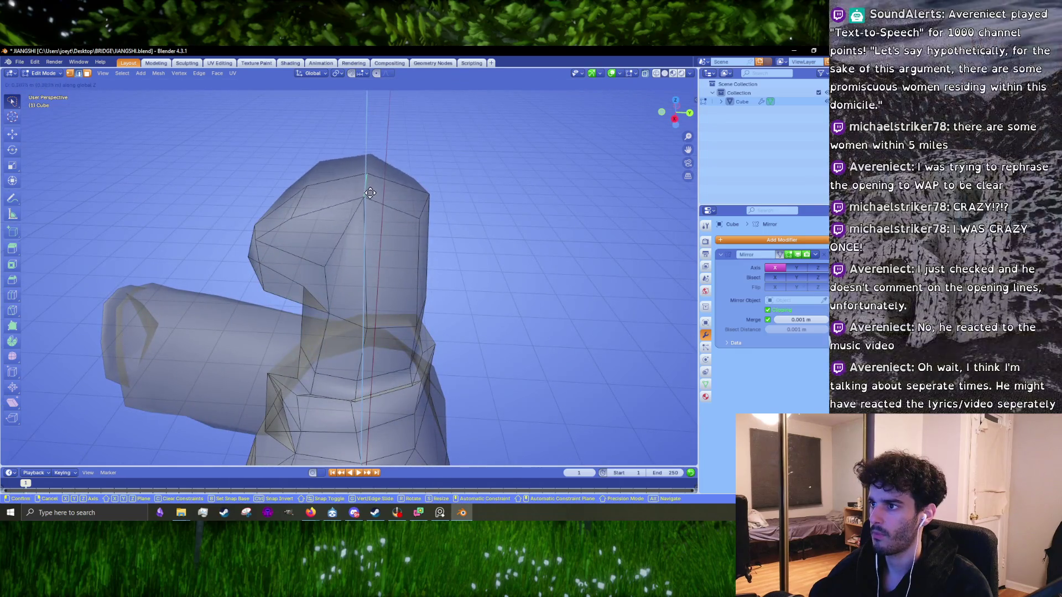
{"action": "left_click", "coordinate": [369, 201]}
{"action": "mouse_move", "coordinate": [368, 201]}
{"action": "middle_mouse_down"}
{"action": "mouse_move", "coordinate": [411, 245]}
{"action": "mouse_move", "coordinate": [410, 272]}
{"action": "mouse_move", "coordinate": [347, 264]}
{"action": "mouse_move", "coordinate": [376, 258]}
{"action": "middle_mouse_up"}
- Undo the experimental reshaping and box-select the collar's top row in the right side view
{"action": "key", "text": "Tab"}
{"action": "key", "text": "Tab"}
{"action": "key", "text": "ctrl+z"}
{"action": "key", "text": "ctrl+z"}
{"action": "key", "text": "ctrl+z"}
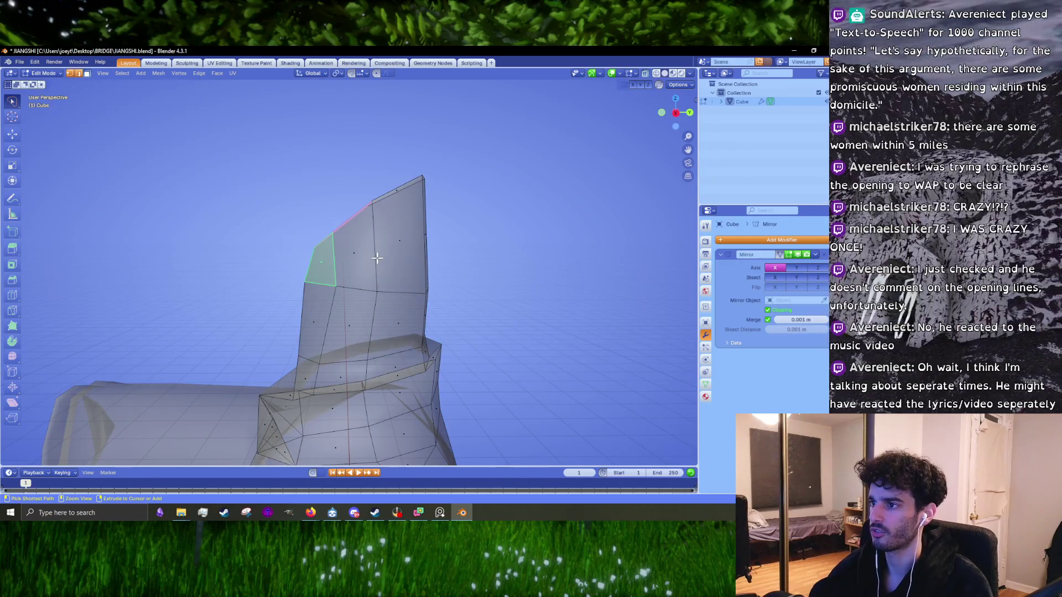
{"action": "key", "text": "ctrl+z"}
{"action": "key", "text": "ctrl+z"}
{"action": "key", "text": "ctrl+z"}
{"action": "key", "text": "ctrl+z"}
{"action": "key", "text": "ctrl+z"}
{"action": "key", "text": "KP_1"}
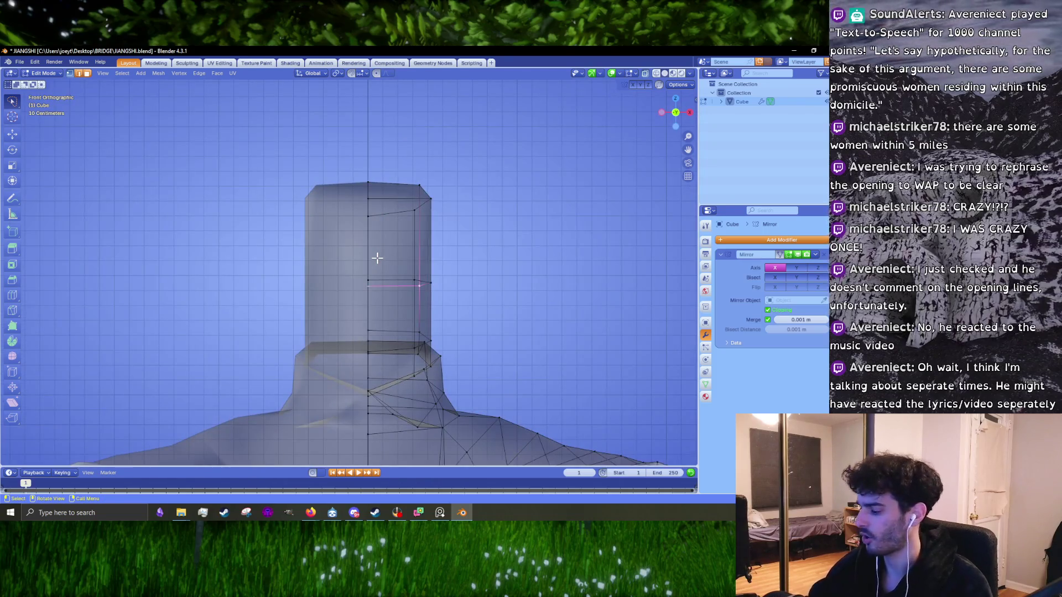
{"action": "key", "text": "KP_3"}
{"action": "left_click_drag", "start_coordinate": [471, 138], "coordinate": [281, 228]}
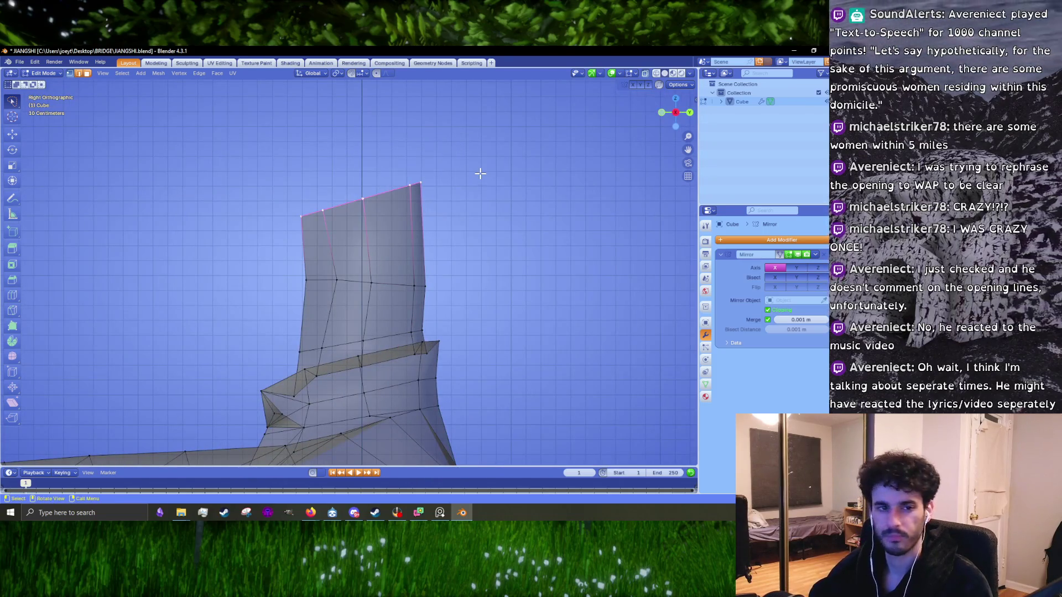
- Lower the collar's top row, then switch to the browser and open the NYT Wordle page
{"action": "key", "text": "g"}
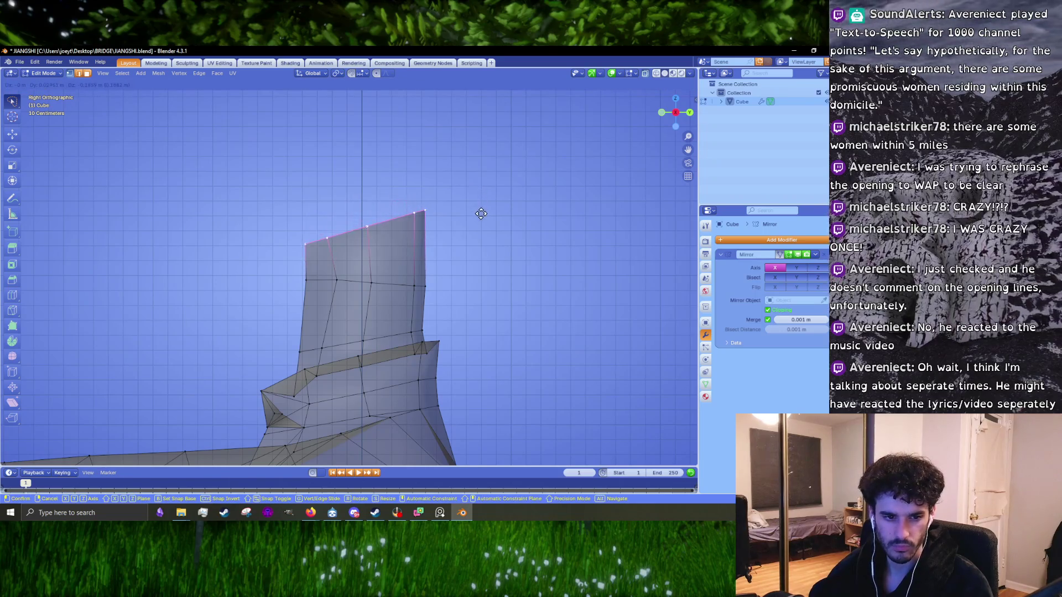
{"action": "left_click", "coordinate": [481, 215]}
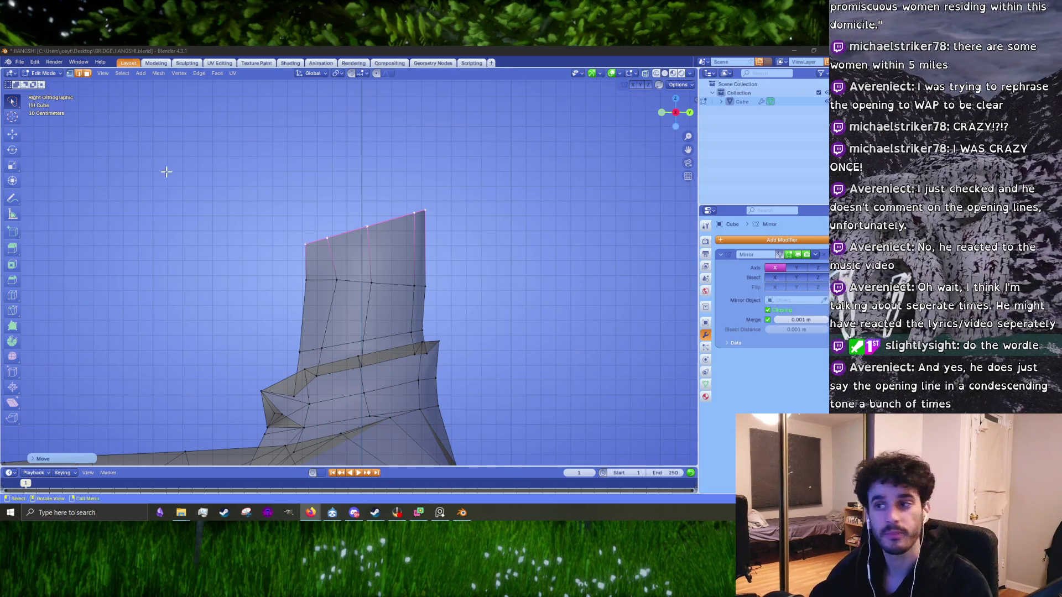
{"action": "key", "text": "alt+Tab"}
{"action": "left_click", "coordinate": [210, 212]}
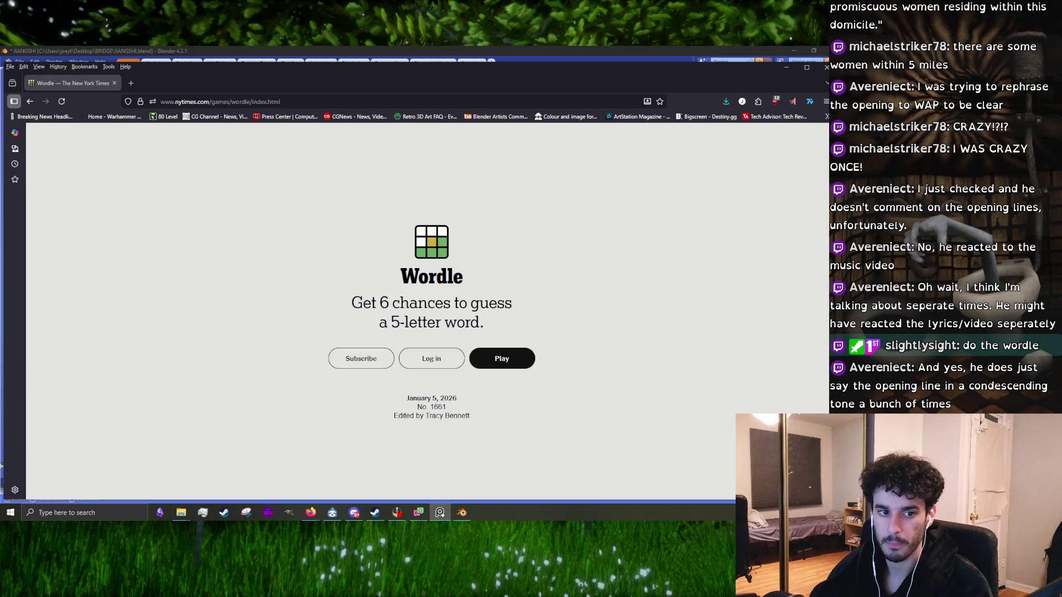
- Start today's Wordle and submit OCEAN as the first guess
{"action": "left_click", "coordinate": [499, 361]}
{"action": "type", "text": "ocean"}
{"action": "key", "text": "Return"}
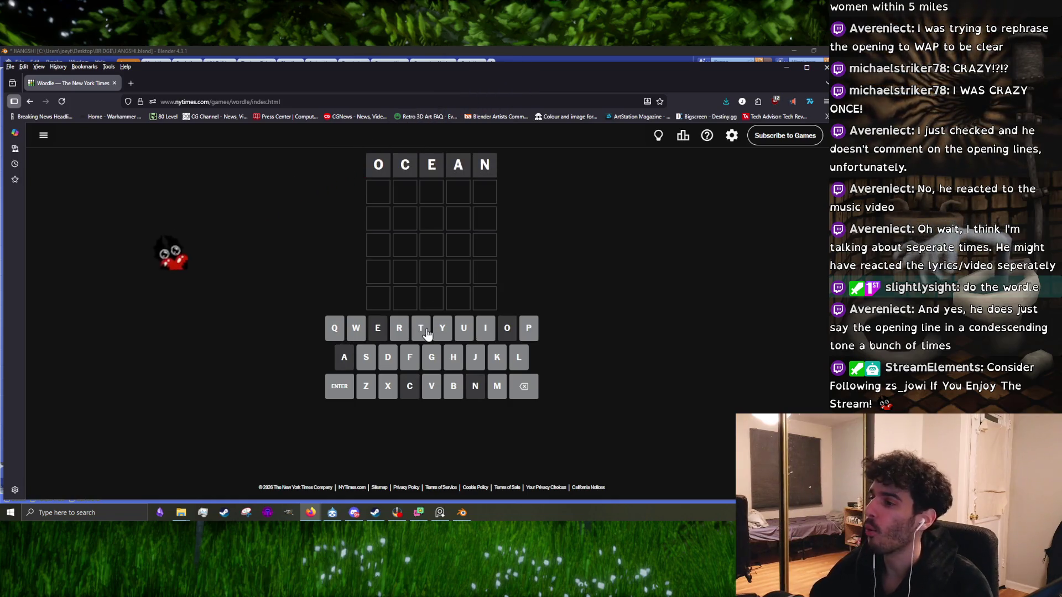
- Try BLUMP, which is rejected, then submit PLUMP as the second guess
{"action": "left_click", "coordinate": [454, 385]}
{"action": "left_click", "coordinate": [520, 367]}
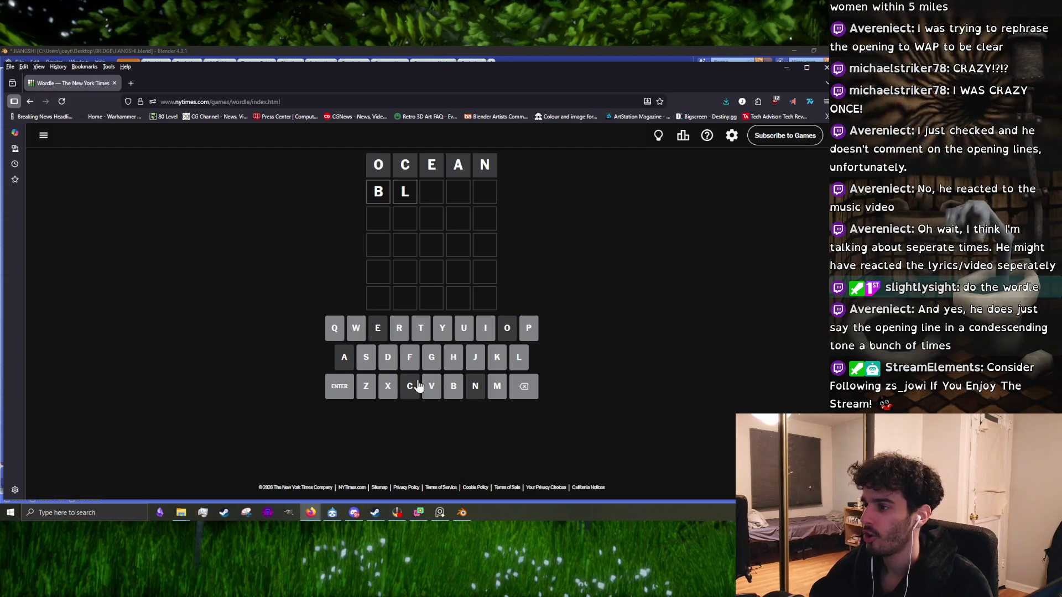
{"action": "type", "text": "u"}
{"action": "left_click", "coordinate": [498, 386]}
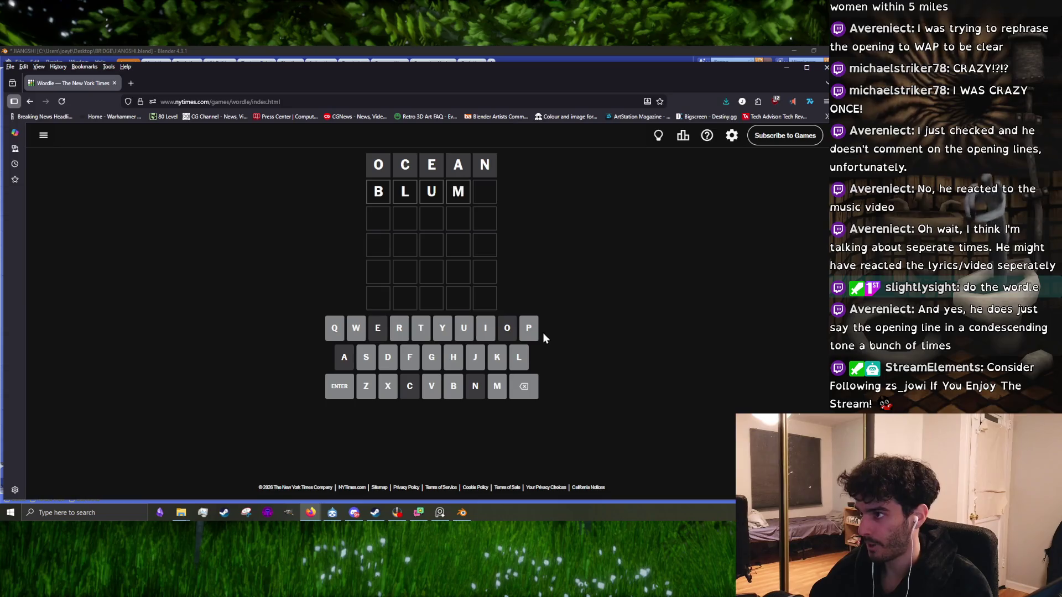
{"action": "left_click", "coordinate": [534, 332]}
{"action": "left_click", "coordinate": [340, 387]}
{"action": "left_click", "coordinate": [524, 386]}
{"action": "left_click", "coordinate": [524, 386]}
{"action": "left_click", "coordinate": [524, 386]}
{"action": "left_click", "coordinate": [523, 387]}
{"action": "left_click", "coordinate": [524, 387]}
{"action": "left_click", "coordinate": [525, 332]}
{"action": "left_click", "coordinate": [519, 357]}
{"action": "left_click", "coordinate": [465, 332]}
{"action": "left_click", "coordinate": [349, 393]}
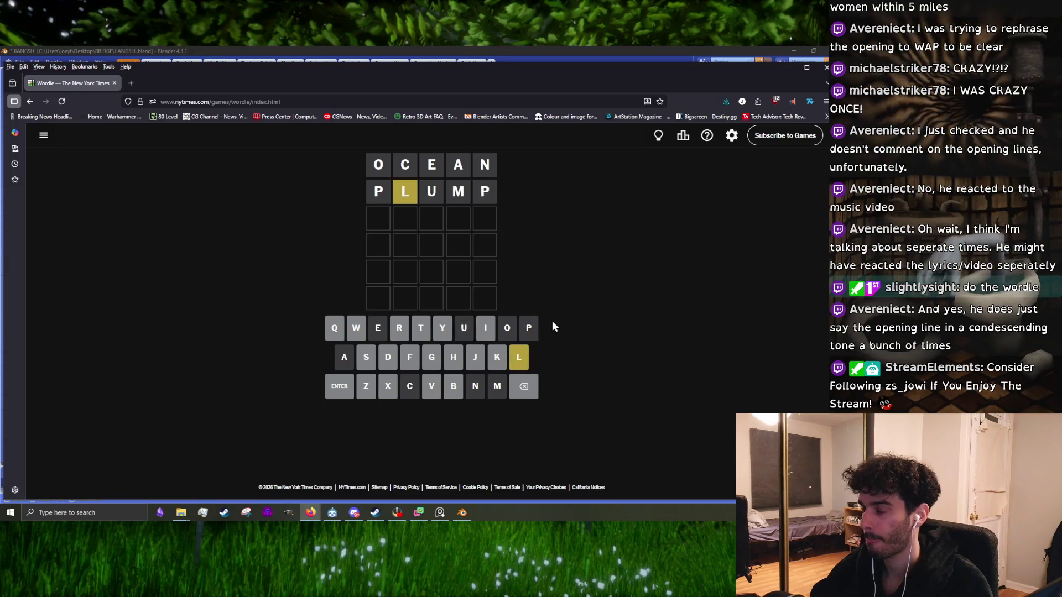
- Spell out a third guess and submit FILDY
{"action": "left_click", "coordinate": [523, 350]}
{"action": "left_click", "coordinate": [485, 331]}
{"action": "left_click", "coordinate": [421, 330]}
{"action": "left_click", "coordinate": [454, 358]}
{"action": "left_click", "coordinate": [399, 330]}
{"action": "left_click", "coordinate": [524, 388]}
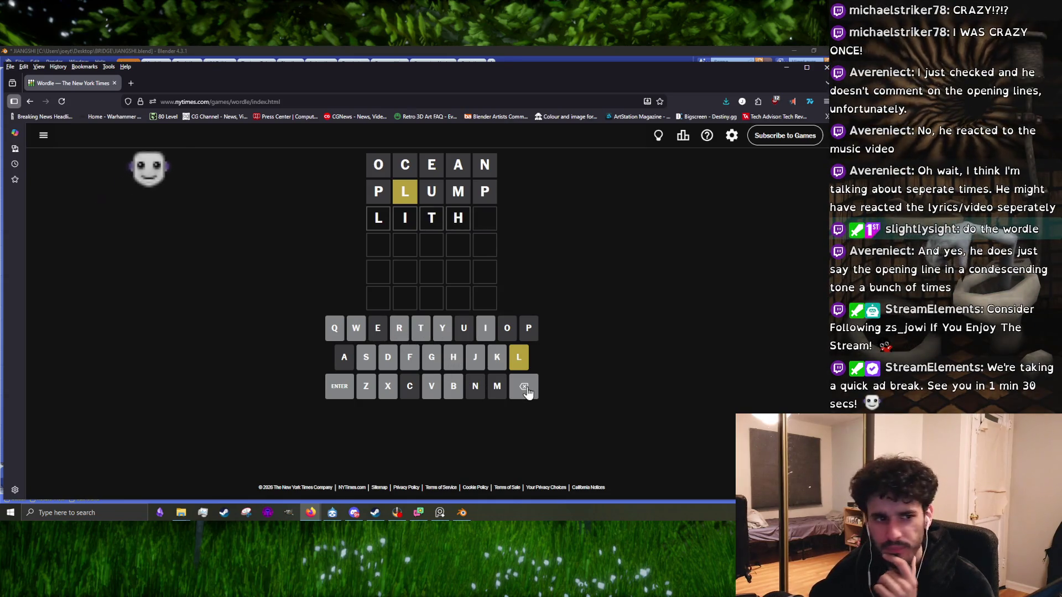
{"action": "left_click", "coordinate": [431, 245]}
{"action": "type", "text": "FILI"}
{"action": "left_click", "coordinate": [524, 389]}
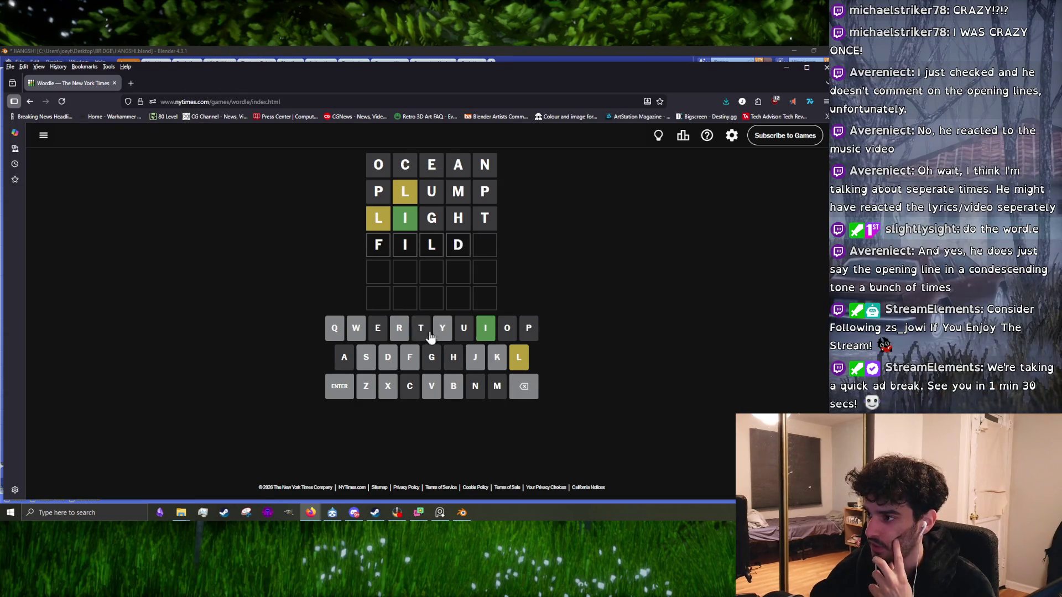
{"action": "left_click", "coordinate": [340, 386]}
- Try the rejected words SILYD, SILYB and SILID, clearing letters between attempts
{"action": "left_click", "coordinate": [524, 386]}
{"action": "left_click", "coordinate": [524, 386]}
{"action": "left_click", "coordinate": [524, 386]}
{"action": "left_click", "coordinate": [524, 386]}
{"action": "left_click", "coordinate": [524, 386]}
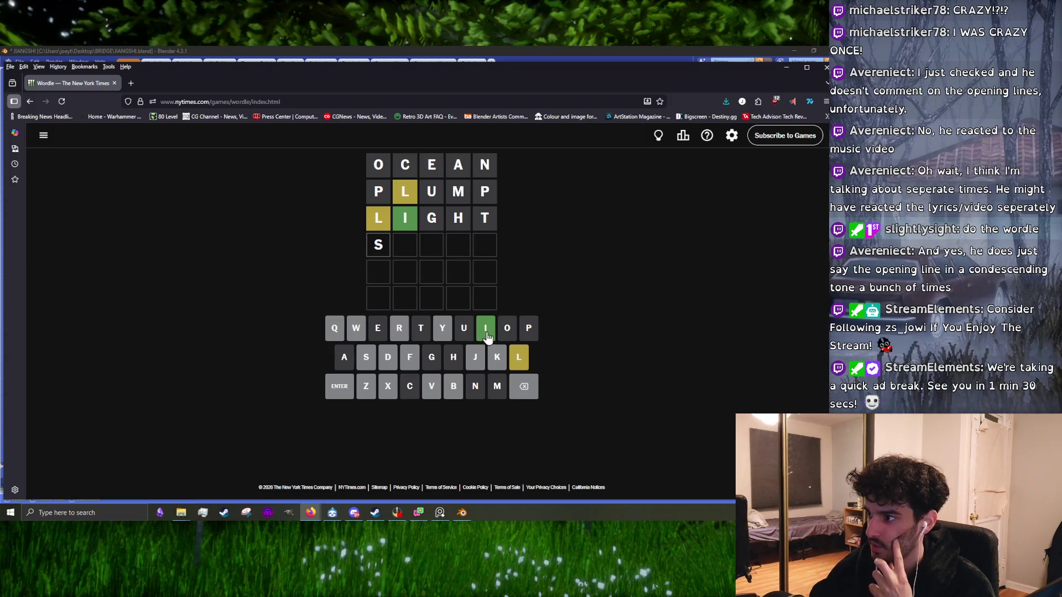
{"action": "left_click", "coordinate": [330, 391]}
{"action": "left_click", "coordinate": [514, 390]}
{"action": "left_click", "coordinate": [454, 388]}
{"action": "left_click", "coordinate": [333, 390]}
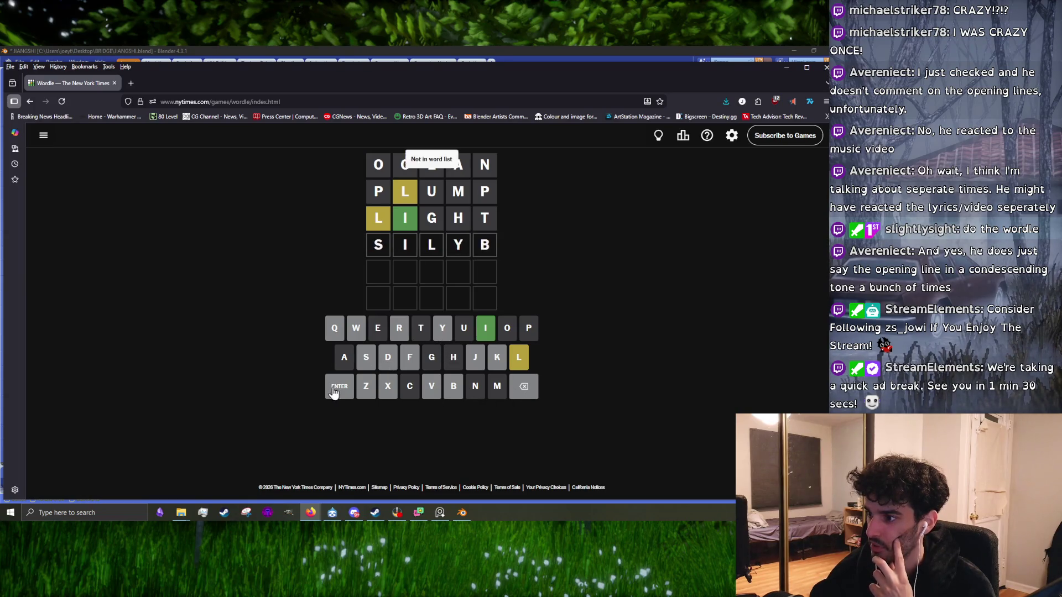
{"action": "left_click", "coordinate": [524, 388]}
{"action": "left_click", "coordinate": [524, 388]}
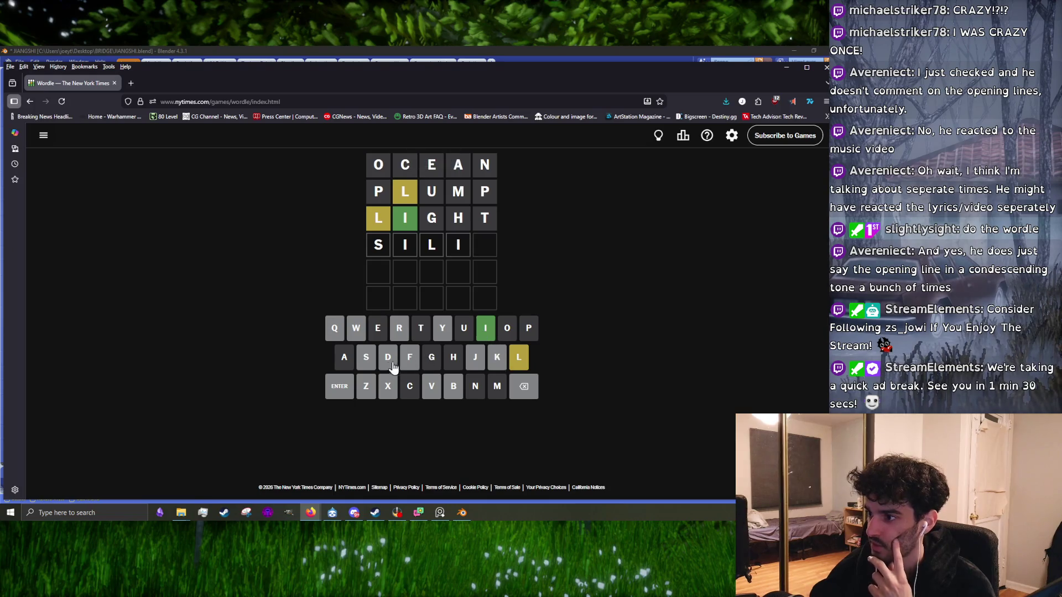
{"action": "left_click", "coordinate": [343, 383]}
- Try SILIX and another rejected row, deleting the wrong letters after each
{"action": "left_click", "coordinate": [520, 387]}
{"action": "left_click", "coordinate": [518, 357]}
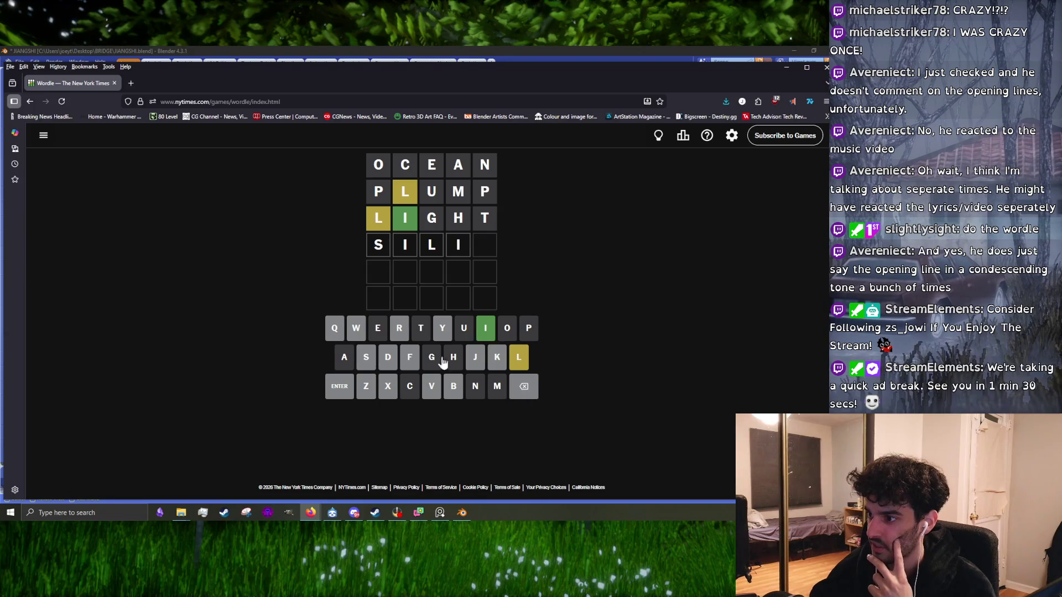
{"action": "left_click", "coordinate": [338, 387]}
{"action": "left_click", "coordinate": [522, 387]}
{"action": "left_click", "coordinate": [522, 387]}
{"action": "left_click", "coordinate": [442, 329]}
{"action": "left_click", "coordinate": [340, 387]}
{"action": "left_click", "coordinate": [524, 387]}
{"action": "left_click", "coordinate": [523, 387]}
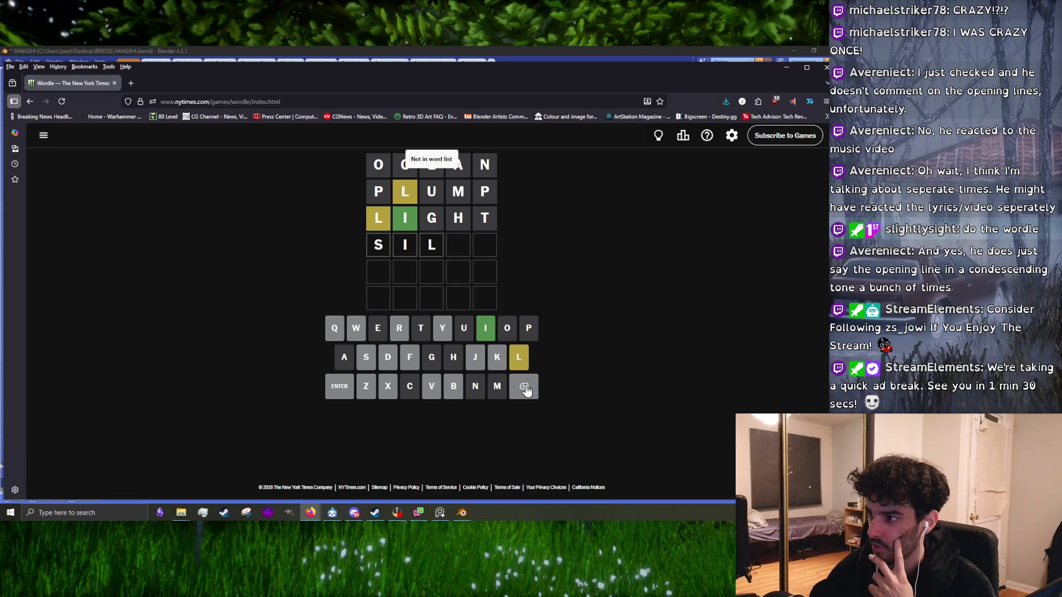
{"action": "left_click", "coordinate": [523, 388]}
{"action": "left_click", "coordinate": [524, 387]}
{"action": "left_click", "coordinate": [524, 388]}
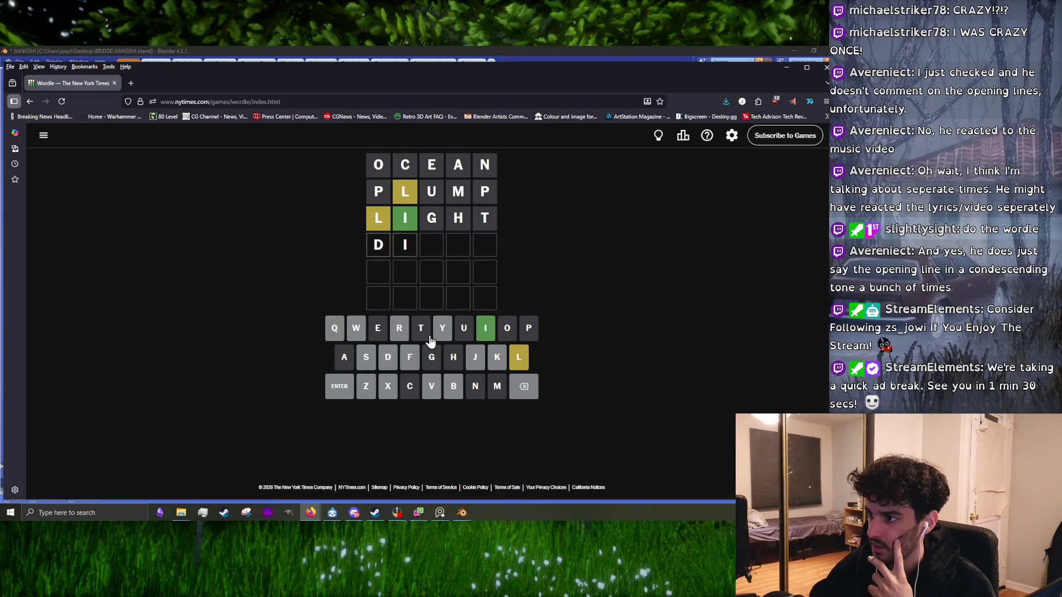
{"action": "type", "text": "DIK"}
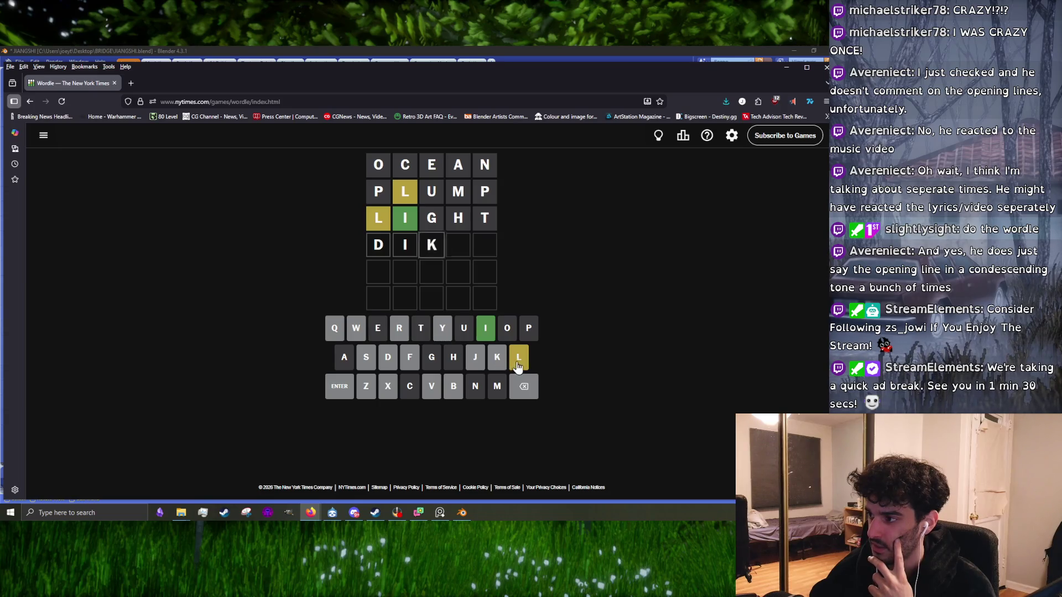
- Try DIKLI, which is rejected, then submit SILLY as the fourth guess
{"action": "left_click", "coordinate": [518, 365]}
{"action": "left_click", "coordinate": [485, 334]}
{"action": "left_click", "coordinate": [340, 384]}
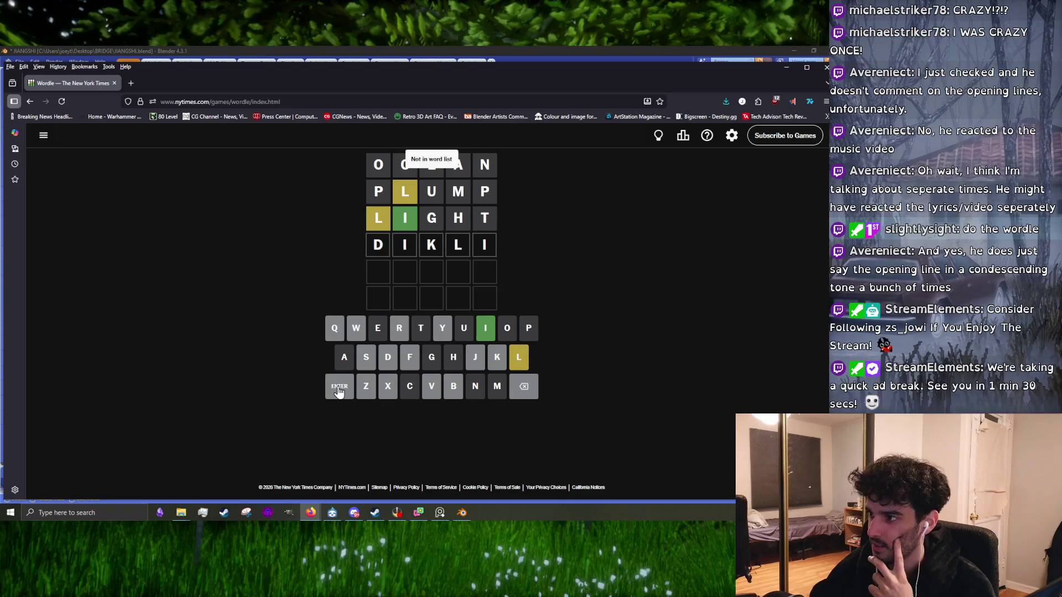
{"action": "left_click", "coordinate": [525, 386]}
{"action": "left_click", "coordinate": [525, 386]}
{"action": "left_click", "coordinate": [525, 386]}
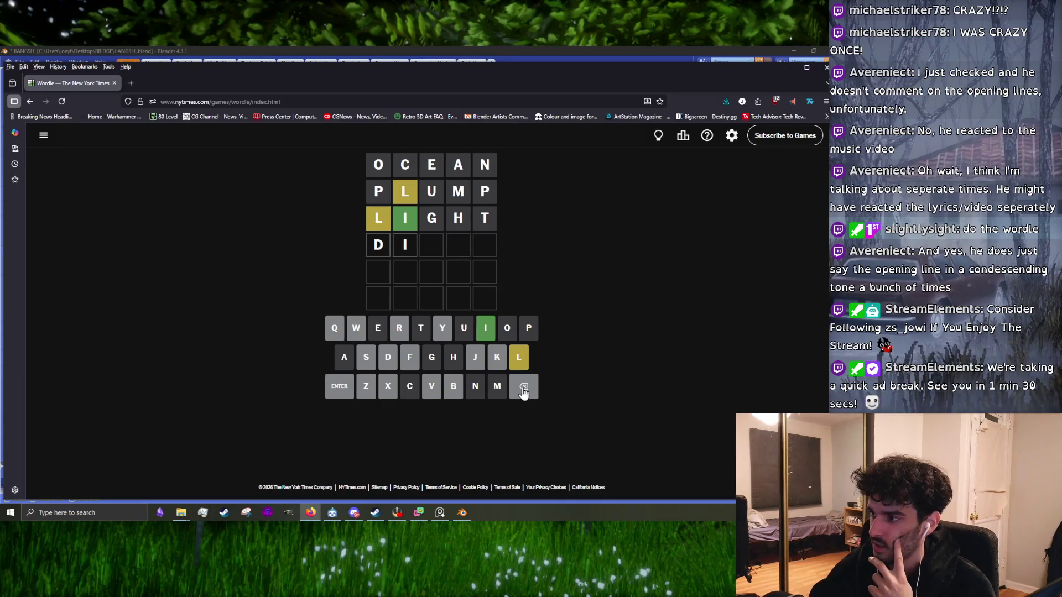
{"action": "double_click", "coordinate": [390, 359]}
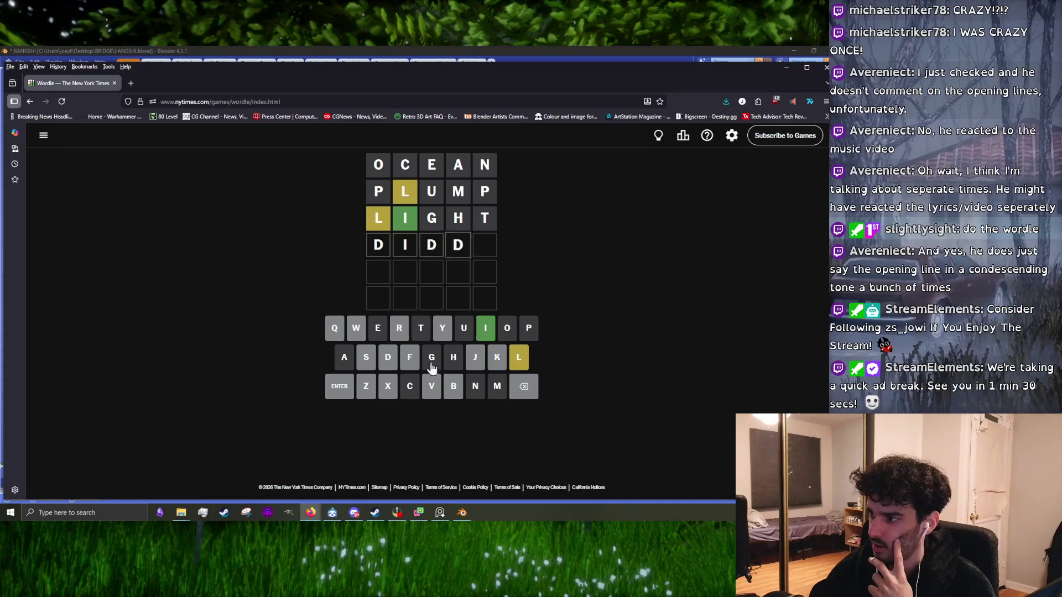
{"action": "left_click", "coordinate": [523, 386]}
{"action": "left_click", "coordinate": [366, 357]}
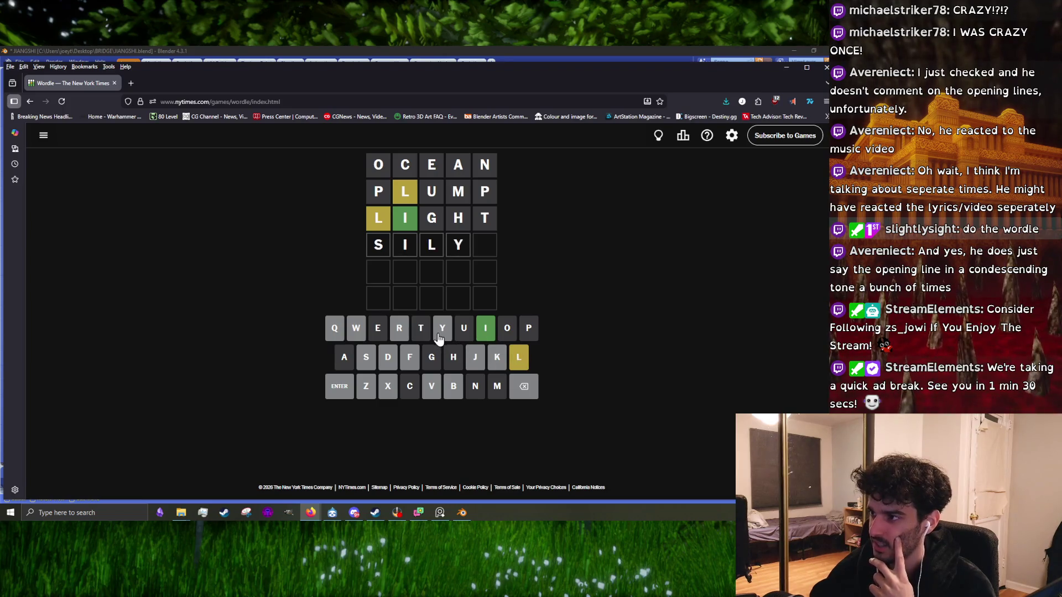
{"action": "type", "text": "L"}
{"action": "left_click", "coordinate": [341, 386]}
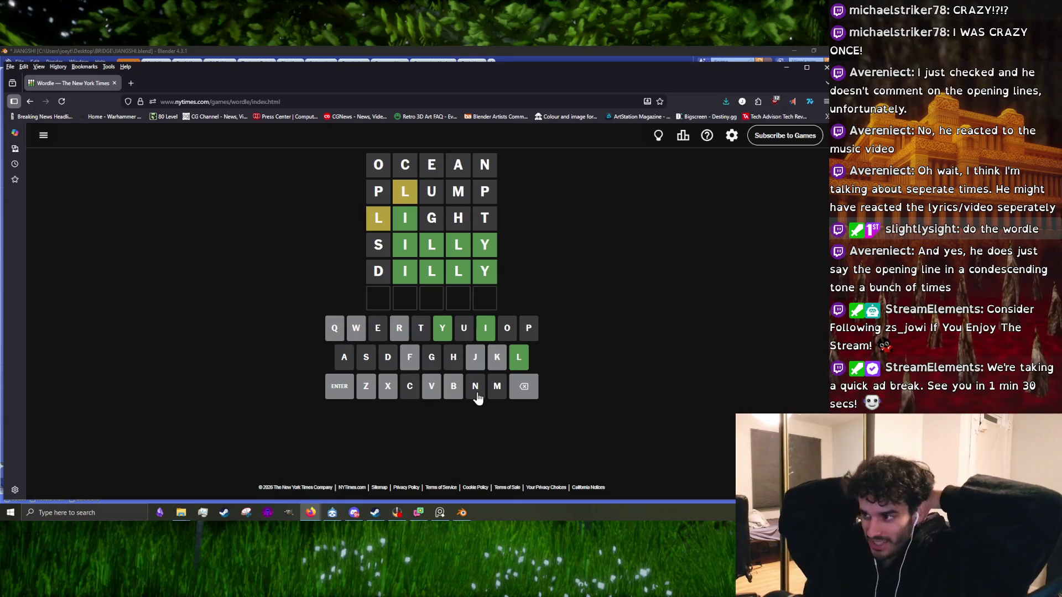
- Enter WILLY in the last row and submit it as the final guess
{"action": "type", "text": "w"}
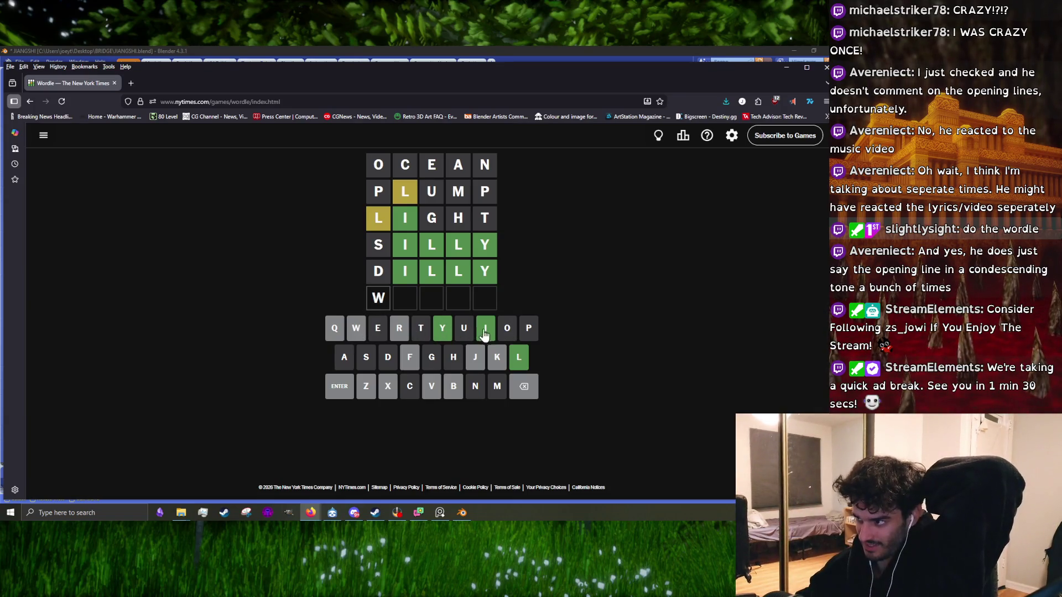
{"action": "left_click", "coordinate": [514, 356]}
{"action": "left_click", "coordinate": [515, 356]}
{"action": "left_click", "coordinate": [442, 328]}
{"action": "left_click", "coordinate": [328, 398]}
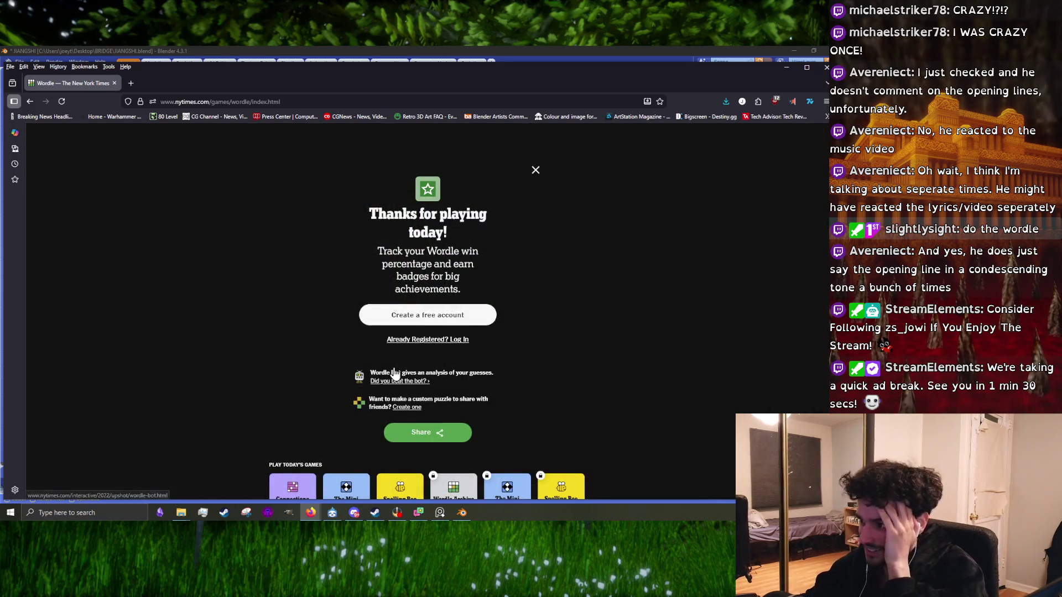
- Search Google for 'filly'
{"action": "left_click", "coordinate": [180, 102]}
{"action": "type", "text": "filly"}
{"action": "key", "text": "Return"}
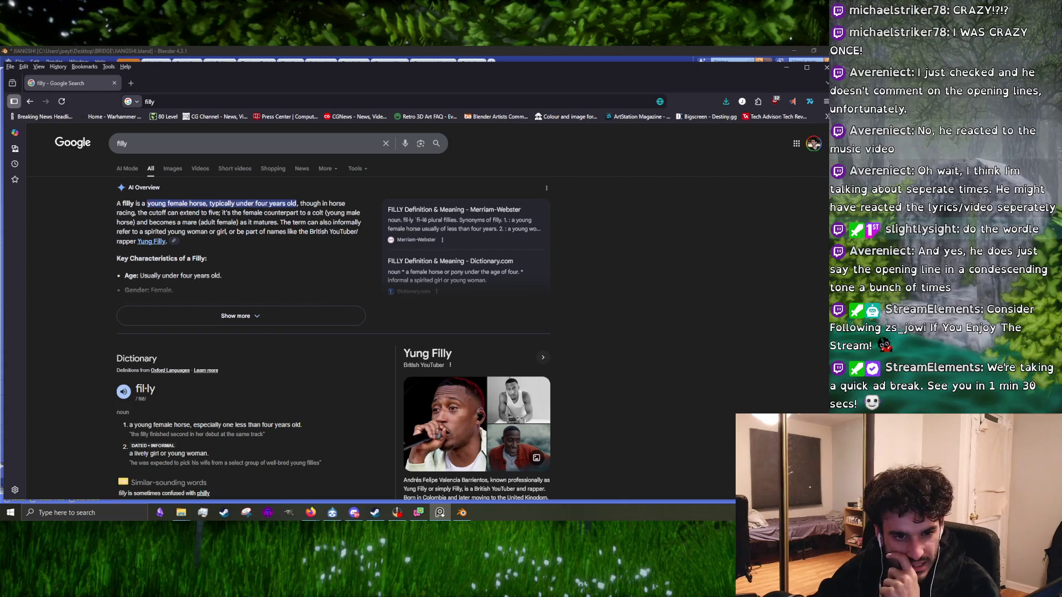
- Search for 'connection s' and open the NYT Connections game page
{"action": "left_click", "coordinate": [166, 102]}
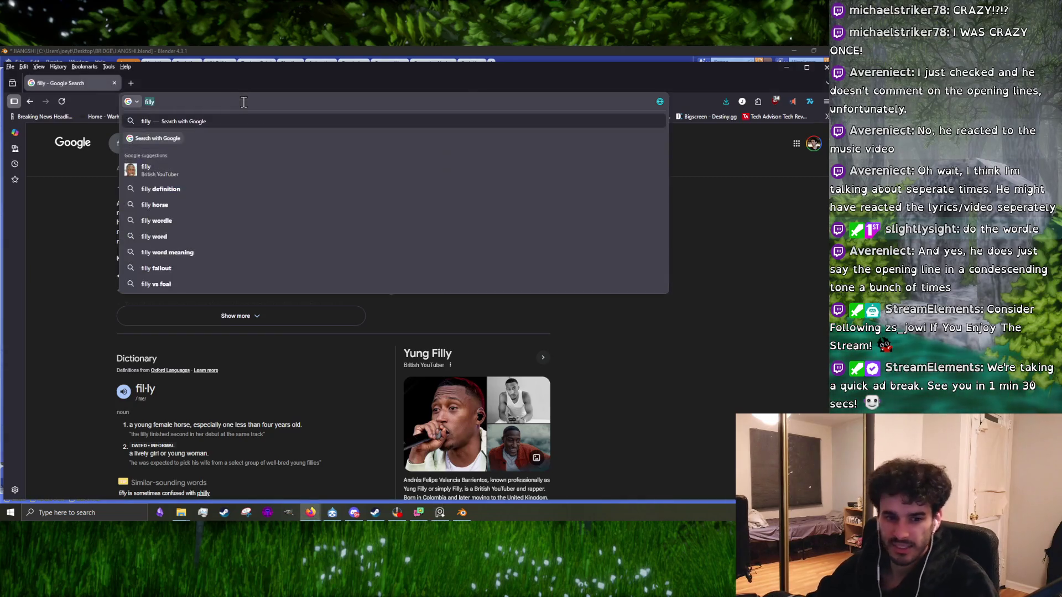
{"action": "type", "text": "connection s"}
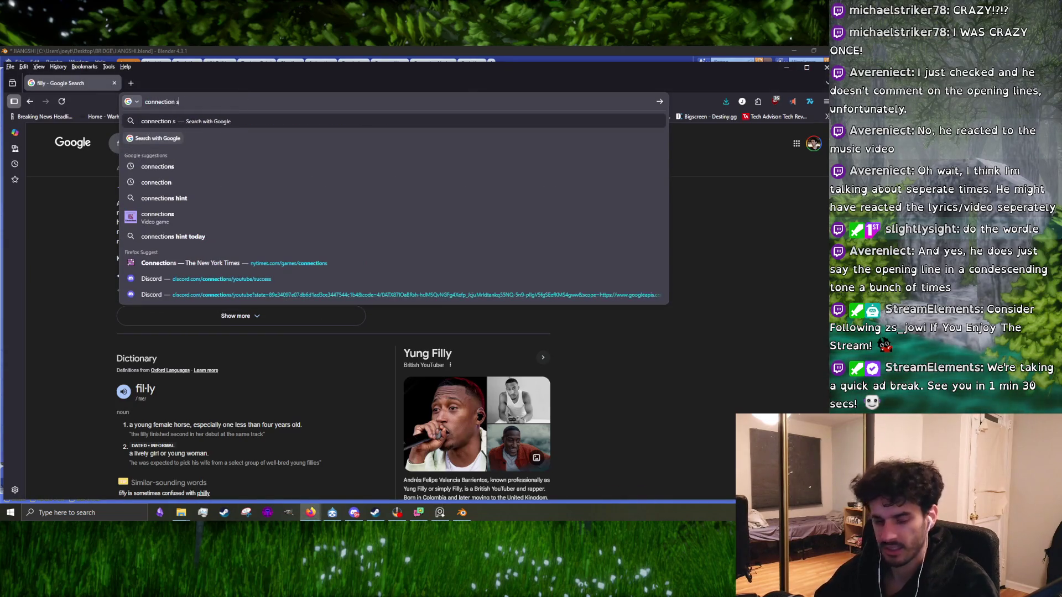
{"action": "key", "text": "Return"}
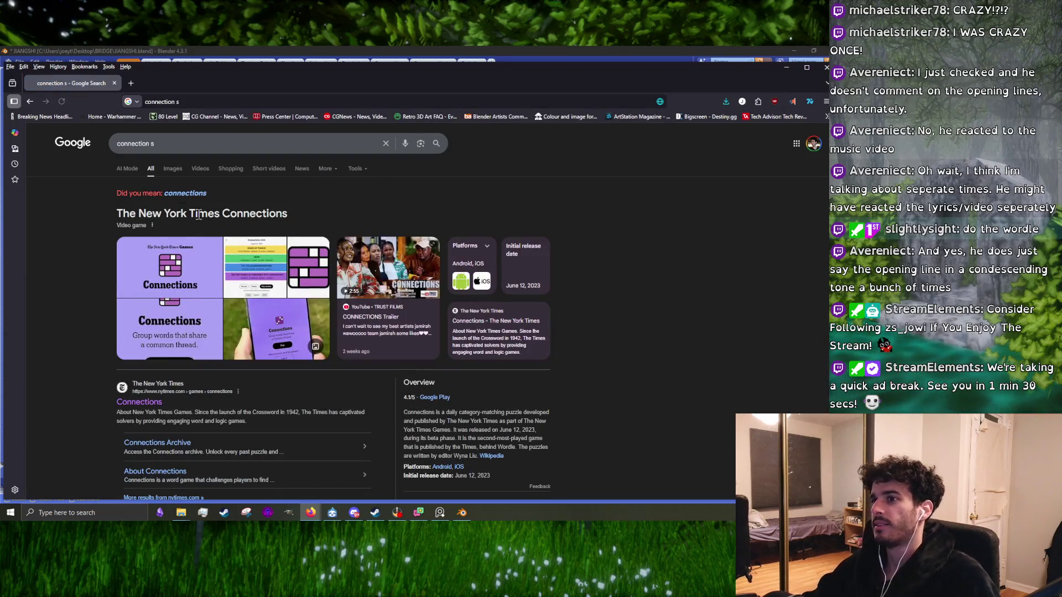
{"action": "left_click", "coordinate": [134, 403]}
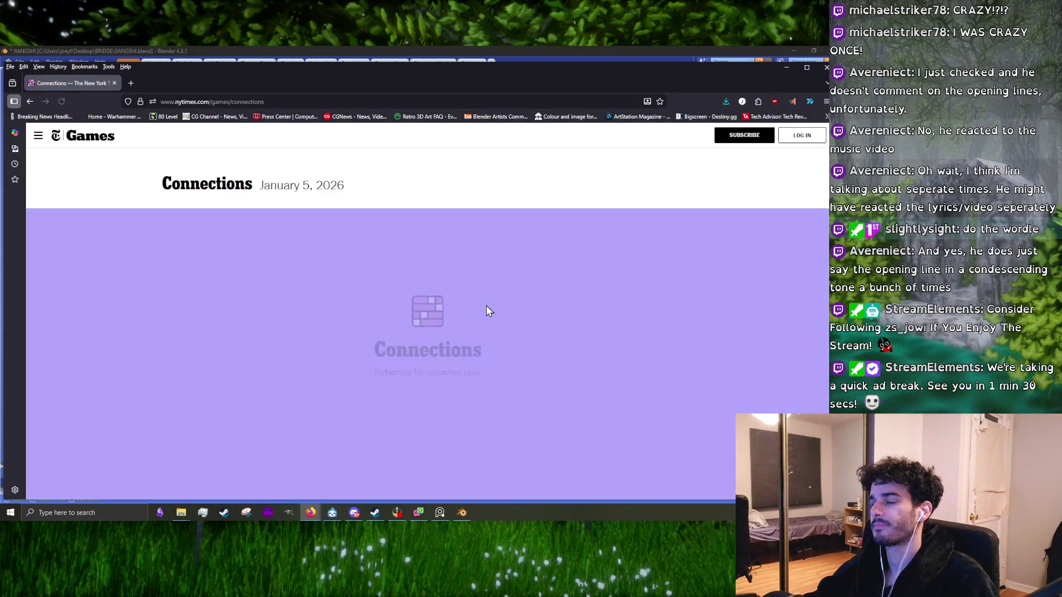
- Start the January 5, 2026 Connections puzzle, try POLE and POST, then select END
{"action": "left_click", "coordinate": [429, 389]}
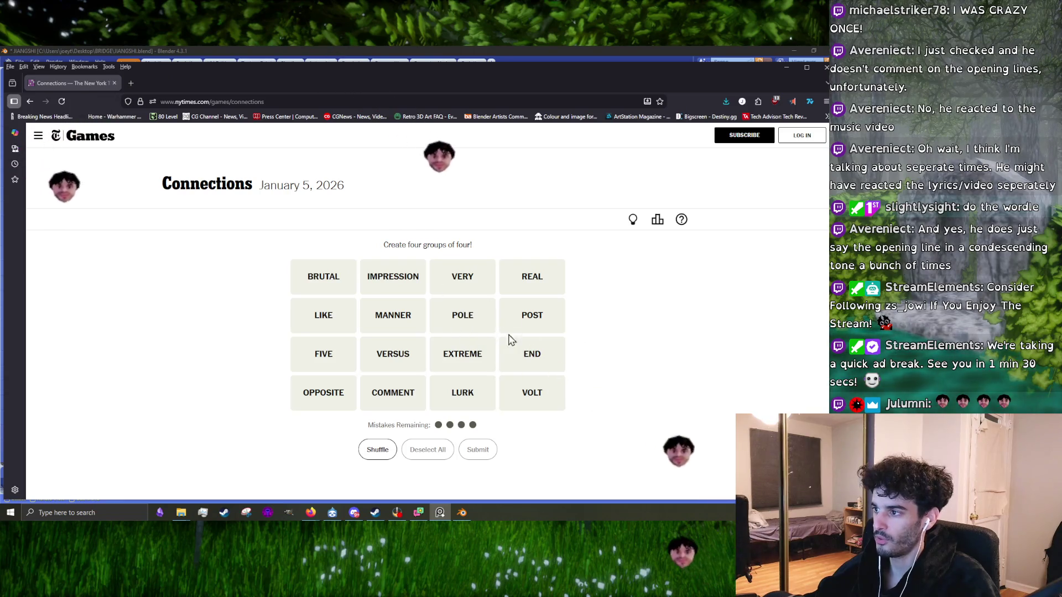
{"action": "left_click", "coordinate": [462, 315]}
{"action": "left_click", "coordinate": [522, 315]}
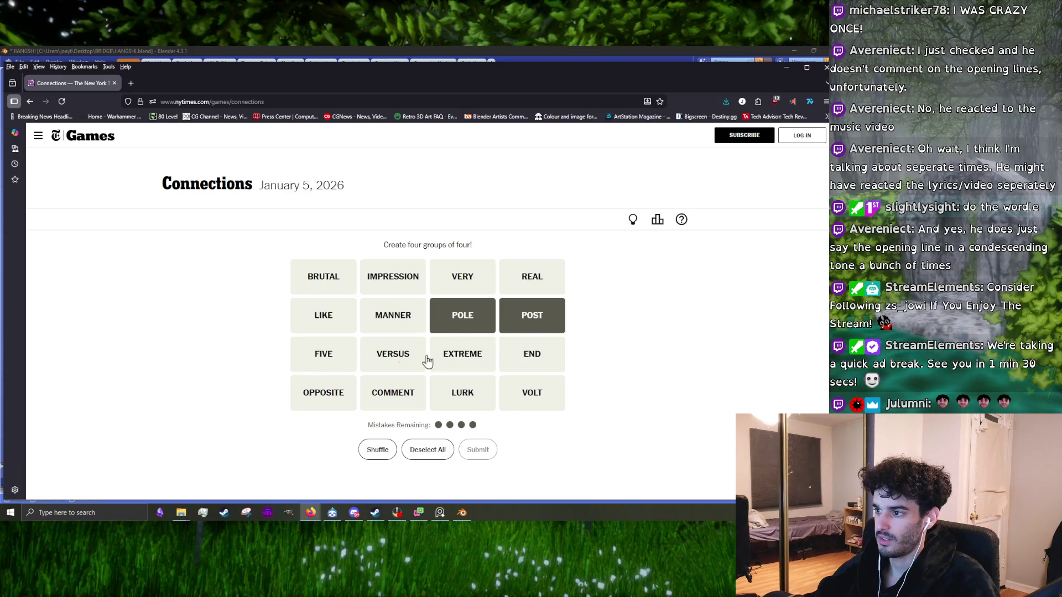
{"action": "left_click", "coordinate": [502, 326]}
{"action": "left_click", "coordinate": [473, 314]}
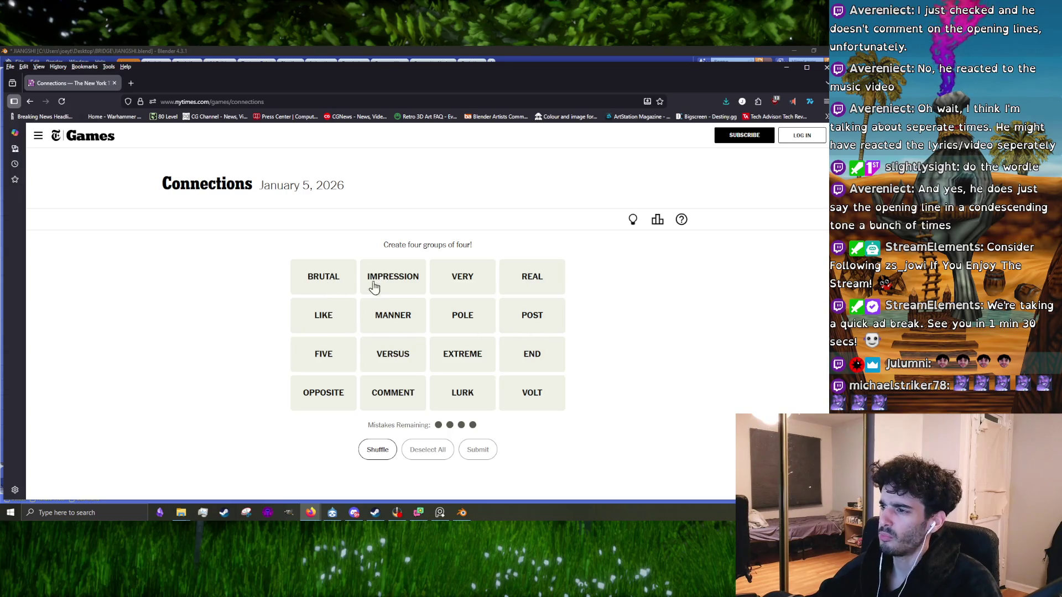
{"action": "left_click", "coordinate": [522, 360]}
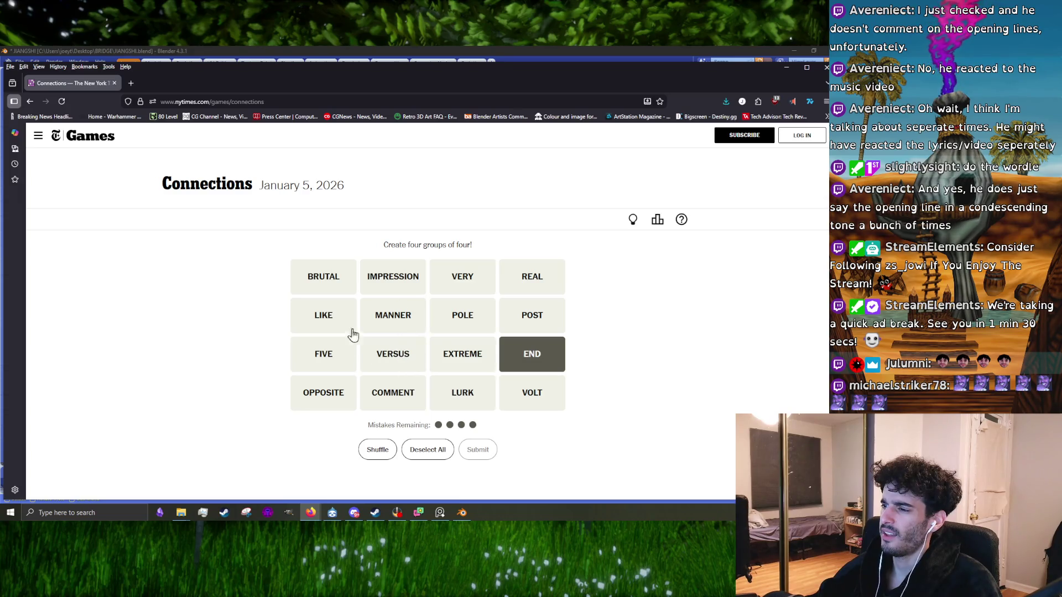
- Deselect END and submit VERY, EXTREME, BRUTAL and REAL as a group
{"action": "left_click", "coordinate": [510, 365]}
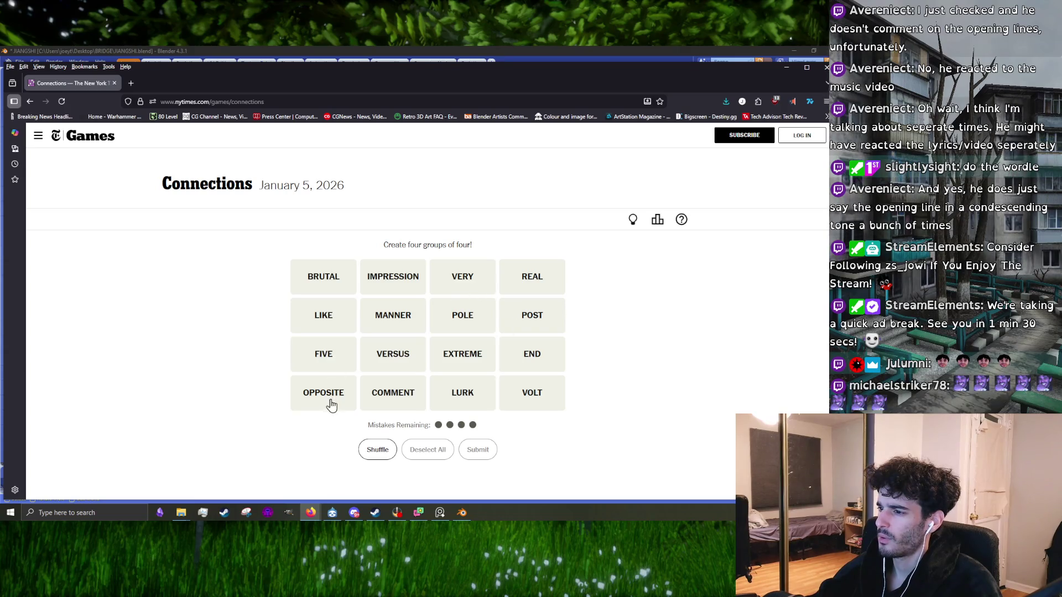
{"action": "left_click", "coordinate": [453, 287]}
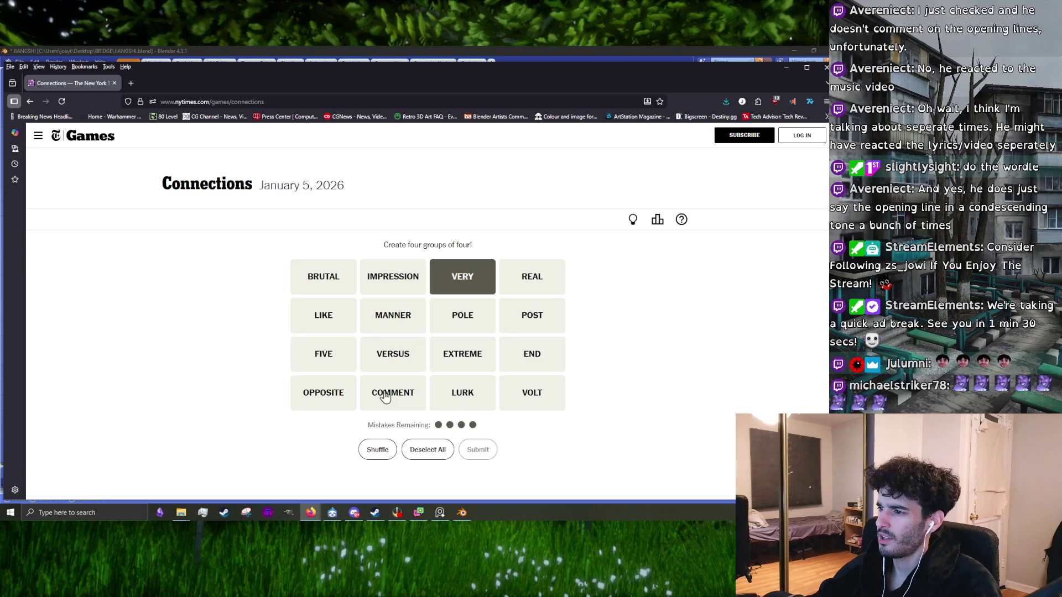
{"action": "left_click", "coordinate": [448, 362]}
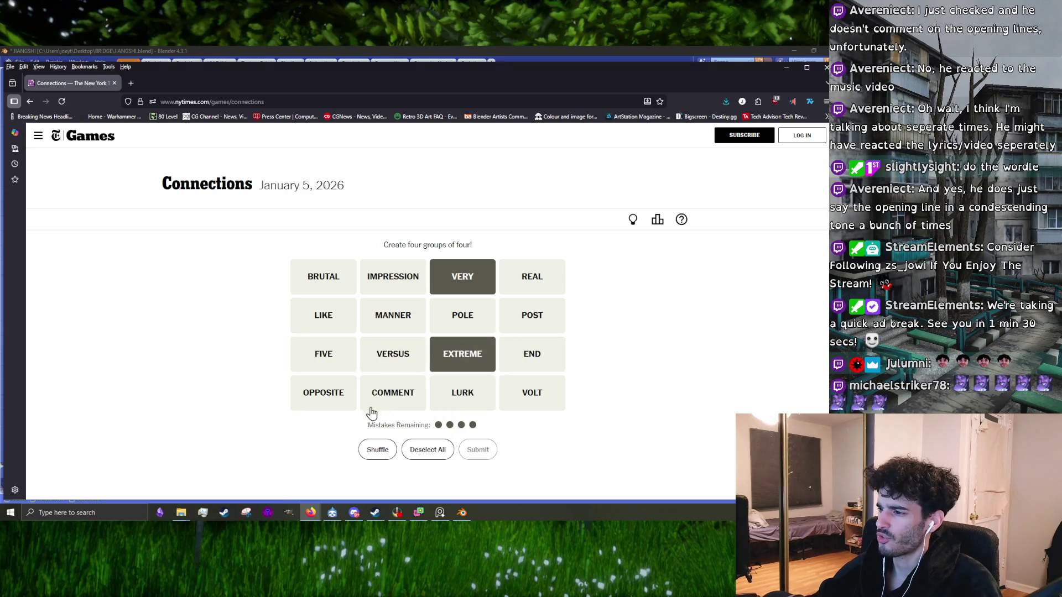
{"action": "left_click", "coordinate": [328, 285]}
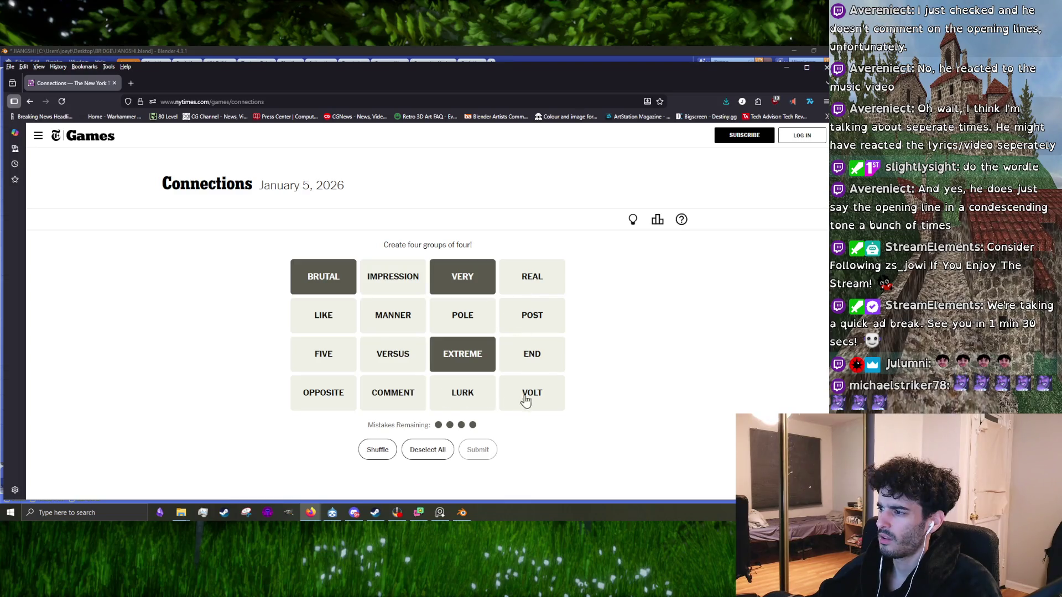
{"action": "left_click", "coordinate": [531, 286]}
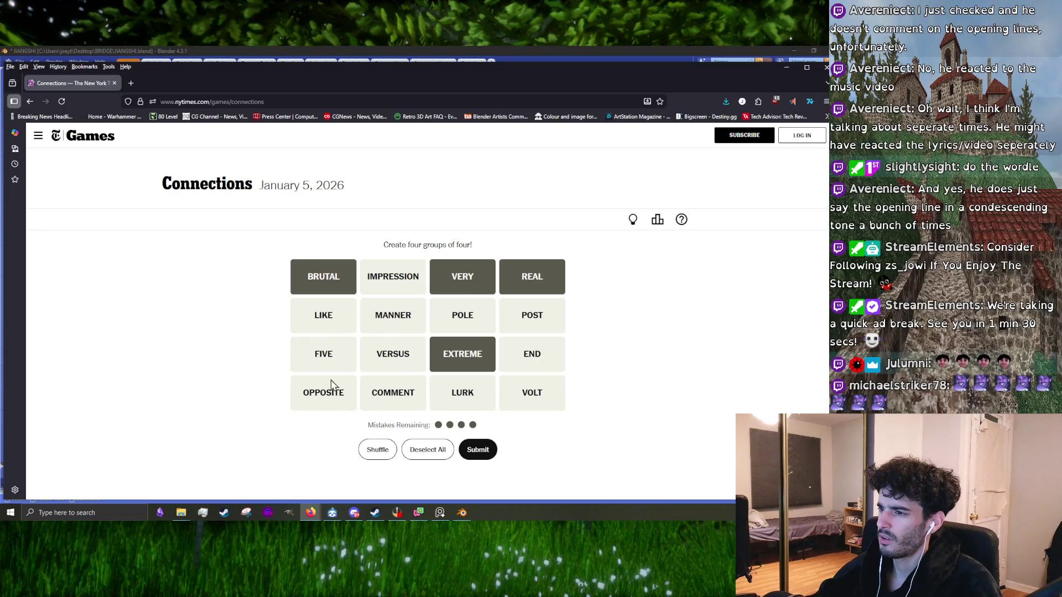
{"action": "left_click", "coordinate": [475, 455]}
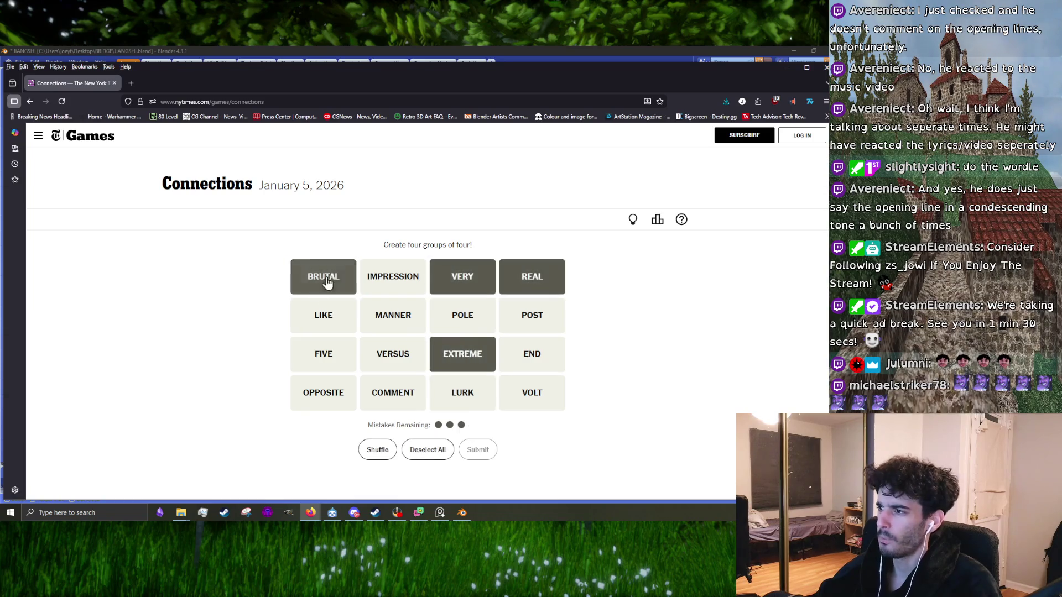
- Submit POLE, POST, END and OPPOSITE as a group, getting 'One away…'
{"action": "left_click", "coordinate": [483, 316]}
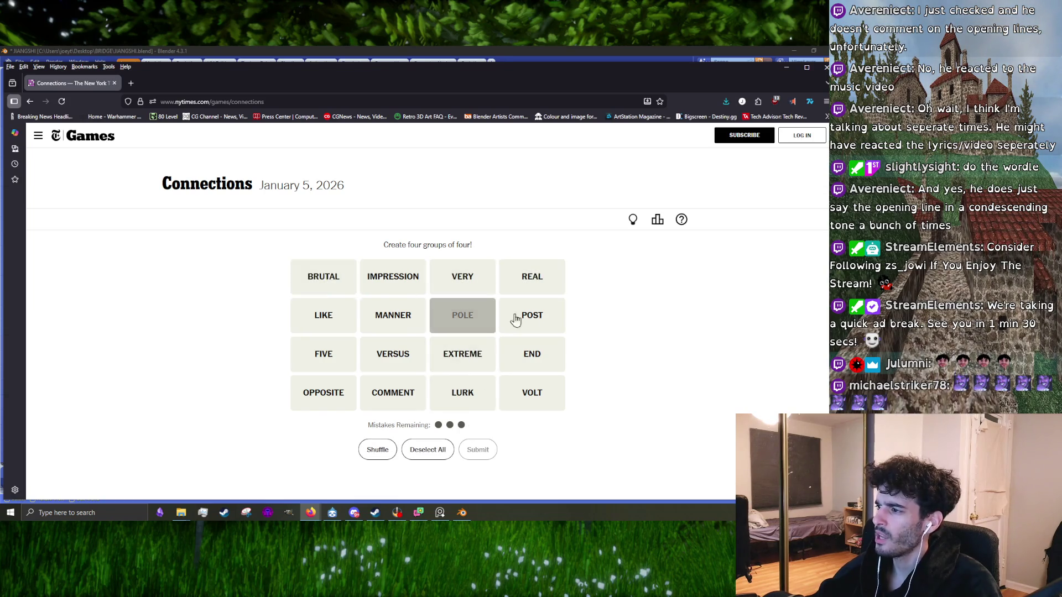
{"action": "left_click", "coordinate": [517, 316]}
{"action": "left_click", "coordinate": [528, 354]}
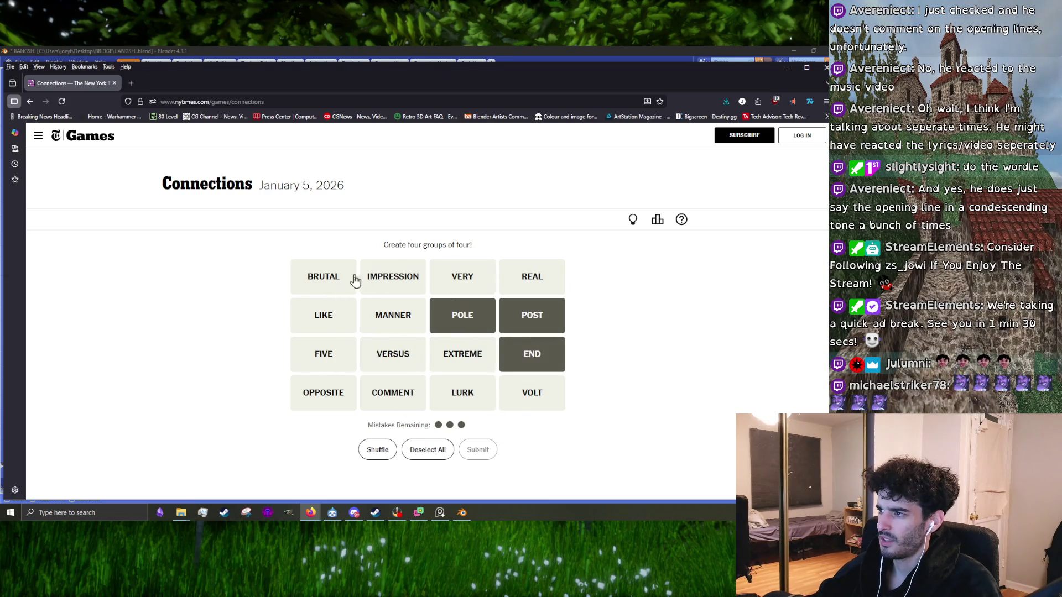
{"action": "left_click", "coordinate": [353, 396]}
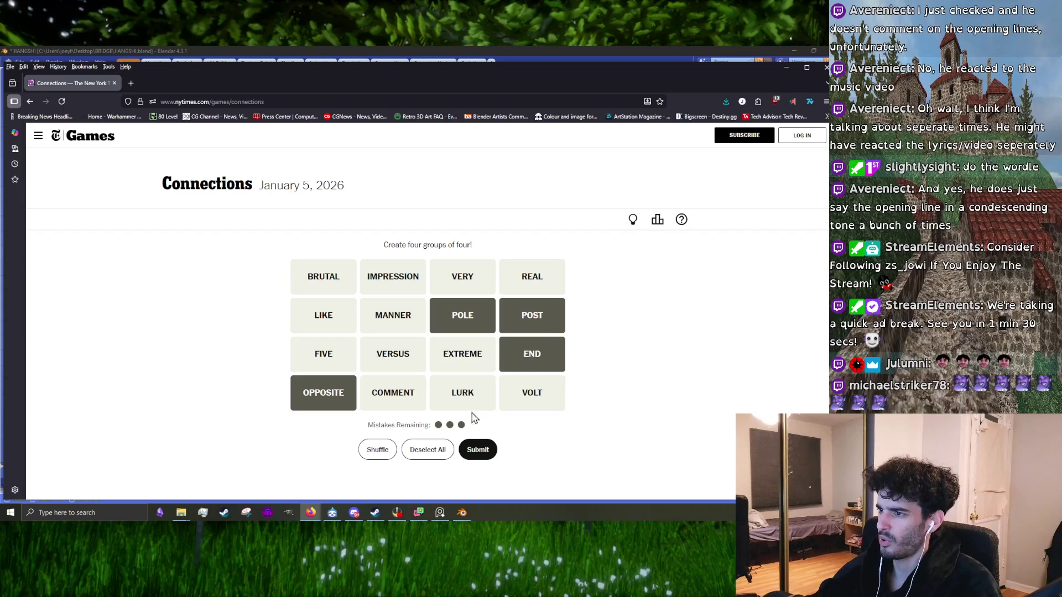
{"action": "left_click", "coordinate": [489, 454]}
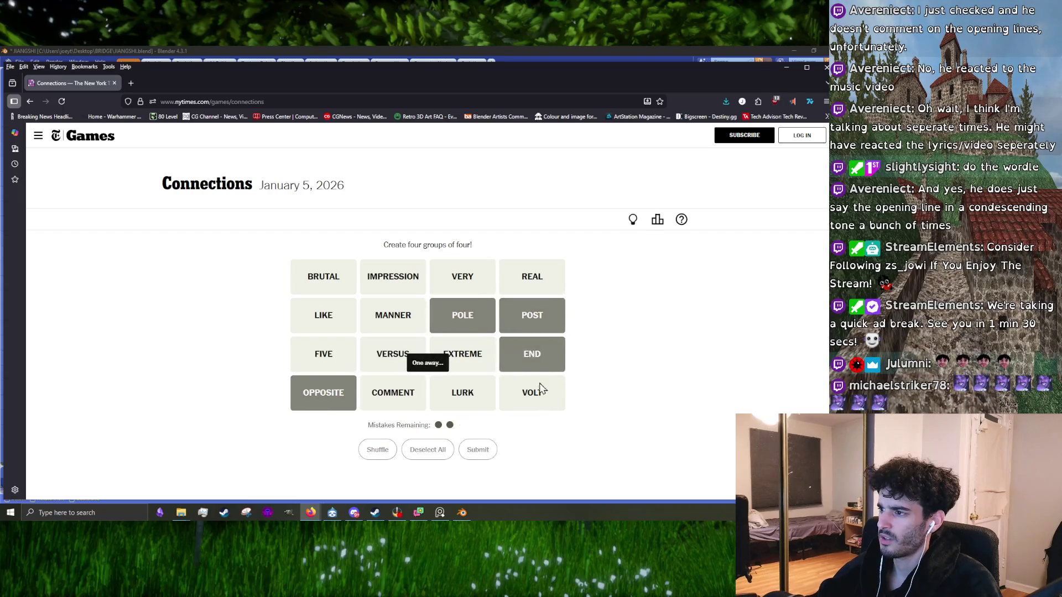
- Swap POST for VERSUS and submit, which fails; then deselect VERSUS
{"action": "left_click", "coordinate": [531, 325]}
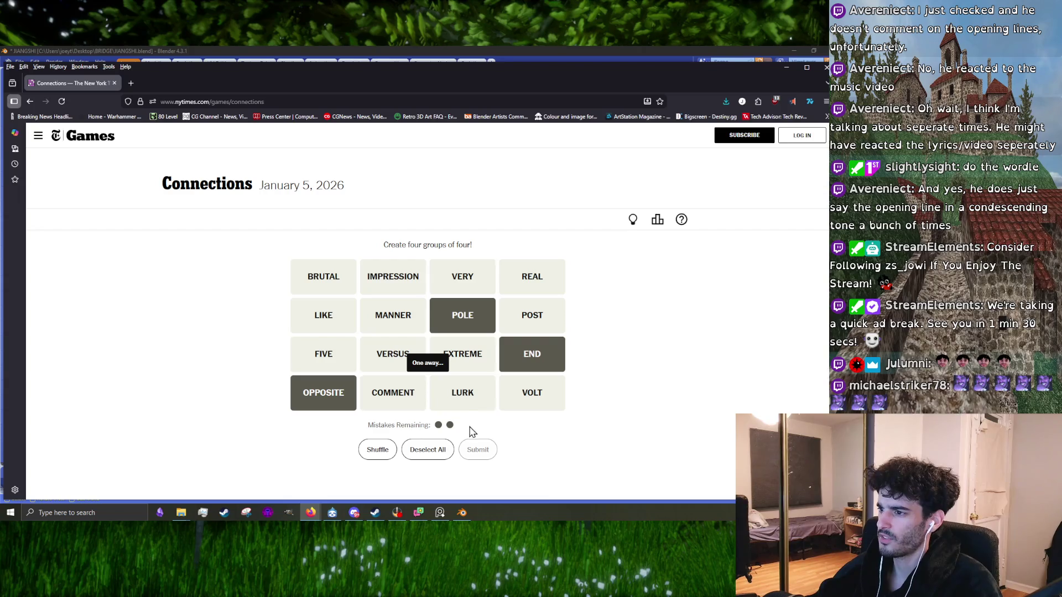
{"action": "left_click", "coordinate": [392, 358]}
{"action": "left_click", "coordinate": [476, 448]}
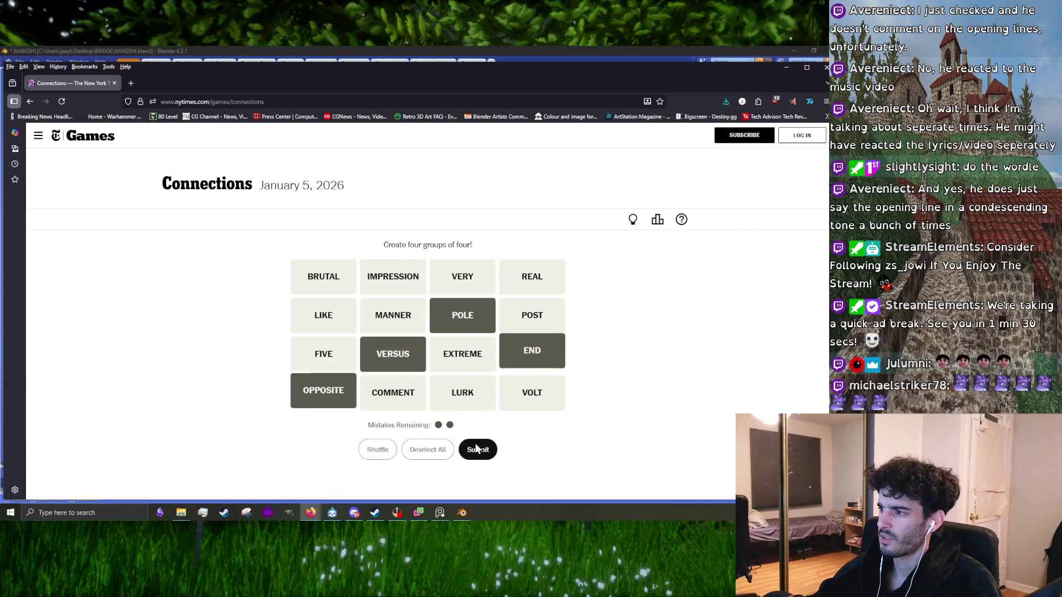
{"action": "left_click", "coordinate": [396, 359]}
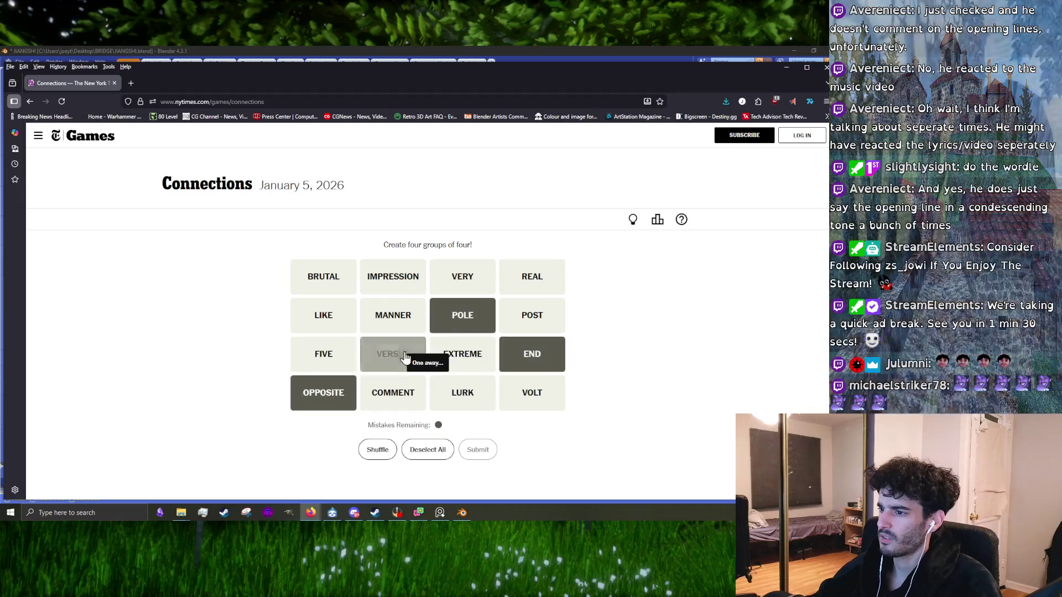
- Submit END, EXTREME, OPPOSITE and POLE as the FURTHEST POINT group
{"action": "left_click", "coordinate": [529, 320]}
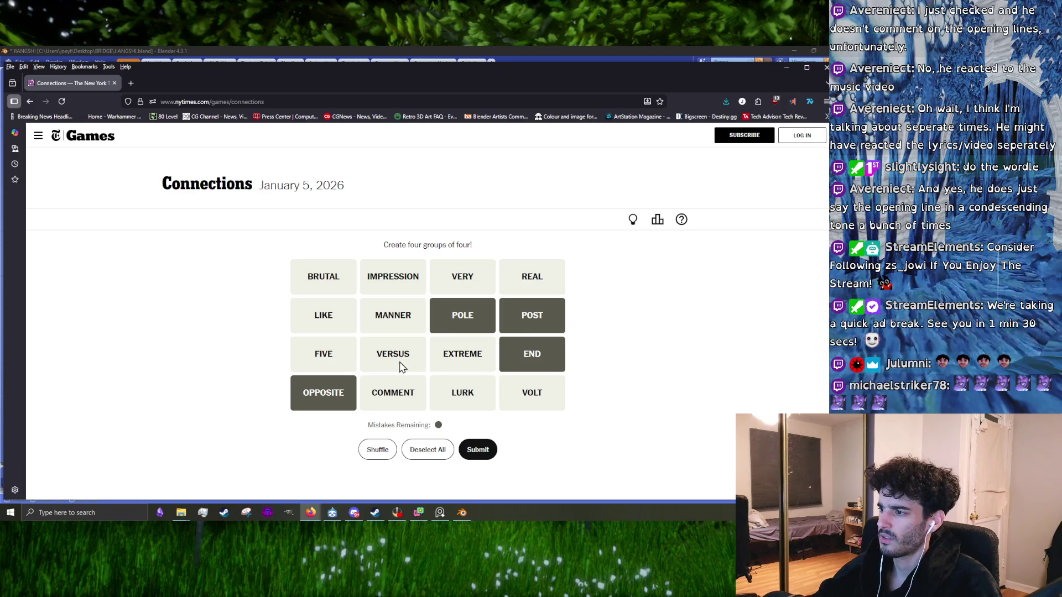
{"action": "left_click", "coordinate": [532, 315]}
{"action": "left_click", "coordinate": [463, 354]}
{"action": "left_click", "coordinate": [478, 449]}
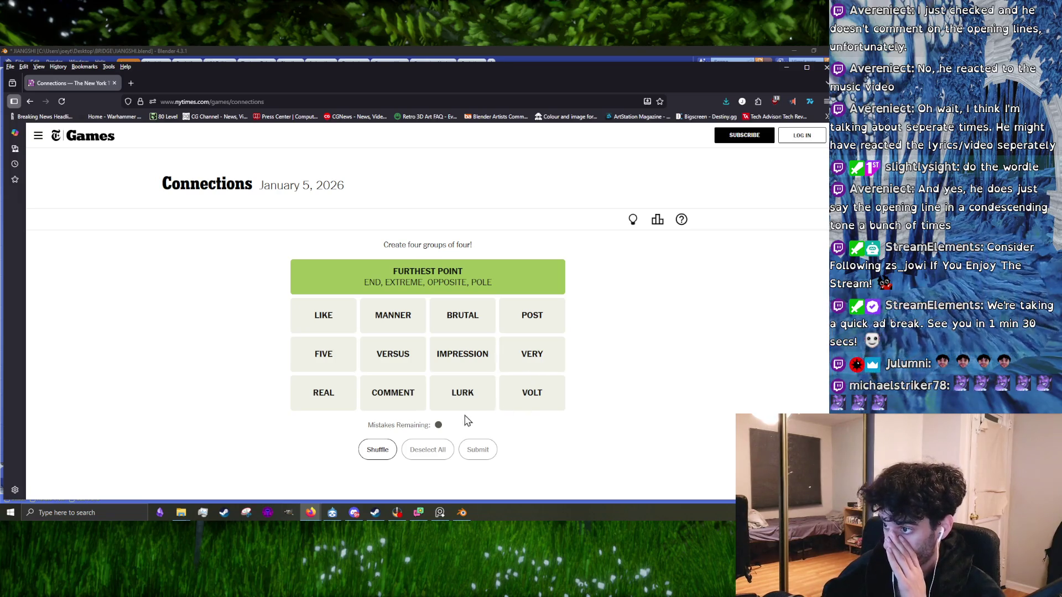
- Try combinations of VERY, BRUTAL, REAL and LIKE, then deselect them
{"action": "left_click", "coordinate": [517, 367]}
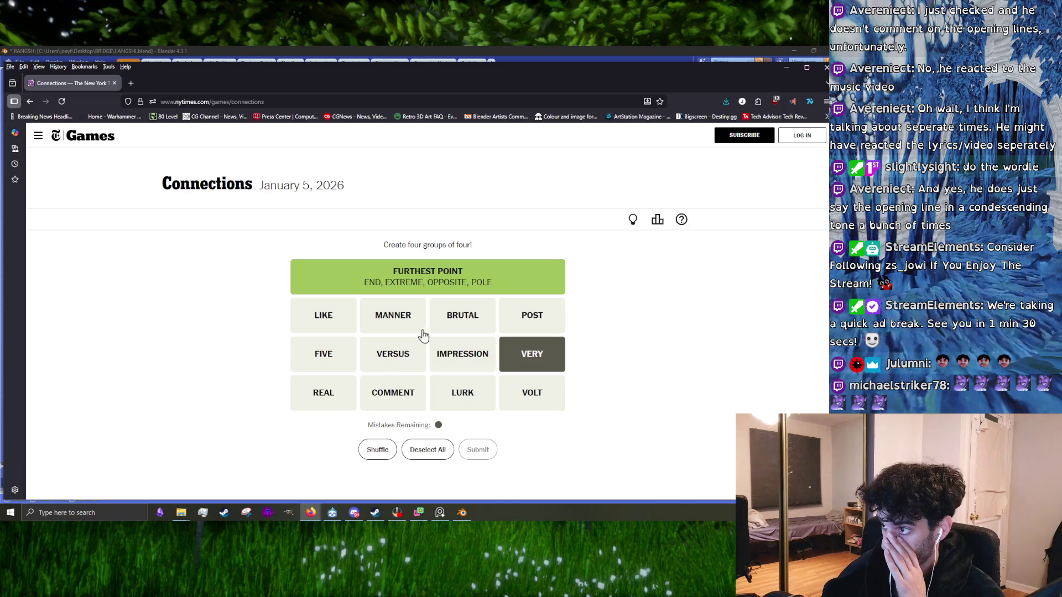
{"action": "left_click", "coordinate": [460, 329]}
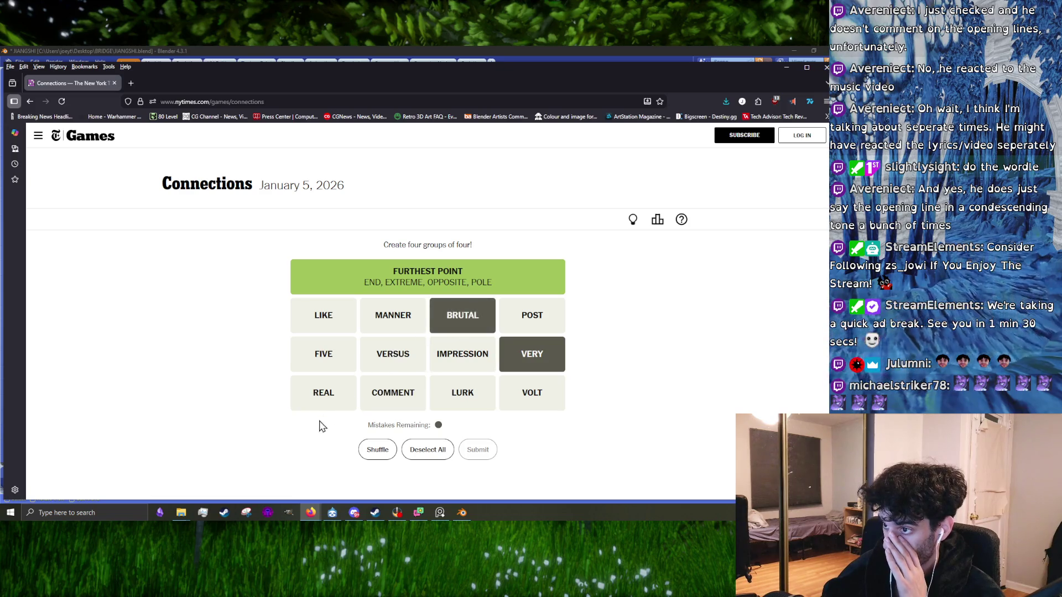
{"action": "left_click", "coordinate": [335, 403]}
{"action": "left_click", "coordinate": [345, 390]}
{"action": "left_click", "coordinate": [460, 321]}
{"action": "left_click", "coordinate": [544, 354]}
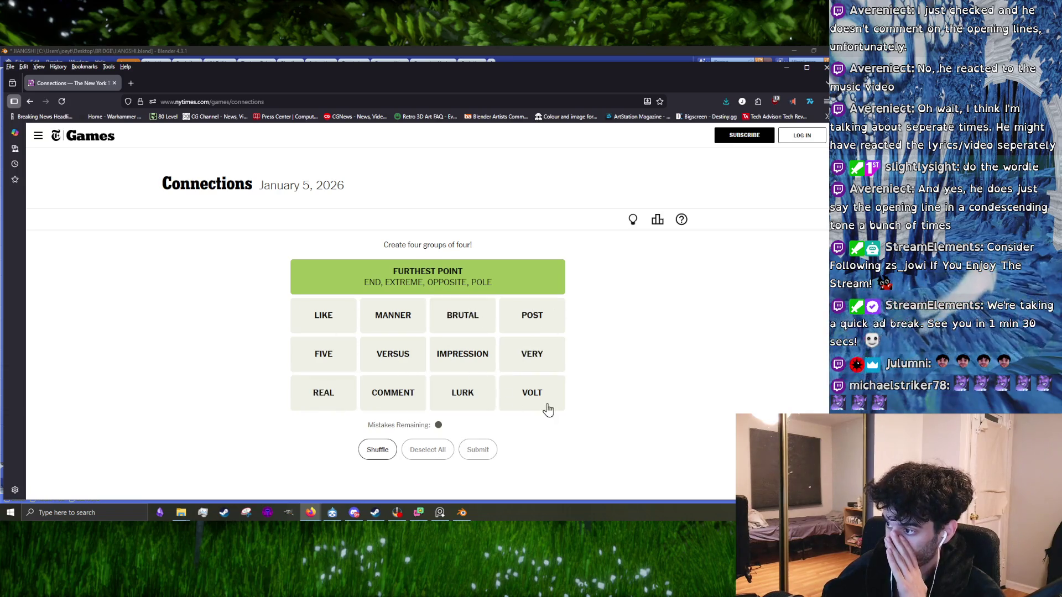
{"action": "left_click", "coordinate": [535, 360]}
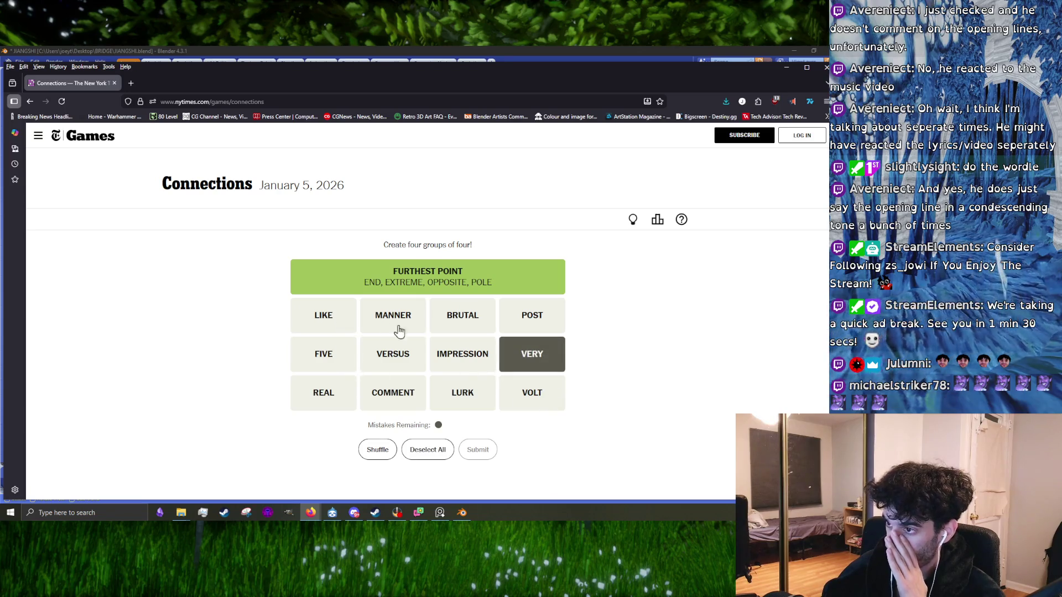
{"action": "left_click", "coordinate": [307, 330]}
{"action": "left_click", "coordinate": [319, 331]}
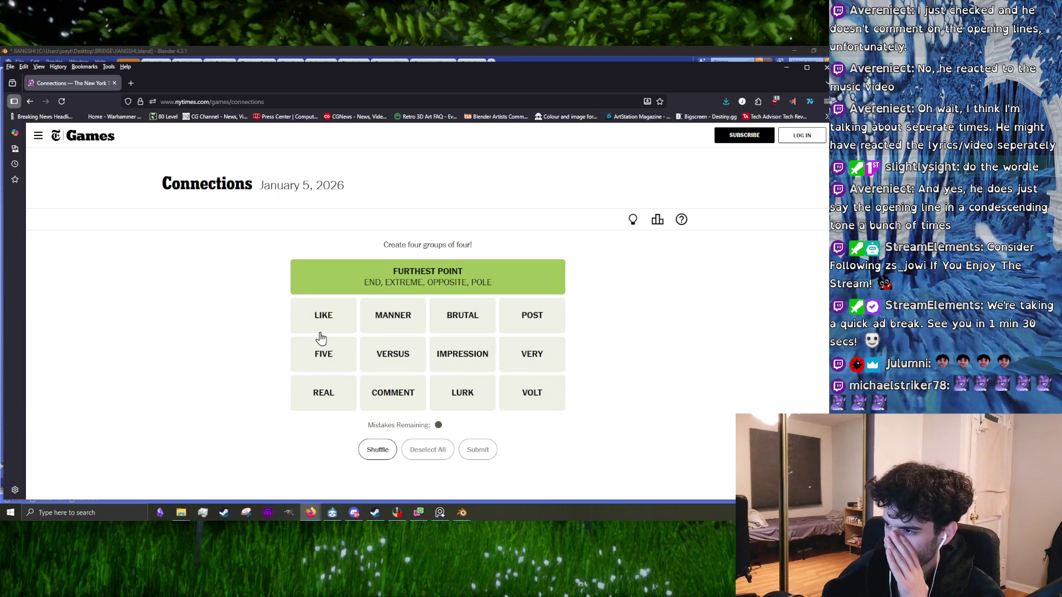
- Try MANNER, LIKE and REAL, clear the selection, then select LURK and FIVE
{"action": "left_click", "coordinate": [396, 331]}
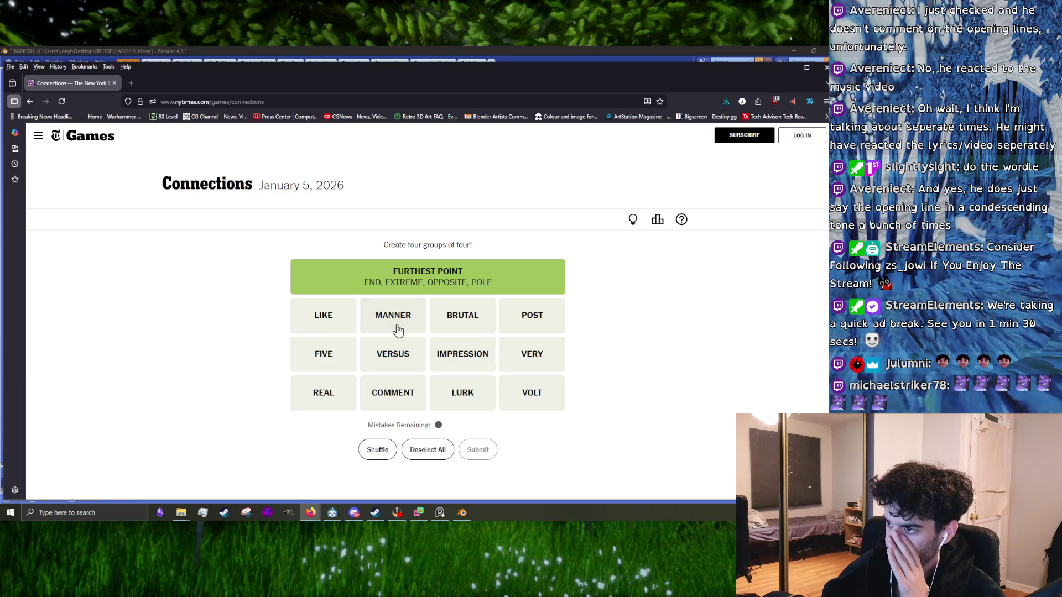
{"action": "left_click", "coordinate": [324, 318]}
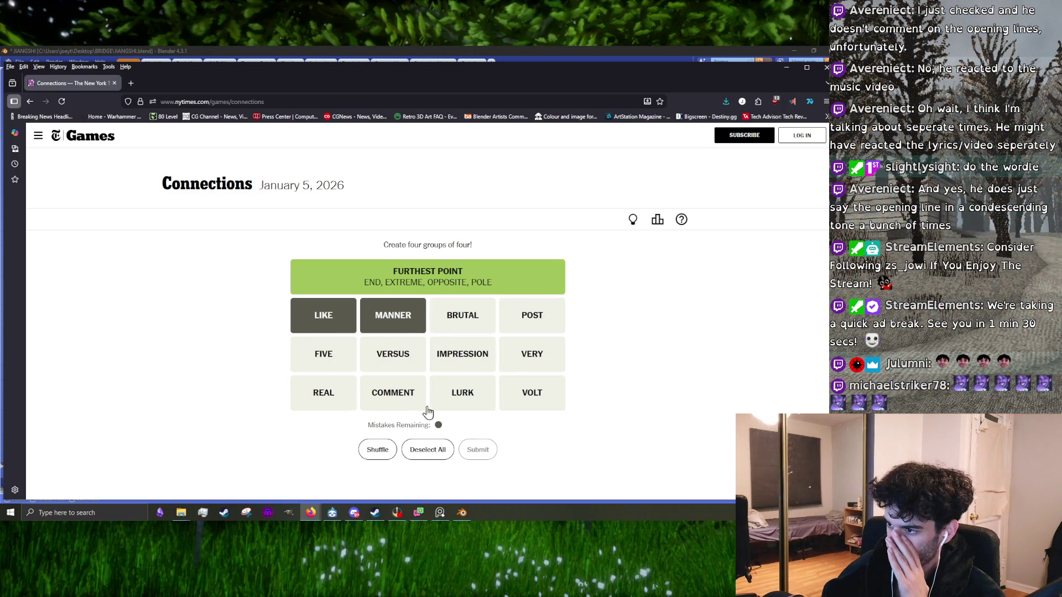
{"action": "left_click", "coordinate": [331, 398]}
{"action": "left_click", "coordinate": [342, 381]}
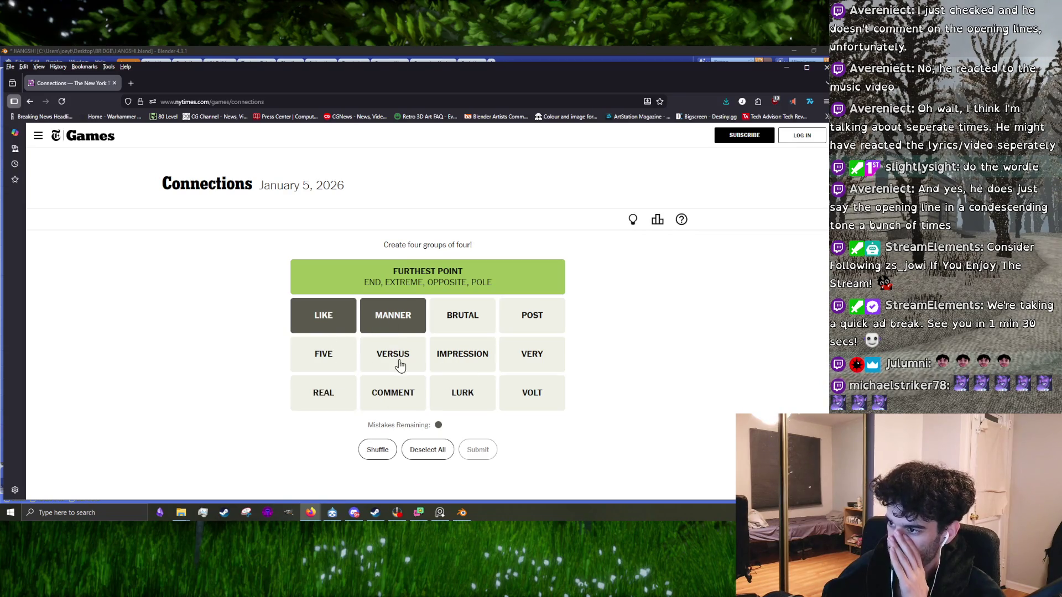
{"action": "left_click", "coordinate": [390, 320]}
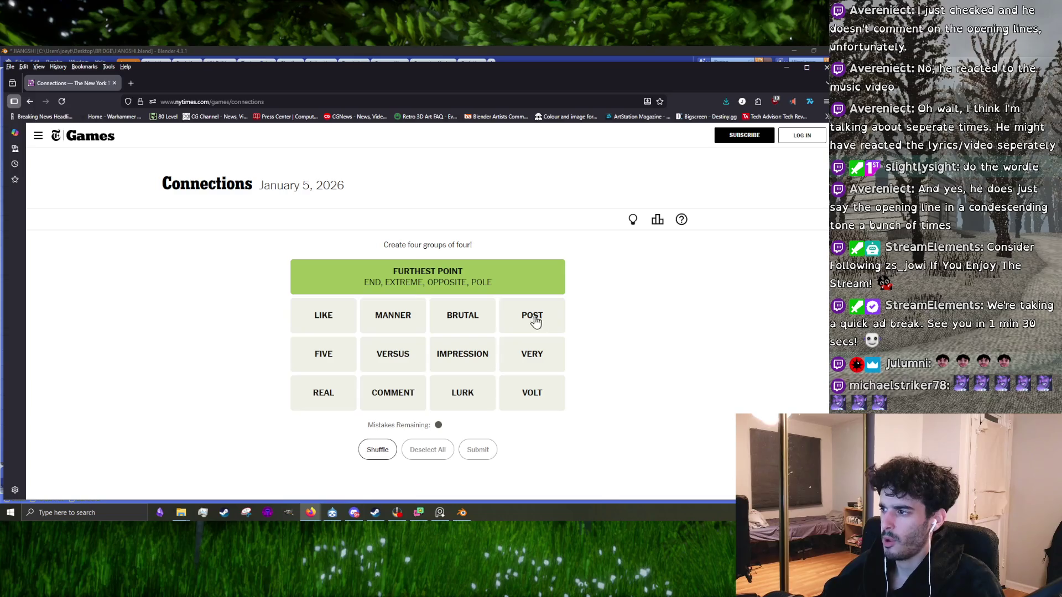
{"action": "left_click", "coordinate": [490, 390]}
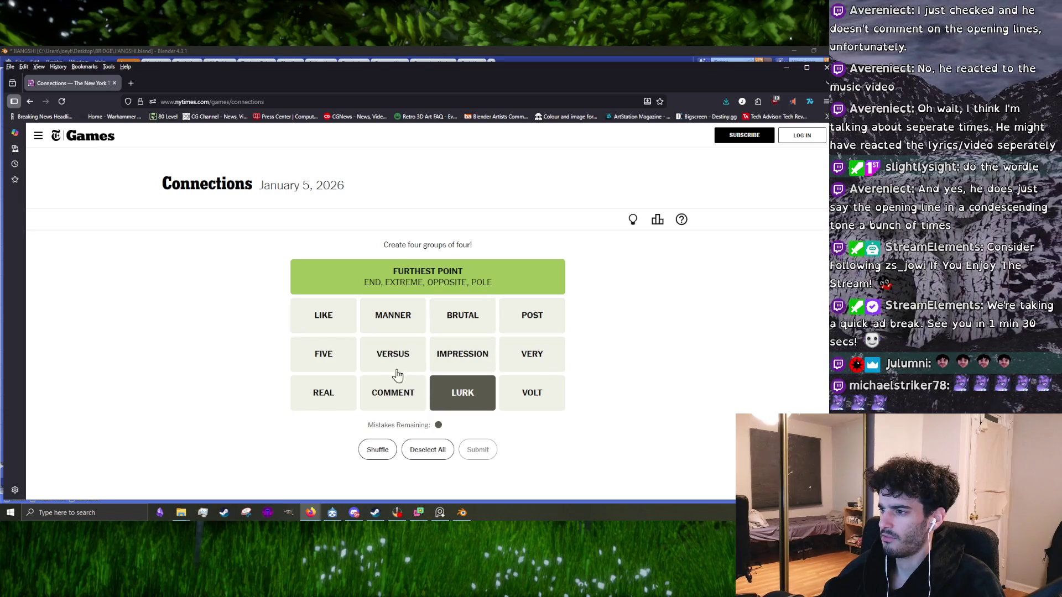
{"action": "left_click", "coordinate": [329, 358]}
- Experiment with selecting POST, FIVE, BRUTAL and VERSUS without submitting
{"action": "left_click", "coordinate": [468, 402]}
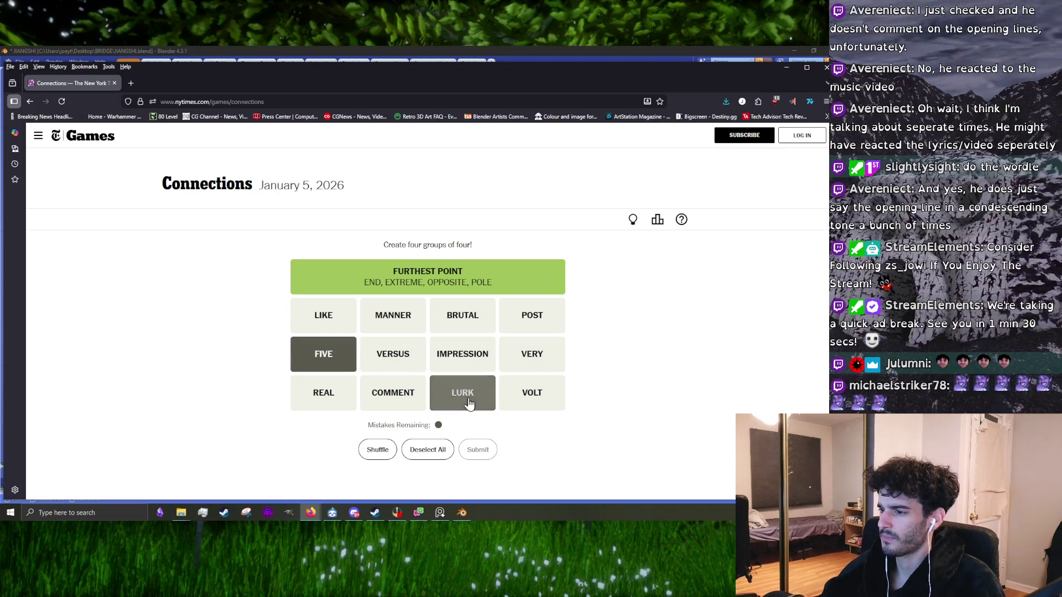
{"action": "left_click", "coordinate": [528, 318]}
{"action": "left_click", "coordinate": [428, 449]}
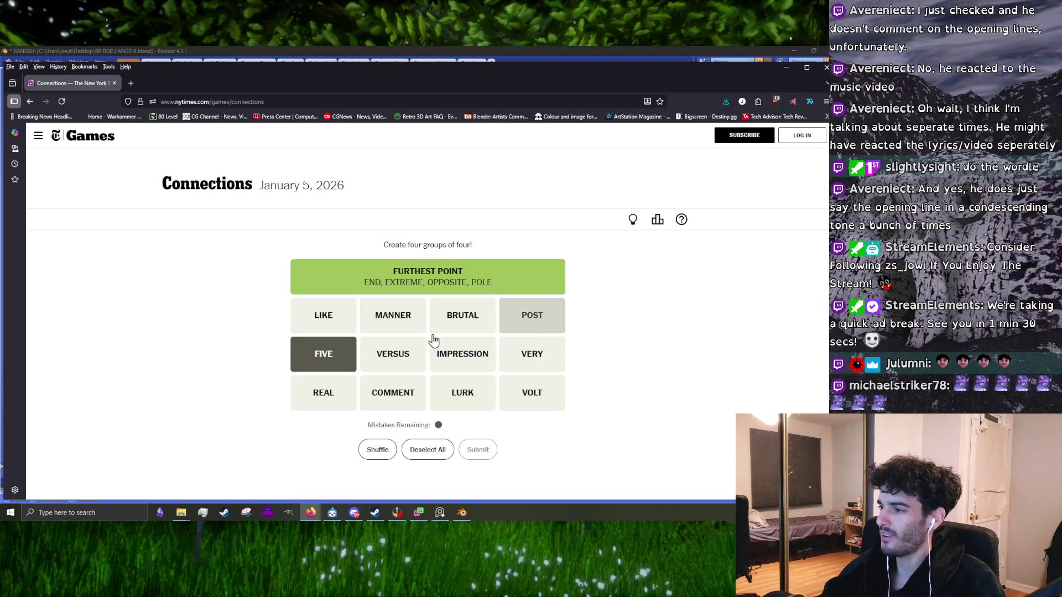
{"action": "left_click", "coordinate": [508, 317]}
{"action": "left_click", "coordinate": [344, 351]}
{"action": "left_click", "coordinate": [504, 316]}
{"action": "left_click", "coordinate": [492, 316]}
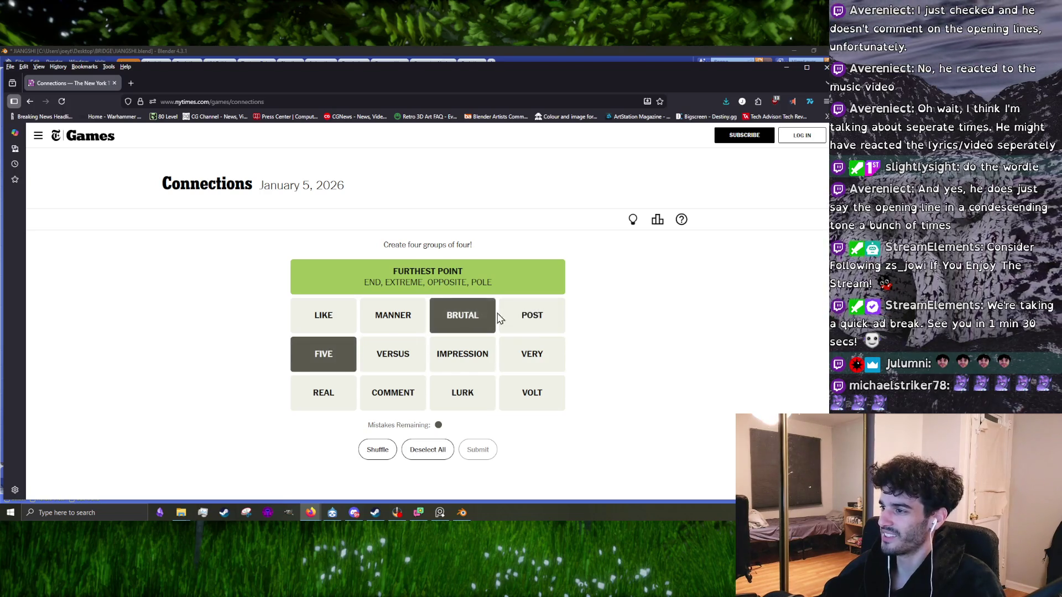
{"action": "left_click", "coordinate": [359, 339]}
{"action": "left_click", "coordinate": [463, 318]}
{"action": "left_click", "coordinate": [390, 362]}
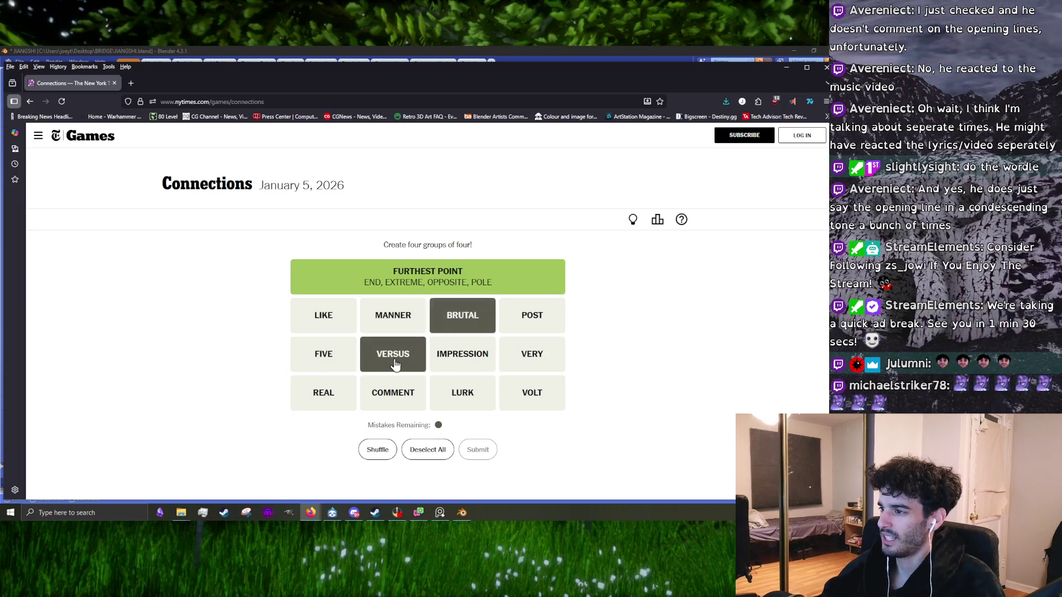
{"action": "left_click", "coordinate": [399, 365]}
- Try BRUTAL, IMPRESSION and VERY together, then deselect them
{"action": "left_click", "coordinate": [467, 318]}
{"action": "left_click", "coordinate": [465, 321]}
{"action": "left_click", "coordinate": [490, 344]}
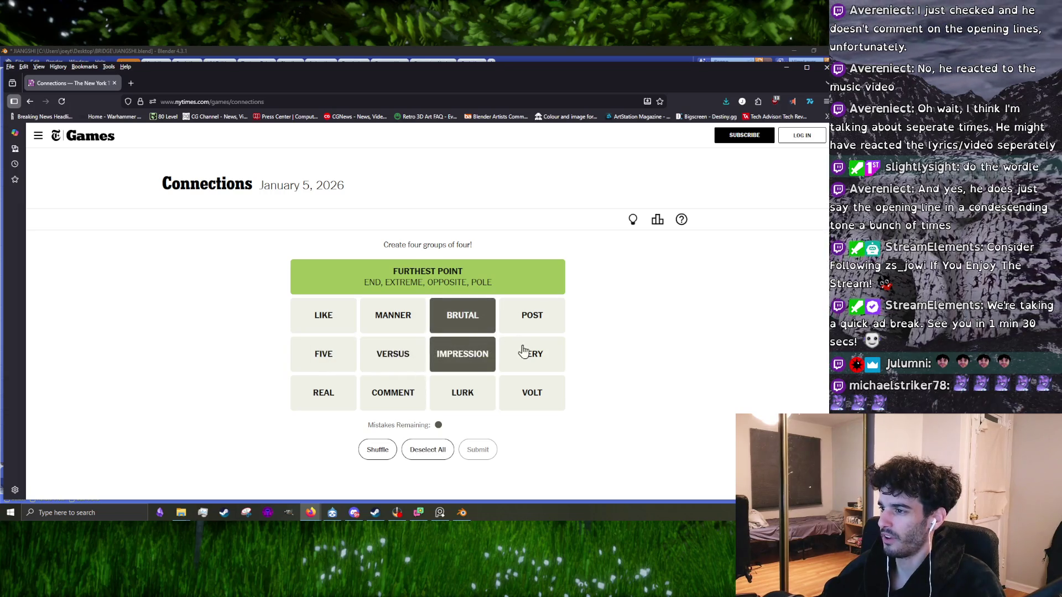
{"action": "left_click", "coordinate": [526, 351]}
{"action": "left_click", "coordinate": [494, 346]}
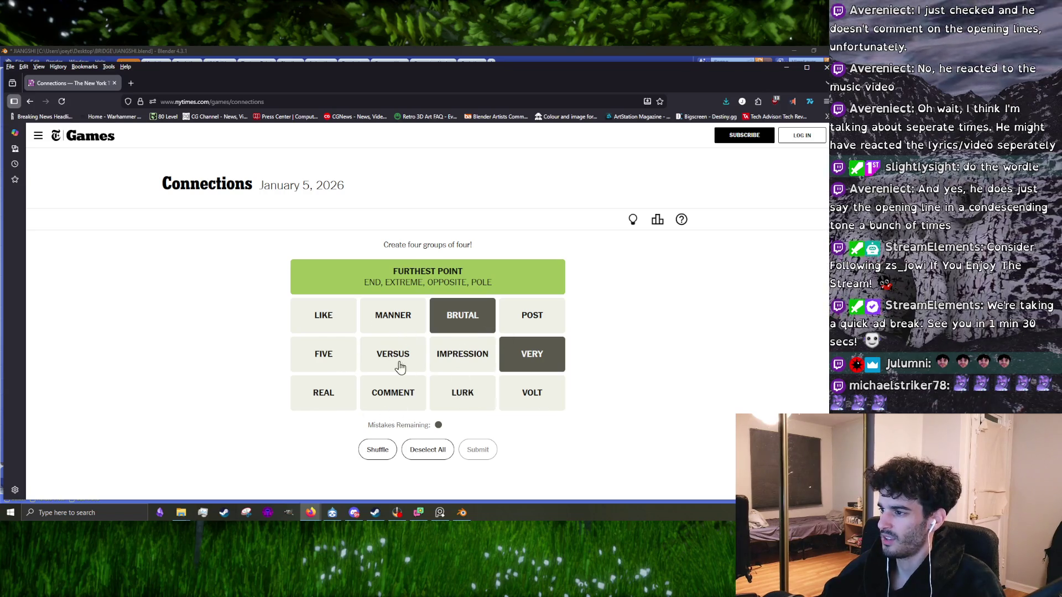
{"action": "left_click", "coordinate": [434, 328]}
{"action": "left_click", "coordinate": [532, 352]}
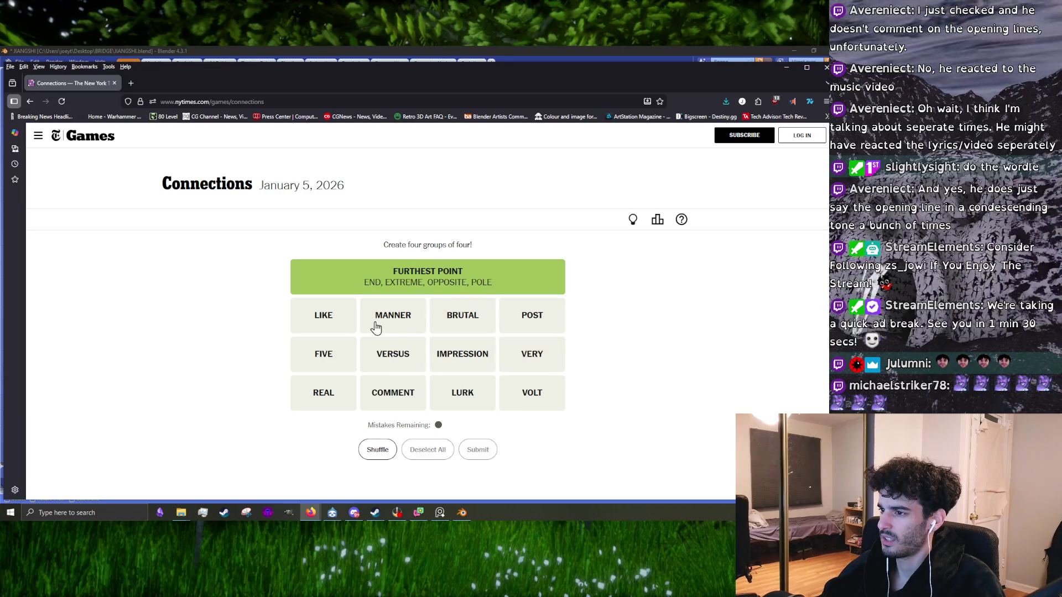
- Select LIKE, MANNER, FIVE and VERSUS, then deselect all four
{"action": "left_click", "coordinate": [406, 327]}
{"action": "left_click", "coordinate": [324, 315]}
{"action": "left_click", "coordinate": [323, 354]}
{"action": "left_click", "coordinate": [393, 354]}
{"action": "left_click", "coordinate": [401, 357]}
{"action": "left_click", "coordinate": [324, 354]}
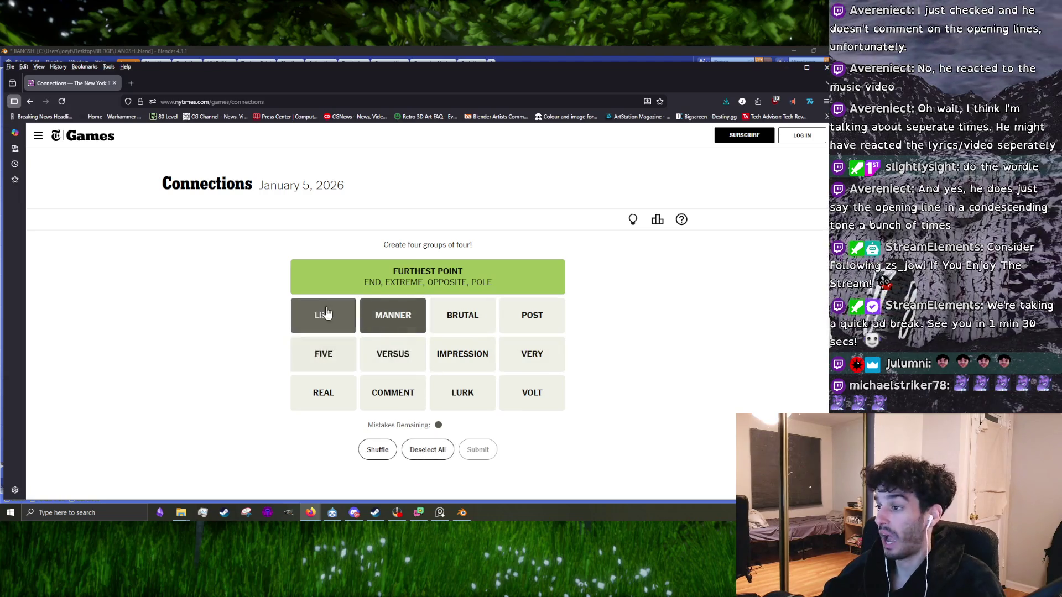
{"action": "left_click", "coordinate": [332, 324]}
{"action": "left_click", "coordinate": [393, 315]}
- Submit REAL, POST, BRUTAL and VERY as the final guess
{"action": "left_click", "coordinate": [326, 392]}
{"action": "left_click", "coordinate": [529, 316]}
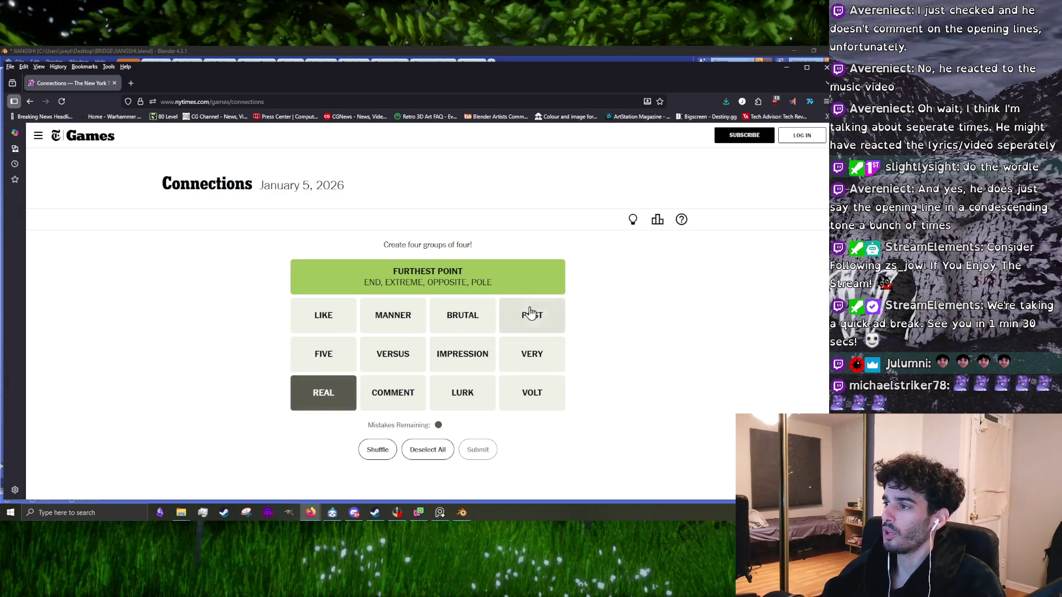
{"action": "left_click", "coordinate": [457, 326]}
{"action": "left_click", "coordinate": [517, 359]}
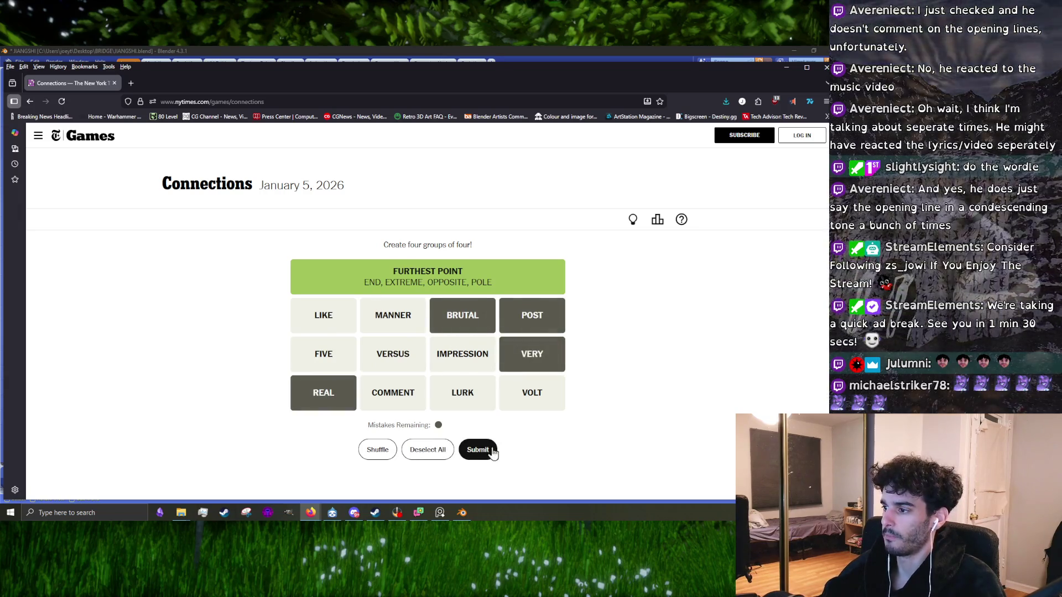
{"action": "left_click", "coordinate": [477, 450]}
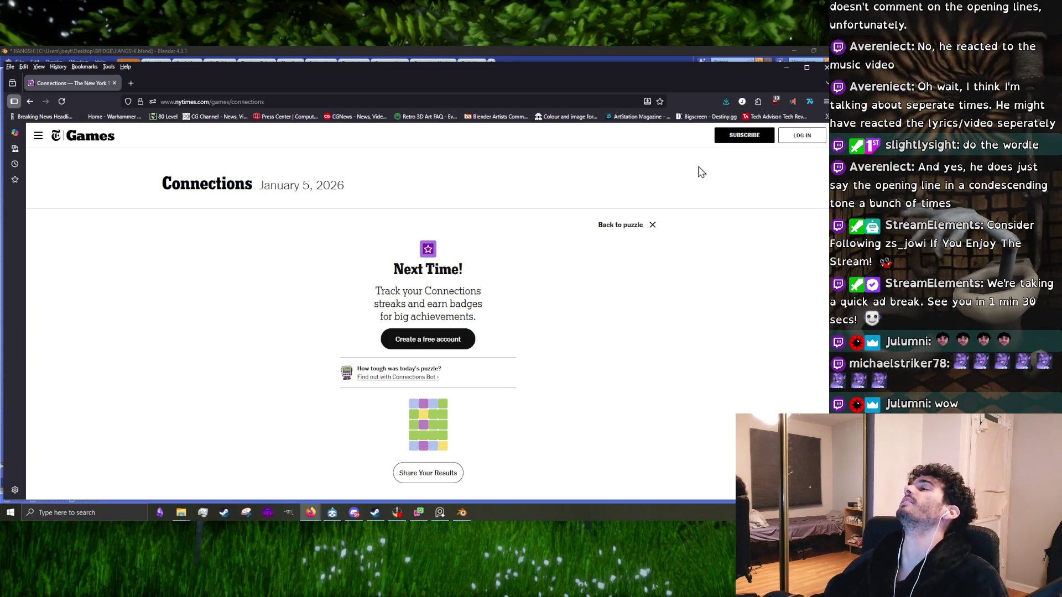
- Back on the solved Connections puzzle, highlight the social media, art movements and V-word group lists
{"action": "left_click", "coordinate": [617, 233]}
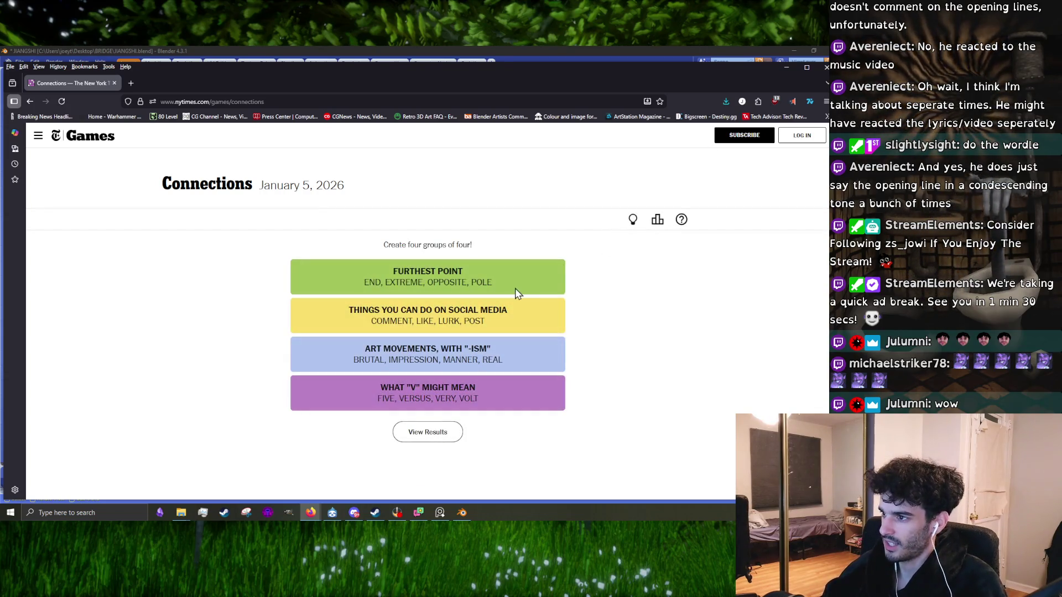
{"action": "triple_click", "coordinate": [425, 324]}
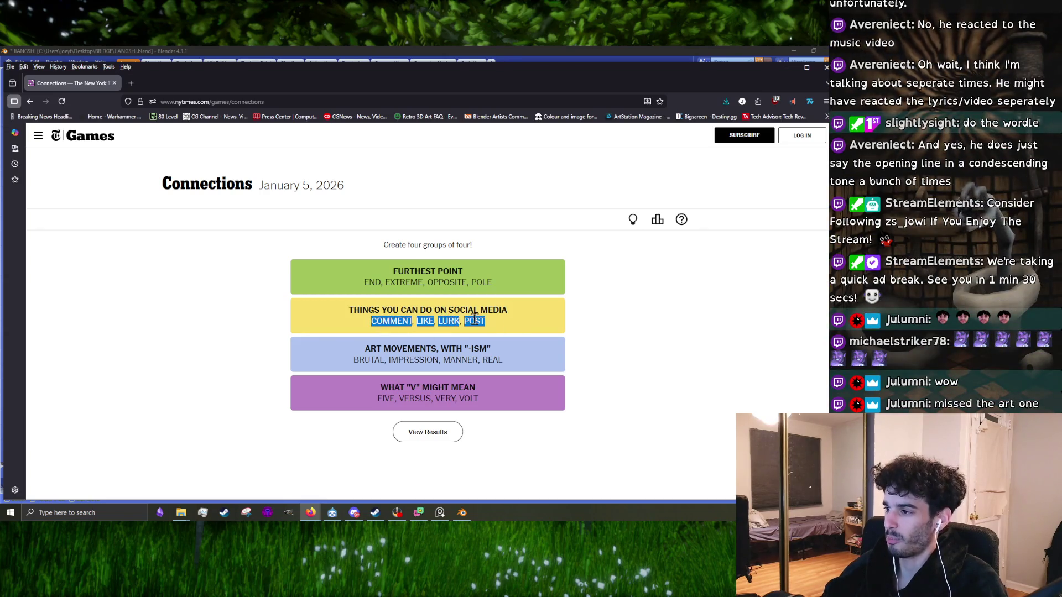
{"action": "left_click_drag", "start_coordinate": [404, 348], "coordinate": [498, 362]}
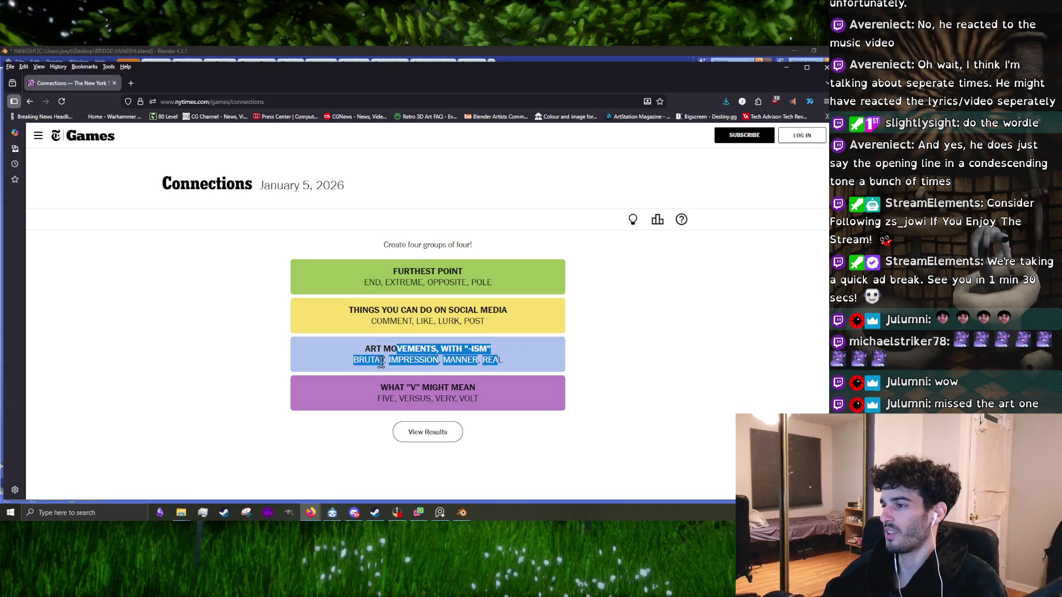
{"action": "triple_click", "coordinate": [418, 362]}
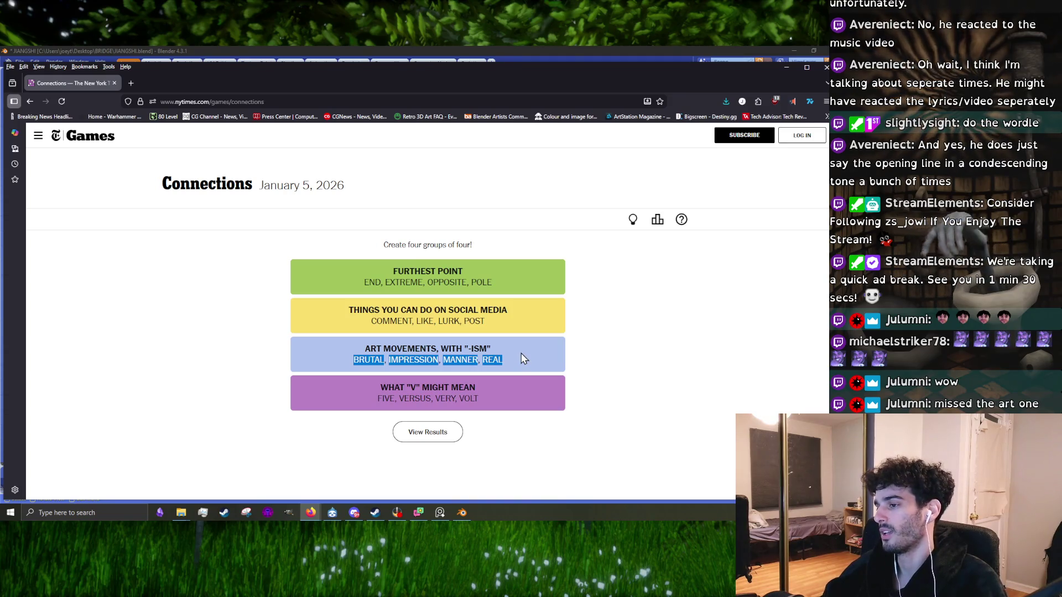
{"action": "double_click", "coordinate": [423, 388]}
{"action": "left_click", "coordinate": [406, 383]}
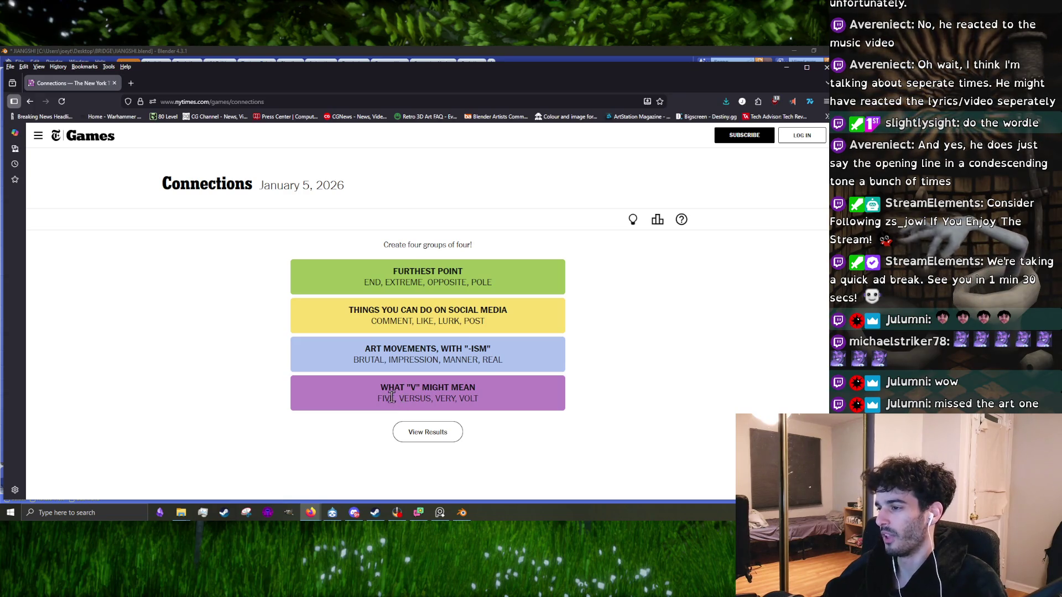
{"action": "triple_click", "coordinate": [407, 400]}
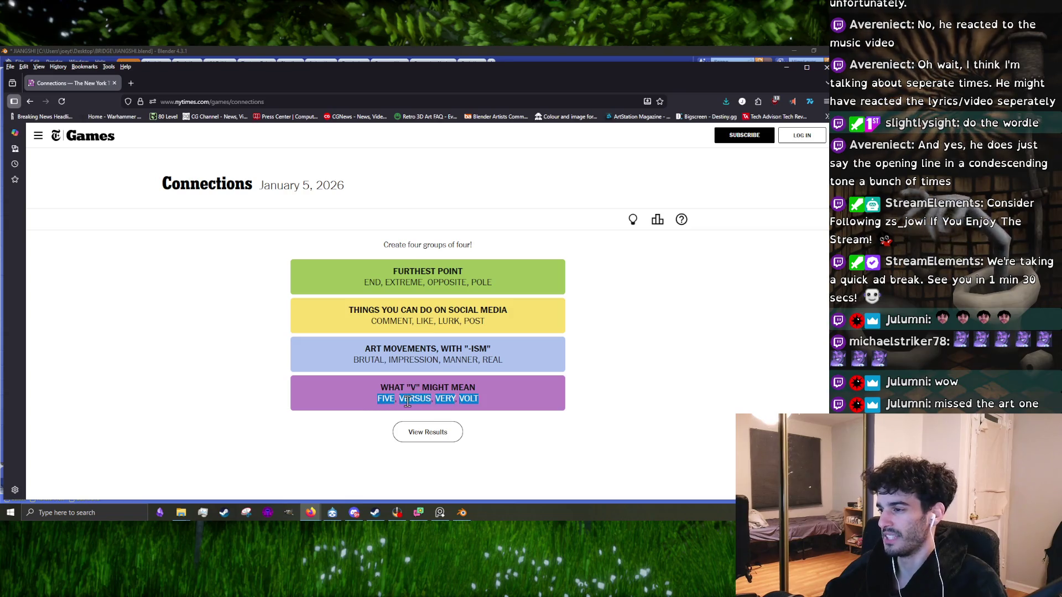
{"action": "left_click", "coordinate": [523, 407]}
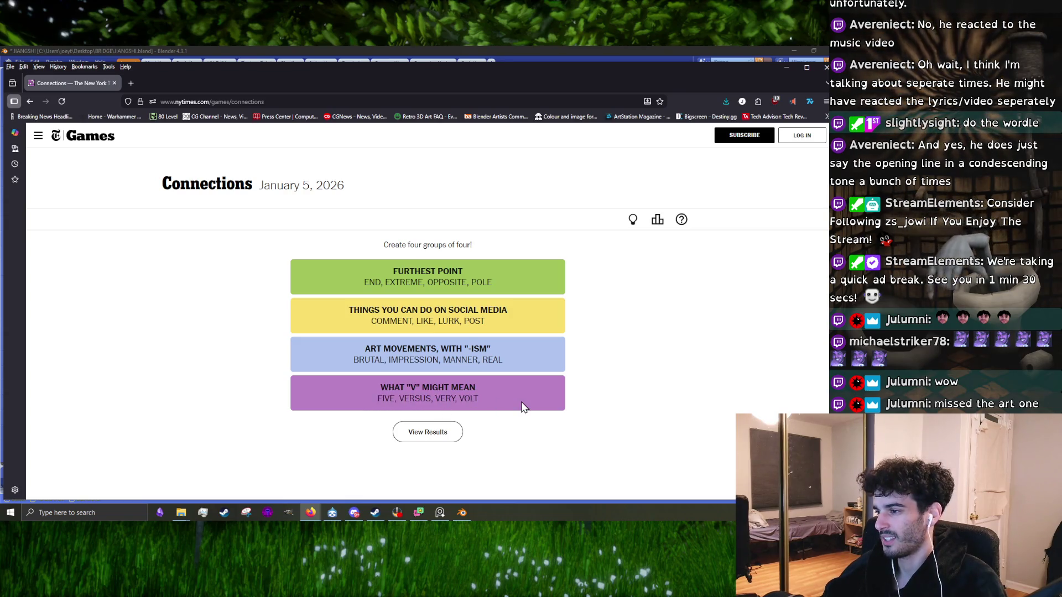
- Re-highlight the purple and art movements word lists, then bring Blender back in front
{"action": "triple_click", "coordinate": [505, 401]}
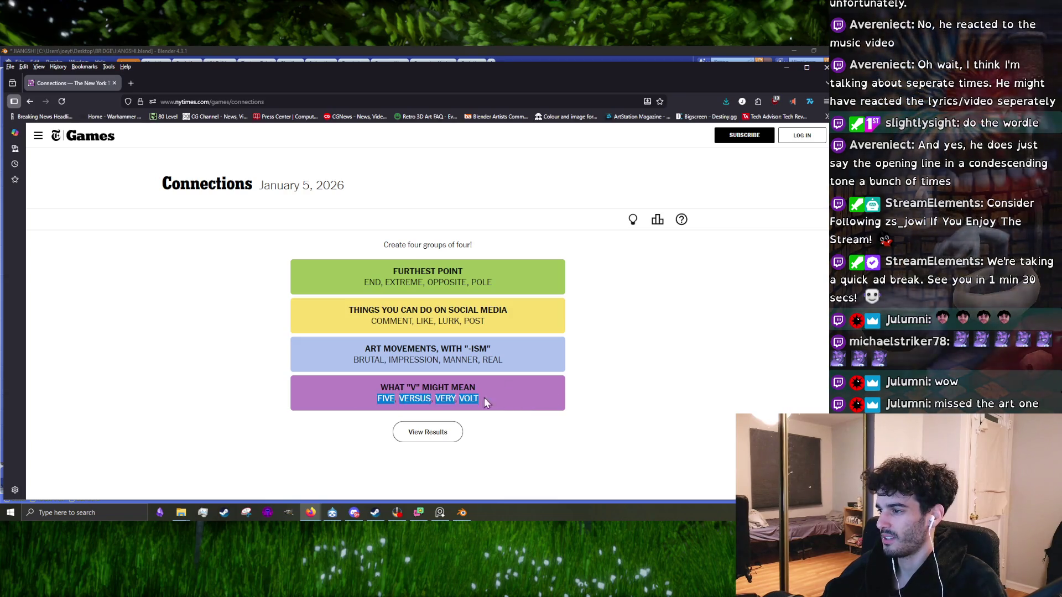
{"action": "left_click", "coordinate": [470, 401]}
{"action": "triple_click", "coordinate": [460, 402]}
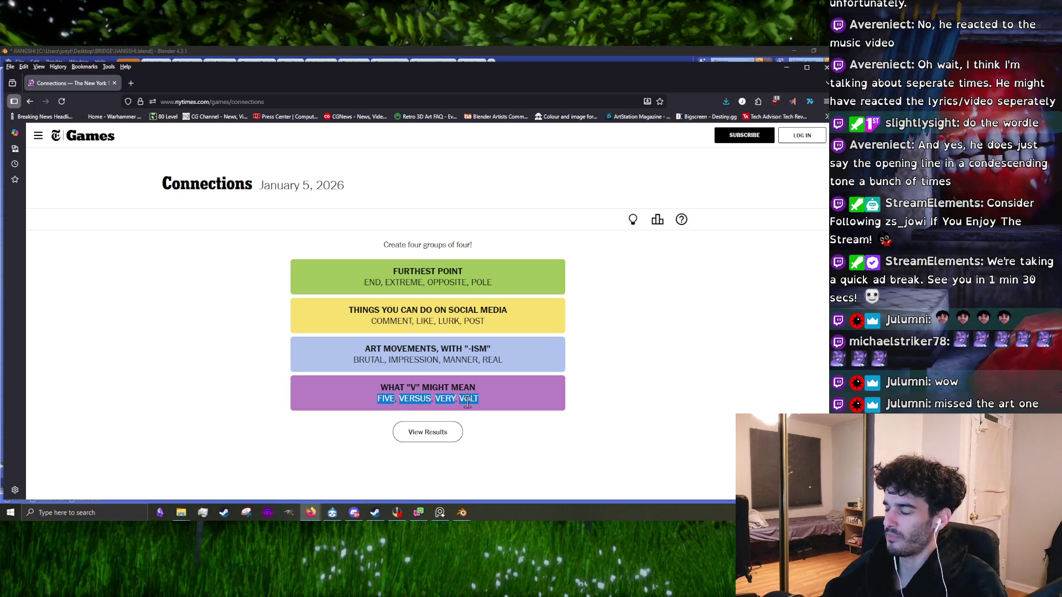
{"action": "triple_click", "coordinate": [431, 364]}
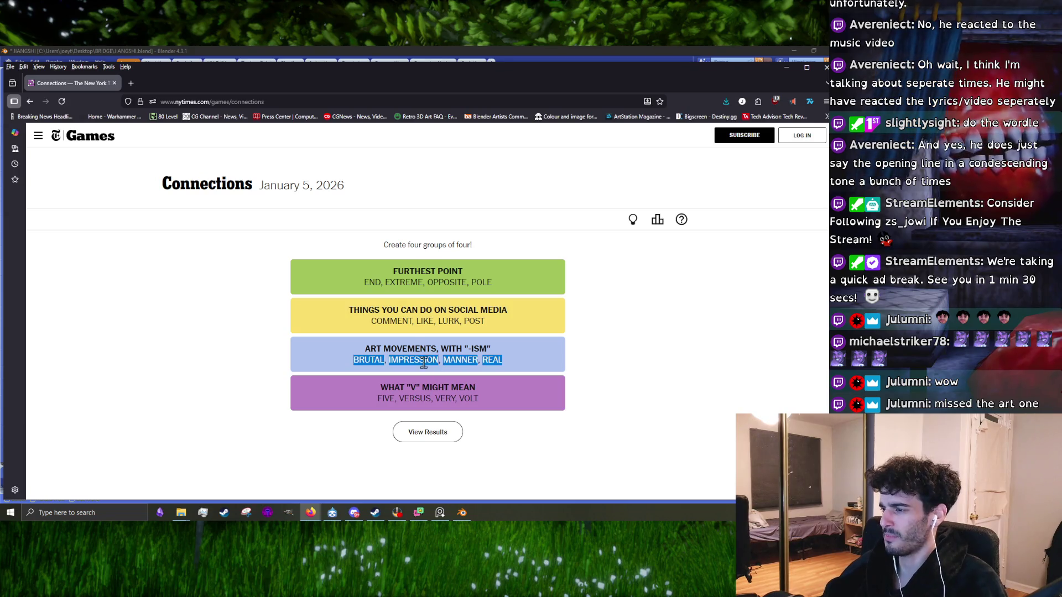
{"action": "left_click", "coordinate": [459, 409]}
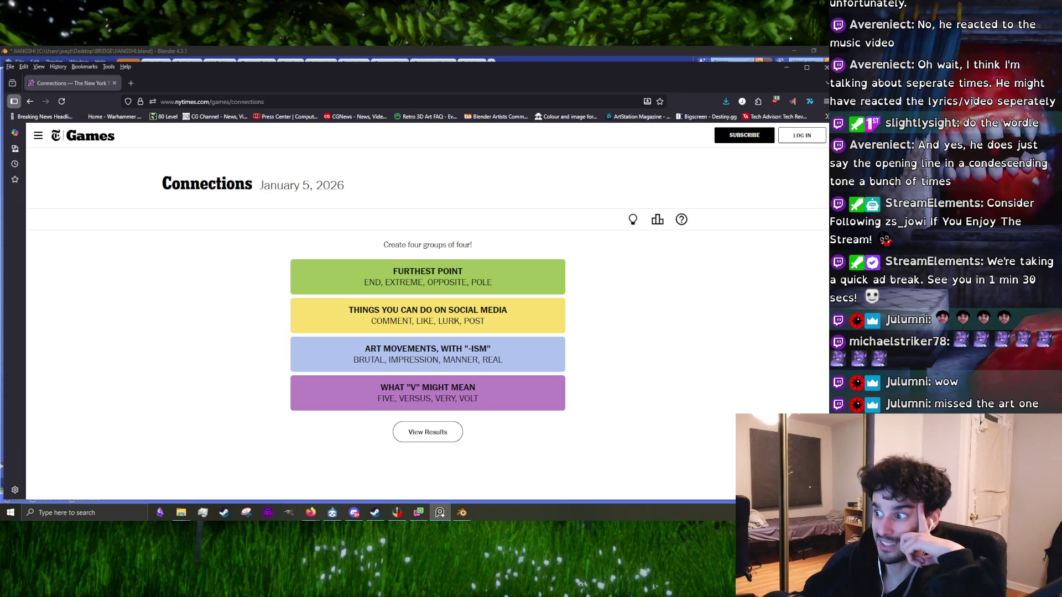
{"action": "triple_click", "coordinate": [427, 359]}
{"action": "triple_click", "coordinate": [370, 360]}
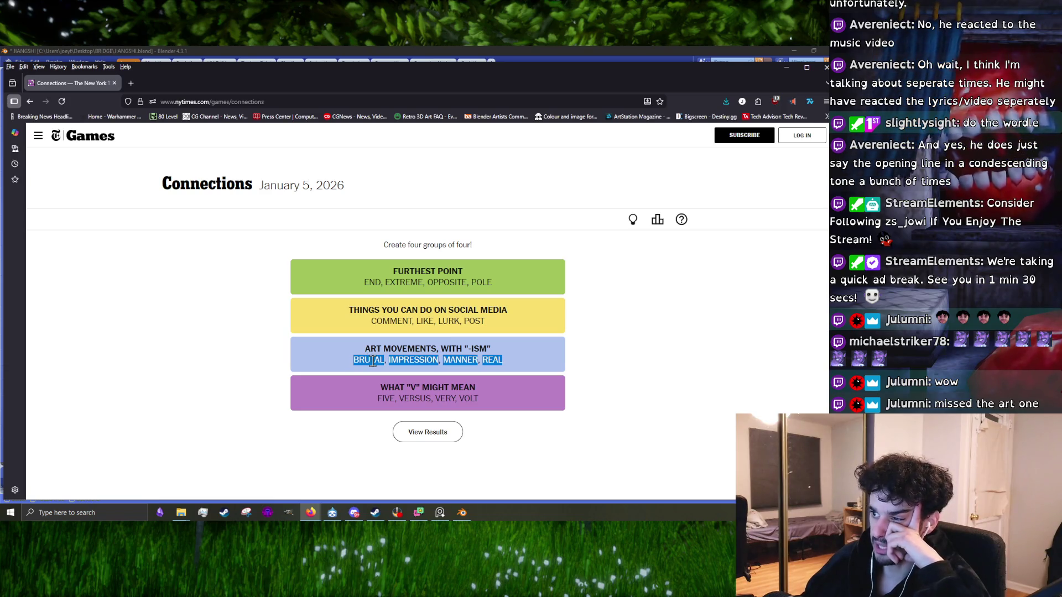
{"action": "left_click", "coordinate": [387, 359]}
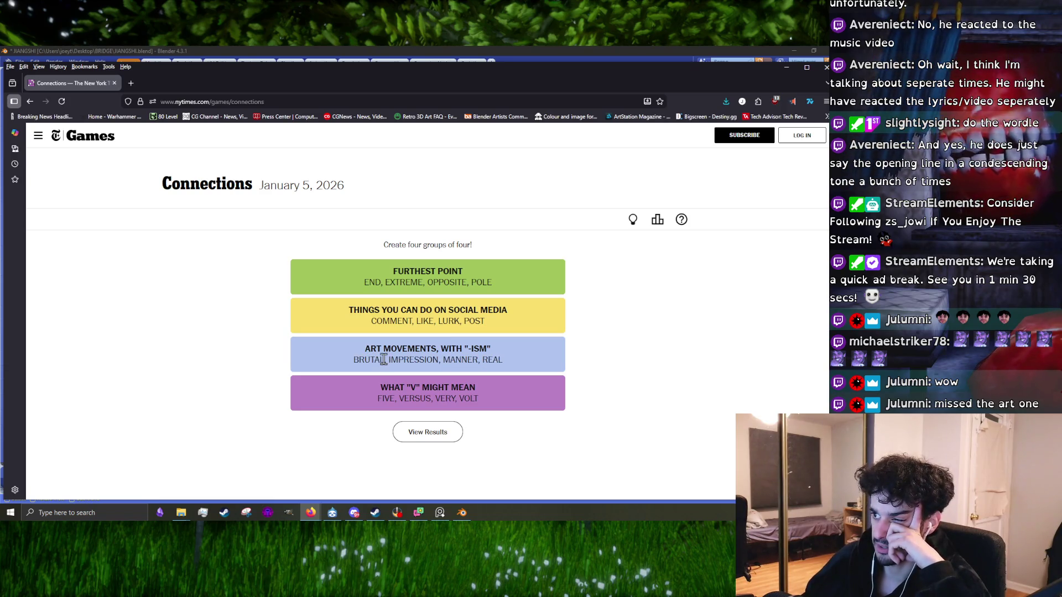
{"action": "left_click_drag", "start_coordinate": [385, 359], "coordinate": [358, 359]}
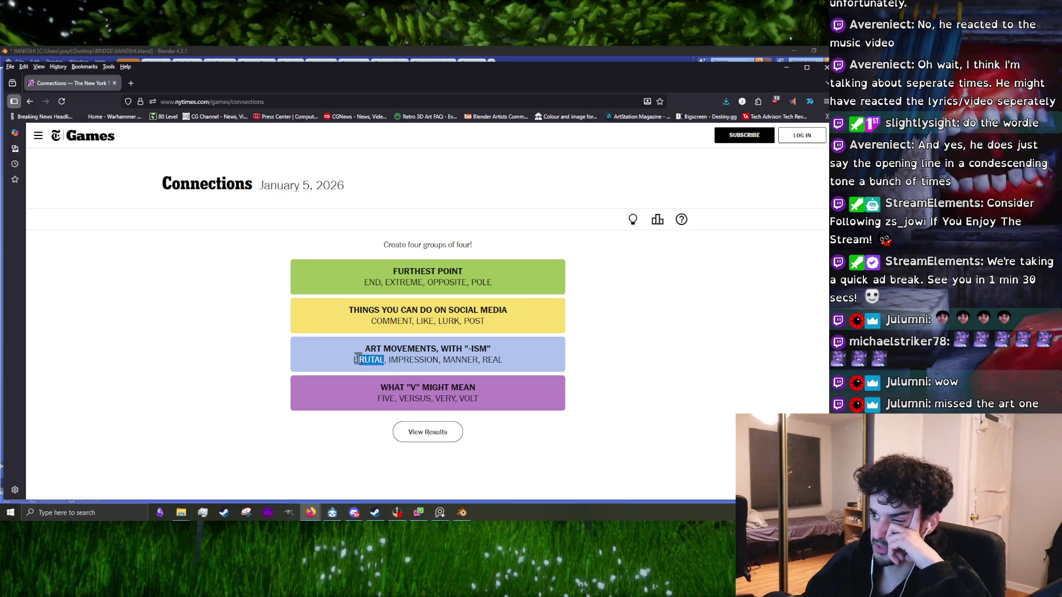
{"action": "left_click_drag", "start_coordinate": [466, 359], "coordinate": [262, 355]}
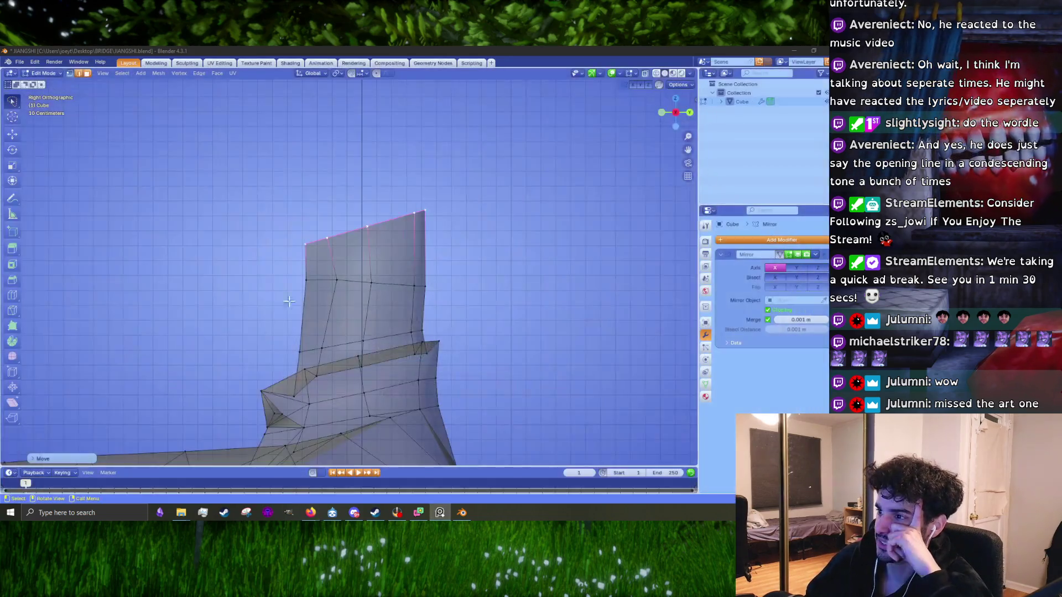
{"action": "left_click", "coordinate": [826, 67]}
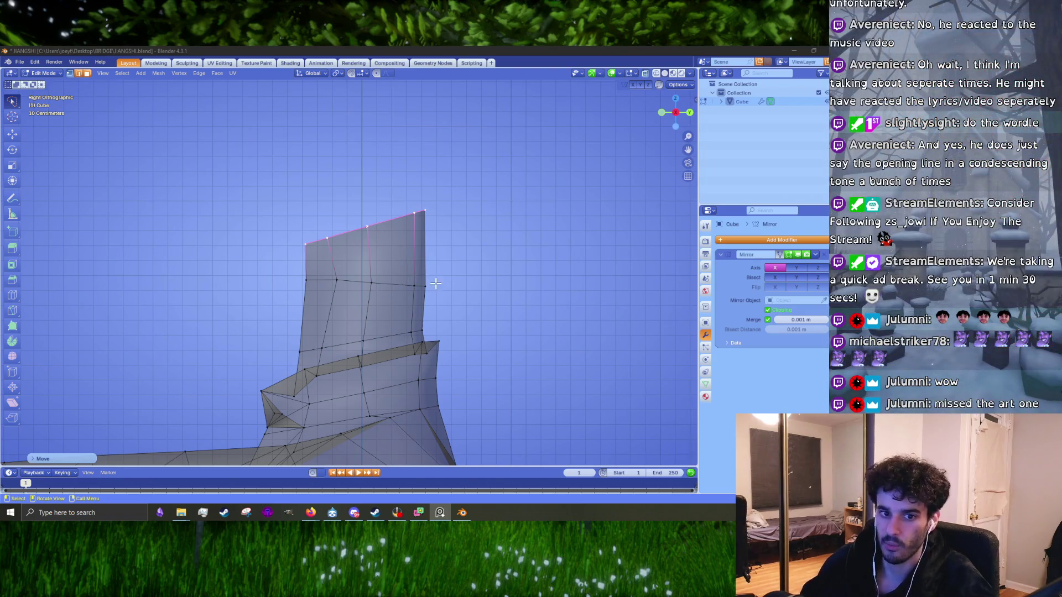
- In side view, extrude the hat's top edge row upward, then move and rotate it into a peak
{"action": "left_click_drag", "start_coordinate": [390, 301], "coordinate": [284, 212]}
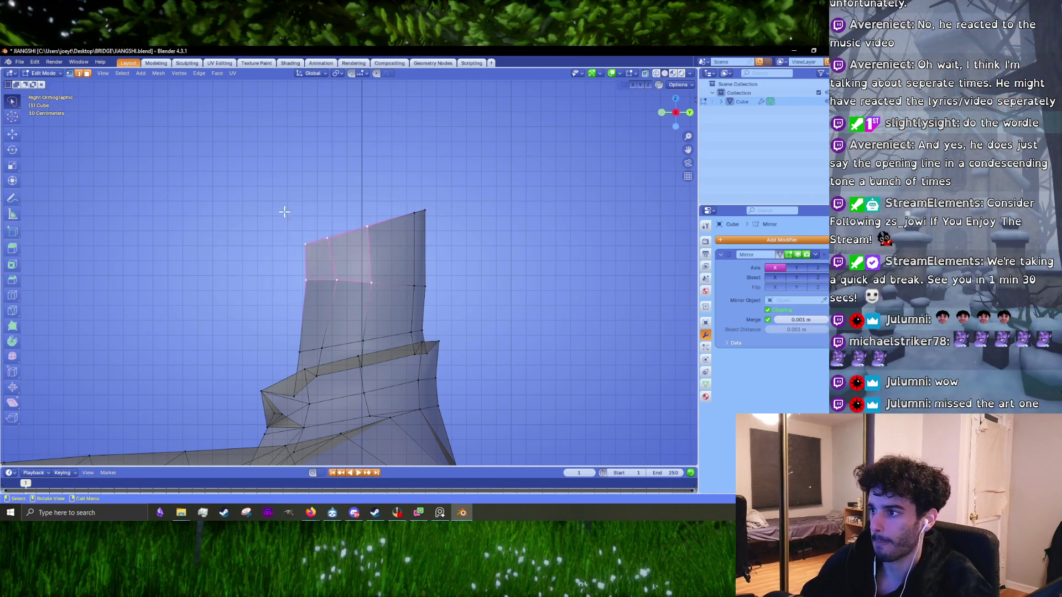
{"action": "middle_click_drag", "start_coordinate": [333, 254], "coordinate": [472, 266], "text": "shift"}
{"action": "key", "text": "KP_3"}
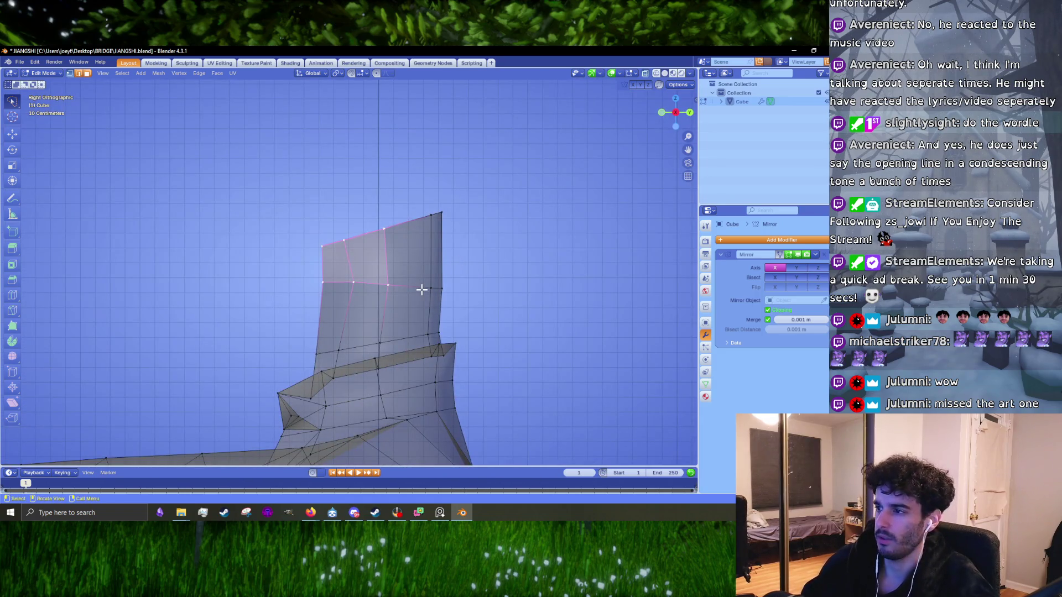
{"action": "key", "text": "KP_1"}
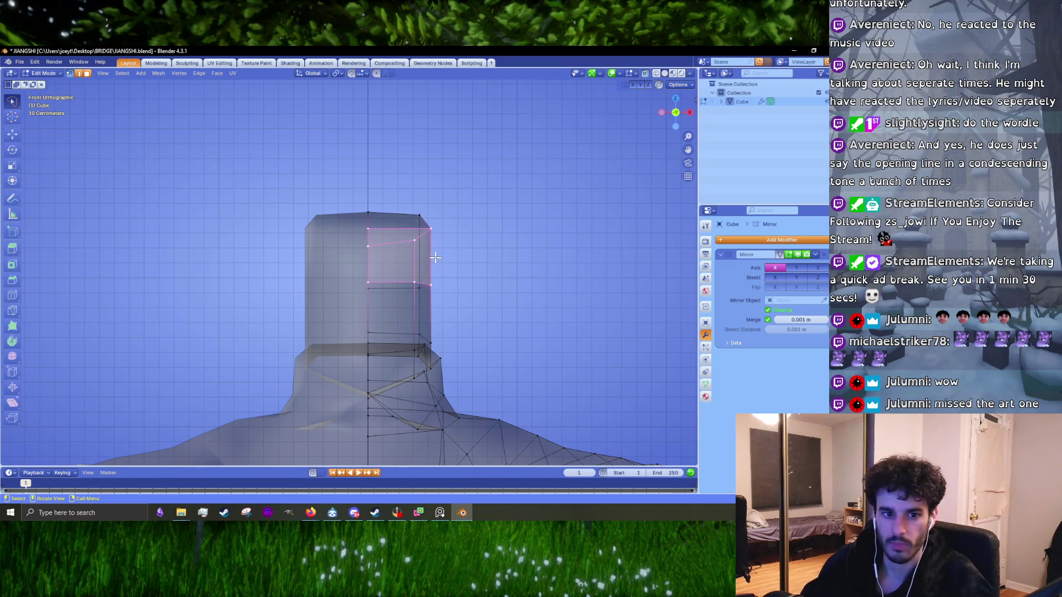
{"action": "key", "text": "KP_3"}
{"action": "left_click_drag", "start_coordinate": [466, 172], "coordinate": [322, 253]}
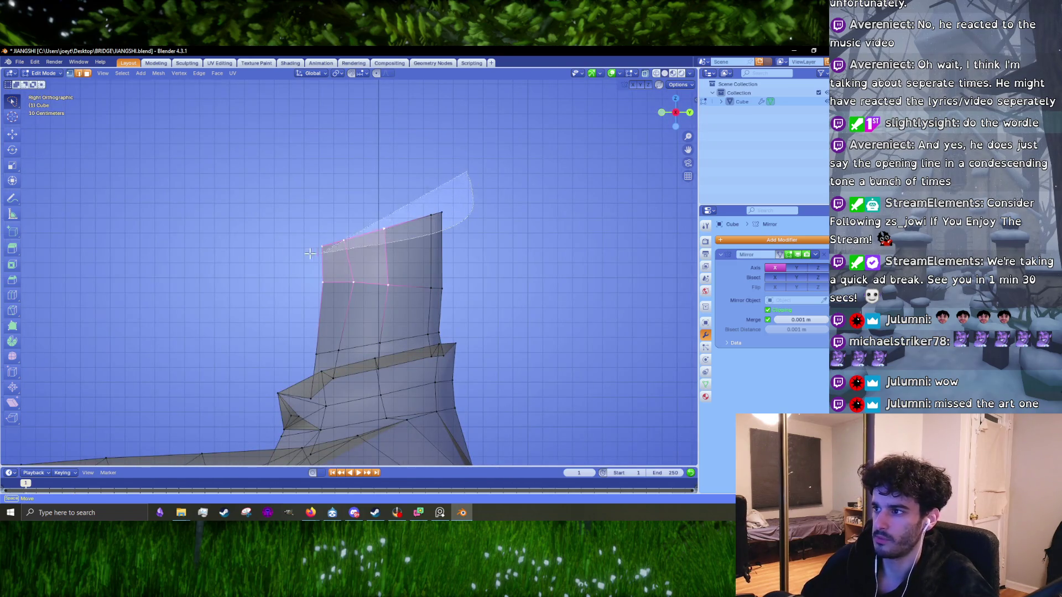
{"action": "key", "text": "e"}
{"action": "left_click", "coordinate": [448, 190]}
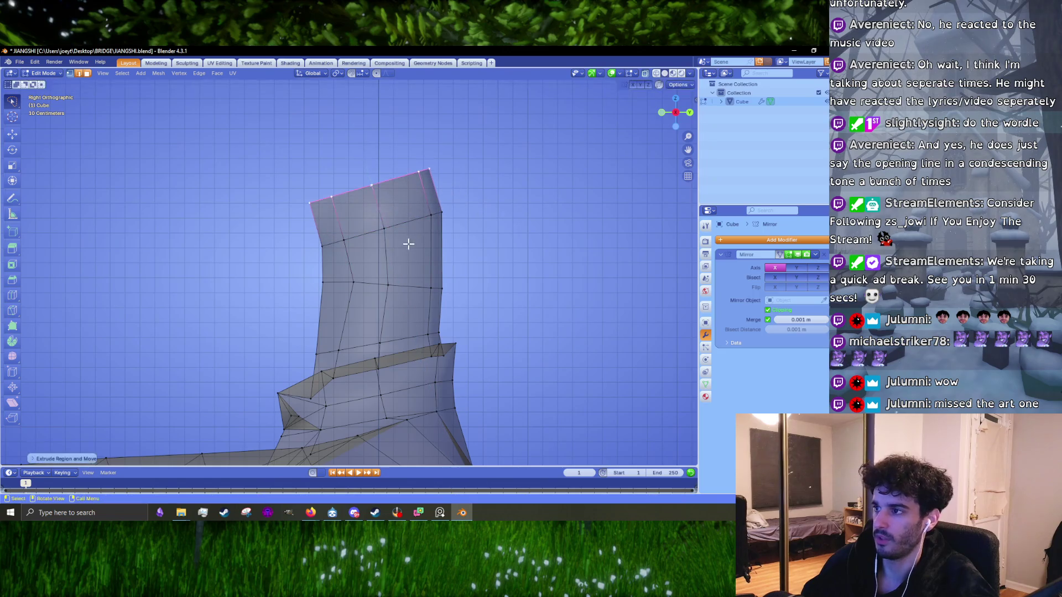
{"action": "key", "text": "g"}
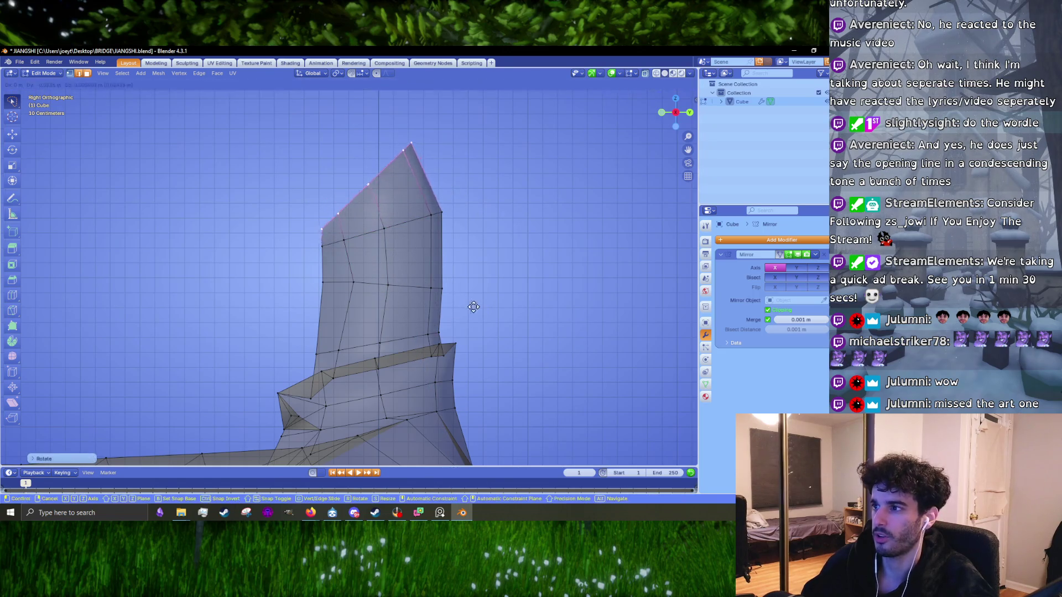
{"action": "left_click", "coordinate": [459, 308]}
{"action": "key", "text": "r"}
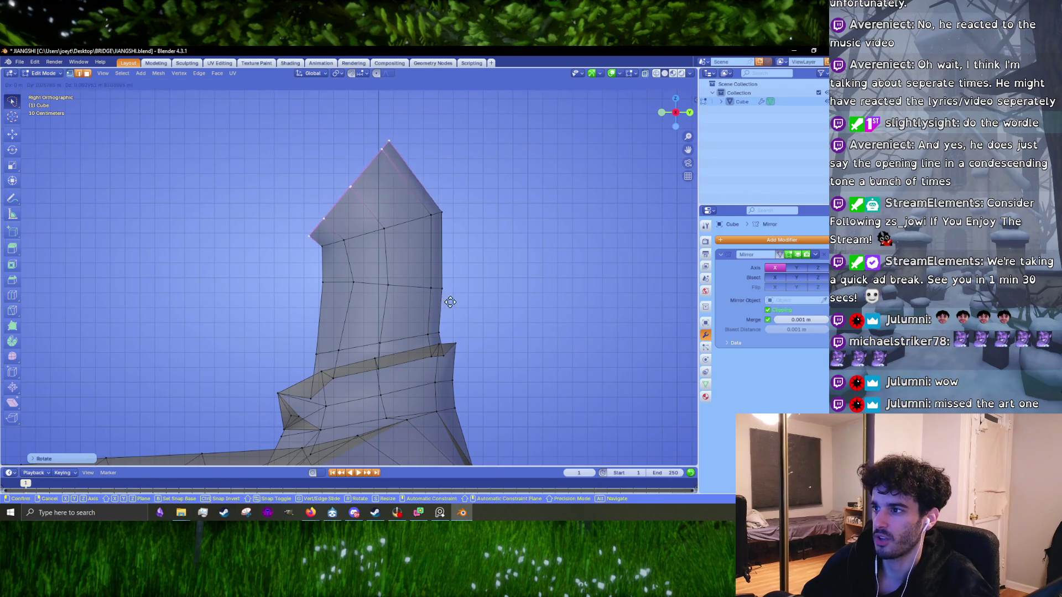
{"action": "left_click", "coordinate": [455, 304]}
- Delete the short edge at the peak's left side and reposition the tip and lower-left corner vertices
{"action": "left_click", "coordinate": [299, 244]}
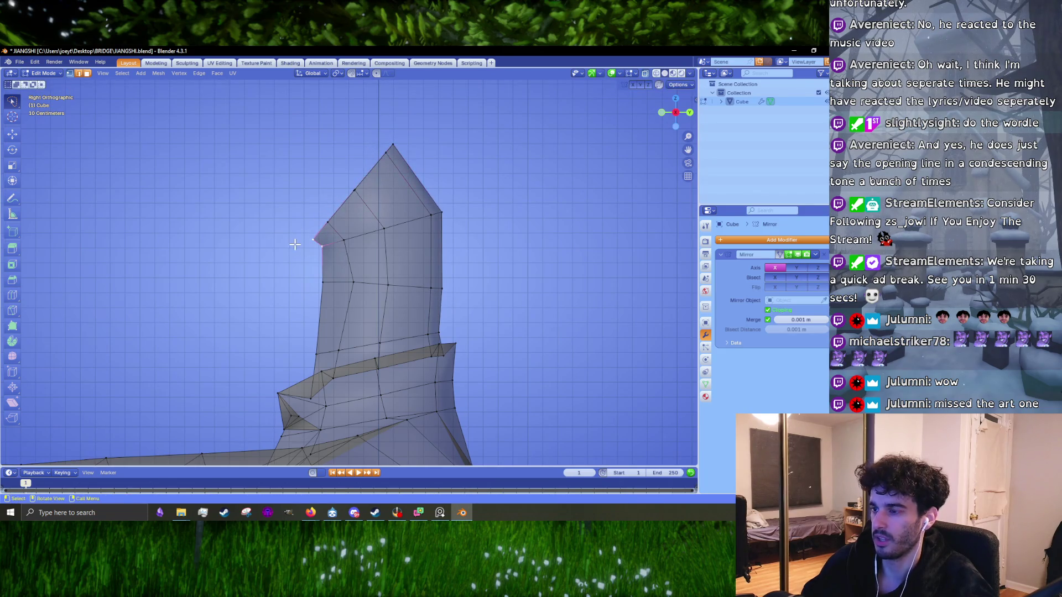
{"action": "key", "text": "x"}
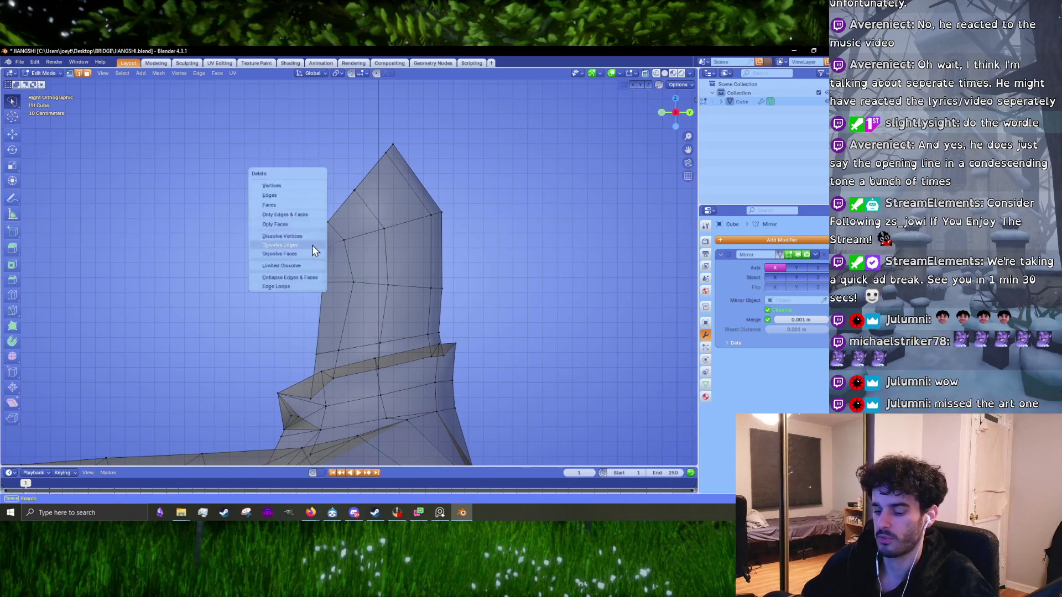
{"action": "left_click", "coordinate": [297, 195]}
{"action": "key", "text": "g"}
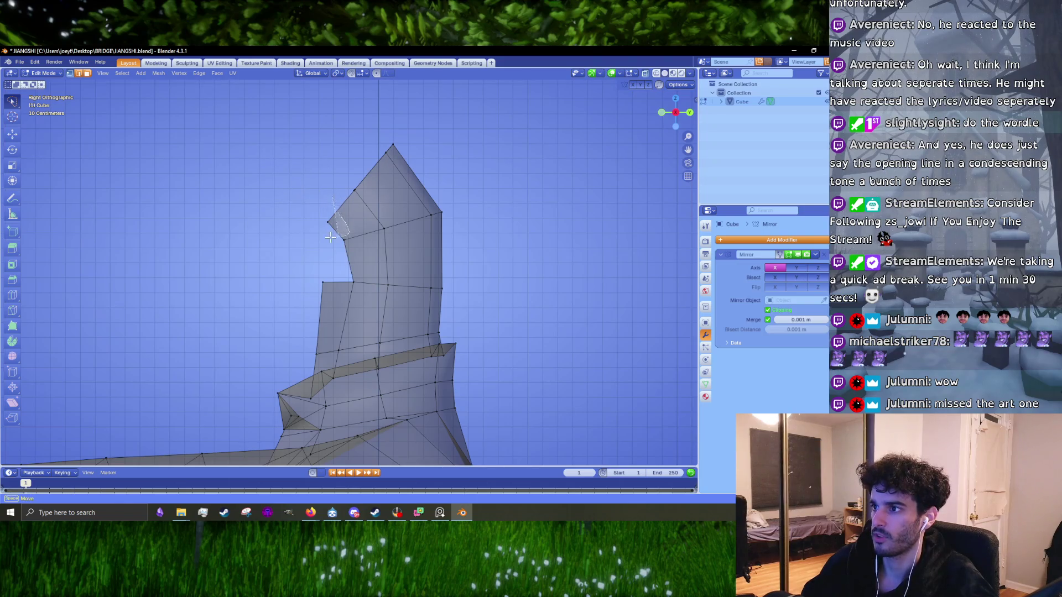
{"action": "left_click", "coordinate": [352, 227]}
{"action": "key", "text": "g"}
{"action": "left_click", "coordinate": [322, 282]}
{"action": "key", "text": "g"}
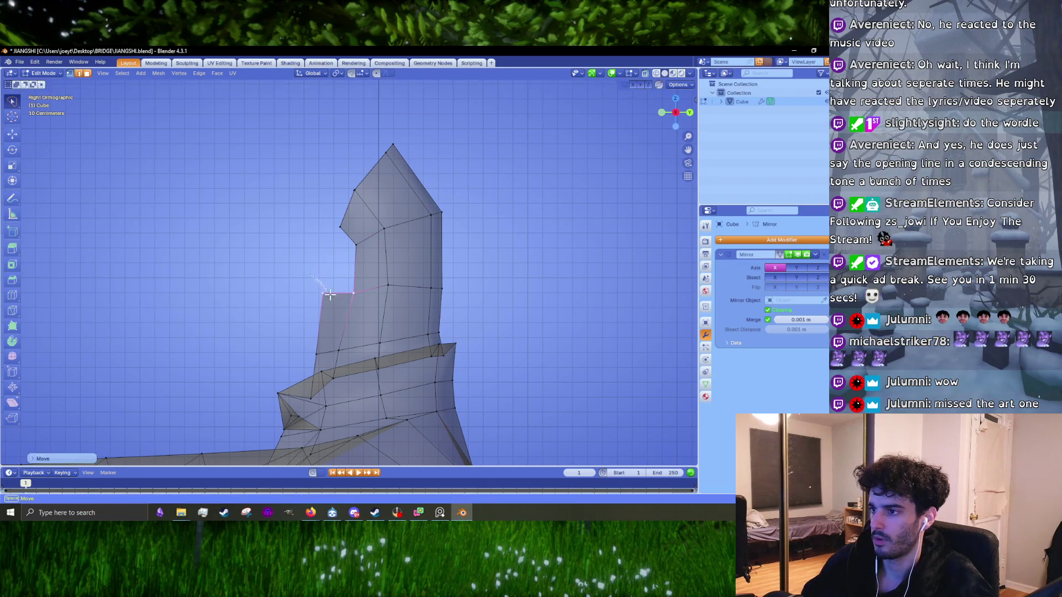
{"action": "left_click", "coordinate": [304, 313]}
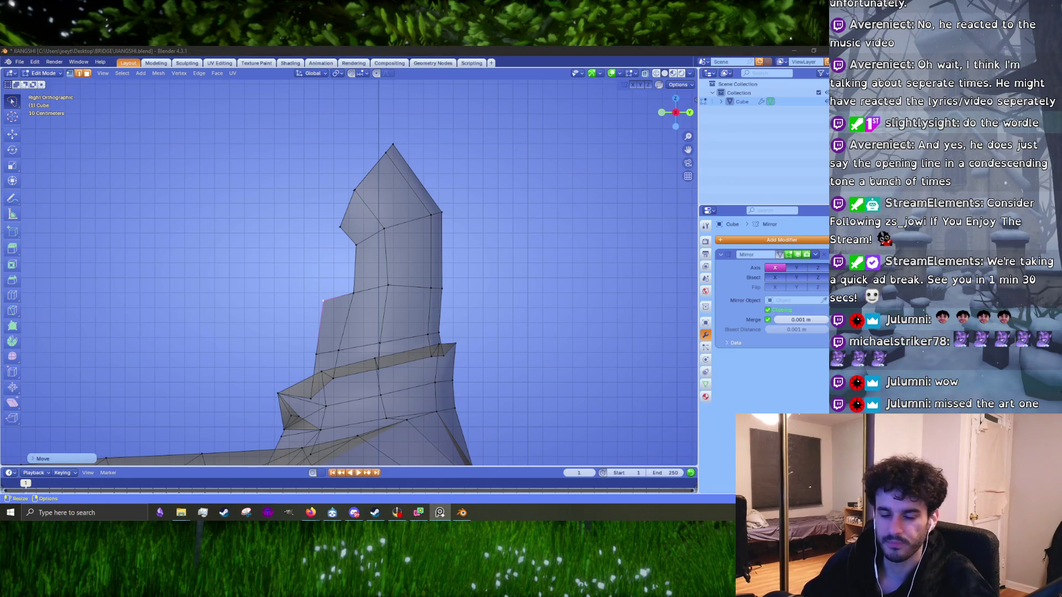
- Rotate and shift the tip vertices, then move the upper-right tip vertices and flatten them along Z
{"action": "left_click_drag", "start_coordinate": [324, 177], "coordinate": [432, 100]}
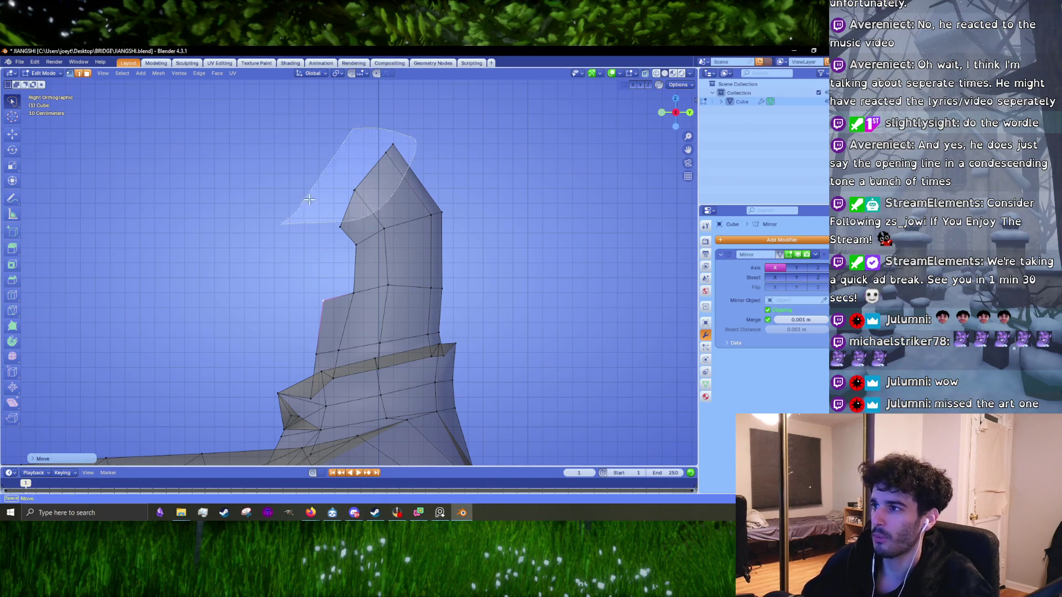
{"action": "left_click_drag", "start_coordinate": [341, 121], "coordinate": [390, 71]}
{"action": "key", "text": "r"}
{"action": "left_click", "coordinate": [429, 145]}
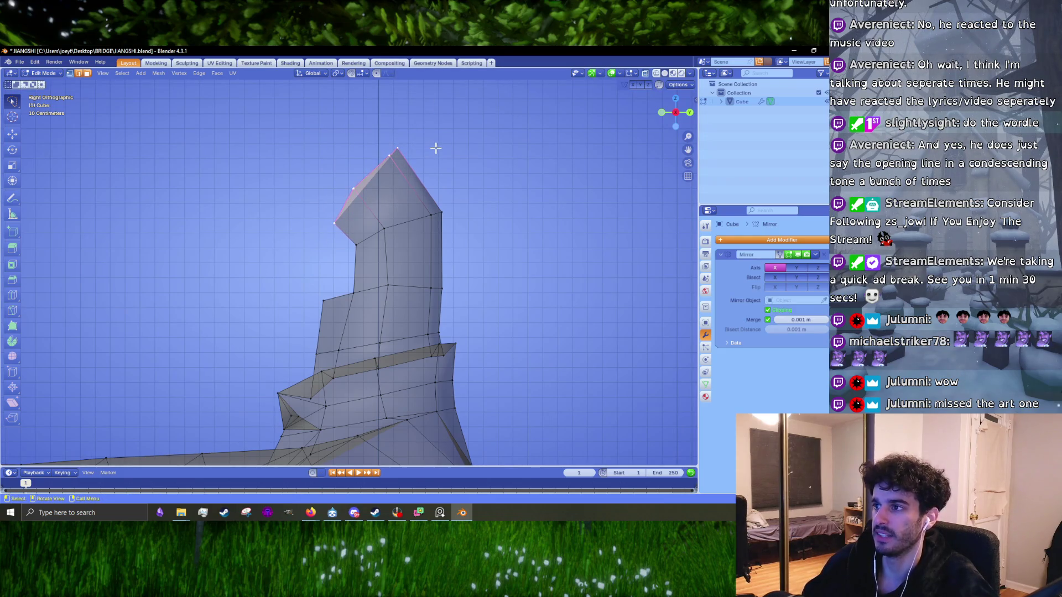
{"action": "key", "text": "g"}
{"action": "left_click", "coordinate": [440, 152]}
{"action": "left_click_drag", "start_coordinate": [414, 193], "coordinate": [407, 200]}
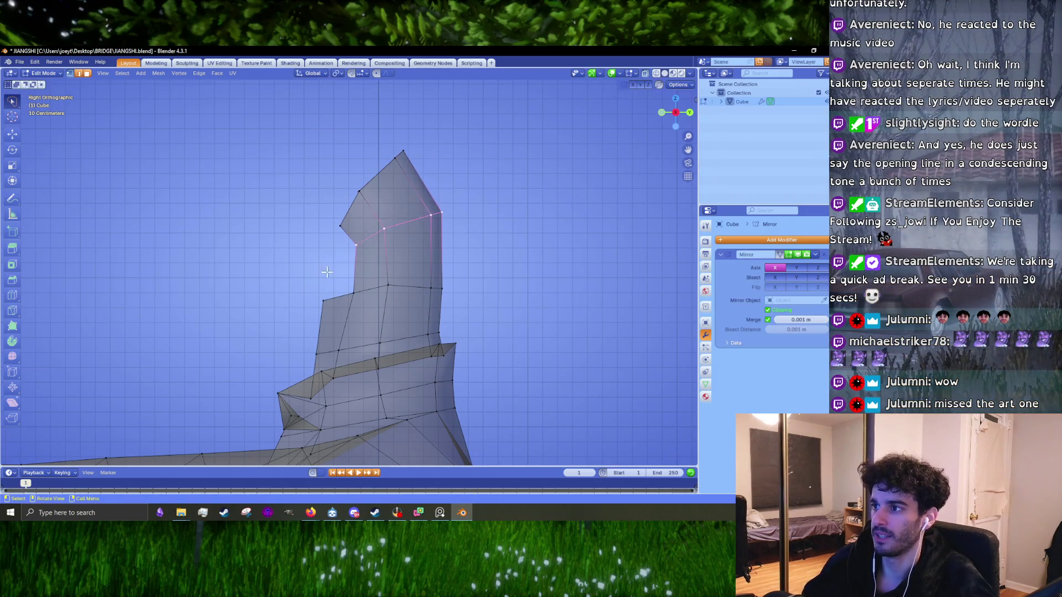
{"action": "key", "text": "g"}
{"action": "left_click", "coordinate": [448, 204]}
{"action": "key", "text": "s"}
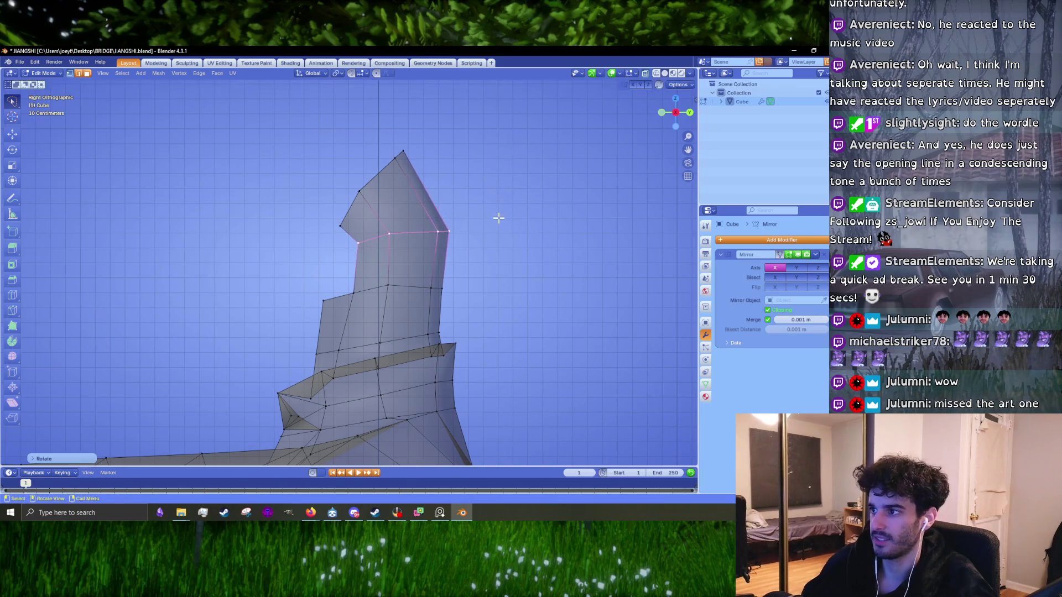
{"action": "key", "text": "z"}
{"action": "left_click", "coordinate": [503, 268]}
- Add a loop cut across the upper tip of the hat
{"action": "key", "text": "ctrl+r"}
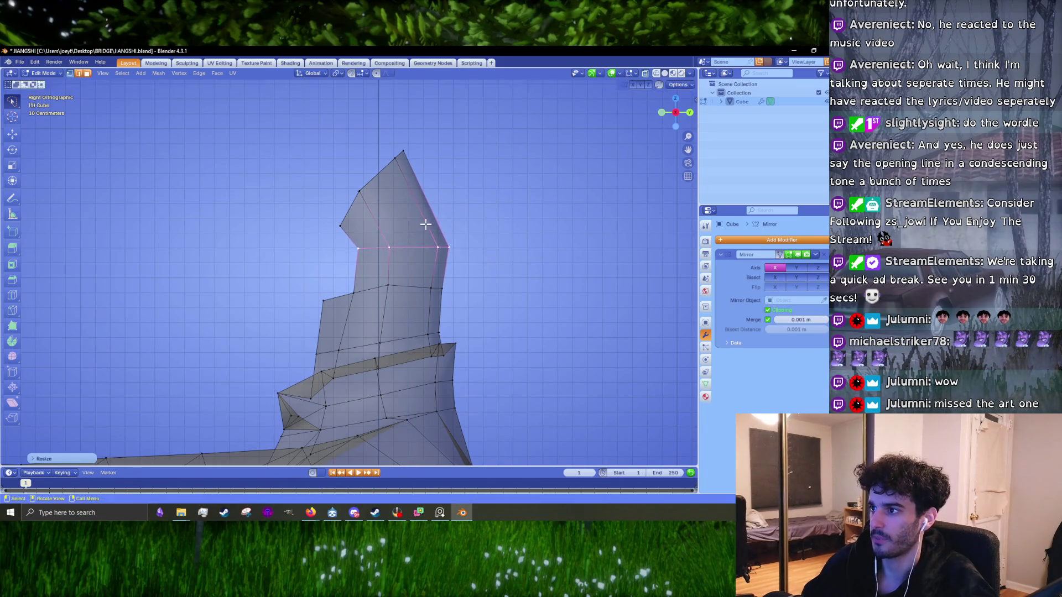
{"action": "left_click", "coordinate": [415, 209]}
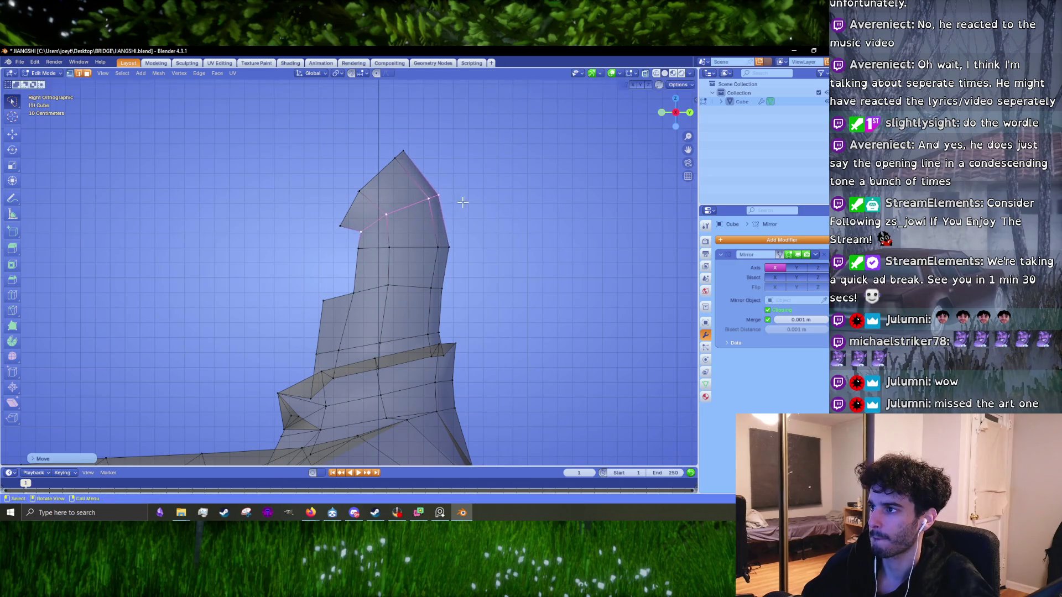
{"action": "left_click", "coordinate": [407, 462]}
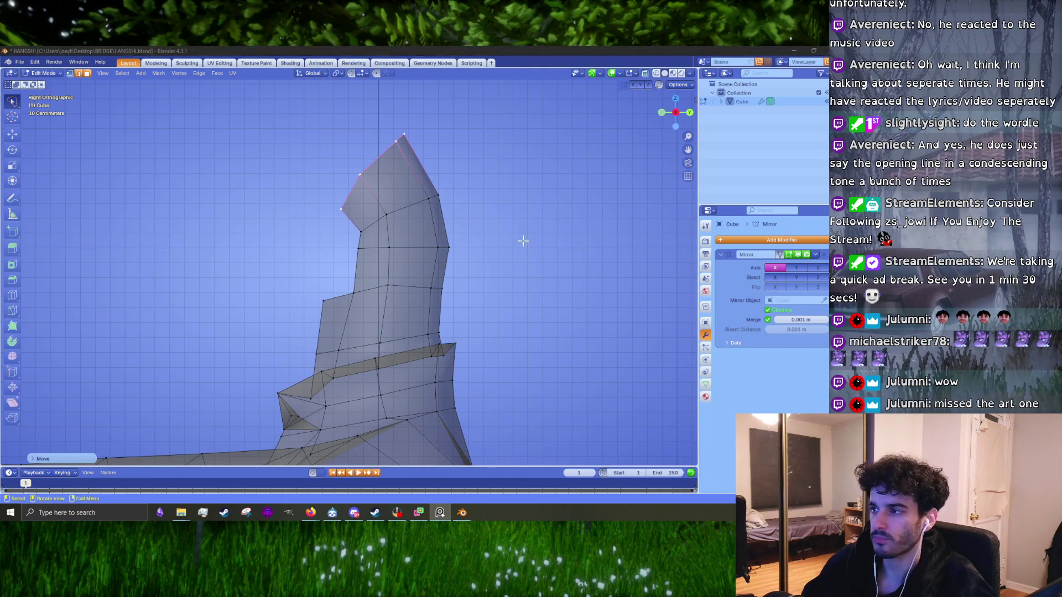
- Flatten the slanted middle edge loop to horizontal and move it vertically
{"action": "left_click_drag", "start_coordinate": [498, 307], "coordinate": [524, 289]}
{"action": "key", "text": "z"}
{"action": "key", "text": "0"}
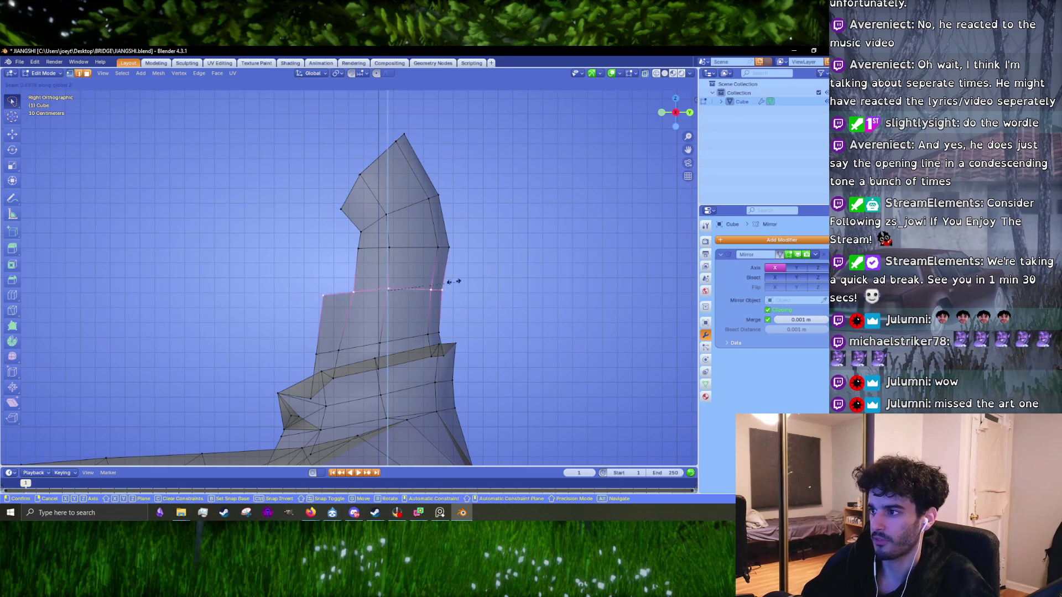
{"action": "key", "text": "Return"}
{"action": "key", "text": "g"}
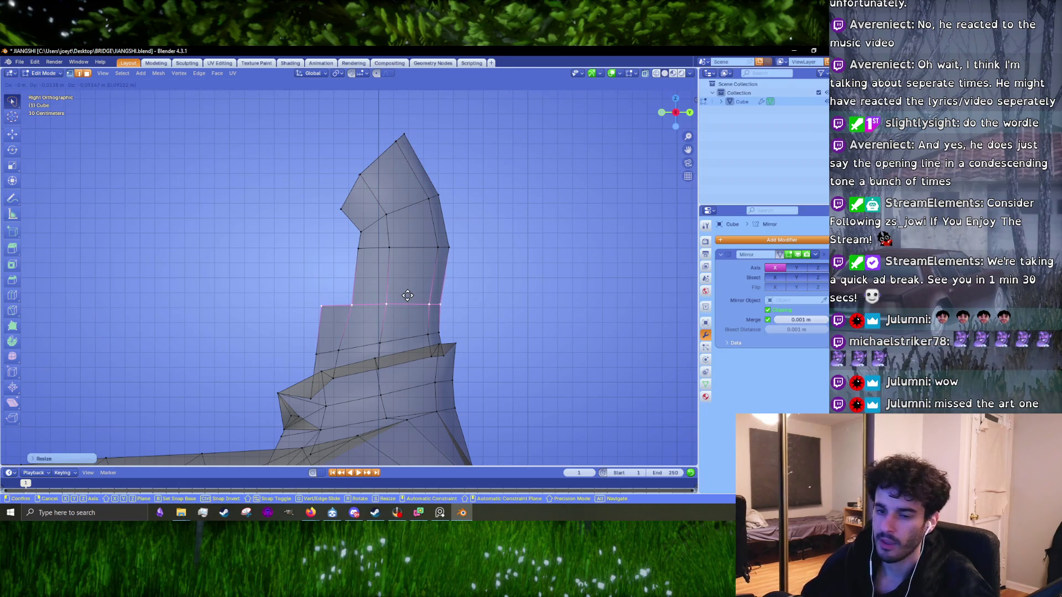
{"action": "left_click", "coordinate": [408, 296]}
- Scale the edge loop along Y, reposition it, and rotate it so it tilts forward
{"action": "key", "text": "s"}
{"action": "key", "text": "y"}
{"action": "left_click", "coordinate": [504, 307]}
{"action": "key", "text": "g"}
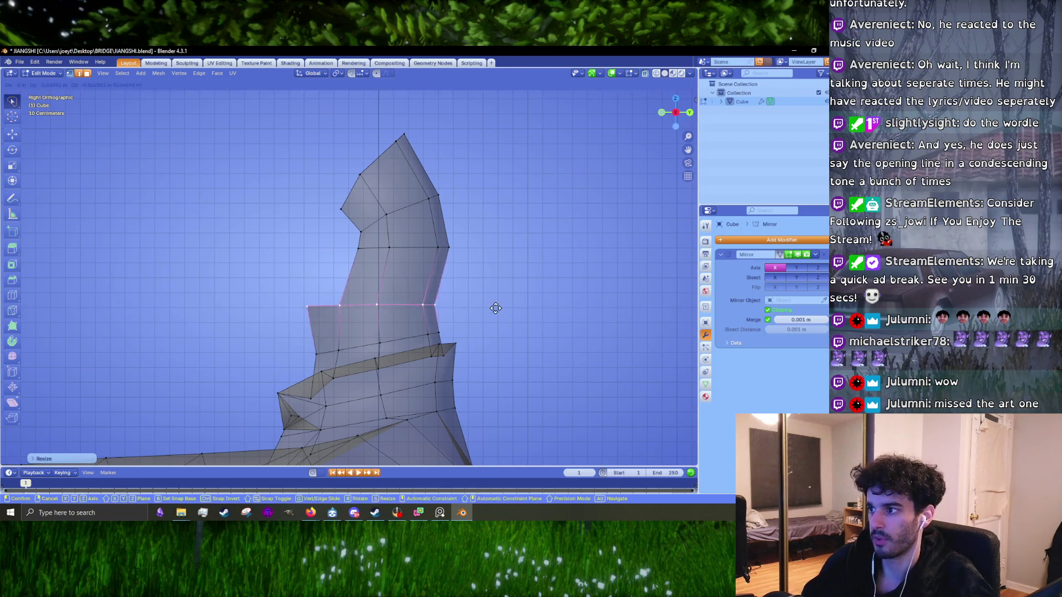
{"action": "left_click", "coordinate": [495, 308]}
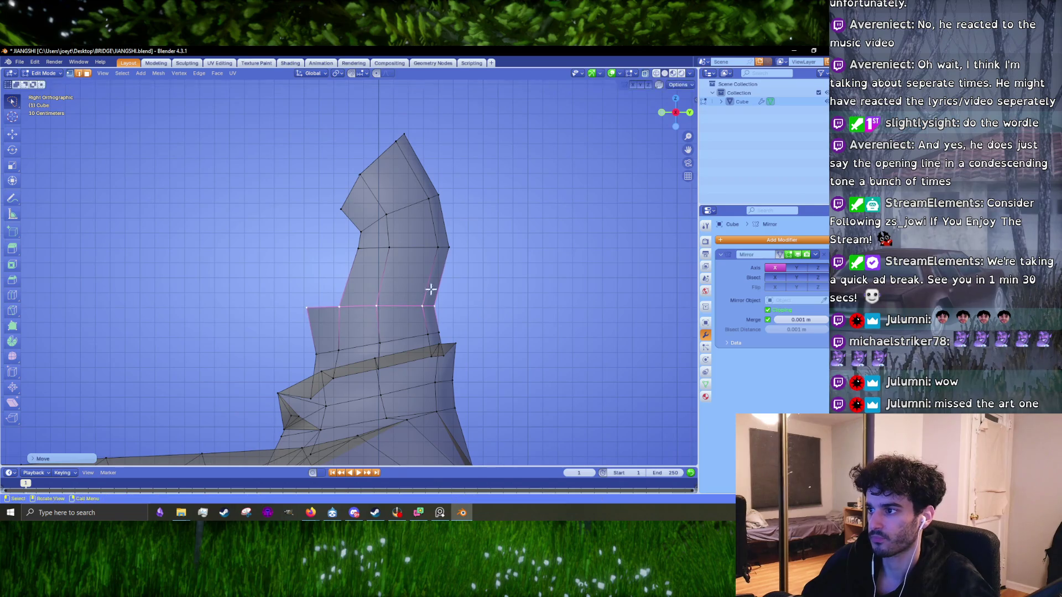
{"action": "key", "text": "r"}
{"action": "left_click", "coordinate": [419, 269]}
{"action": "key", "text": "g"}
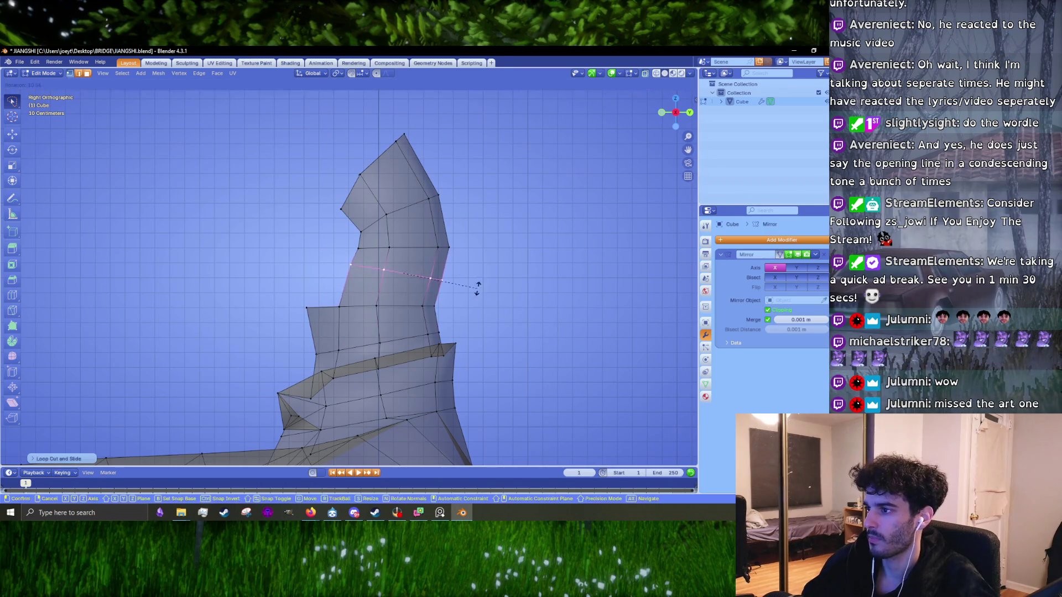
{"action": "left_click", "coordinate": [479, 294]}
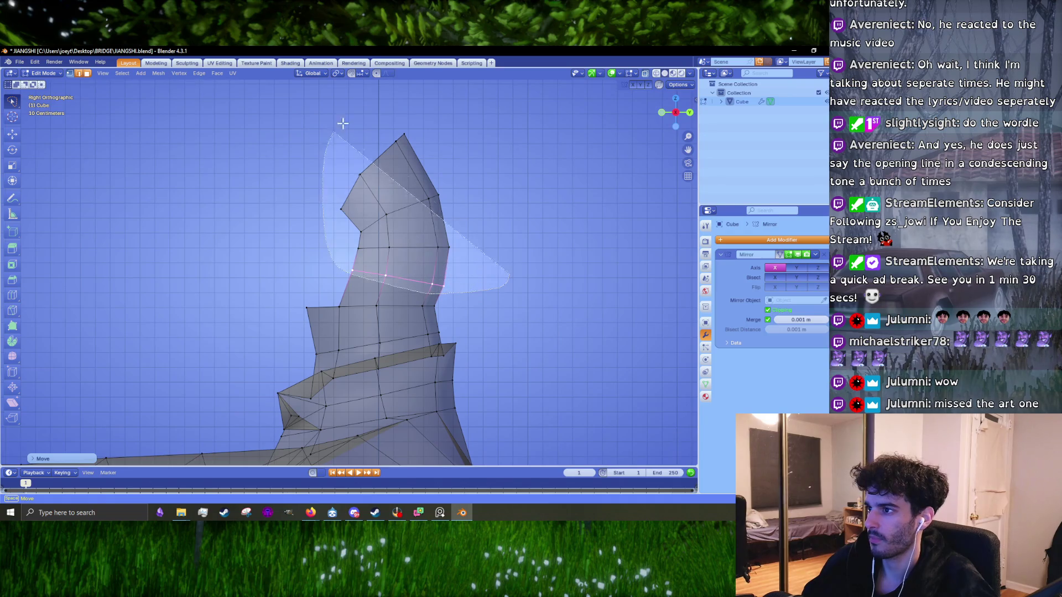
- Move the upper loops up and right, then rotate and Z-scale the top vertices into a narrow point
{"action": "left_click_drag", "start_coordinate": [431, 294], "coordinate": [340, 120]}
{"action": "key", "text": "g"}
{"action": "left_click", "coordinate": [495, 124]}
{"action": "left_click_drag", "start_coordinate": [439, 115], "coordinate": [454, 108]}
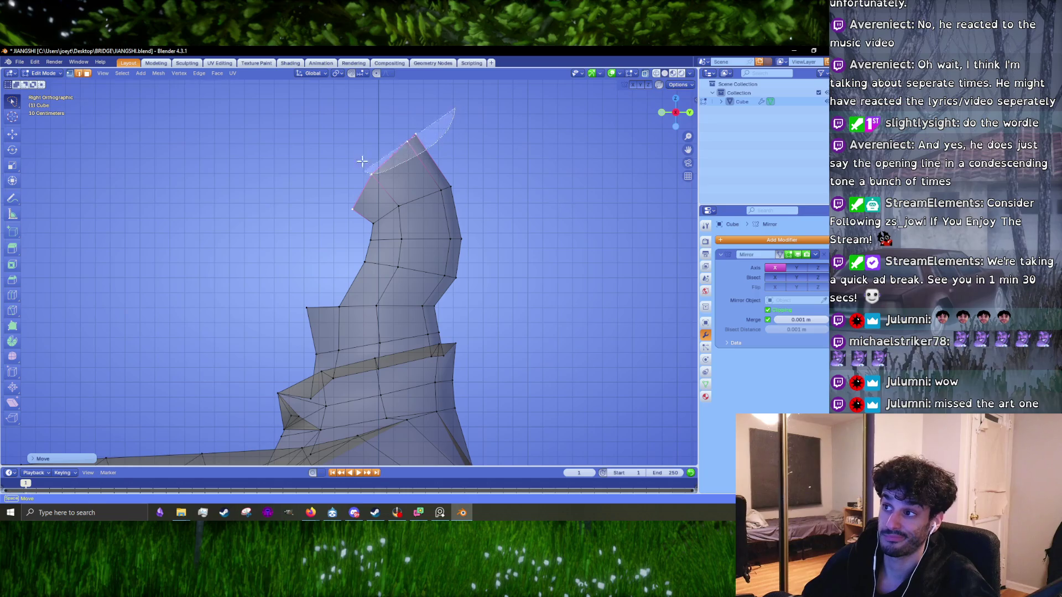
{"action": "left_click_drag", "start_coordinate": [362, 161], "coordinate": [369, 173]}
{"action": "key", "text": "r"}
{"action": "left_click", "coordinate": [452, 161]}
{"action": "key", "text": "s"}
{"action": "key", "text": "z"}
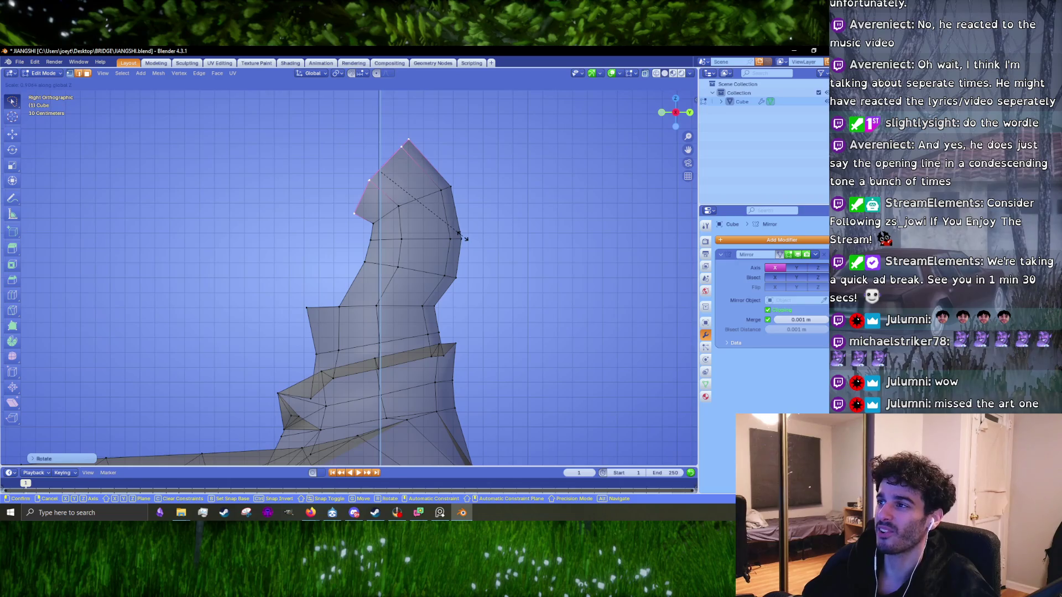
{"action": "left_click", "coordinate": [470, 233]}
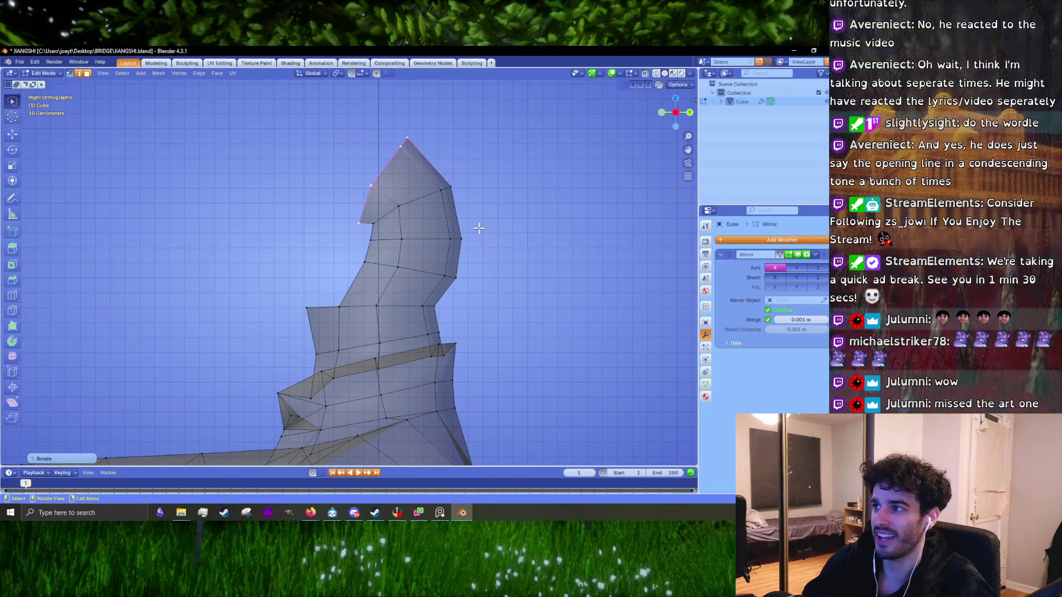
- Zoom the view and switch to Object Mode to see the whole pointed hat
{"action": "scroll", "coordinate": [478, 228], "scroll_direction": "down", "scroll_amount": 4}
{"action": "scroll", "coordinate": [385, 278], "scroll_direction": "down", "scroll_amount": 3}
{"action": "scroll", "coordinate": [386, 278], "scroll_direction": "up", "scroll_amount": 3}
{"action": "key", "text": "Tab"}
- Zoom in on the hat top and return to Edit Mode
{"action": "scroll", "coordinate": [393, 290], "scroll_direction": "down", "scroll_amount": 2}
{"action": "scroll", "coordinate": [374, 292], "scroll_direction": "up", "scroll_amount": 4}
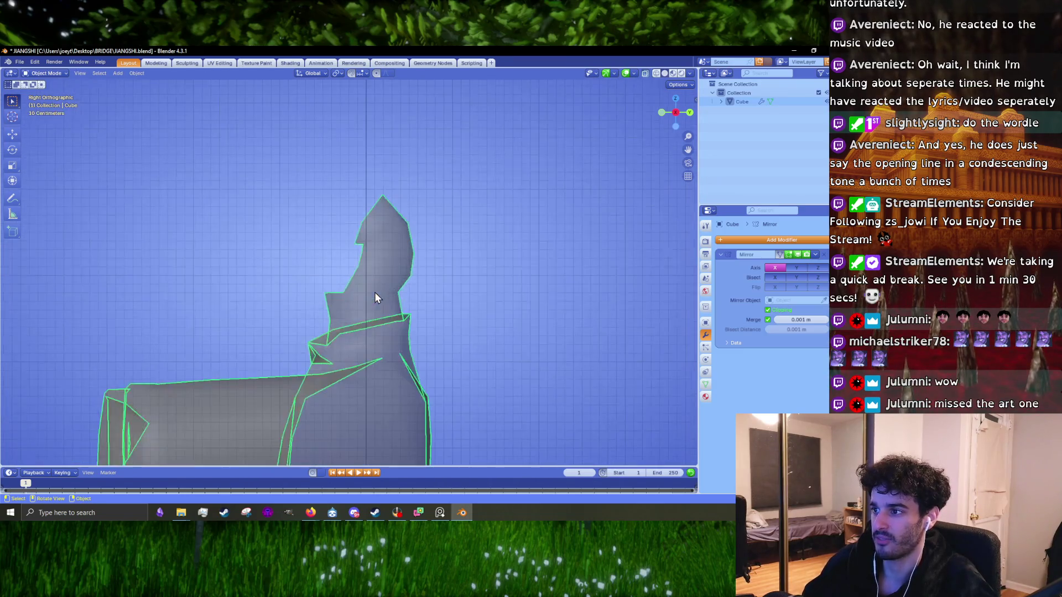
{"action": "key", "text": "Tab"}
{"action": "scroll", "coordinate": [375, 287], "scroll_direction": "up", "scroll_amount": 2}
{"action": "scroll", "coordinate": [385, 265], "scroll_direction": "down", "scroll_amount": 2}
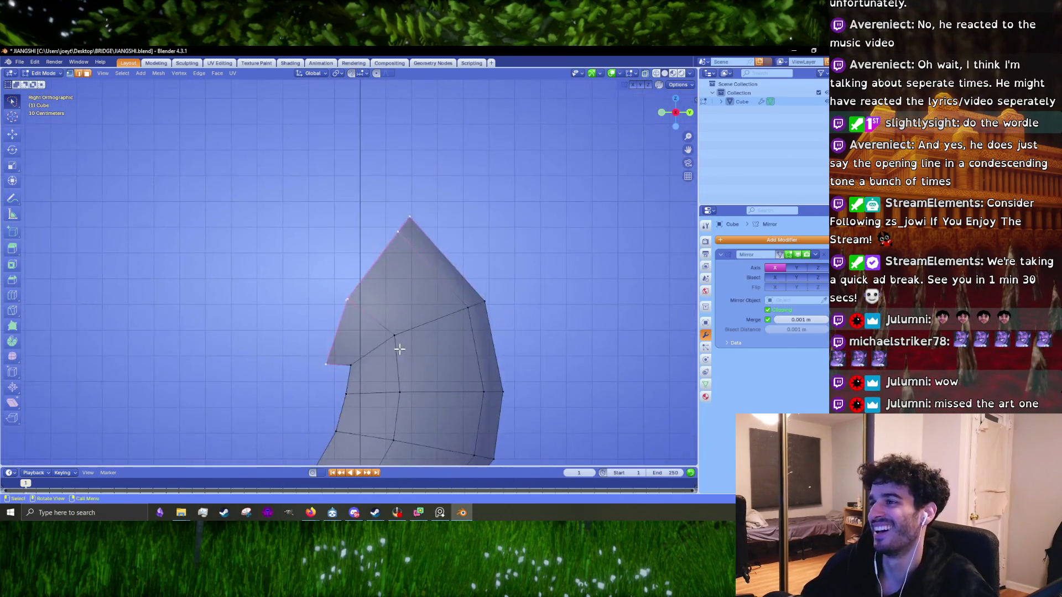
{"action": "scroll", "coordinate": [398, 348], "scroll_direction": "down", "scroll_amount": 1}
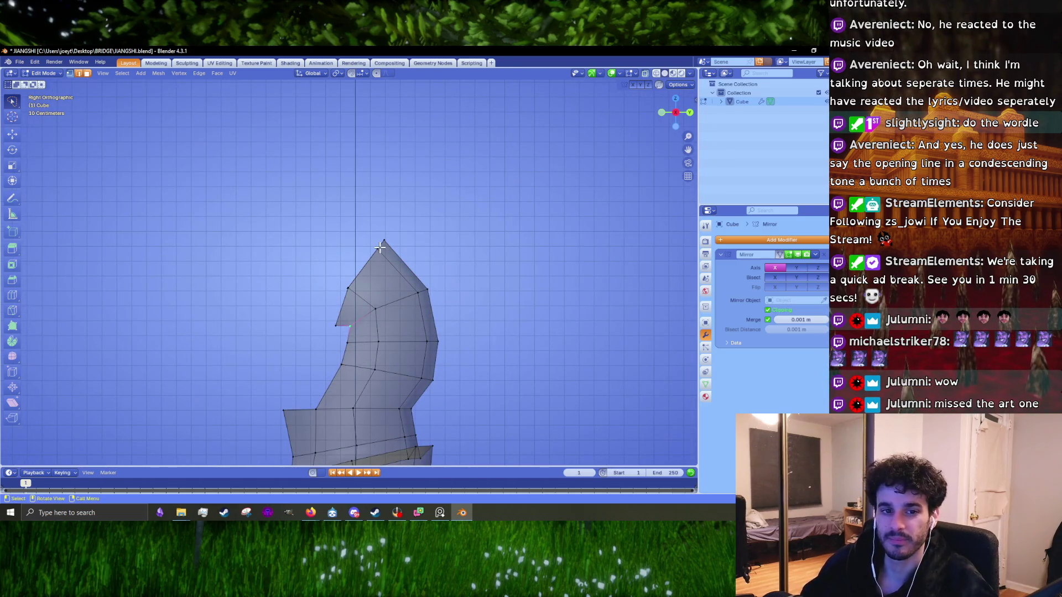
- Extrude the pointed tip's left edges leftward into a hook and delete the leftover face
{"action": "left_click_drag", "start_coordinate": [370, 301], "coordinate": [371, 299]}
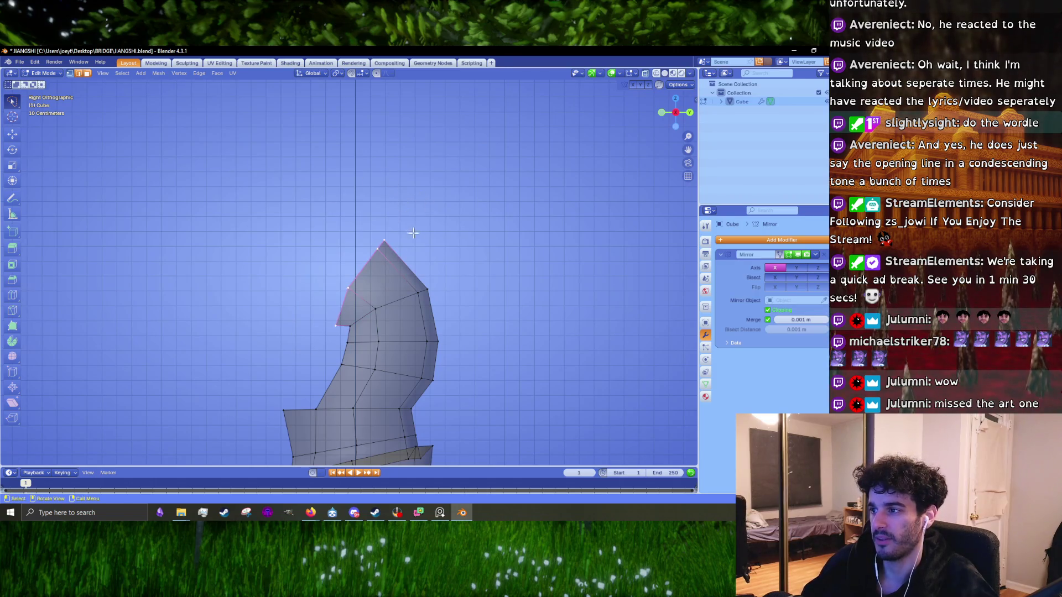
{"action": "middle_click_drag", "start_coordinate": [413, 233], "coordinate": [477, 197], "text": "shift"}
{"action": "key", "text": "e"}
{"action": "left_click", "coordinate": [371, 257]}
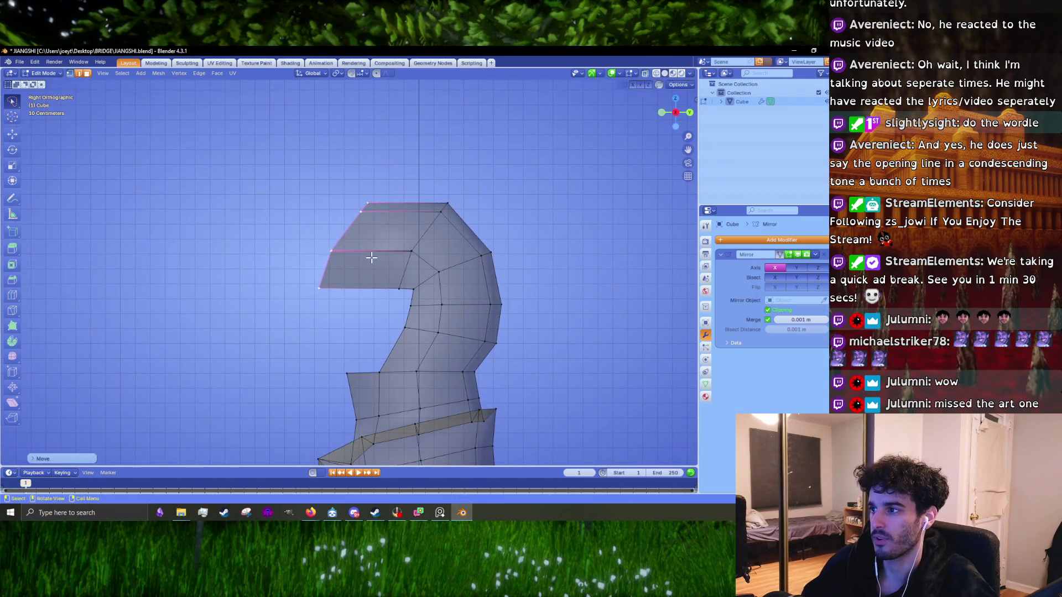
{"action": "mouse_move", "coordinate": [391, 301]}
{"action": "middle_mouse_down"}
{"action": "mouse_move", "coordinate": [476, 287]}
{"action": "mouse_move", "coordinate": [366, 263]}
{"action": "middle_mouse_up"}
{"action": "key", "text": "x"}
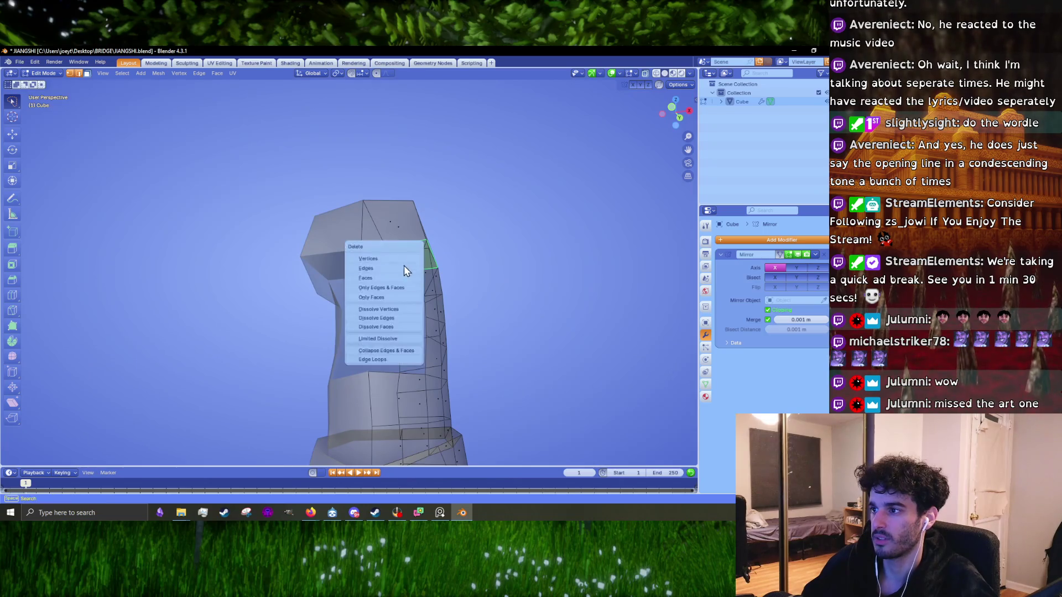
{"action": "left_click", "coordinate": [398, 277]}
{"action": "middle_click_drag", "start_coordinate": [397, 278], "coordinate": [405, 303]}
- Flatten the hook's left-edge vertices into a vertical line with S Y 0 and shift it right
{"action": "key", "text": "Tab"}
{"action": "key", "text": "Tab"}
{"action": "left_click_drag", "start_coordinate": [332, 176], "coordinate": [365, 338]}
{"action": "key", "text": "s"}
{"action": "key", "text": "y"}
{"action": "key", "text": "0"}
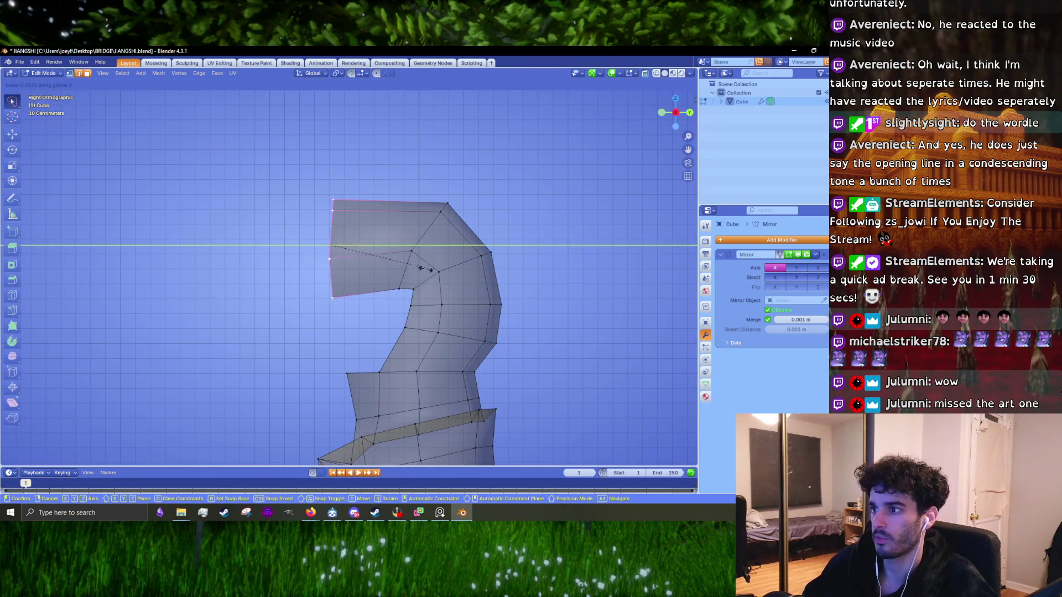
{"action": "key", "text": "Return"}
{"action": "key", "text": "g"}
{"action": "left_click", "coordinate": [378, 255]}
- Rotate the hook's inner-curve vertices, nudge the bend vertex, and move the top vertex slightly right
{"action": "right_click_drag", "start_coordinate": [422, 271], "coordinate": [399, 299], "text": "ctrl"}
{"action": "key", "text": "r"}
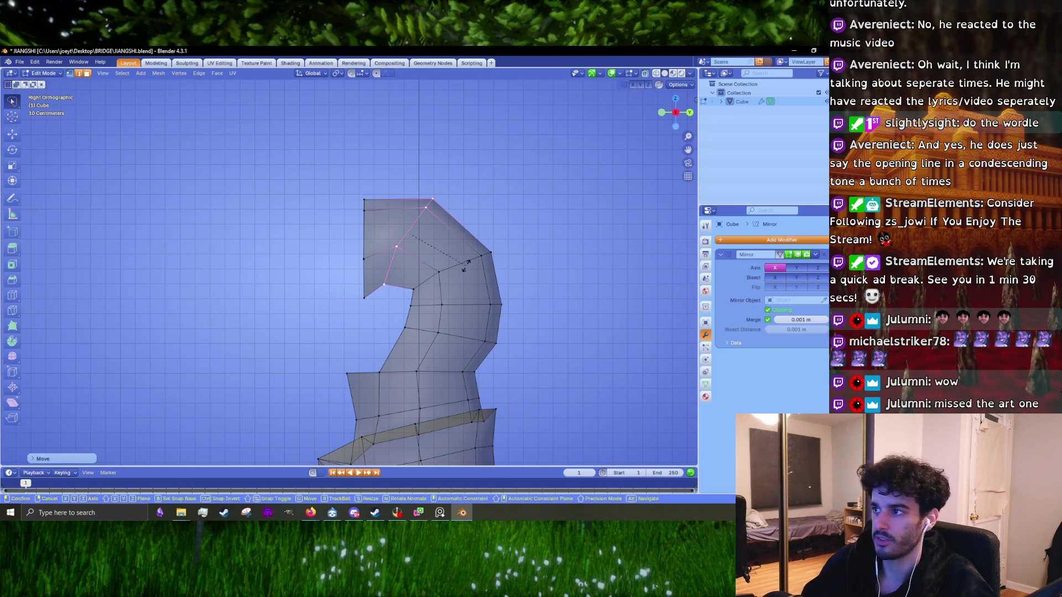
{"action": "left_click", "coordinate": [539, 264]}
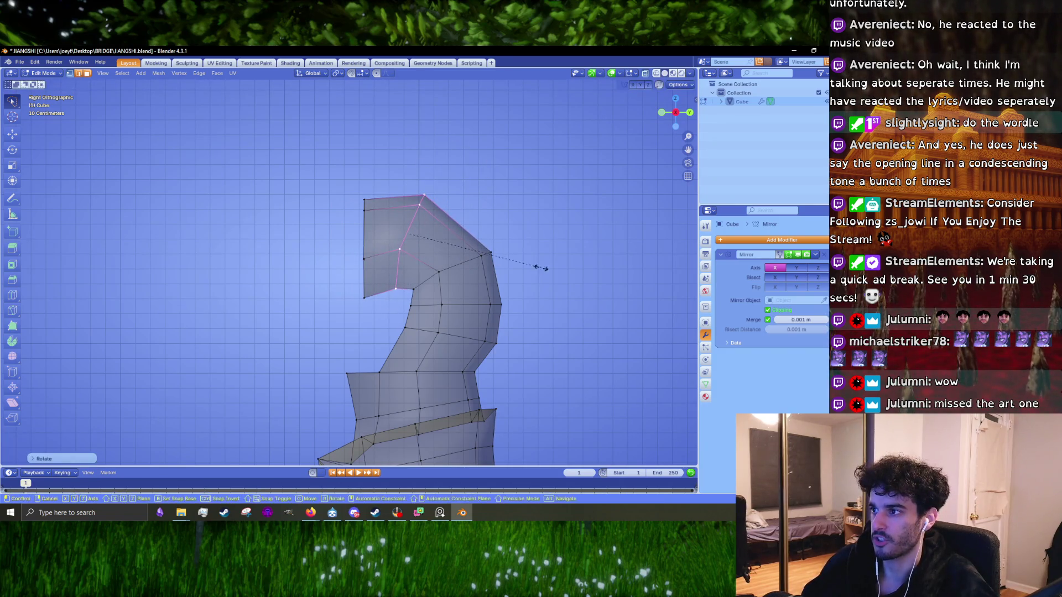
{"action": "key", "text": "g"}
{"action": "left_click", "coordinate": [411, 251]}
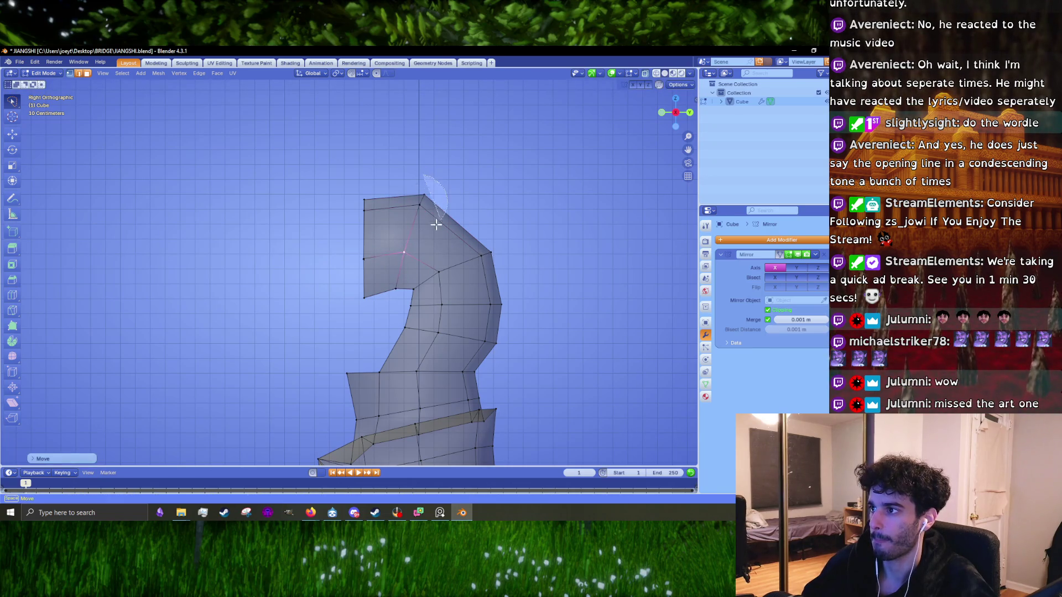
{"action": "right_click_drag", "start_coordinate": [436, 224], "coordinate": [437, 224], "text": "ctrl"}
{"action": "key", "text": "g"}
{"action": "left_click", "coordinate": [407, 190]}
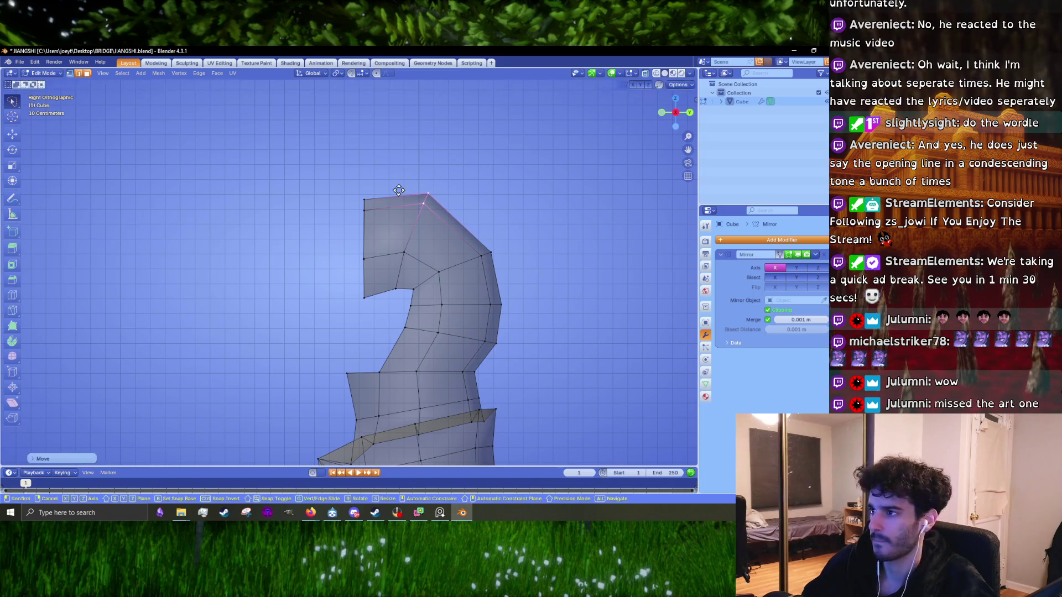
{"action": "middle_click_drag", "start_coordinate": [418, 237], "coordinate": [385, 287], "text": "shift"}
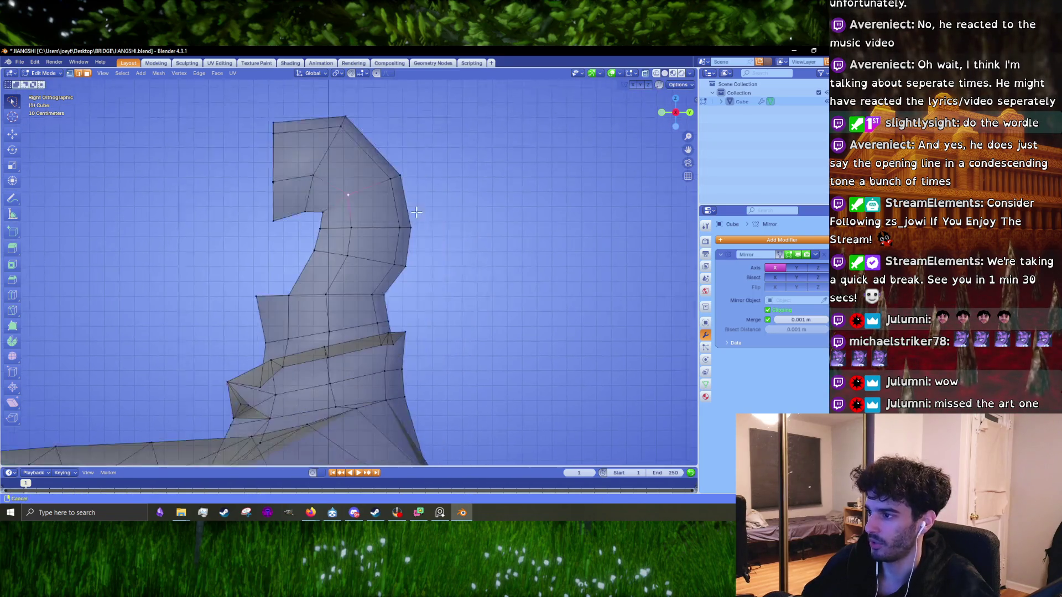
{"action": "scroll", "coordinate": [385, 287], "scroll_direction": "up", "scroll_amount": 2}
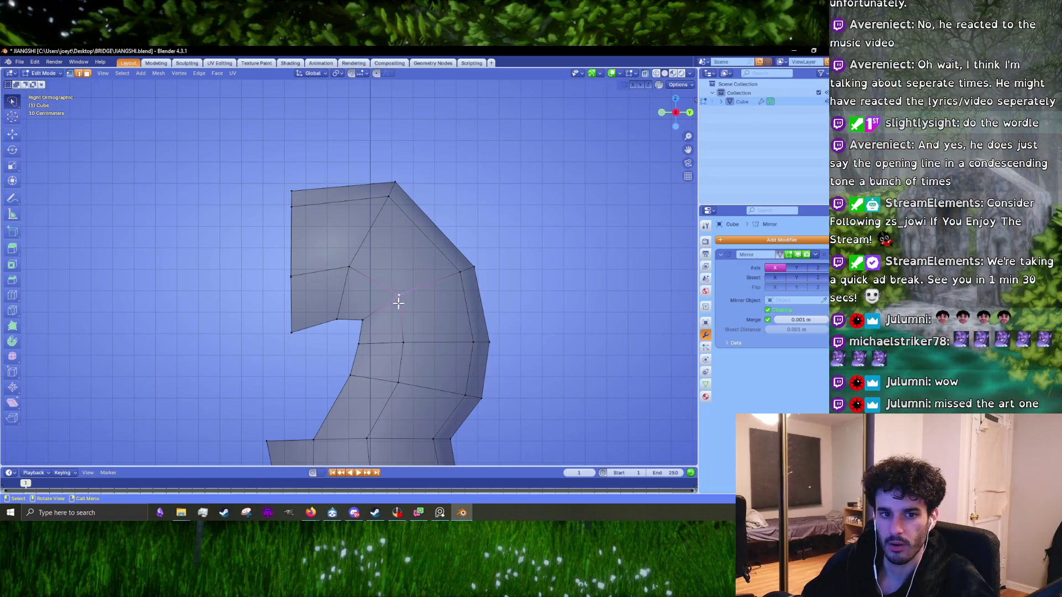
- Delete the two notch faces under the hook and merge the two loose vertices, redoing the merge once
{"action": "left_click", "coordinate": [380, 327]}
{"action": "left_click", "coordinate": [362, 299], "text": "shift"}
{"action": "key", "text": "x"}
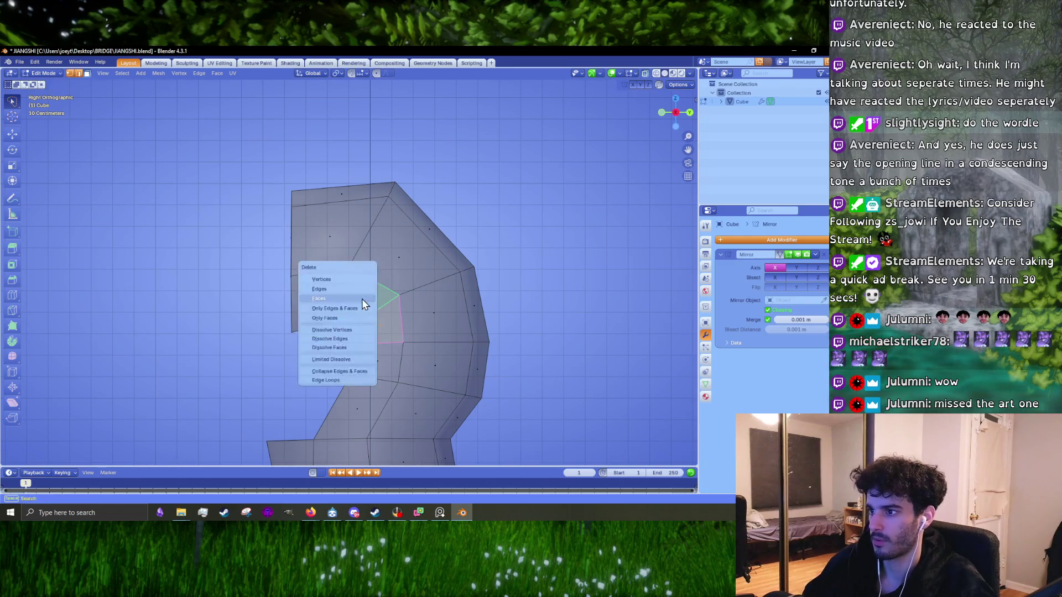
{"action": "left_click", "coordinate": [362, 299]}
{"action": "key", "text": "1"}
{"action": "key", "text": "m"}
{"action": "left_click", "coordinate": [363, 346]}
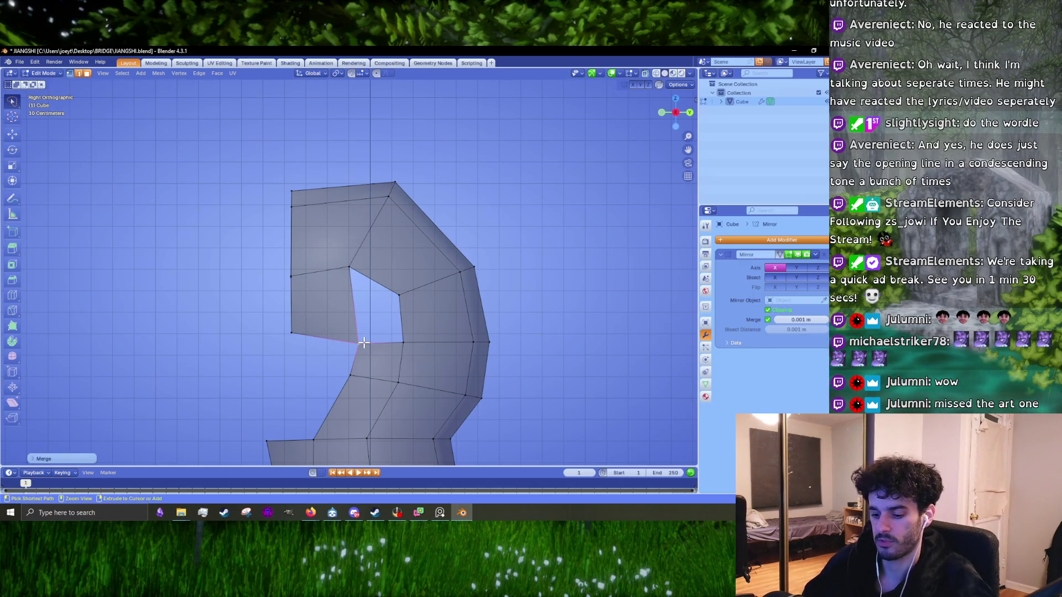
{"action": "key", "text": "ctrl+z"}
{"action": "key", "text": "m"}
{"action": "left_click", "coordinate": [354, 307]}
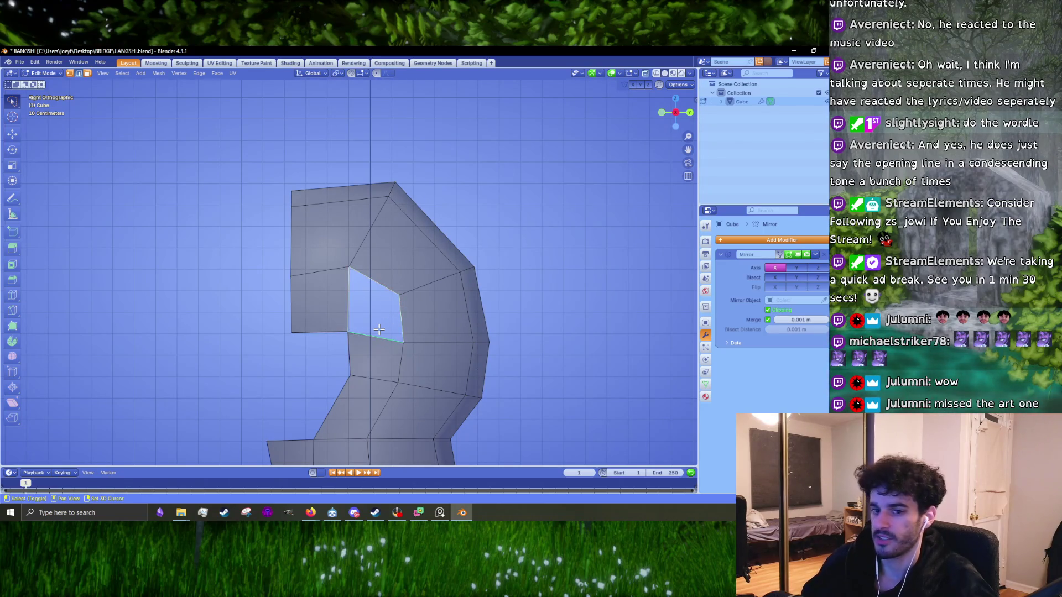
- Fill the hole with a new face, lower the inner-corner vertex, and path-select the edge row leftward
{"action": "key", "text": "f"}
{"action": "middle_click_drag", "start_coordinate": [379, 329], "coordinate": [424, 264]}
{"action": "left_click", "coordinate": [415, 295]}
{"action": "key", "text": "g"}
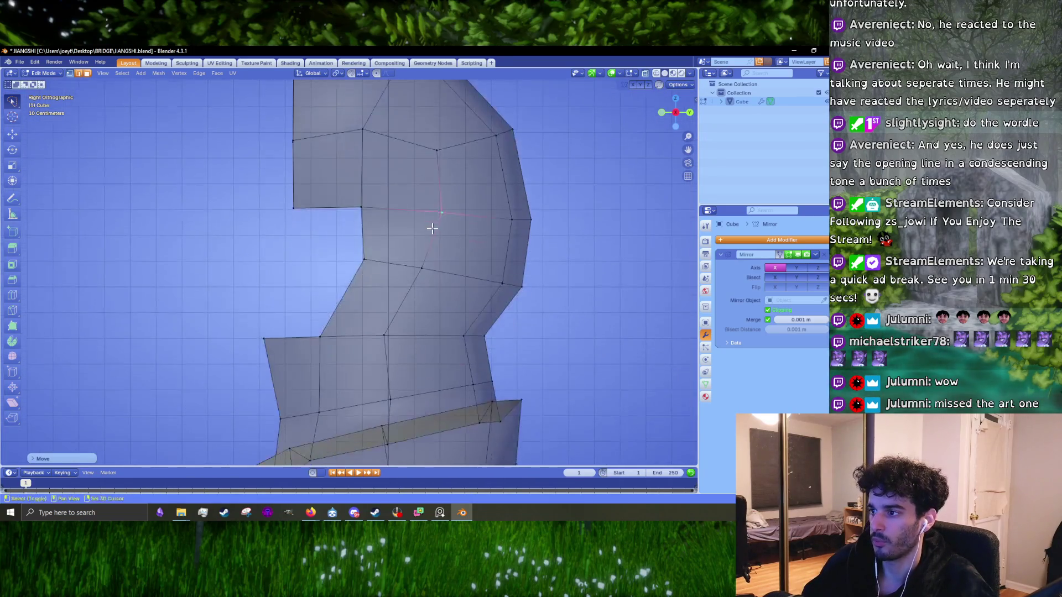
{"action": "left_click", "coordinate": [398, 331]}
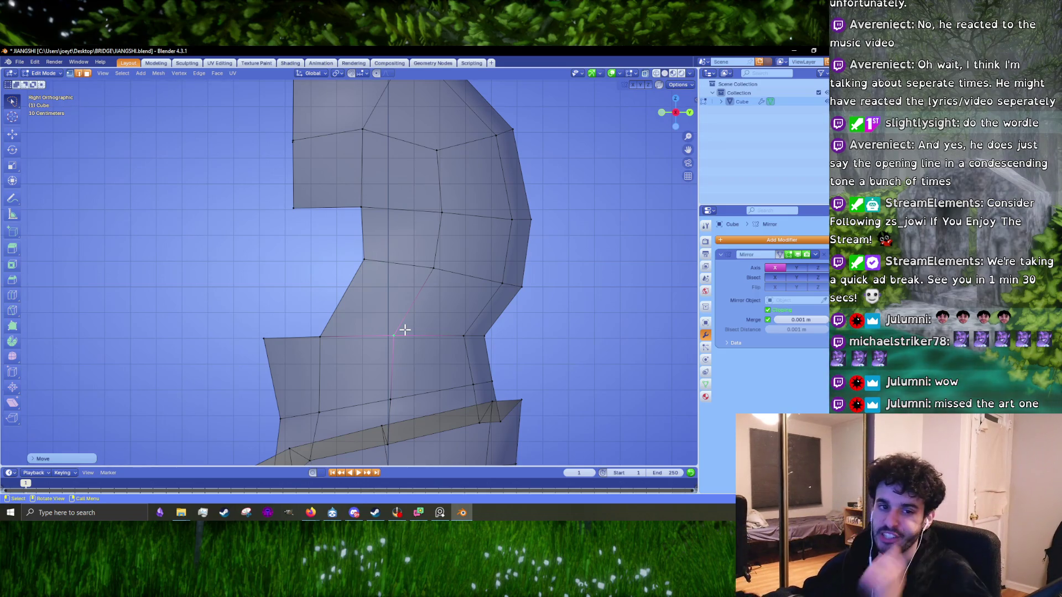
{"action": "left_click", "coordinate": [229, 333], "text": "ctrl"}
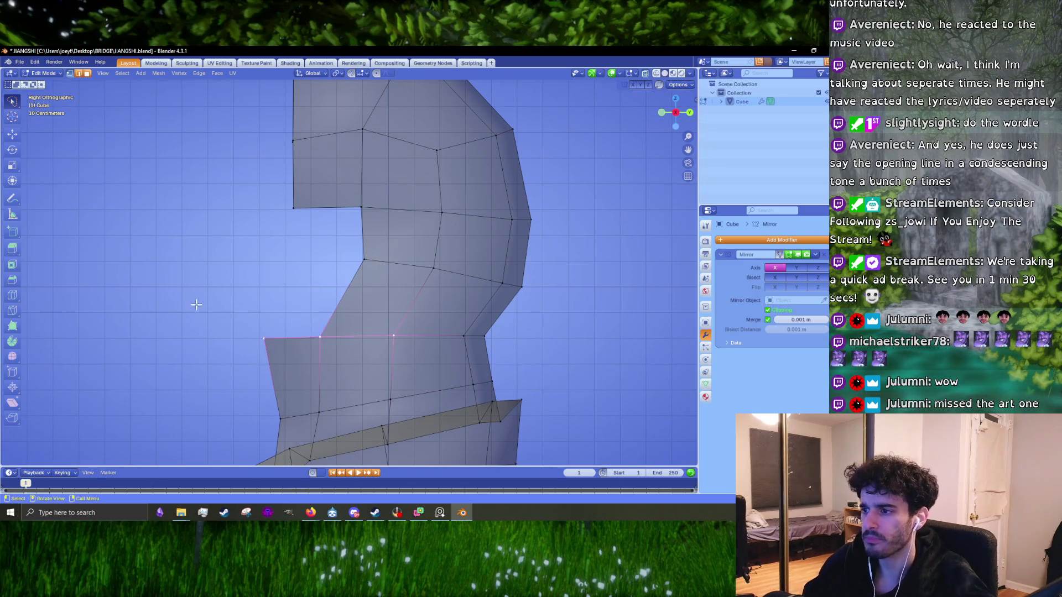
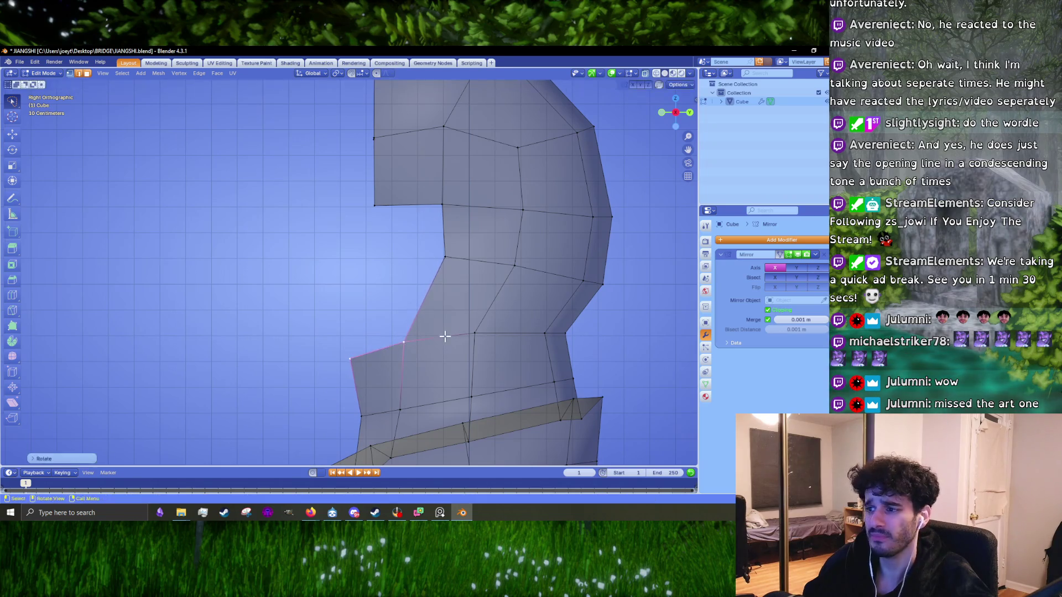
- Extrude the hood's front vertex column forward into a new strip of faces
{"action": "left_click", "coordinate": [443, 339]}
{"action": "scroll", "coordinate": [428, 339], "scroll_direction": "down", "scroll_amount": 3}
{"action": "scroll", "coordinate": [375, 245], "scroll_direction": "up", "scroll_amount": 4}
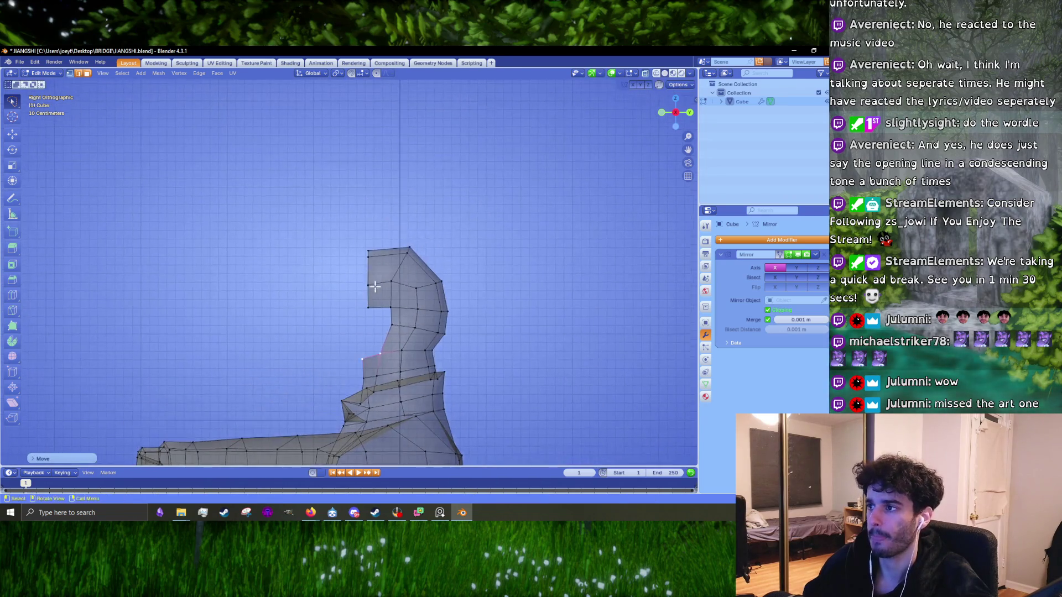
{"action": "left_click_drag", "start_coordinate": [401, 354], "coordinate": [345, 226]}
{"action": "scroll", "coordinate": [363, 294], "scroll_direction": "up", "scroll_amount": 2}
{"action": "scroll", "coordinate": [388, 284], "scroll_direction": "down", "scroll_amount": 2, "text": "shift"}
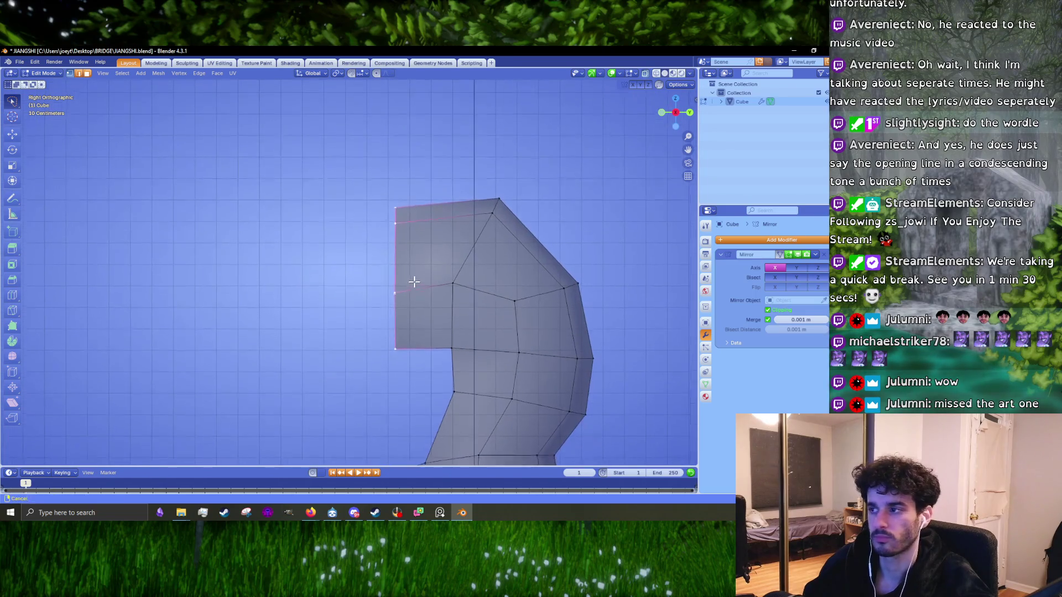
{"action": "left_click_drag", "start_coordinate": [454, 280], "coordinate": [460, 280]}
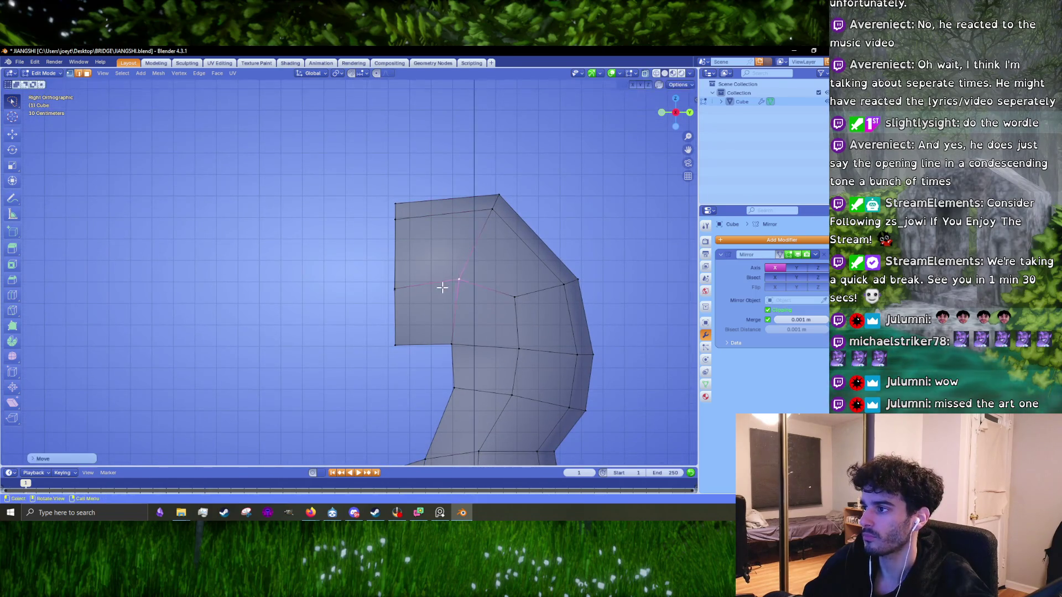
{"action": "key", "text": "e"}
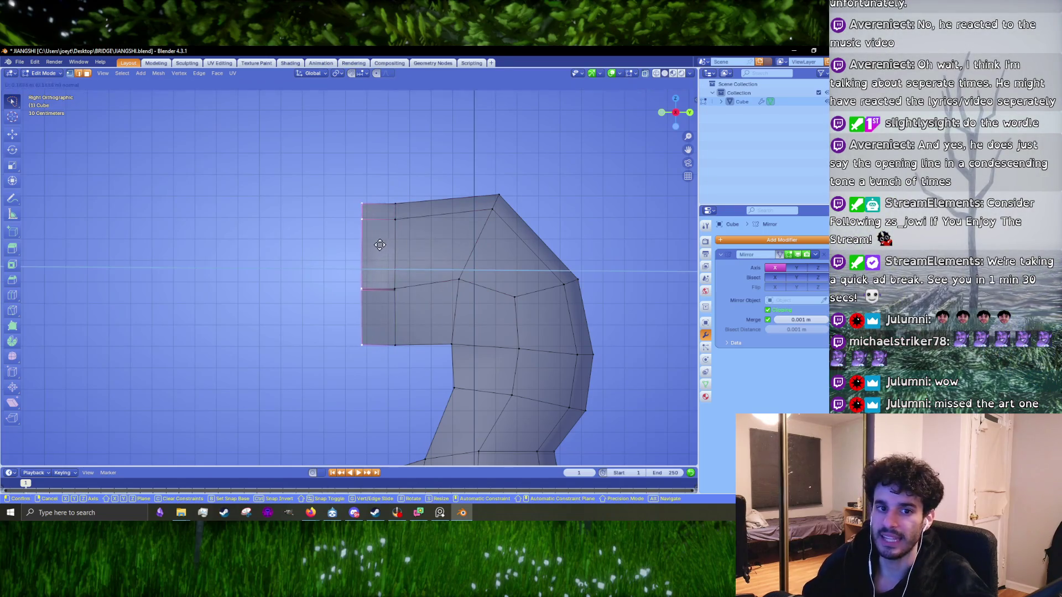
{"action": "left_click", "coordinate": [339, 310]}
- Delete the selected front hood faces to open the hood
{"action": "key", "text": "3"}
{"action": "mouse_move", "coordinate": [338, 311]}
{"action": "middle_mouse_down"}
{"action": "mouse_move", "coordinate": [403, 254]}
{"action": "mouse_move", "coordinate": [415, 281]}
{"action": "mouse_move", "coordinate": [345, 272]}
{"action": "middle_mouse_up"}
{"action": "left_click", "coordinate": [414, 248]}
{"action": "right_click", "coordinate": [413, 248]}
{"action": "key", "text": "Escape"}
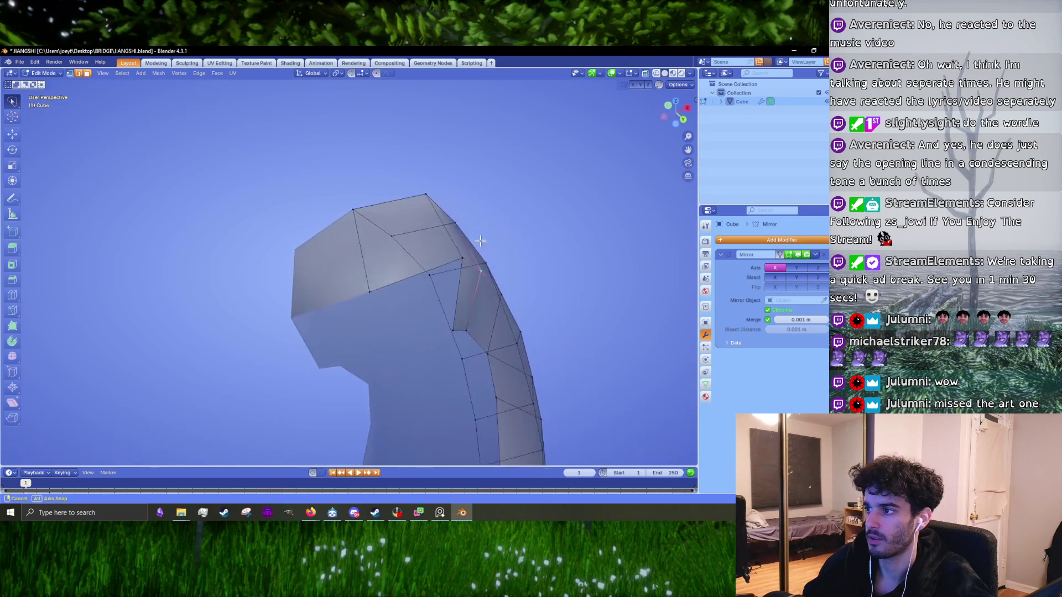
{"action": "key", "text": "x"}
{"action": "left_click", "coordinate": [389, 248]}
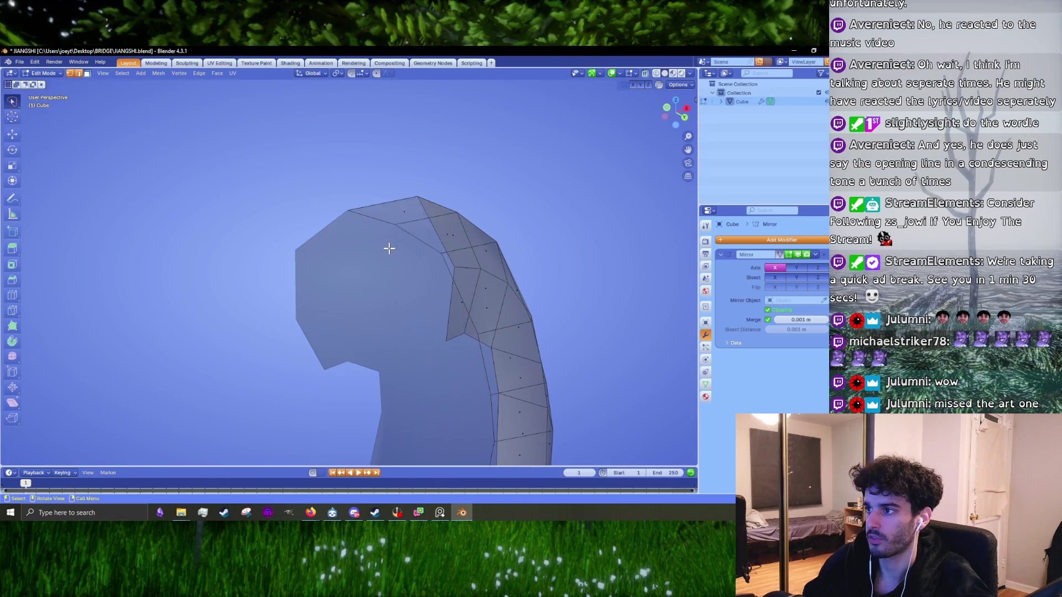
{"action": "key", "text": "KP_3"}
- Select the hood opening's front-edge vertices and move them up and back
{"action": "left_click_drag", "start_coordinate": [375, 358], "coordinate": [375, 358]}
{"action": "scroll", "coordinate": [298, 307], "scroll_direction": "down", "scroll_amount": 1}
{"action": "scroll", "coordinate": [355, 272], "scroll_direction": "up", "scroll_amount": 1}
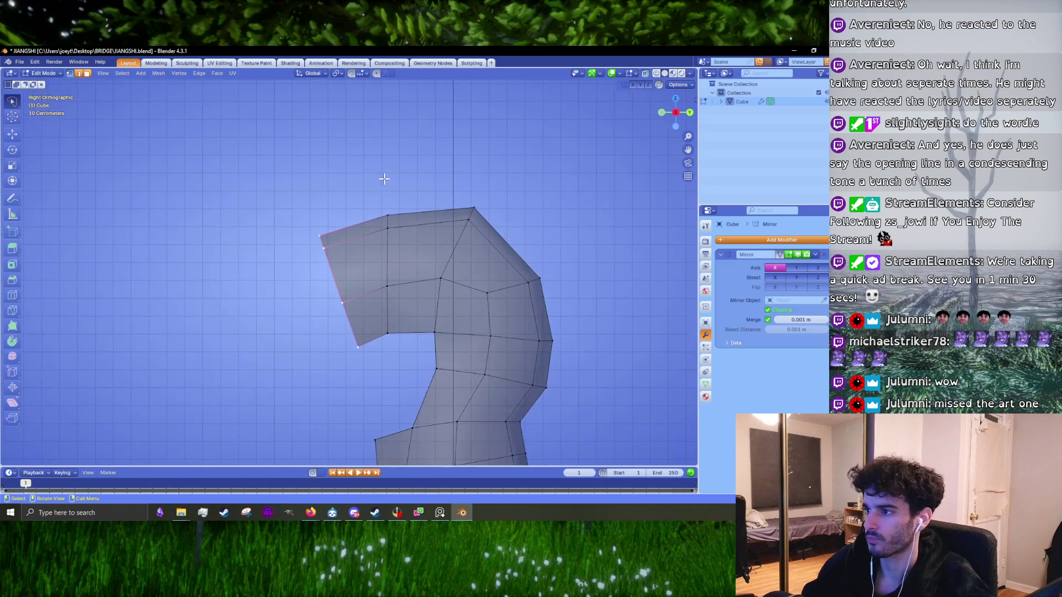
{"action": "left_click_drag", "start_coordinate": [381, 178], "coordinate": [381, 182]}
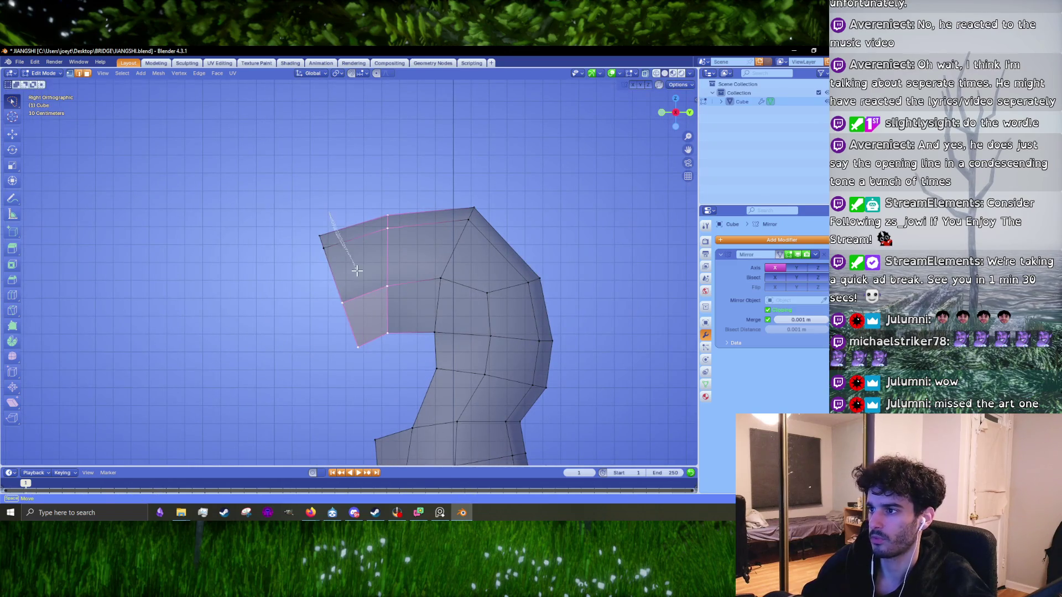
{"action": "left_click_drag", "start_coordinate": [357, 269], "coordinate": [387, 359], "text": "ctrl"}
{"action": "left_click_drag", "start_coordinate": [310, 229], "coordinate": [302, 233]}
{"action": "left_click_drag", "start_coordinate": [383, 391], "coordinate": [383, 391]}
{"action": "left_click_drag", "start_coordinate": [298, 172], "coordinate": [382, 374]}
{"action": "key", "text": "g"}
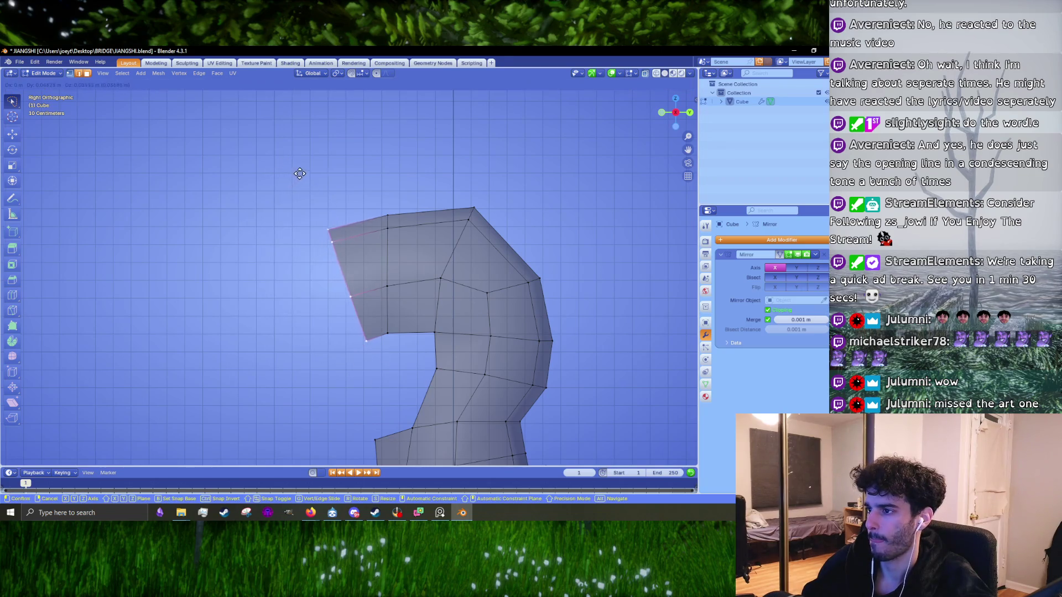
{"action": "left_click", "coordinate": [299, 174]}
- Scale the front-edge vertices along the Z axis to reshape the opening
{"action": "key", "text": "s"}
{"action": "key", "text": "y"}
{"action": "key", "text": "Escape"}
{"action": "key", "text": "s"}
{"action": "key", "text": "x"}
{"action": "key", "text": "z"}
{"action": "left_click", "coordinate": [390, 344]}
- Try shifting the vertex column behind the front edge back, then undo it
{"action": "left_click_drag", "start_coordinate": [395, 216], "coordinate": [394, 337]}
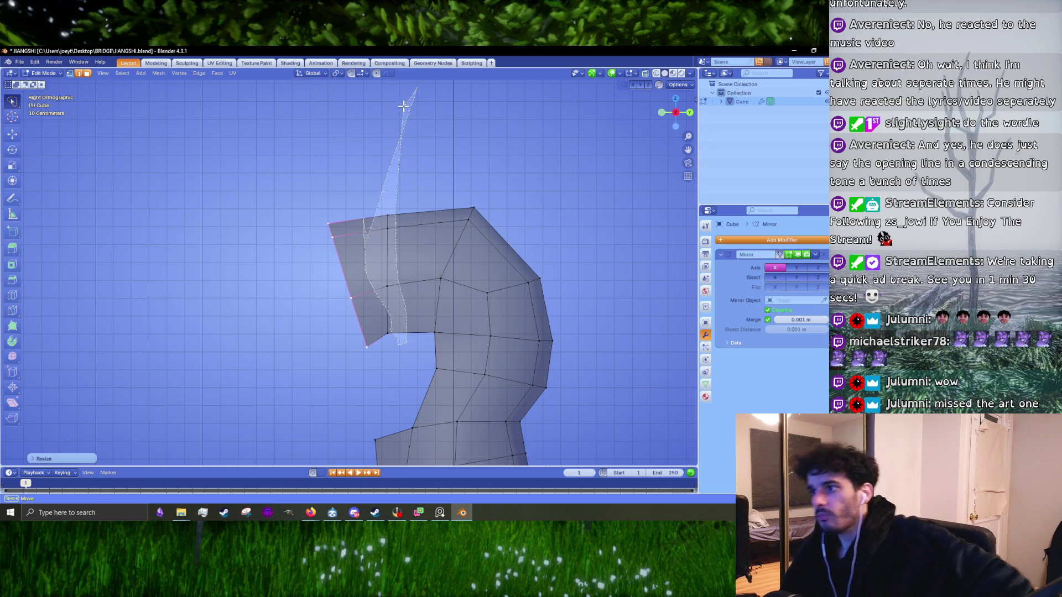
{"action": "mouse_move", "coordinate": [406, 158]}
{"action": "left_mouse_down"}
{"action": "mouse_move", "coordinate": [401, 423]}
{"action": "mouse_move", "coordinate": [356, 275]}
{"action": "left_mouse_up"}
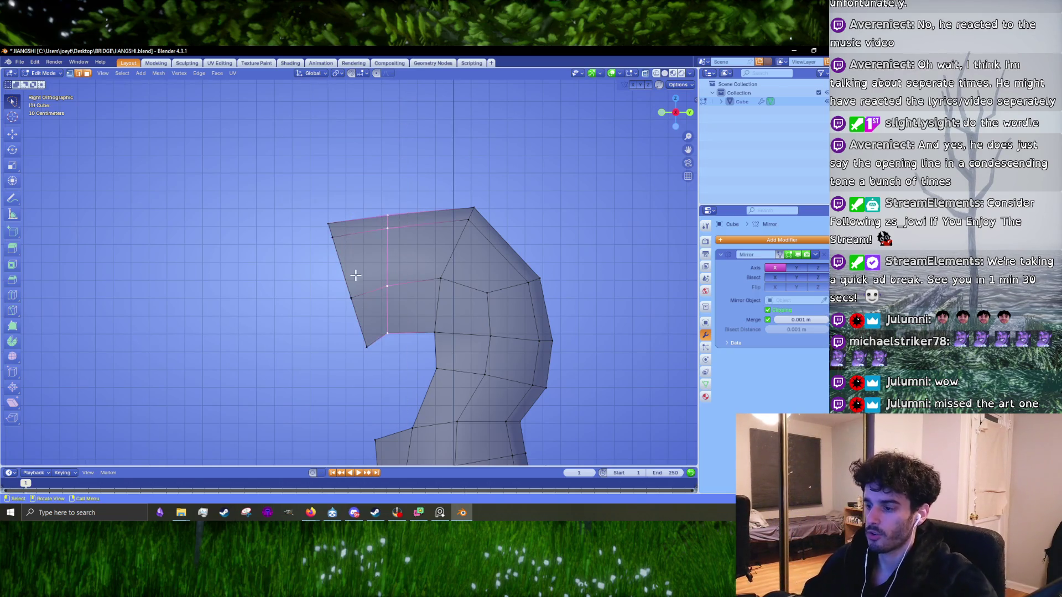
{"action": "key", "text": "g"}
{"action": "key", "text": "Escape"}
{"action": "key", "text": "g"}
{"action": "left_click", "coordinate": [407, 307]}
{"action": "key", "text": "s"}
{"action": "key", "text": "z"}
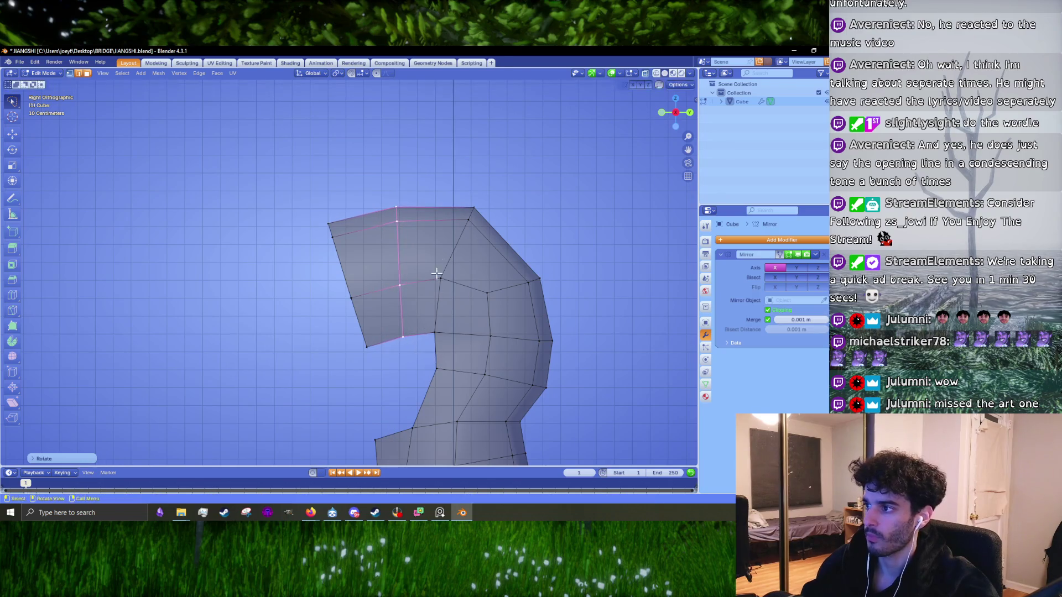
{"action": "key", "text": "Escape"}
{"action": "key", "text": "ctrl+z"}
{"action": "key", "text": "ctrl+z"}
- Move one hood vertex to the top corner and raise another vertex
{"action": "left_click", "coordinate": [488, 293]}
{"action": "key", "text": "g"}
{"action": "left_click", "coordinate": [483, 210]}
{"action": "left_click_drag", "start_coordinate": [461, 254], "coordinate": [424, 280]}
{"action": "key", "text": "g"}
{"action": "left_click", "coordinate": [487, 283]}
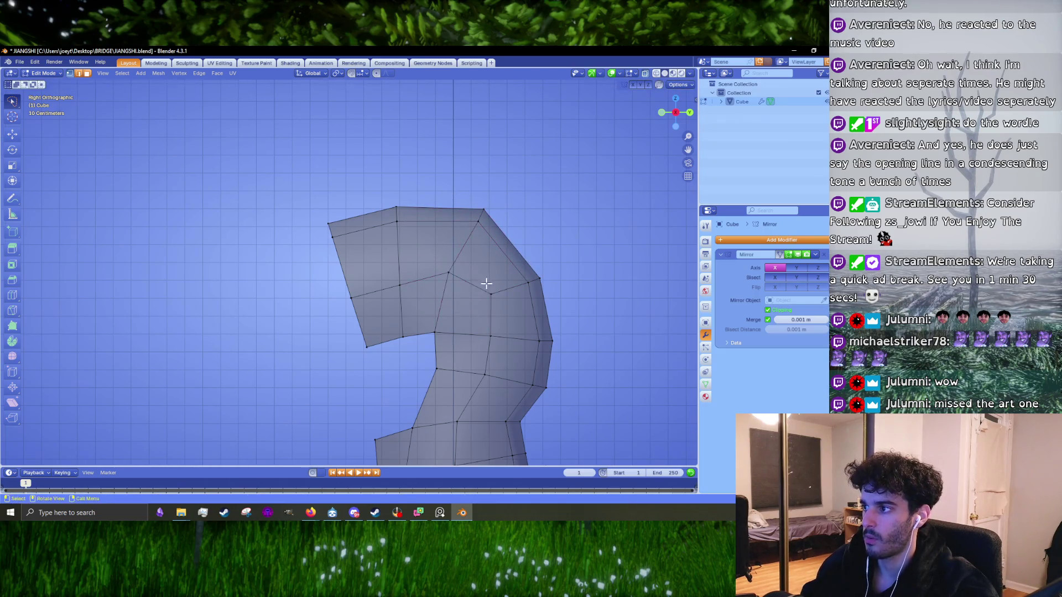
- Shift a vertex on the opening's edge, then check the shape in Object Mode
{"action": "left_click", "coordinate": [400, 285]}
{"action": "key", "text": "g"}
{"action": "left_click", "coordinate": [324, 280]}
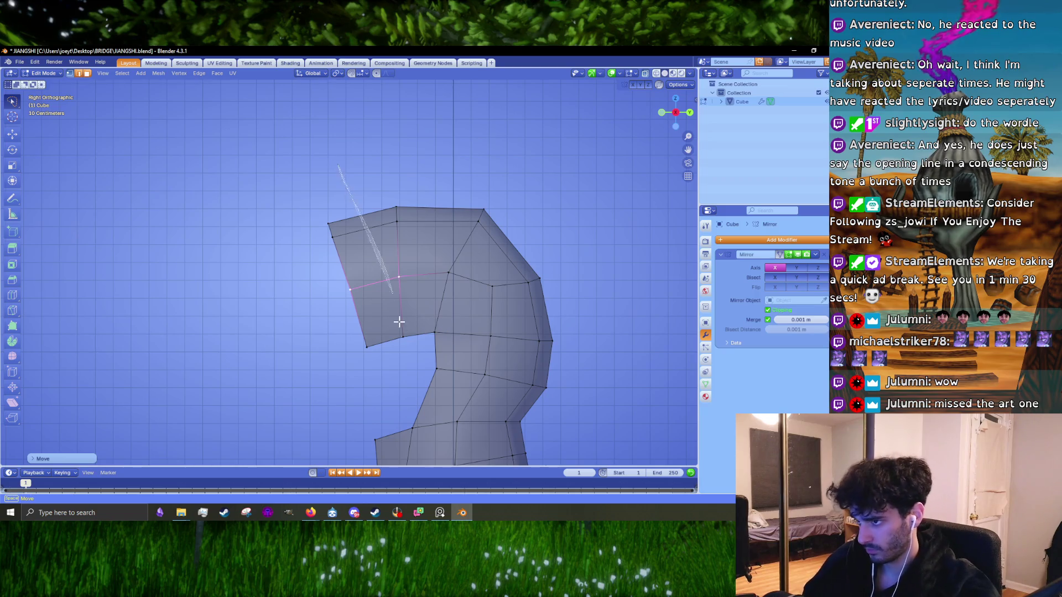
{"action": "key", "text": "Tab"}
{"action": "scroll", "coordinate": [478, 345], "scroll_direction": "down", "scroll_amount": 5}
{"action": "scroll", "coordinate": [389, 326], "scroll_direction": "up", "scroll_amount": 2}
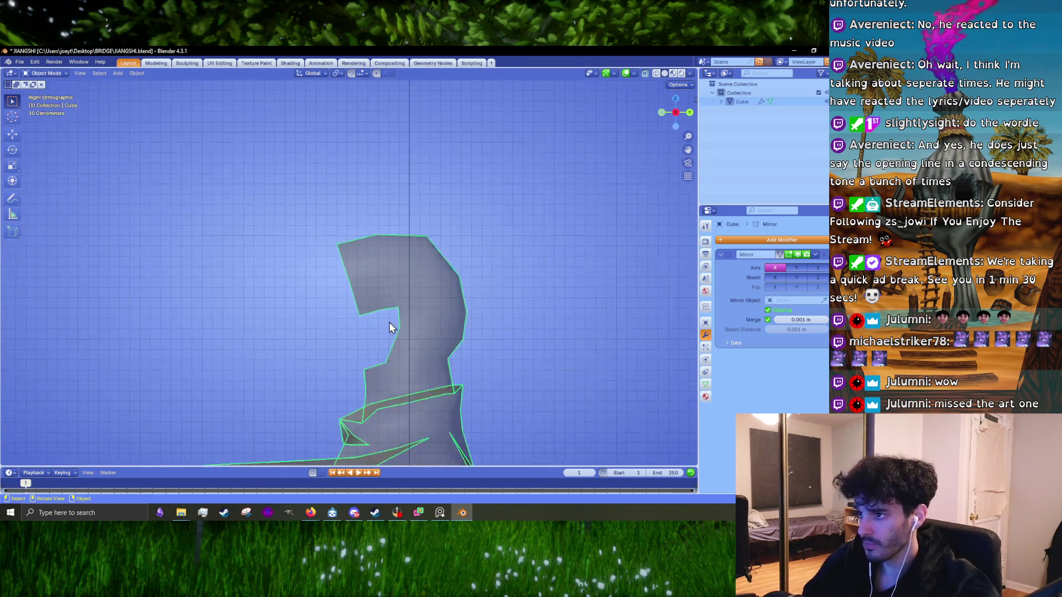
{"action": "key", "text": "Tab"}
{"action": "scroll", "coordinate": [390, 327], "scroll_direction": "up", "scroll_amount": 3}
{"action": "left_click_drag", "start_coordinate": [316, 177], "coordinate": [391, 391]}
{"action": "key", "text": "g"}
{"action": "left_click", "coordinate": [309, 269]}
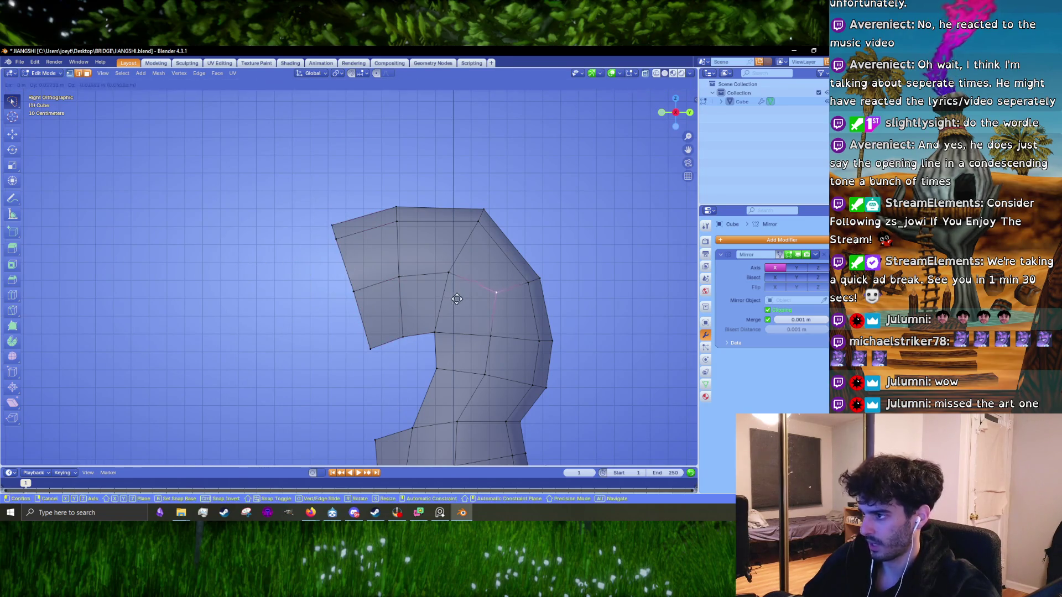
{"action": "left_click", "coordinate": [518, 282]}
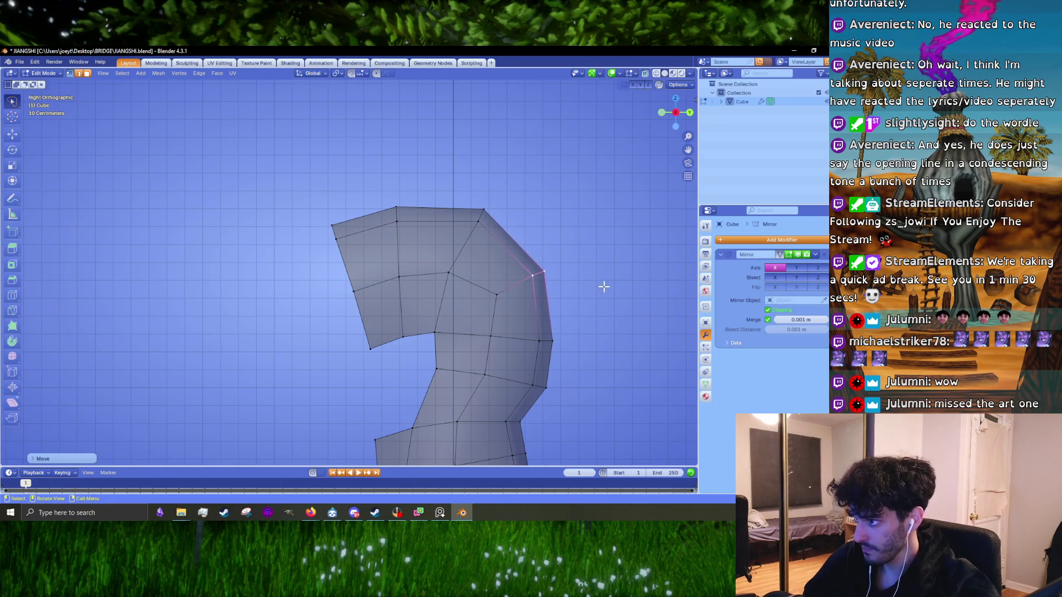
{"action": "left_click", "coordinate": [510, 190]}
{"action": "key", "text": "g"}
{"action": "left_click", "coordinate": [584, 181]}
{"action": "left_click", "coordinate": [586, 195]}
{"action": "left_click", "coordinate": [449, 272]}
{"action": "scroll", "coordinate": [467, 304], "scroll_direction": "down", "scroll_amount": 2}
{"action": "middle_click_drag", "start_coordinate": [467, 303], "coordinate": [411, 238], "text": "shift"}
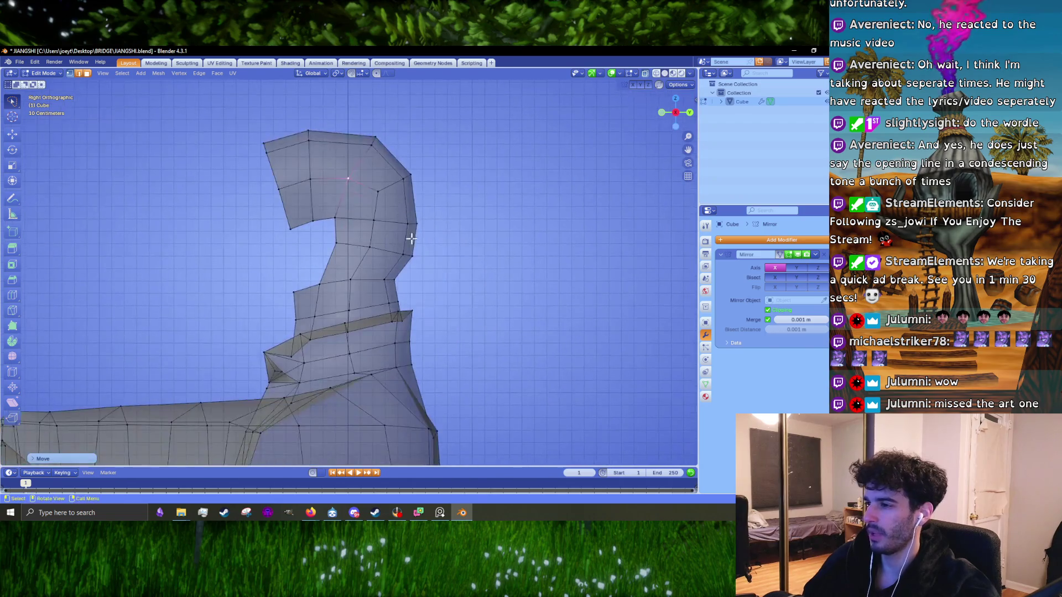
{"action": "scroll", "coordinate": [456, 272], "scroll_direction": "up", "scroll_amount": 1}
{"action": "right_click_drag", "start_coordinate": [272, 248], "coordinate": [545, 118], "text": "ctrl"}
{"action": "scroll", "coordinate": [486, 190], "scroll_direction": "down", "scroll_amount": 3}
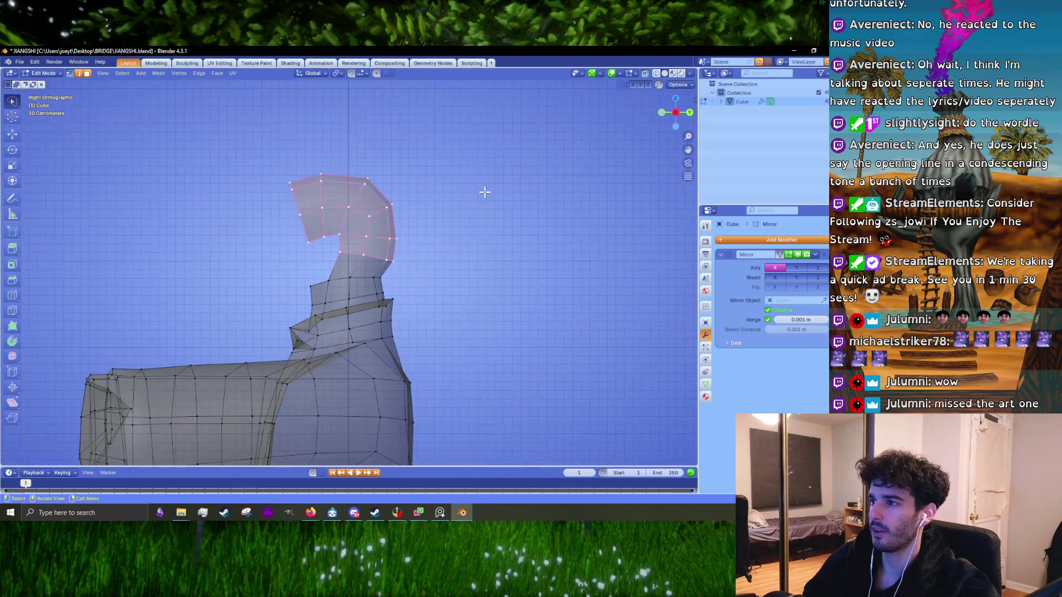
{"action": "scroll", "coordinate": [493, 192], "scroll_direction": "down", "scroll_amount": 3}
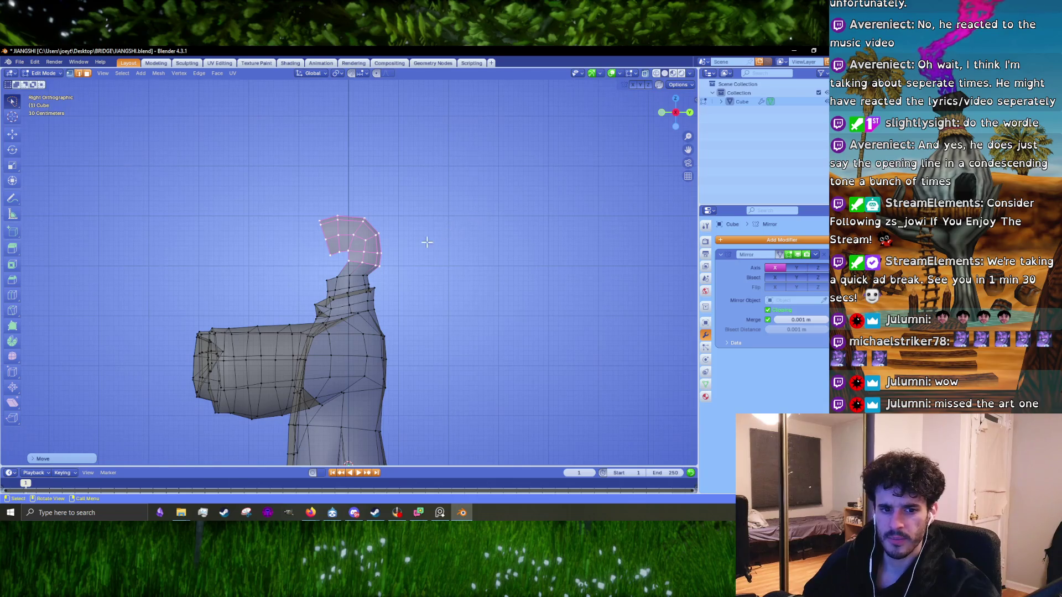
{"action": "scroll", "coordinate": [426, 242], "scroll_direction": "up", "scroll_amount": 3}
{"action": "scroll", "coordinate": [387, 280], "scroll_direction": "up", "scroll_amount": 4}
{"action": "left_click", "coordinate": [336, 271], "text": "alt"}
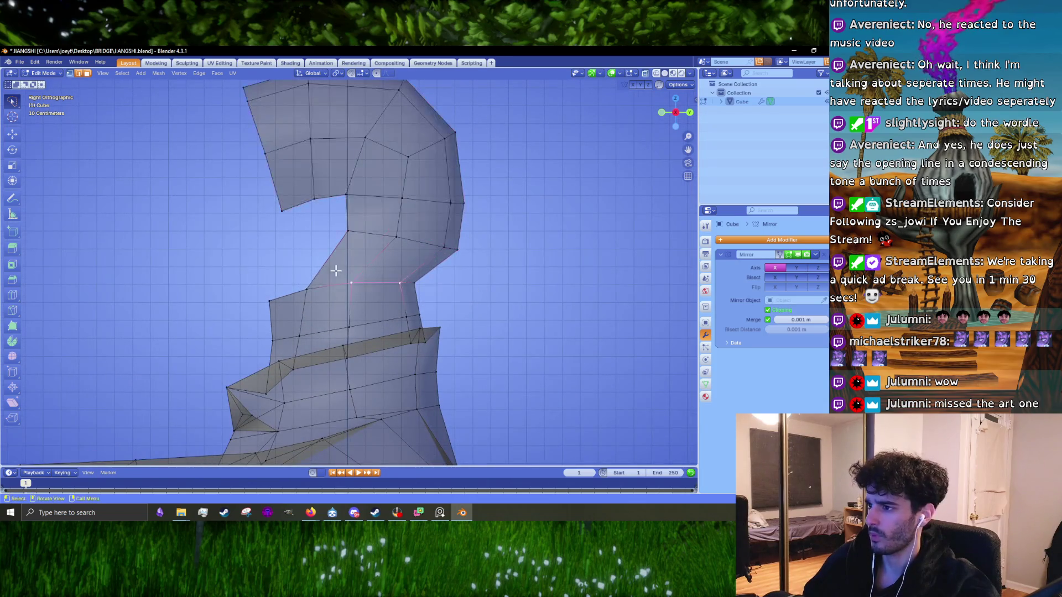
{"action": "key", "text": "g"}
{"action": "left_click", "coordinate": [366, 295]}
{"action": "left_click", "coordinate": [288, 295]}
{"action": "key", "text": "g"}
{"action": "left_click", "coordinate": [248, 315]}
{"action": "key", "text": "g"}
{"action": "left_click", "coordinate": [288, 304]}
{"action": "left_click", "coordinate": [372, 242]}
{"action": "key", "text": "g"}
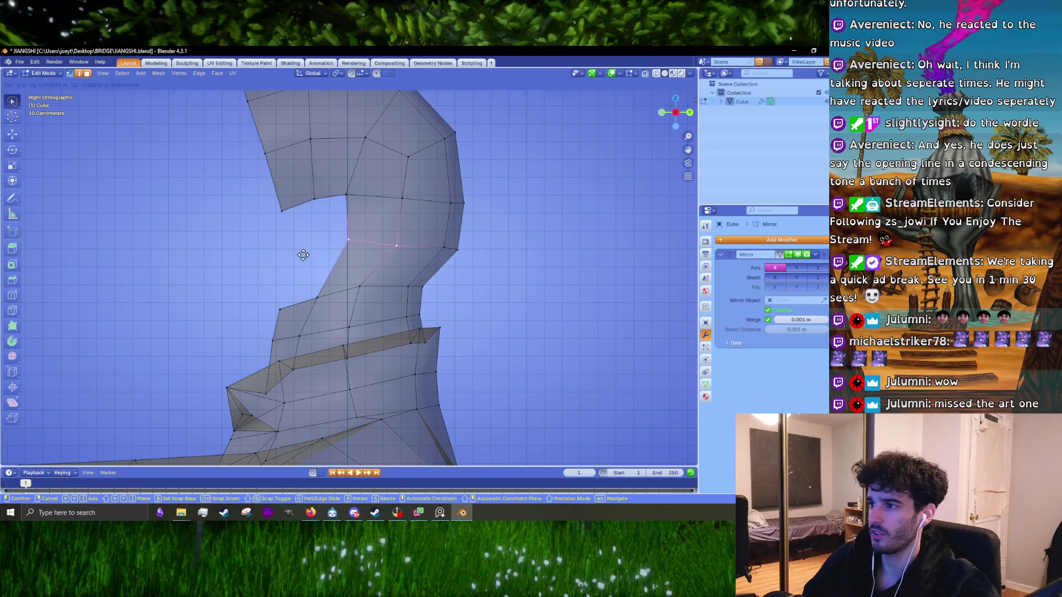
{"action": "left_click", "coordinate": [303, 255]}
{"action": "key", "text": "s"}
{"action": "key", "text": "z"}
{"action": "left_click", "coordinate": [389, 266]}
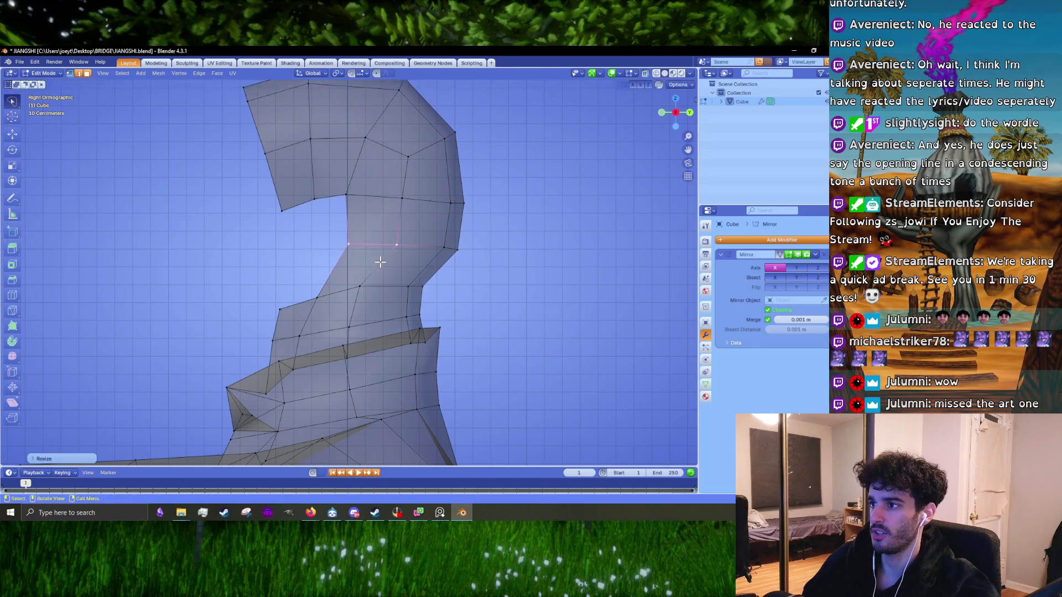
{"action": "left_click_drag", "start_coordinate": [347, 279], "coordinate": [349, 280]}
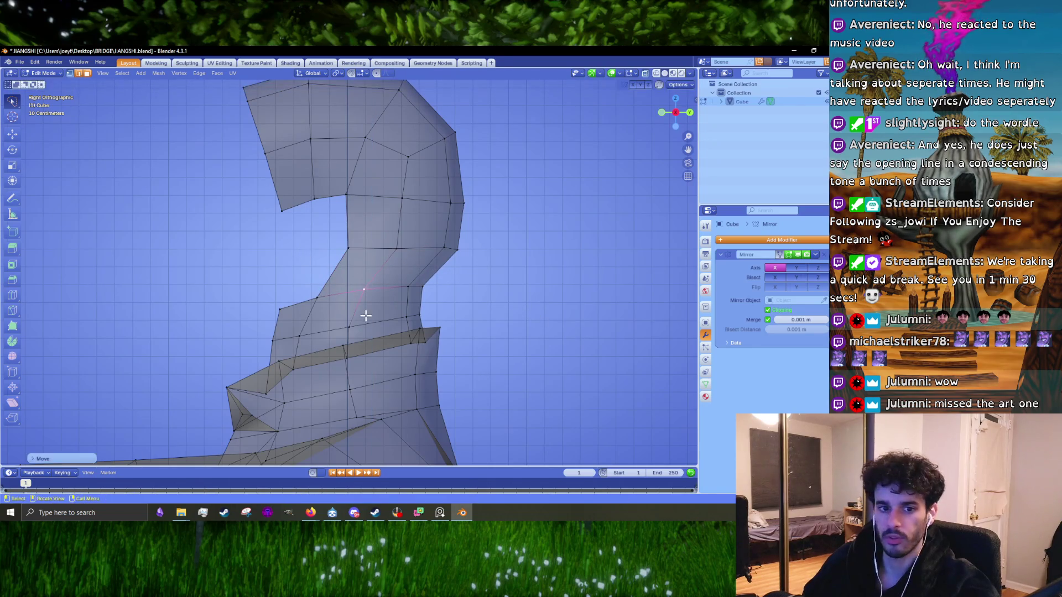
{"action": "key", "text": "g"}
{"action": "left_click", "coordinate": [311, 349]}
{"action": "middle_click_drag", "start_coordinate": [355, 257], "coordinate": [446, 241], "text": "shift"}
{"action": "key", "text": "g"}
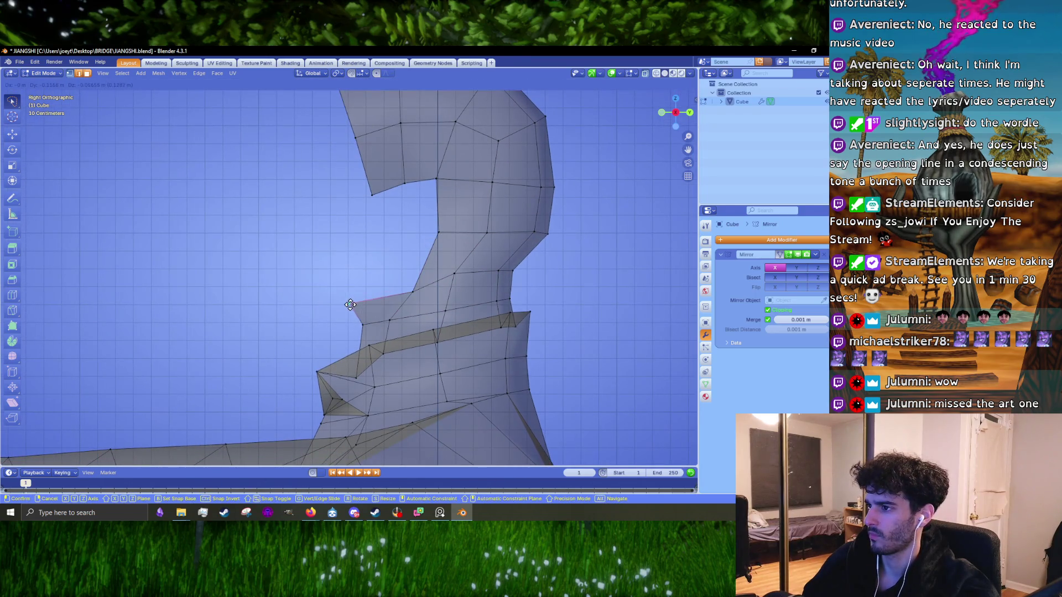
{"action": "left_click", "coordinate": [362, 301]}
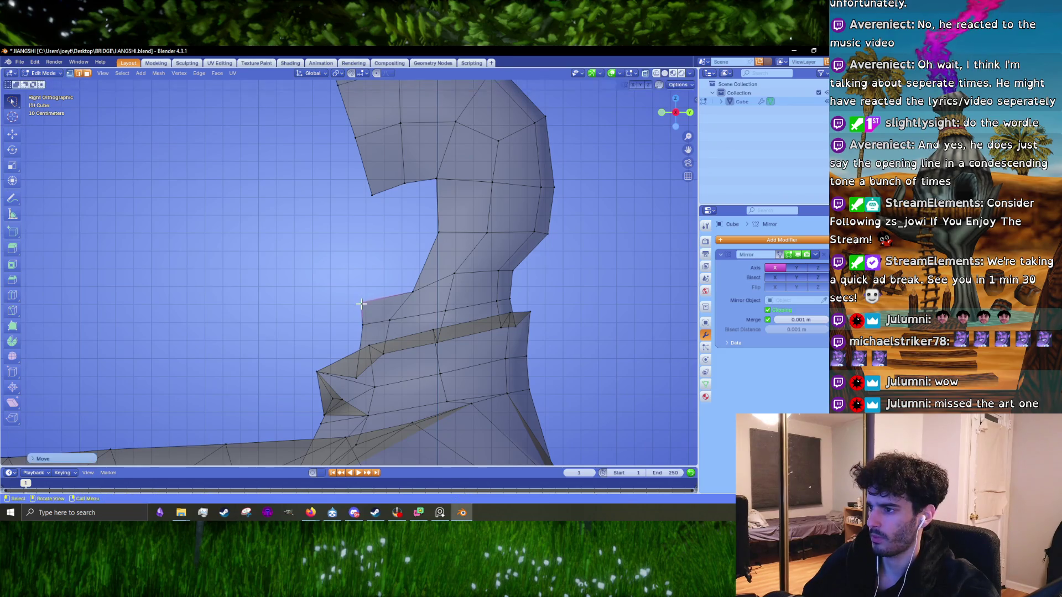
{"action": "key", "text": "g"}
{"action": "left_click", "coordinate": [408, 287]}
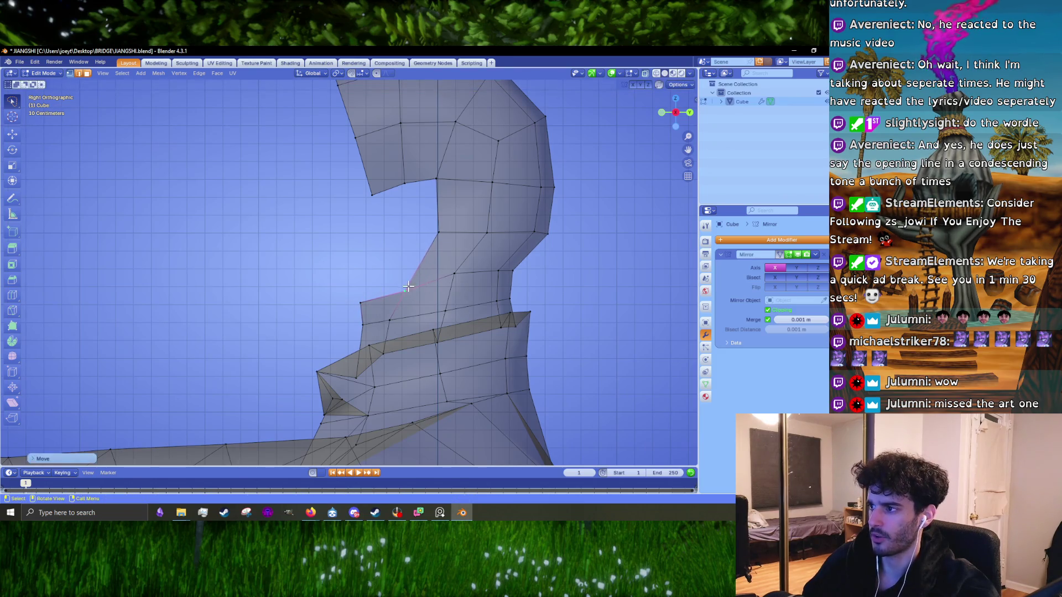
{"action": "left_click", "coordinate": [439, 255]}
{"action": "right_click", "coordinate": [440, 255]}
{"action": "left_click", "coordinate": [440, 256]}
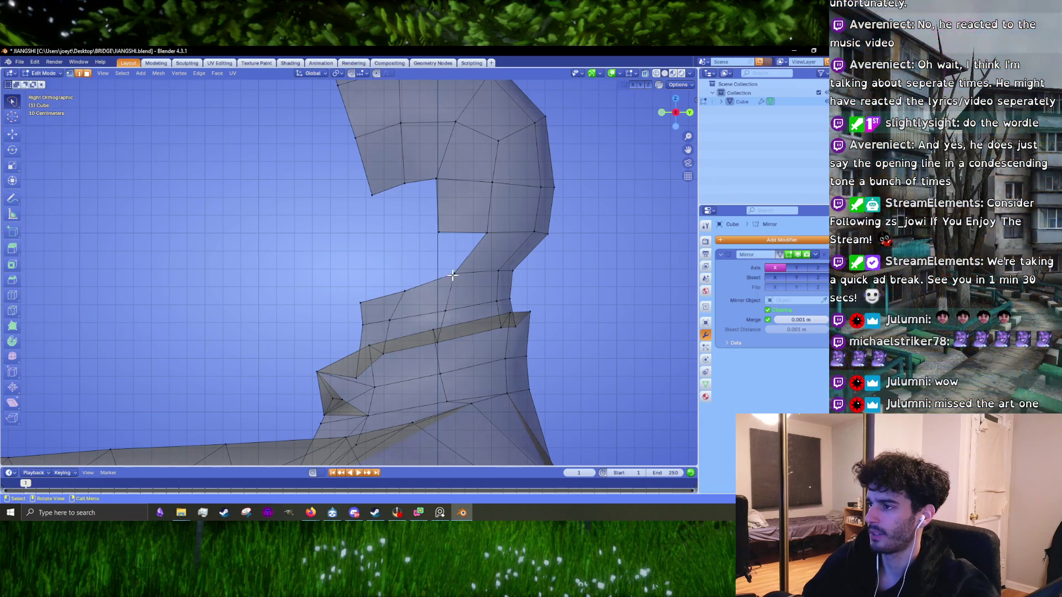
{"action": "left_click", "coordinate": [452, 275]}
{"action": "key", "text": "g"}
{"action": "left_click", "coordinate": [452, 275]}
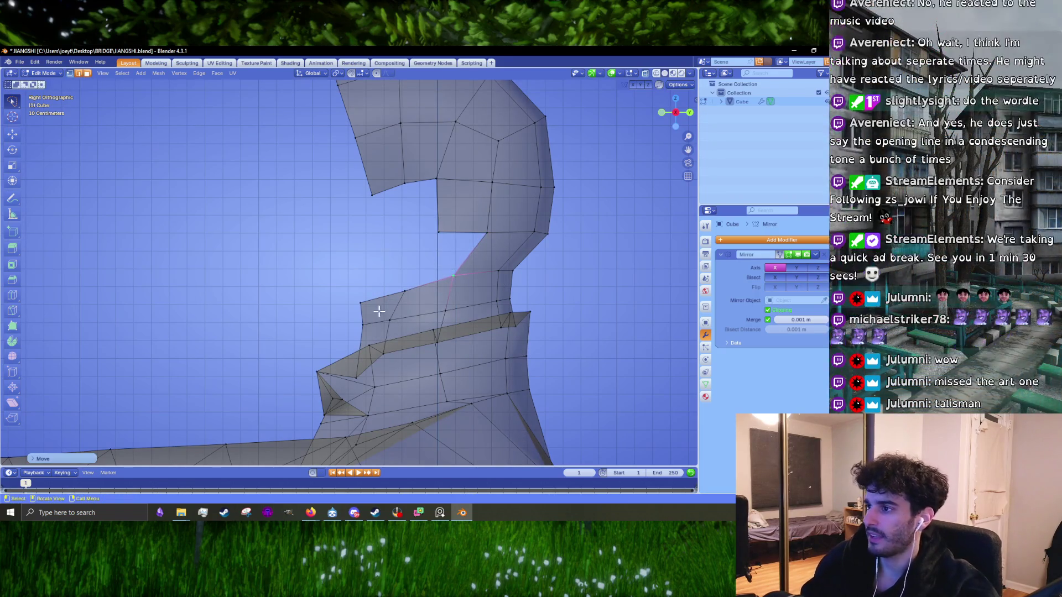
{"action": "left_click", "coordinate": [406, 294]}
{"action": "key", "text": "g"}
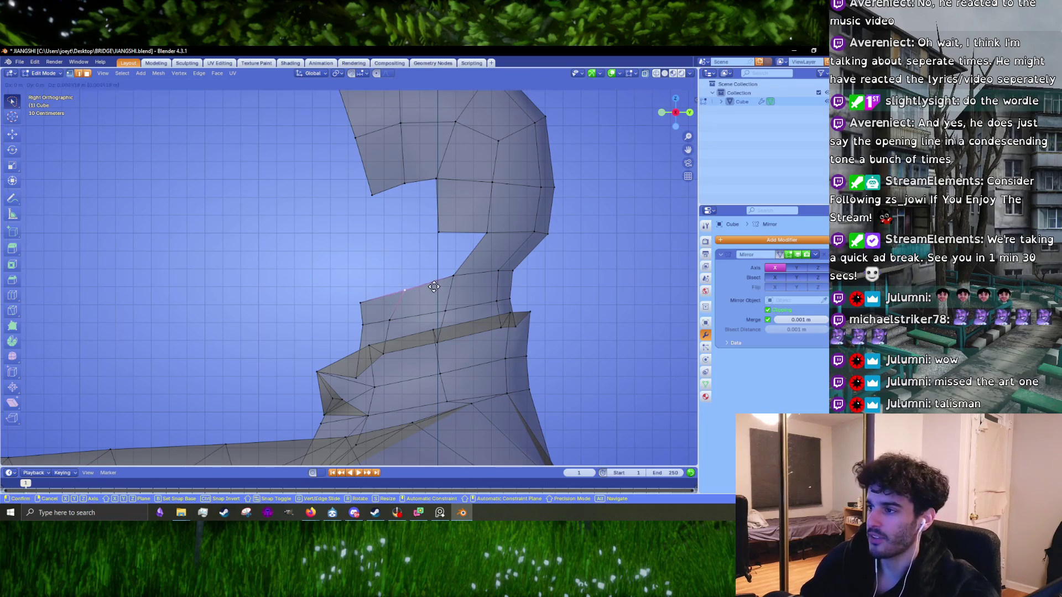
{"action": "left_click", "coordinate": [419, 292]}
{"action": "key", "text": "g"}
{"action": "left_click", "coordinate": [447, 284]}
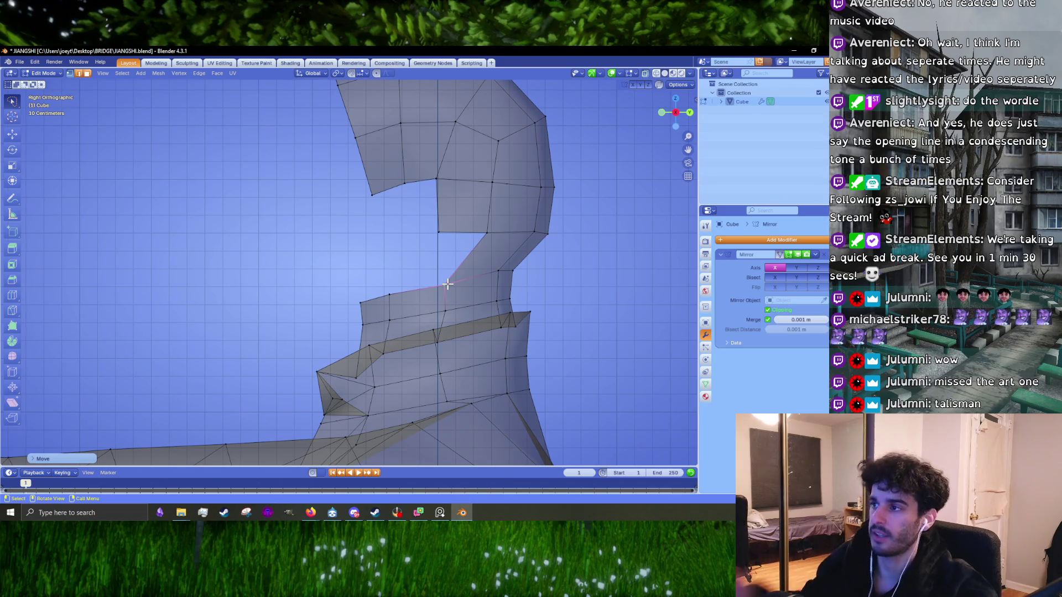
{"action": "left_click", "coordinate": [435, 296]}
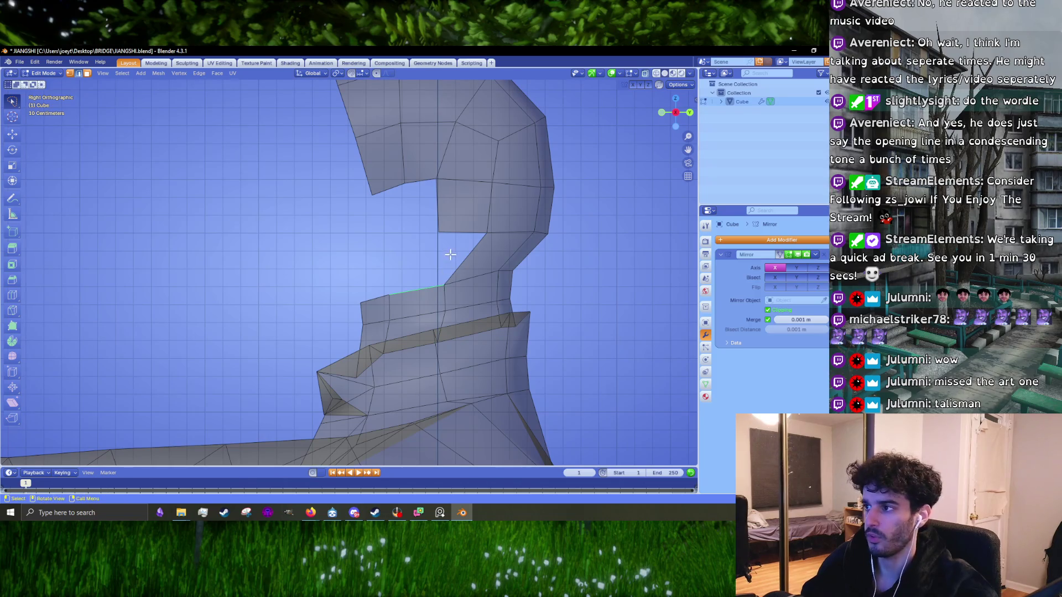
{"action": "middle_click_drag", "start_coordinate": [450, 255], "coordinate": [422, 280], "text": "shift"}
{"action": "scroll", "coordinate": [435, 290], "scroll_direction": "down", "scroll_amount": 3}
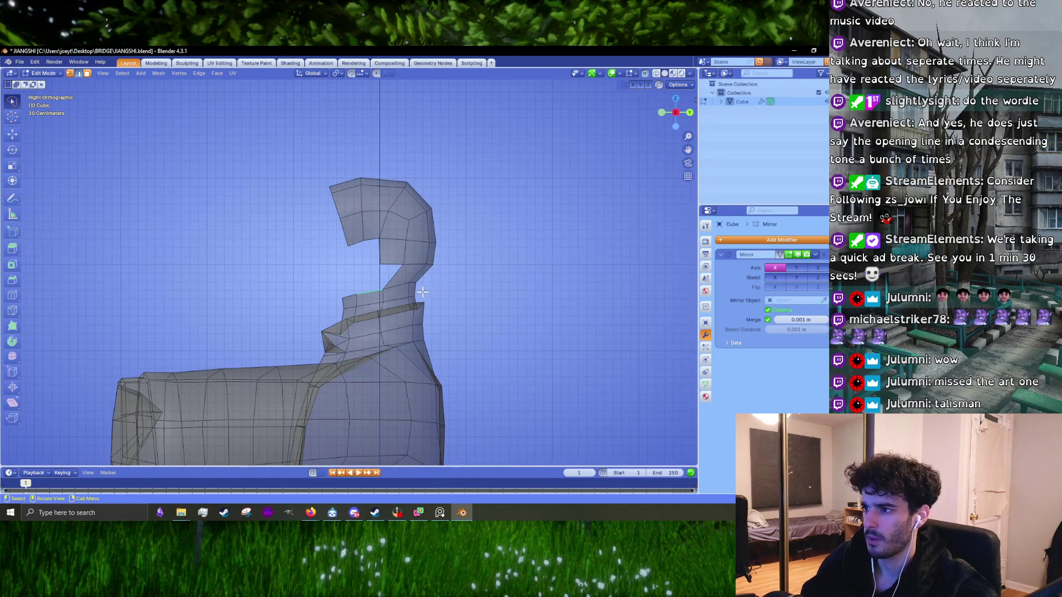
{"action": "scroll", "coordinate": [422, 292], "scroll_direction": "up", "scroll_amount": 3}
{"action": "scroll", "coordinate": [429, 288], "scroll_direction": "up", "scroll_amount": 3}
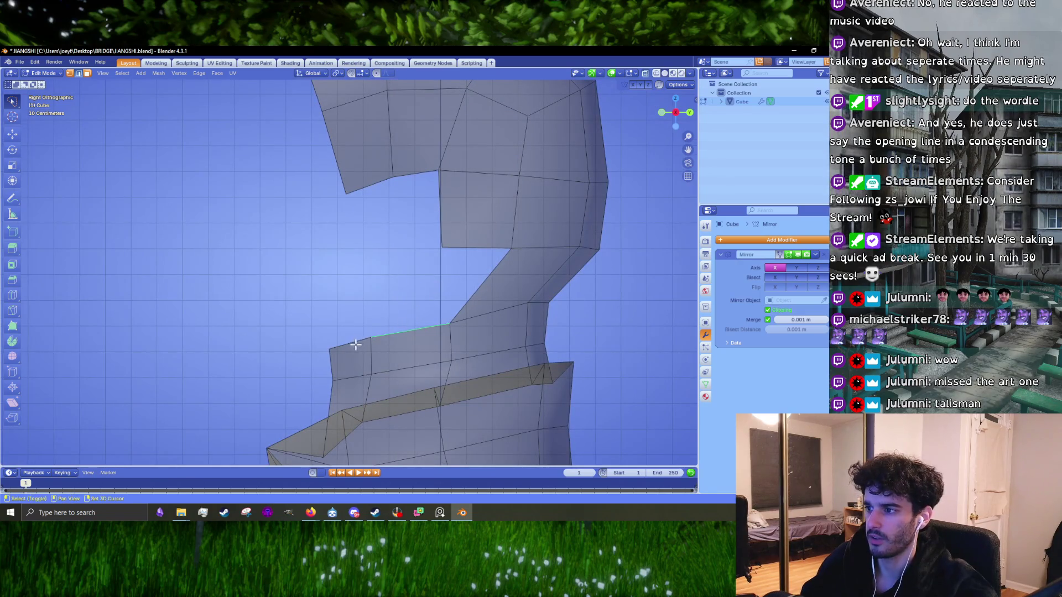
{"action": "middle_click_drag", "start_coordinate": [350, 346], "coordinate": [383, 348]}
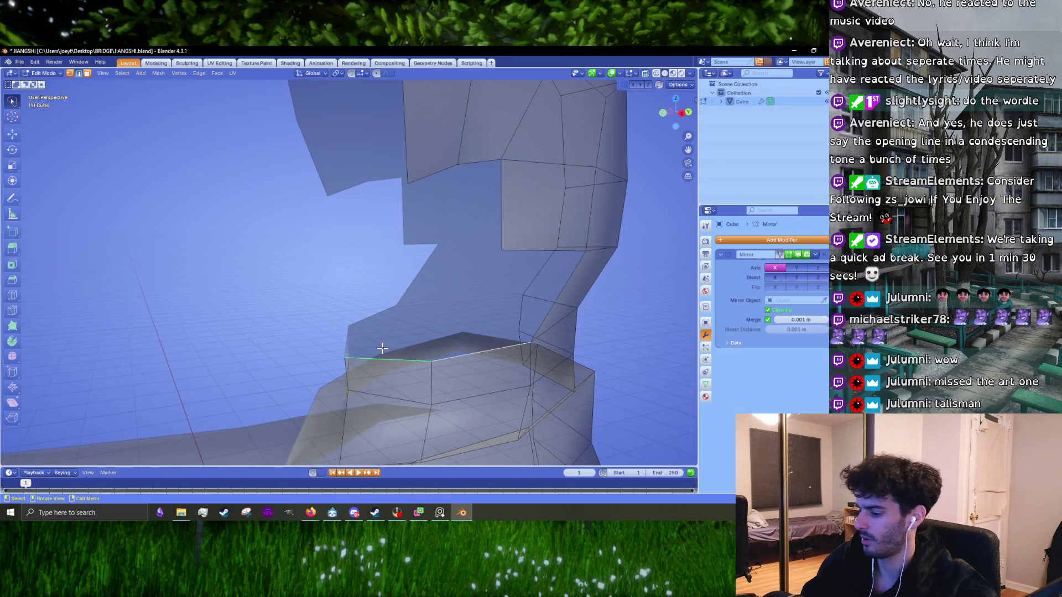
- Extrude the front collar edge into a new face, rotate it upward and position it
{"action": "key", "text": "KP_3"}
{"action": "key", "text": "e"}
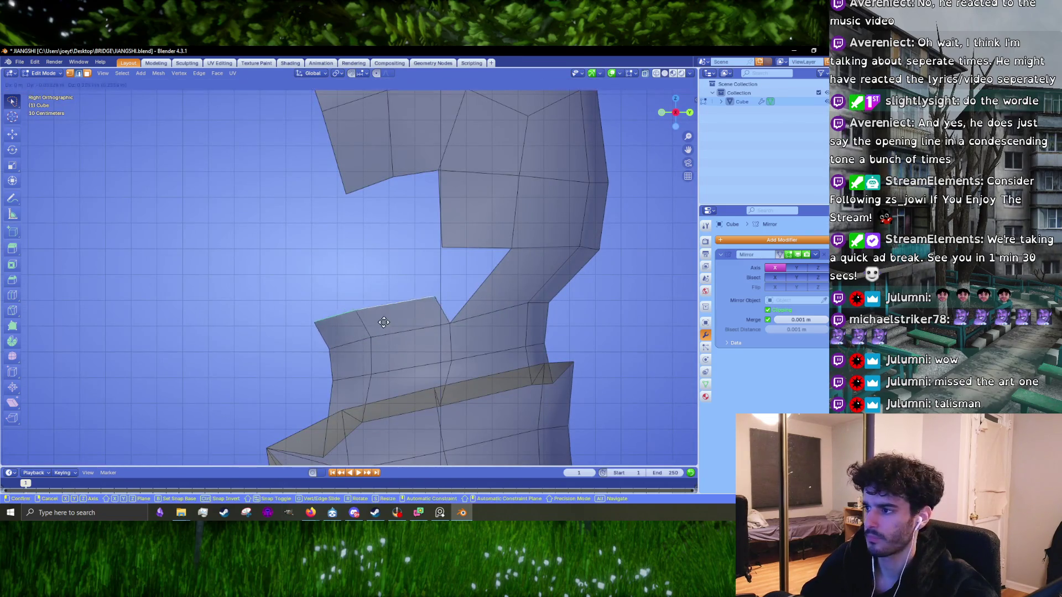
{"action": "left_click", "coordinate": [384, 324]}
{"action": "key", "text": "r"}
{"action": "left_click", "coordinate": [425, 308]}
{"action": "key", "text": "g"}
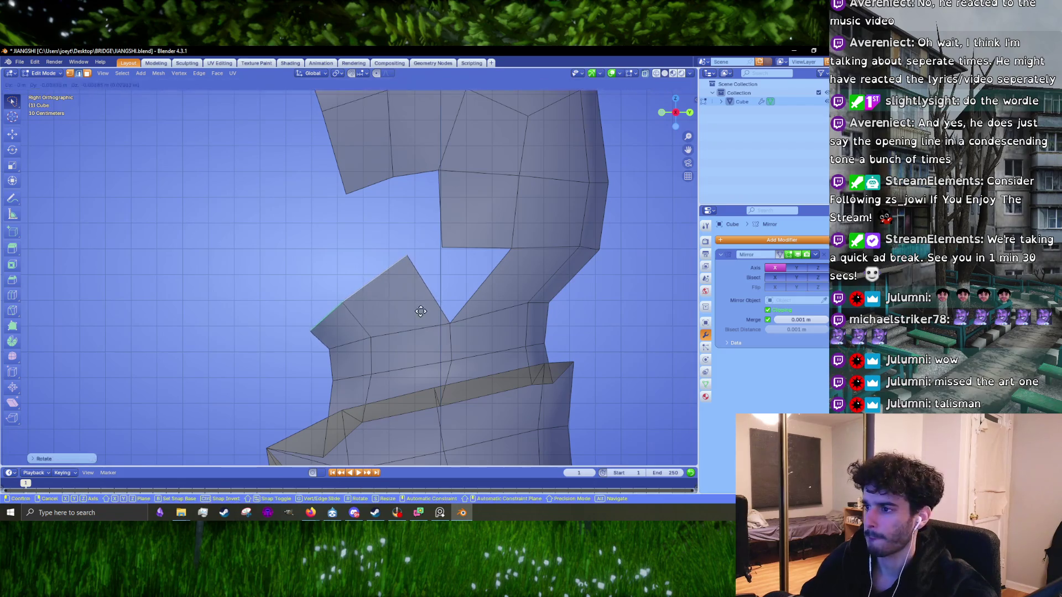
{"action": "left_click", "coordinate": [419, 323]}
{"action": "key", "text": "g"}
{"action": "left_click", "coordinate": [443, 330]}
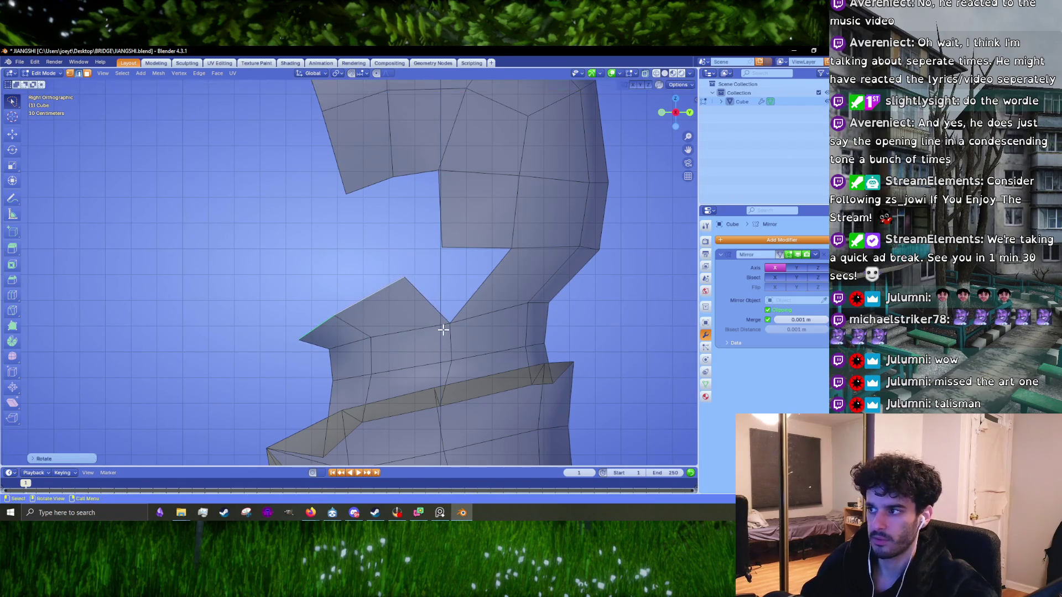
- Move the flap's individual vertices to form a pointed collar tip, then view it in Object Mode
{"action": "left_click", "coordinate": [441, 249]}
{"action": "key", "text": "g"}
{"action": "left_click", "coordinate": [438, 236]}
{"action": "key", "text": "g"}
{"action": "left_click", "coordinate": [407, 280]}
{"action": "key", "text": "g"}
{"action": "left_click", "coordinate": [509, 301]}
{"action": "scroll", "coordinate": [510, 301], "scroll_direction": "down", "scroll_amount": 3}
{"action": "scroll", "coordinate": [326, 334], "scroll_direction": "up", "scroll_amount": 2}
{"action": "left_click", "coordinate": [308, 316]}
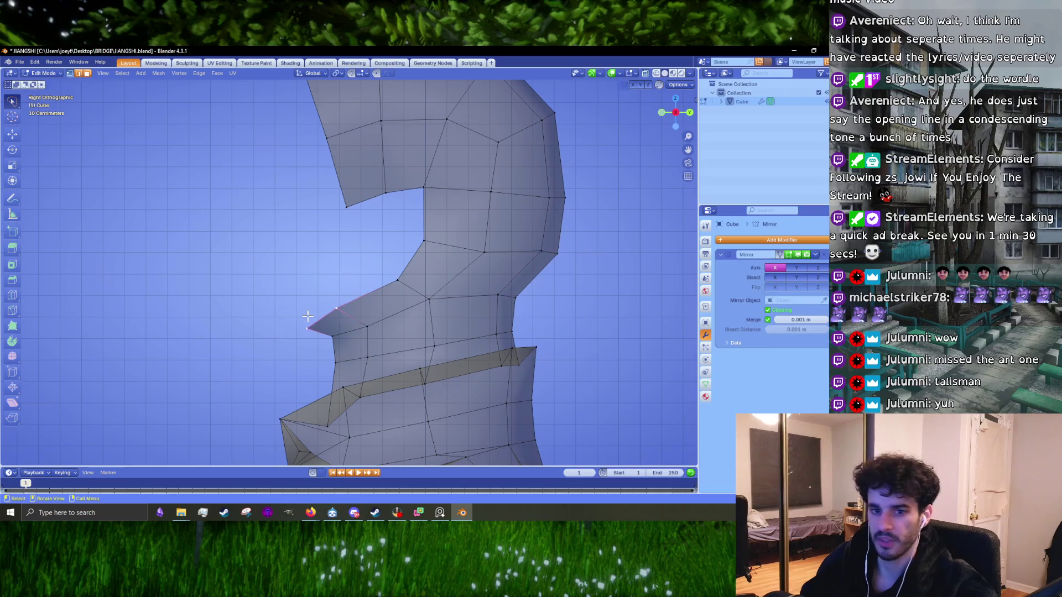
{"action": "mouse_move", "coordinate": [372, 314]}
{"action": "middle_mouse_down"}
{"action": "mouse_move", "coordinate": [364, 311]}
{"action": "mouse_move", "coordinate": [417, 304]}
{"action": "middle_mouse_up"}
{"action": "key", "text": "Tab"}
{"action": "scroll", "coordinate": [393, 311], "scroll_direction": "down", "scroll_amount": 3}
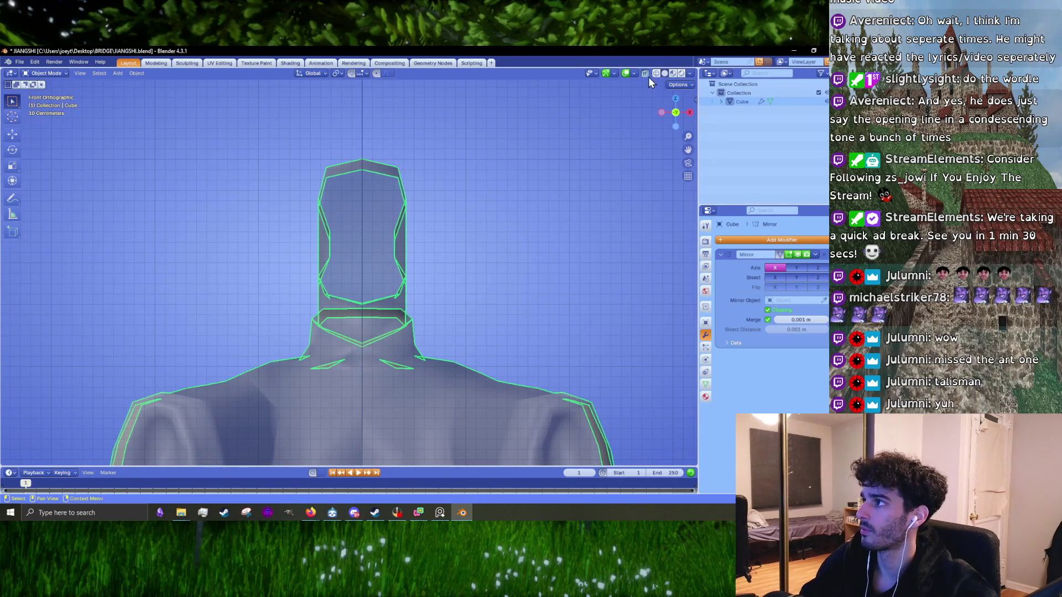
- Slide the hood-opening edge loop along the X axis, then switch over to Steam
{"action": "key", "text": "Tab"}
{"action": "middle_click_drag", "start_coordinate": [564, 156], "coordinate": [447, 218]}
{"action": "scroll", "coordinate": [460, 226], "scroll_direction": "up", "scroll_amount": 3}
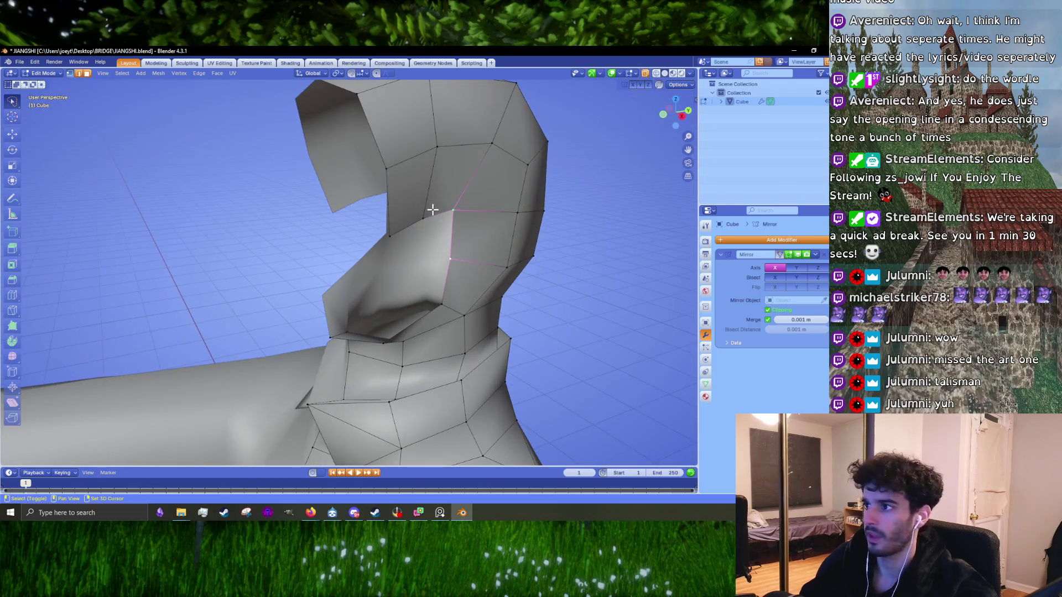
{"action": "key", "text": "g"}
{"action": "key", "text": "x"}
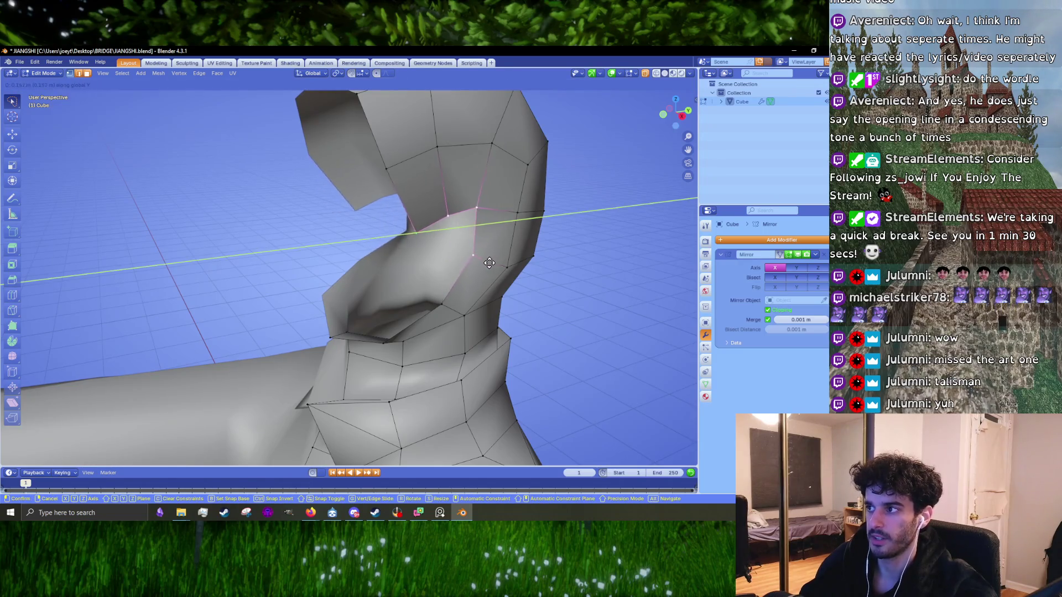
{"action": "left_click", "coordinate": [516, 292]}
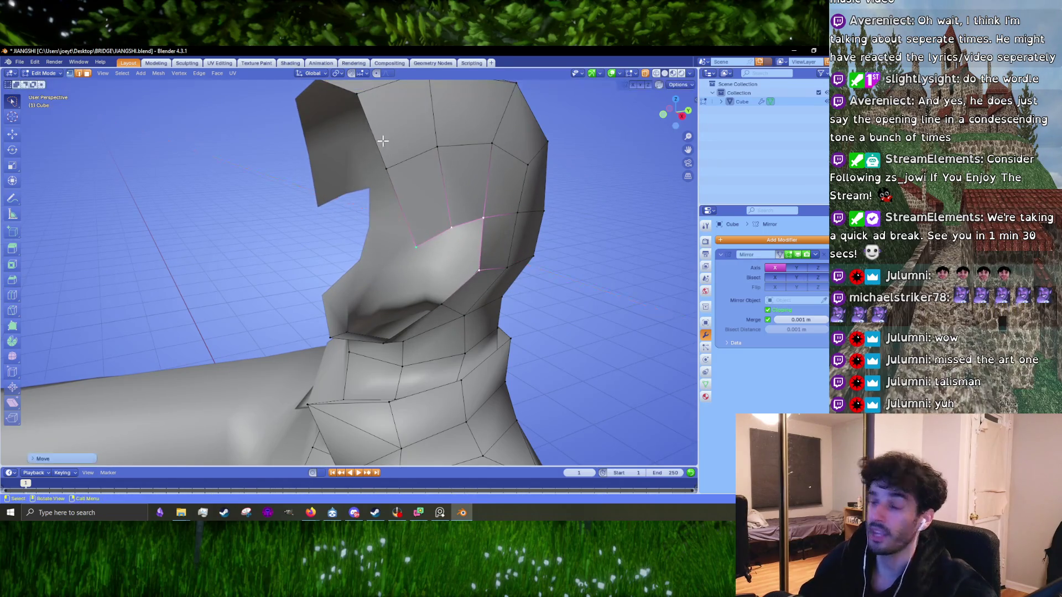
{"action": "key", "text": "alt+Tab"}
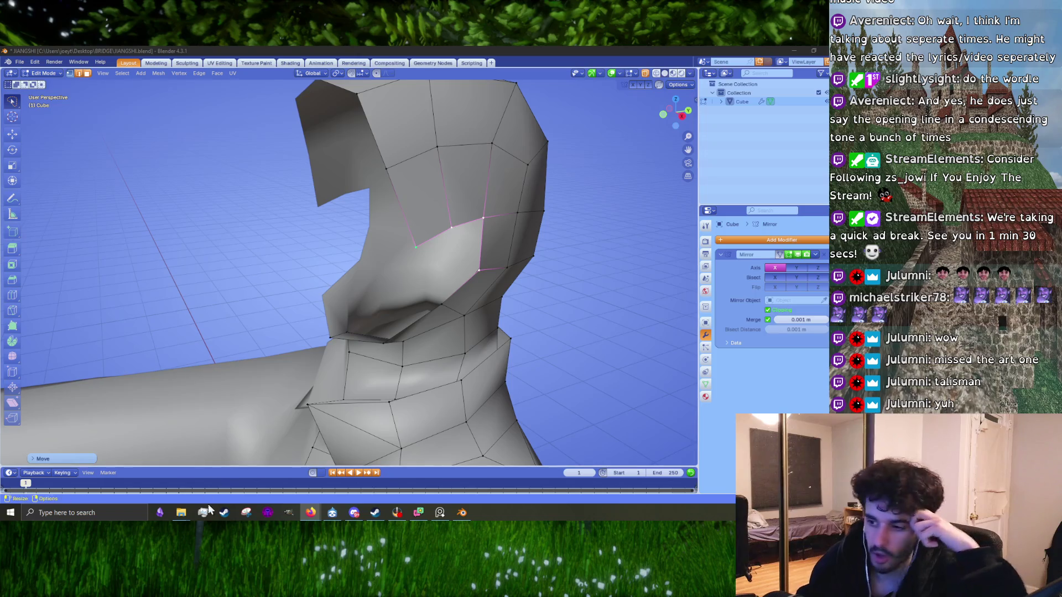
{"action": "left_click", "coordinate": [226, 514]}
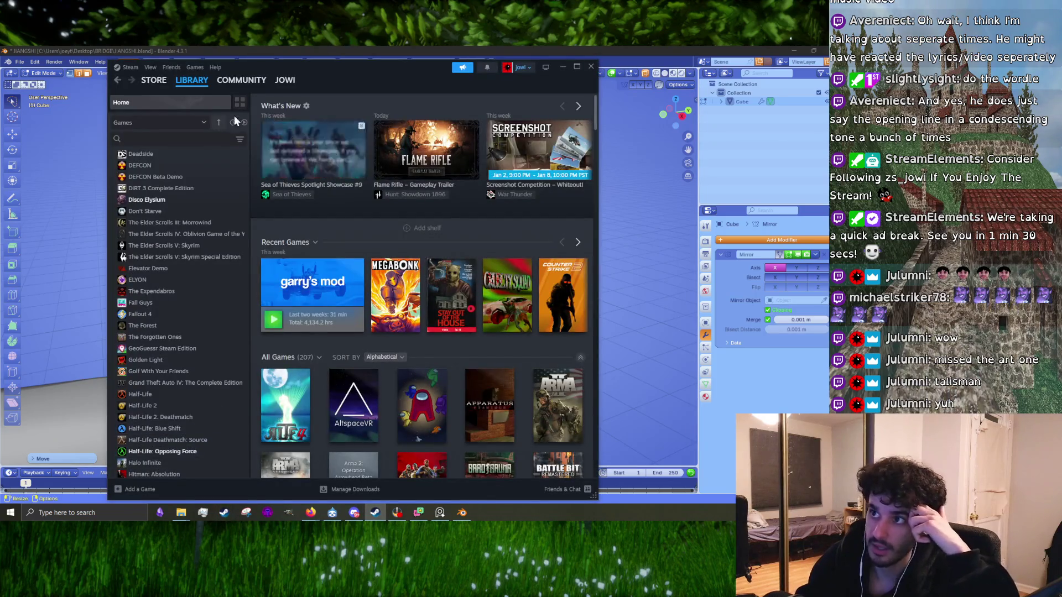
- Search the Steam store for Better Than Dead and open its page full screen
{"action": "left_click", "coordinate": [156, 96]}
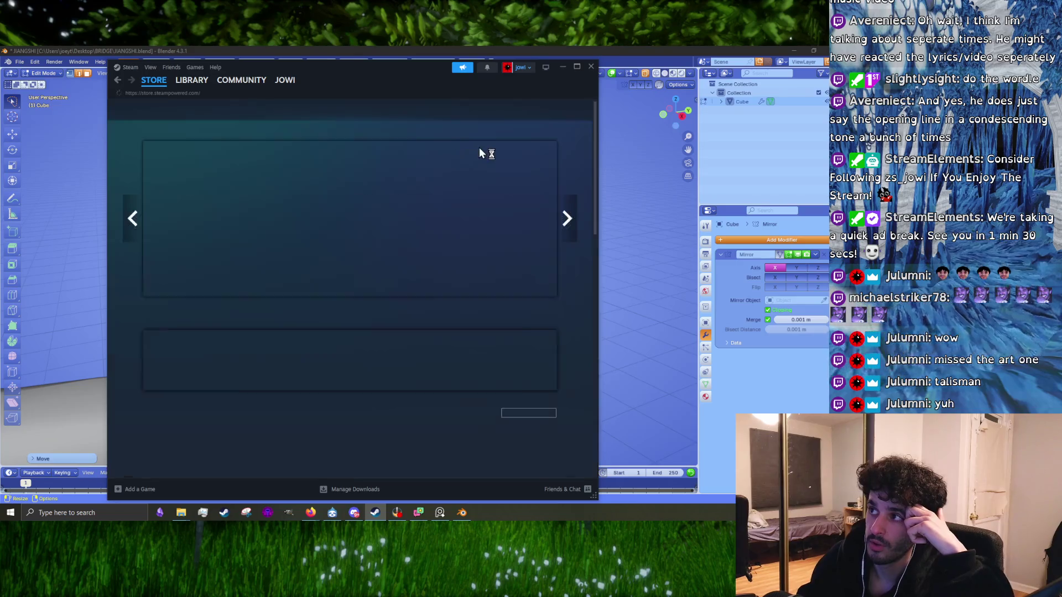
{"action": "left_click", "coordinate": [473, 110]}
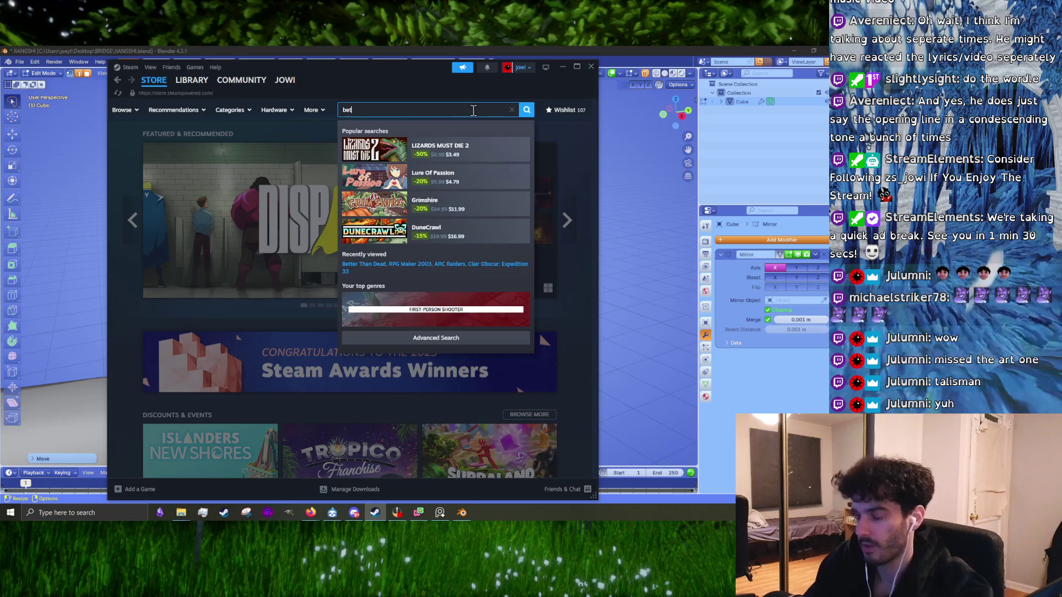
{"action": "type", "text": "ter"}
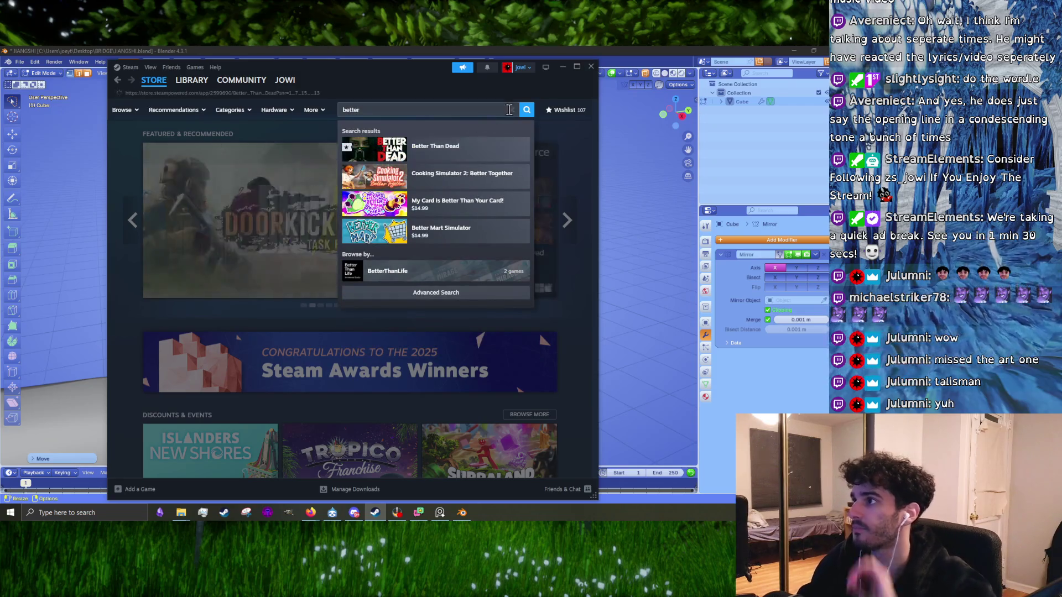
{"action": "left_click", "coordinate": [435, 146]}
{"action": "left_click", "coordinate": [576, 67]}
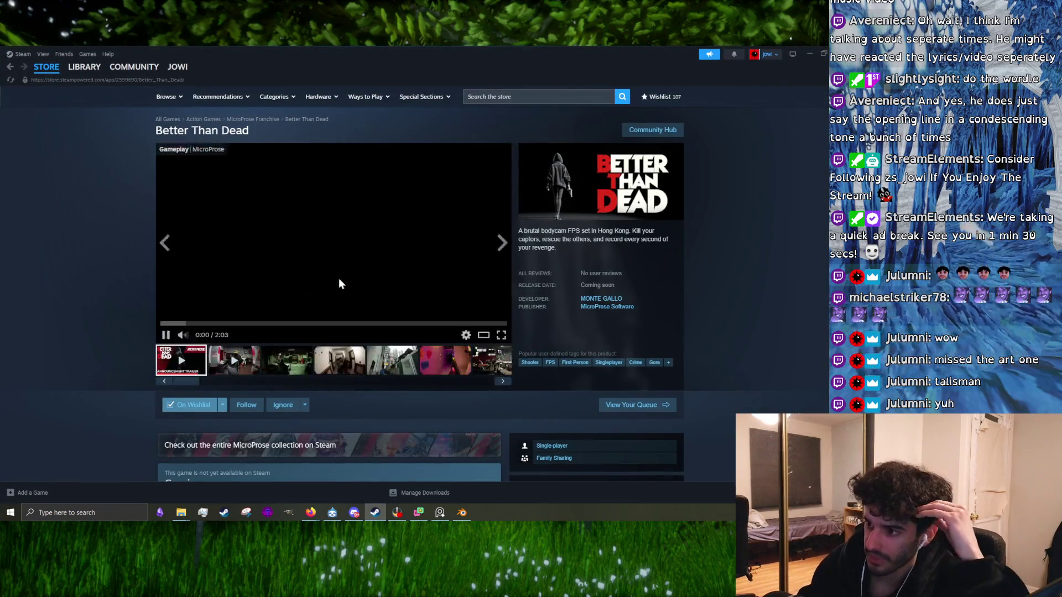
- Skip through the Better Than Dead trailer and play the gameplay minitrailer
{"action": "left_click", "coordinate": [178, 324]}
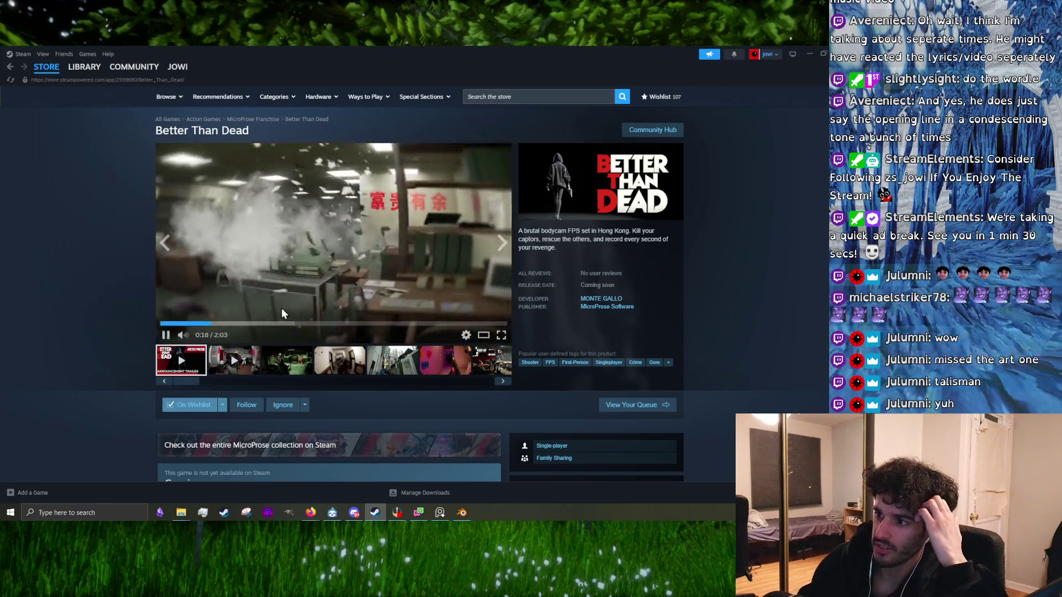
{"action": "left_click", "coordinate": [224, 323]}
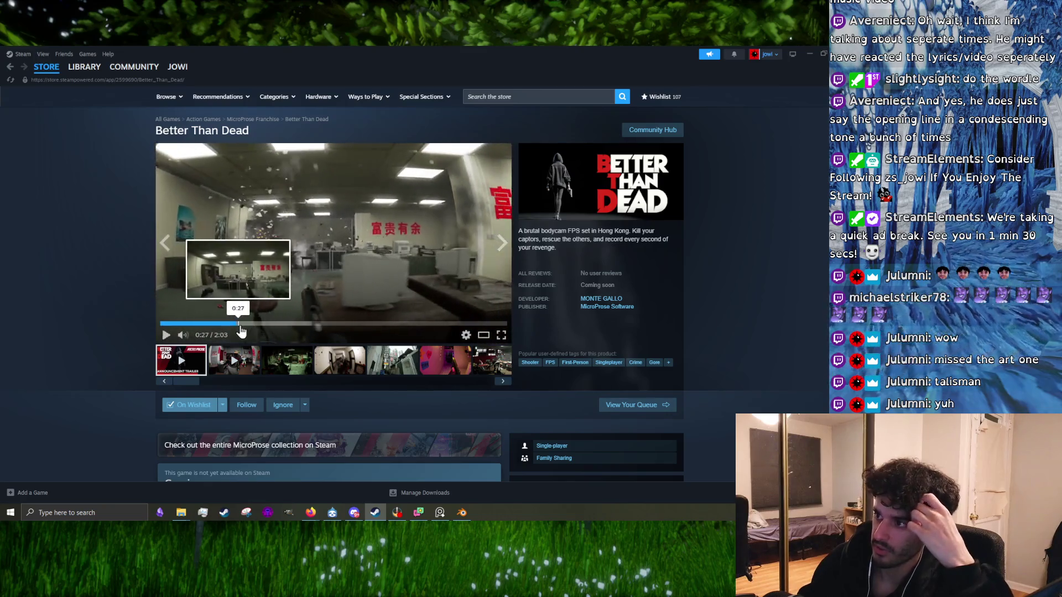
{"action": "left_click", "coordinate": [265, 323]}
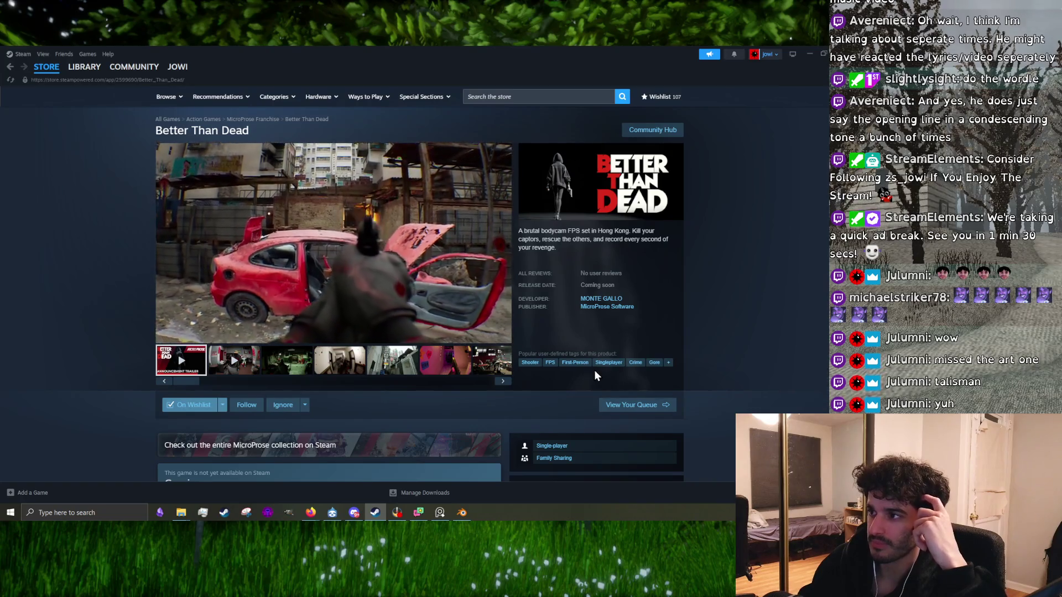
{"action": "mouse_move", "coordinate": [290, 331]}
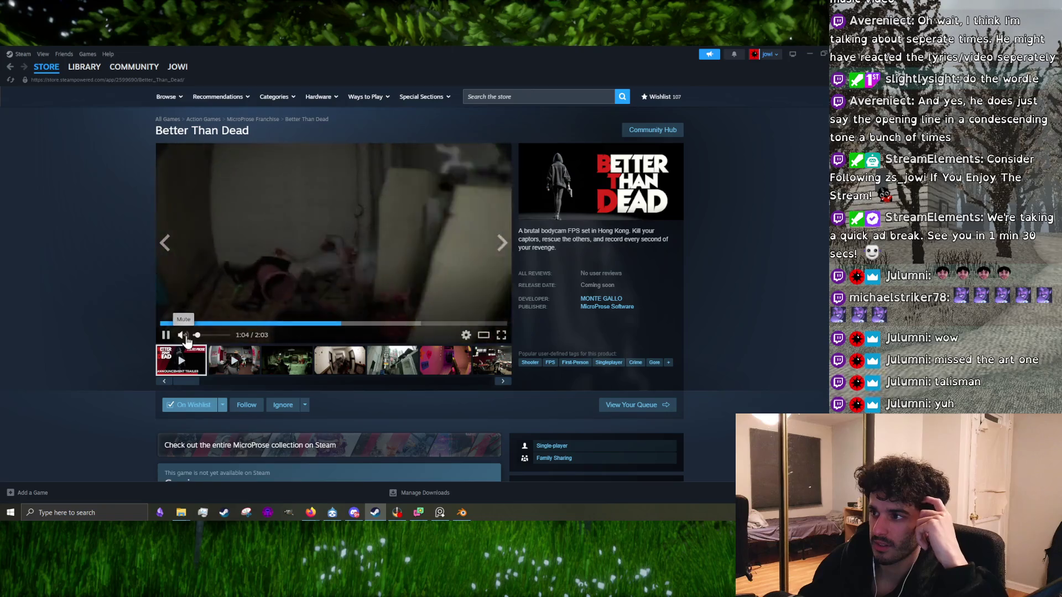
{"action": "left_click", "coordinate": [235, 366]}
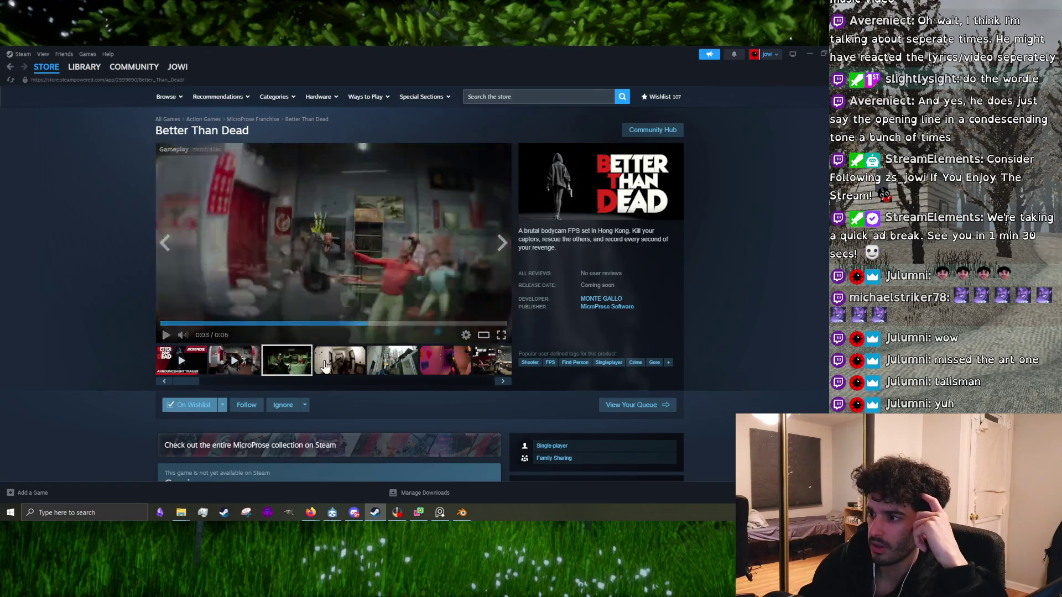
- Step through the store page's screenshots, starting from the alley shot
{"action": "left_click", "coordinate": [430, 361]}
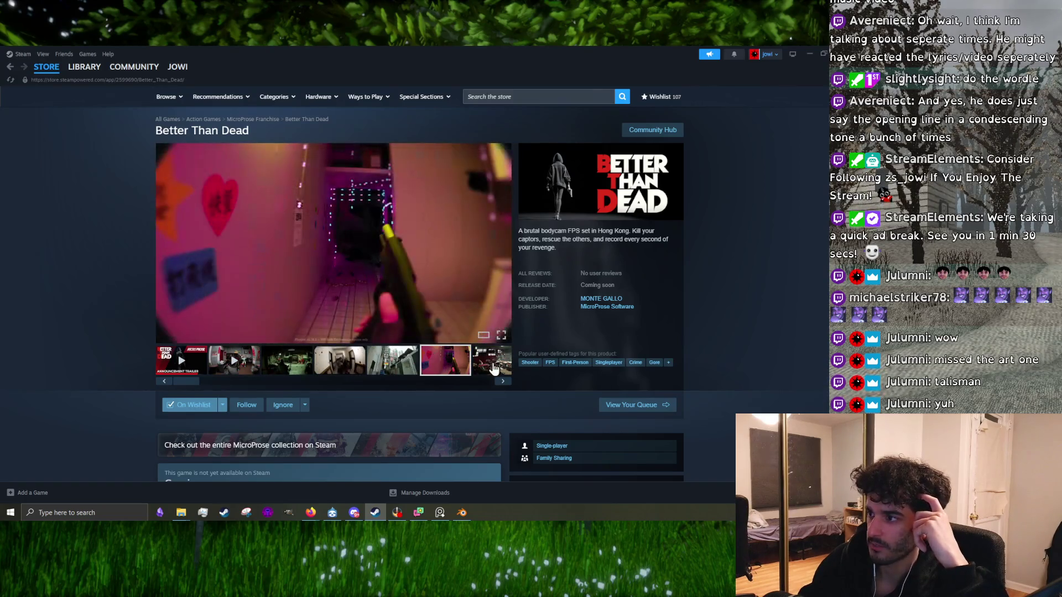
{"action": "left_click", "coordinate": [503, 382]}
{"action": "left_click", "coordinate": [503, 383]}
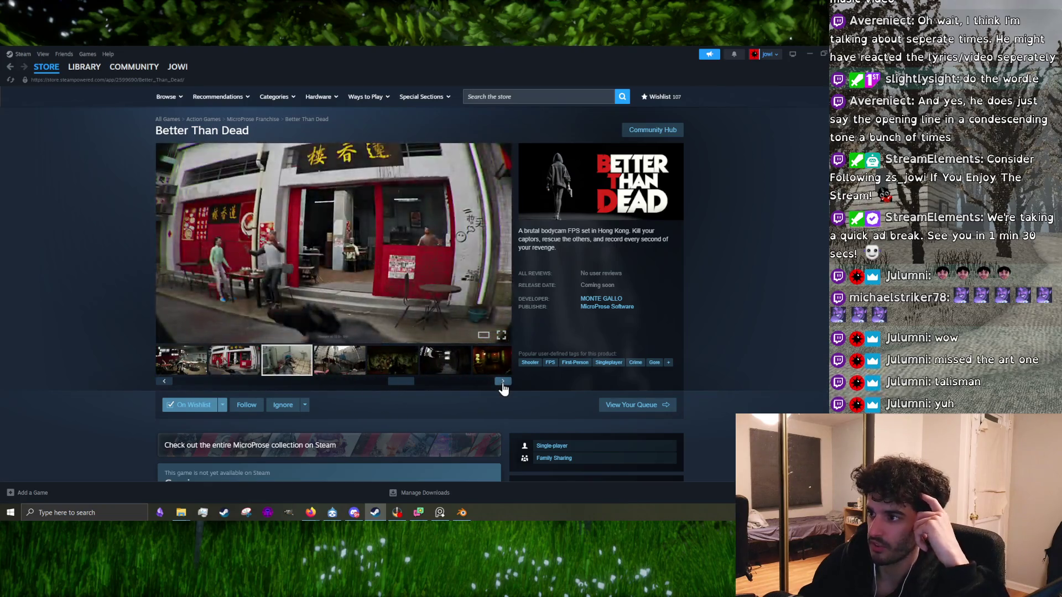
{"action": "left_click", "coordinate": [503, 384]}
{"action": "left_click", "coordinate": [503, 382]}
{"action": "left_click", "coordinate": [502, 383]}
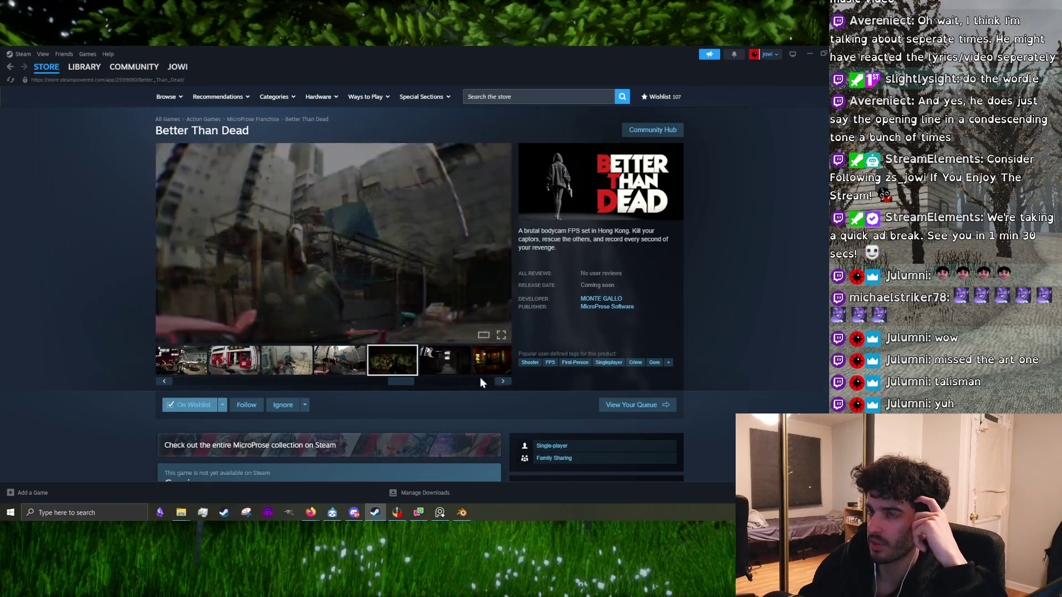
- Back in Blender, shift the hood-edge vertices sideways along X from the front
{"action": "left_click", "coordinate": [810, 52]}
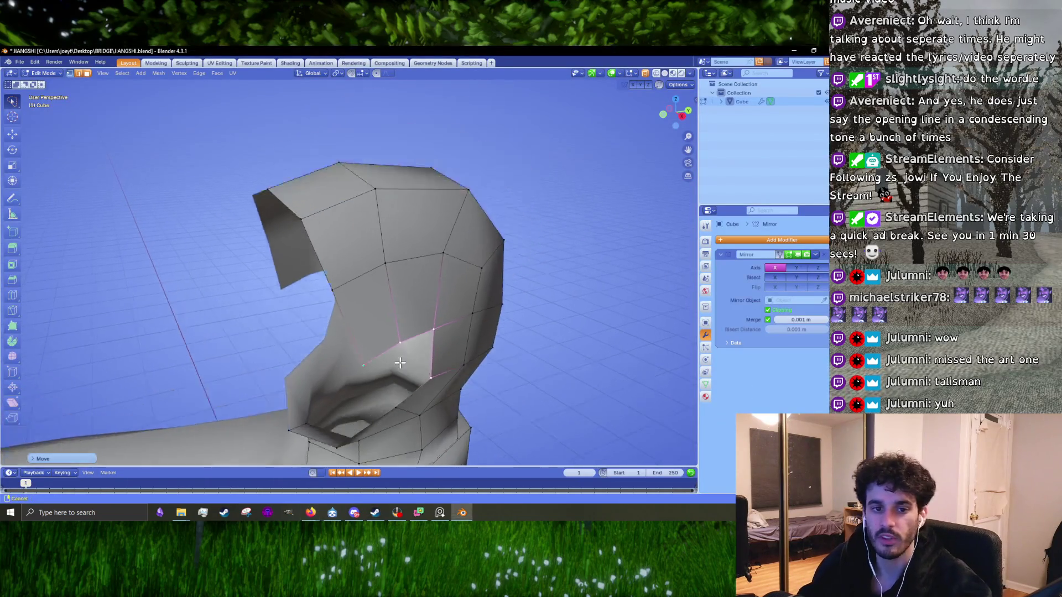
{"action": "middle_click_drag", "start_coordinate": [423, 298], "coordinate": [509, 332]}
{"action": "key", "text": "g"}
{"action": "middle_click", "coordinate": [523, 335]}
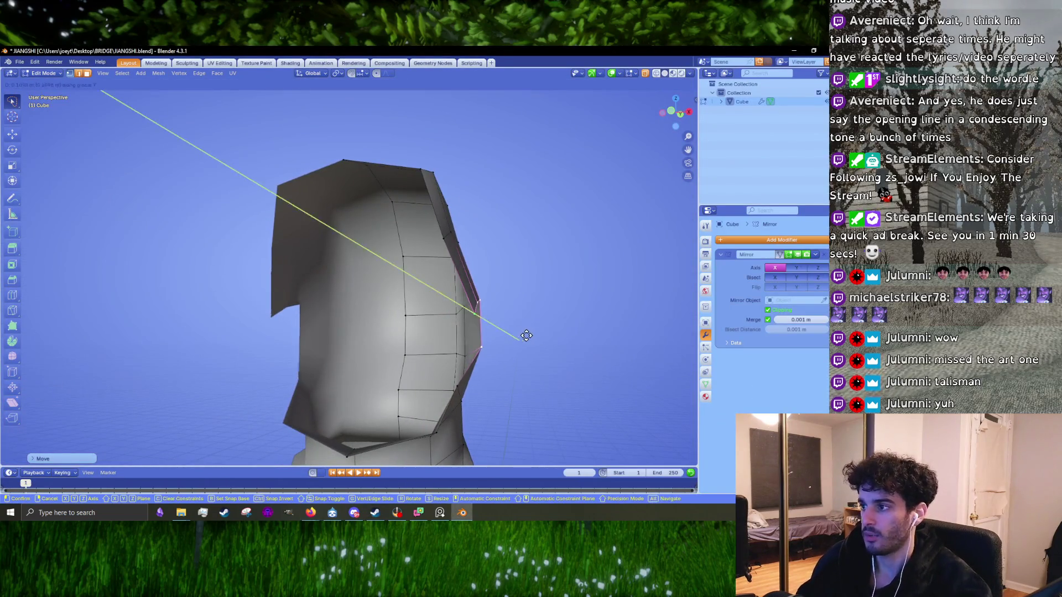
{"action": "left_click", "coordinate": [530, 336]}
- Move the hood-edge vertices again, checking the result from three-quarter, side and front views
{"action": "mouse_move", "coordinate": [530, 334]}
{"action": "middle_mouse_down"}
{"action": "mouse_move", "coordinate": [407, 280]}
{"action": "mouse_move", "coordinate": [371, 291]}
{"action": "middle_mouse_up"}
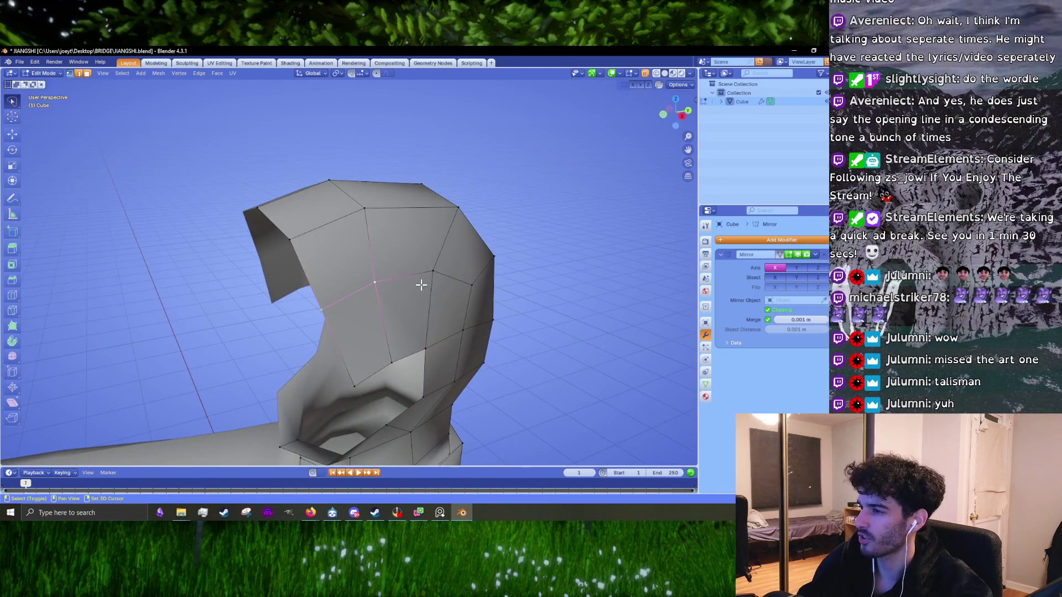
{"action": "key", "text": "g"}
{"action": "middle_click", "coordinate": [454, 322]}
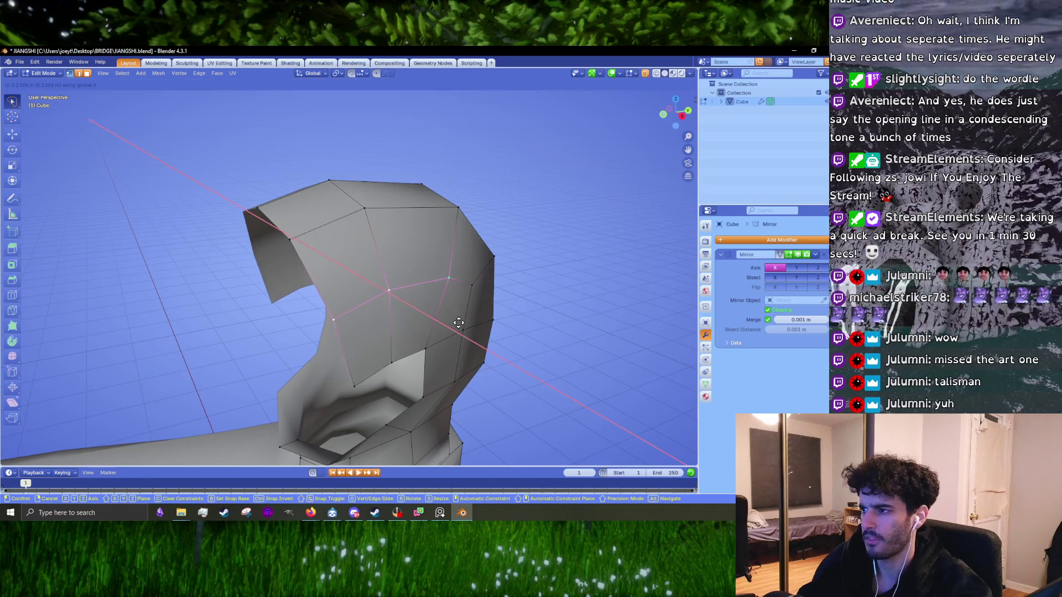
{"action": "middle_click", "coordinate": [459, 323]}
{"action": "middle_click_drag", "start_coordinate": [458, 323], "coordinate": [328, 283], "text": "alt"}
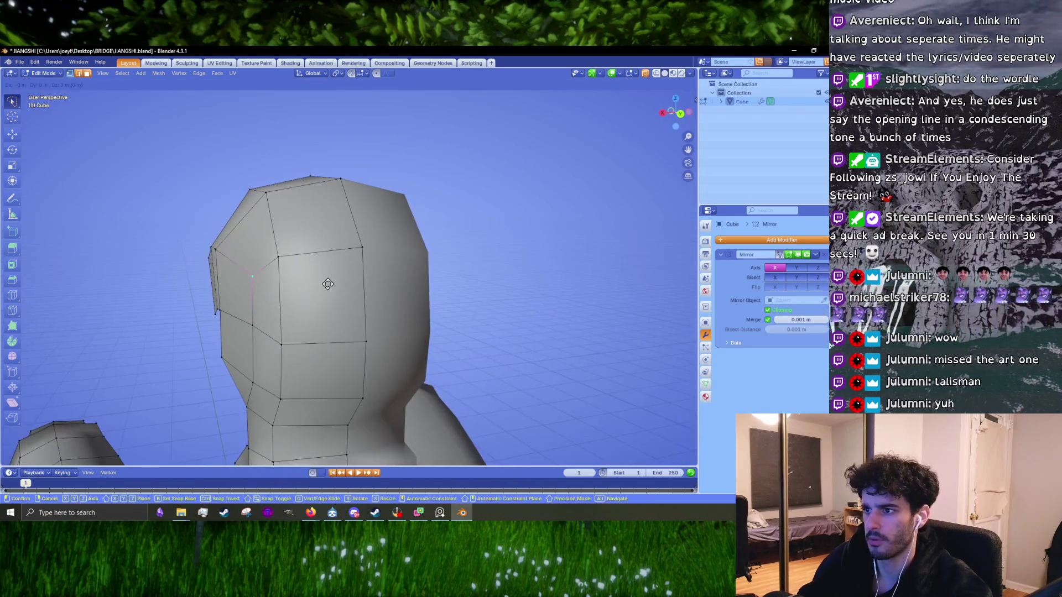
{"action": "key", "text": "x"}
{"action": "mouse_move", "coordinate": [254, 251]}
{"action": "middle_mouse_down", "text": "alt"}
{"action": "mouse_move", "coordinate": [233, 308]}
{"action": "mouse_move", "coordinate": [301, 285]}
{"action": "mouse_move", "coordinate": [436, 327]}
{"action": "mouse_move", "coordinate": [381, 317]}
{"action": "middle_mouse_up", "text": "alt"}
{"action": "middle_click", "coordinate": [232, 309]}
{"action": "left_click", "coordinate": [301, 286]}
- From the front view, reposition the hood-edge vertices to round the head, then inspect the neck
{"action": "key", "text": "Tab"}
{"action": "key", "text": "Tab"}
{"action": "key", "text": "KP_3"}
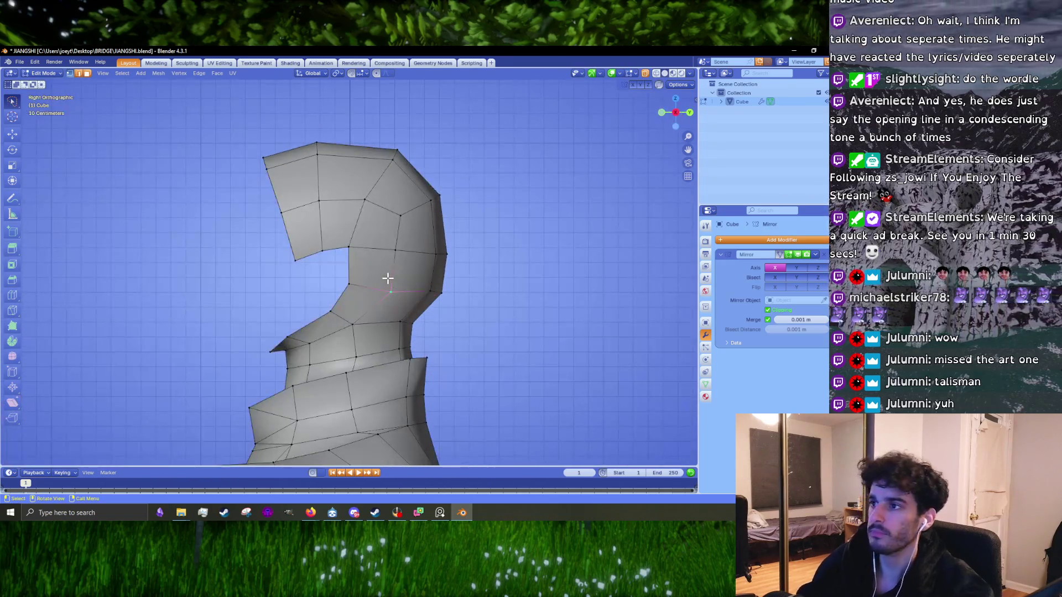
{"action": "middle_click_drag", "start_coordinate": [240, 177], "coordinate": [325, 187], "text": "shift"}
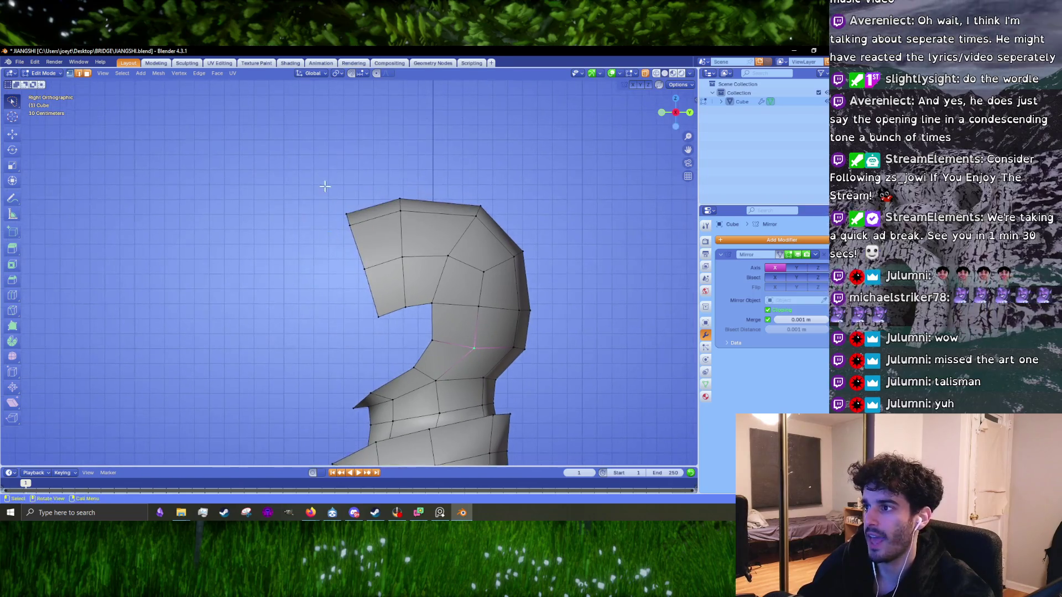
{"action": "middle_click_drag", "start_coordinate": [402, 323], "coordinate": [465, 264]}
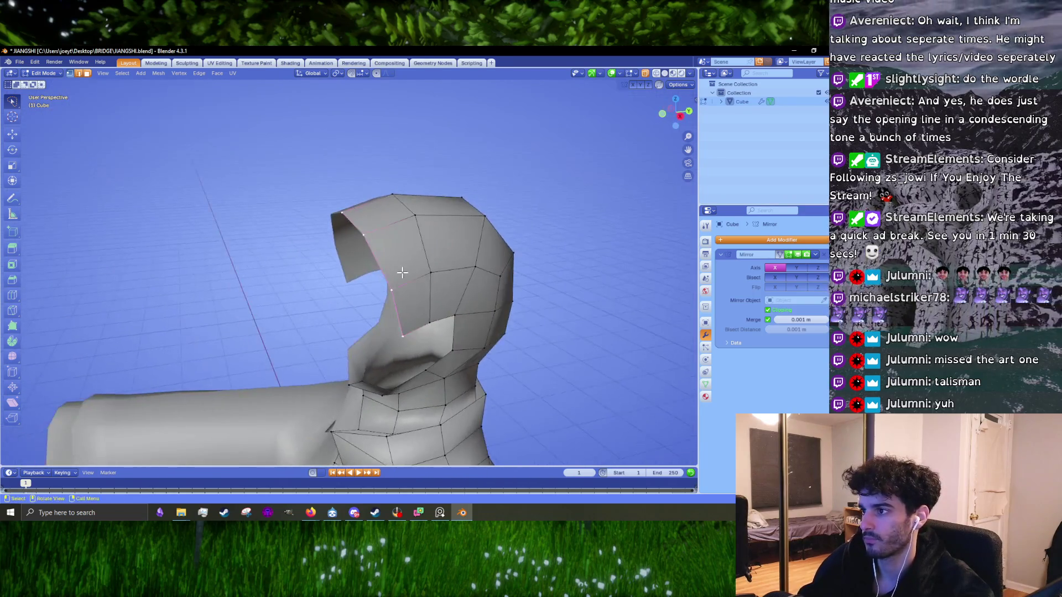
{"action": "key", "text": "KP_1"}
{"action": "scroll", "coordinate": [465, 264], "scroll_direction": "up", "scroll_amount": 2}
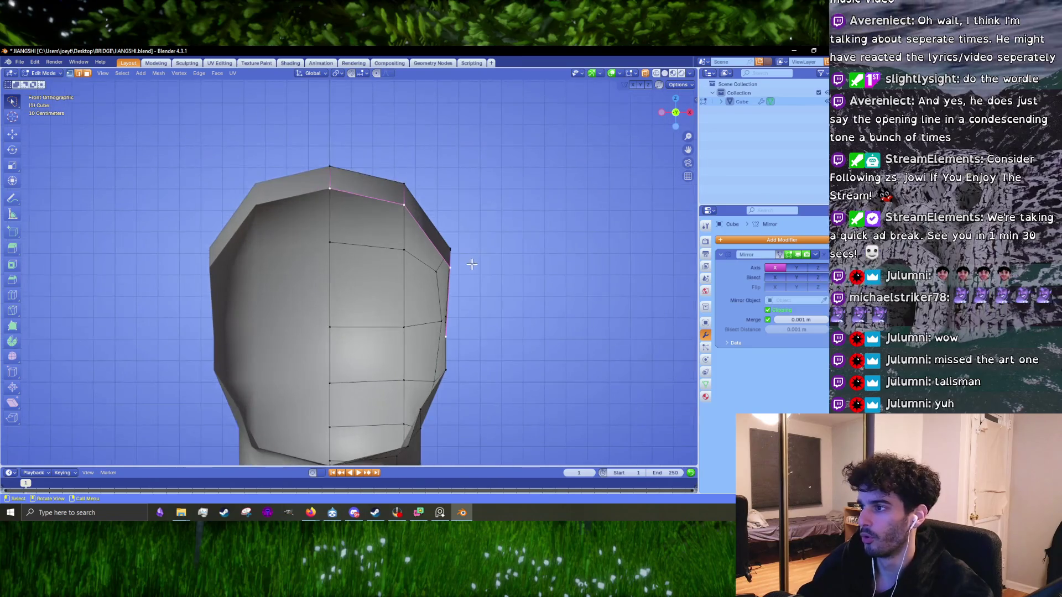
{"action": "key", "text": "g"}
{"action": "left_click", "coordinate": [447, 269]}
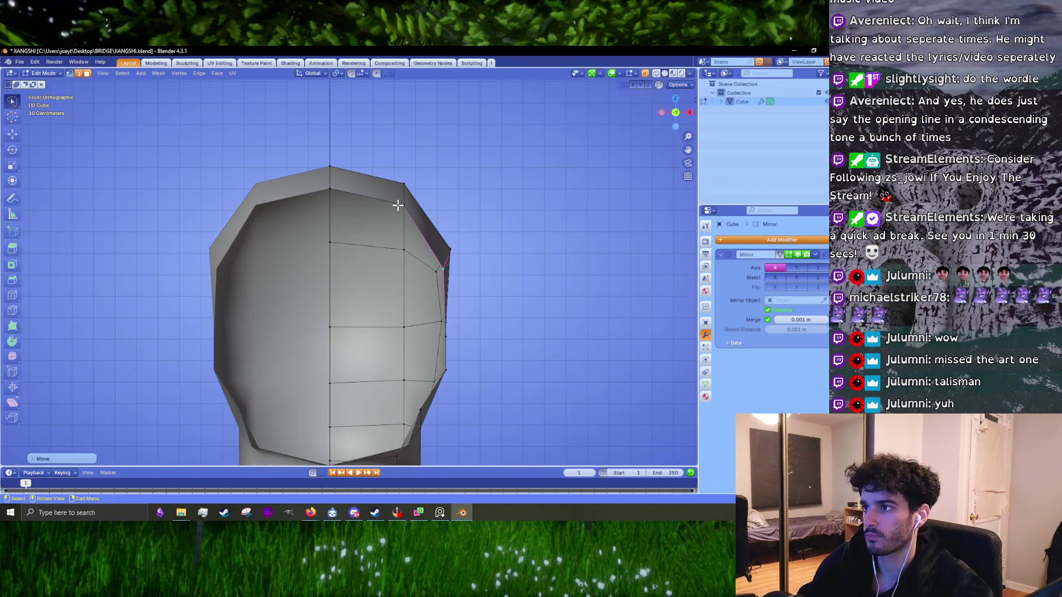
{"action": "middle_click_drag", "start_coordinate": [408, 206], "coordinate": [416, 269]}
{"action": "scroll", "coordinate": [416, 269], "scroll_direction": "up", "scroll_amount": 5}
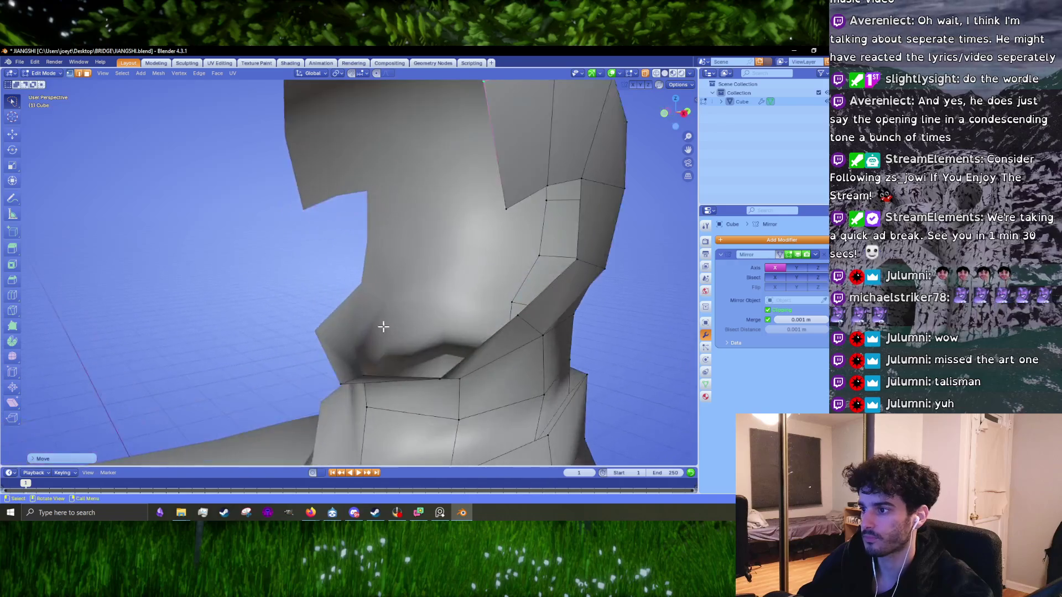
{"action": "left_click", "coordinate": [440, 513]}
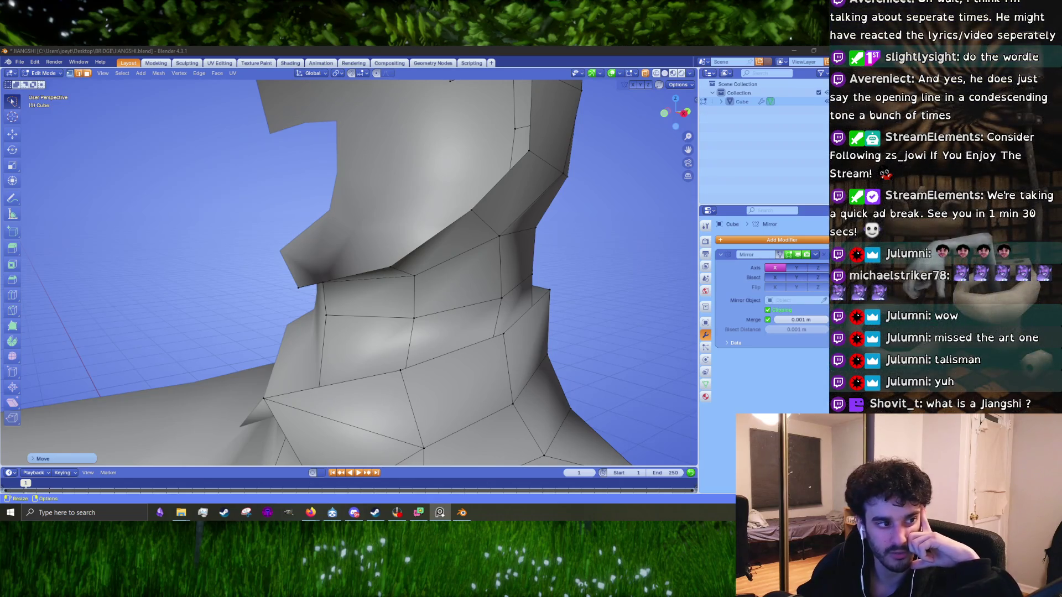
- Zoom in and out across the Qing-dynasty robe and jiangshi reference photos in PureRef
{"action": "scroll", "coordinate": [197, 289], "scroll_direction": "up", "scroll_amount": 2}
{"action": "scroll", "coordinate": [232, 282], "scroll_direction": "down", "scroll_amount": 2}
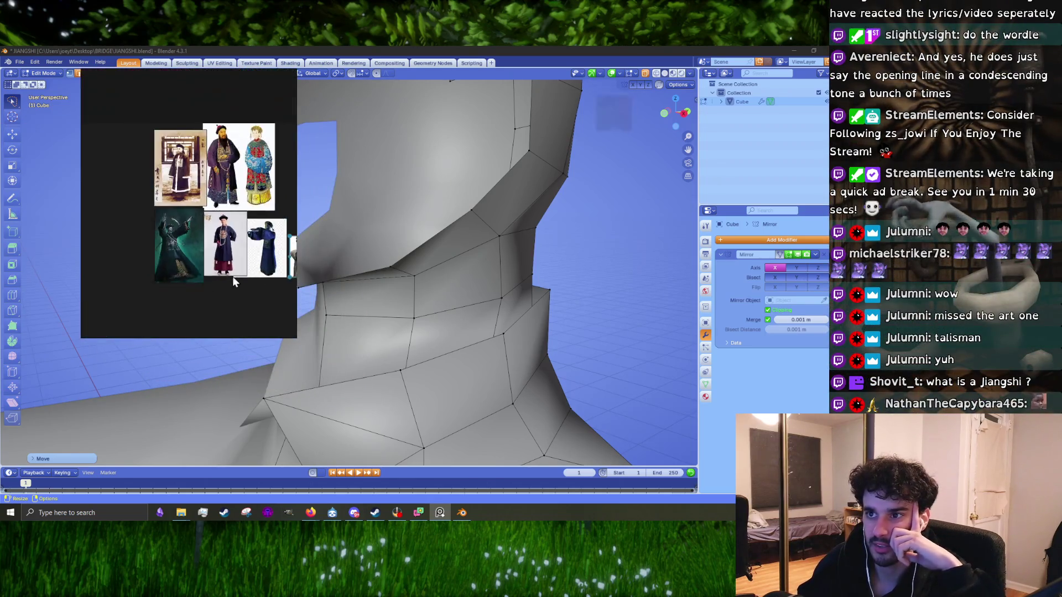
{"action": "scroll", "coordinate": [173, 250], "scroll_direction": "up", "scroll_amount": 5}
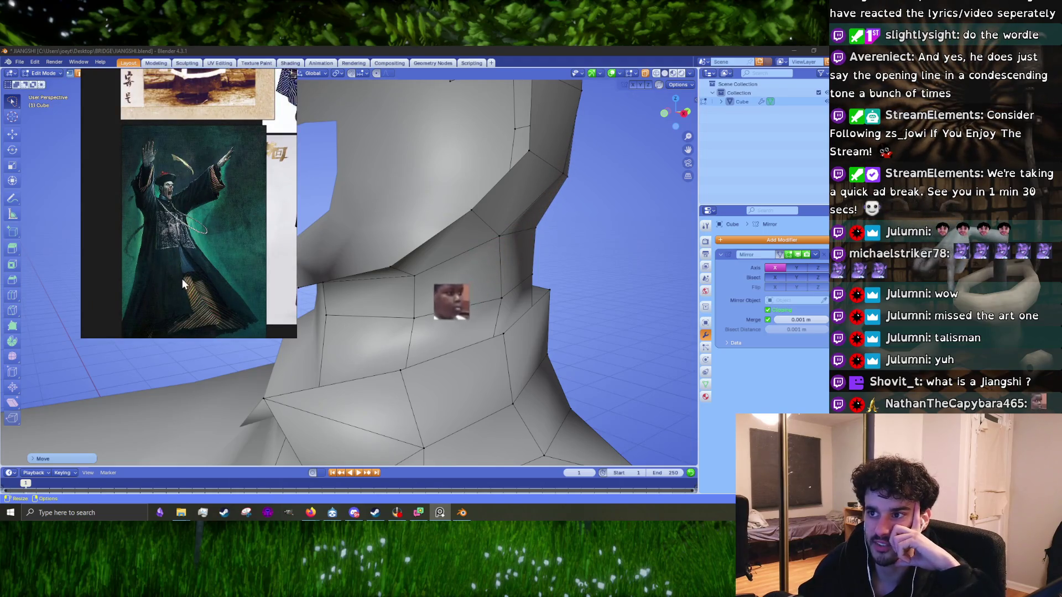
{"action": "scroll", "coordinate": [183, 283], "scroll_direction": "down", "scroll_amount": 3}
{"action": "scroll", "coordinate": [180, 94], "scroll_direction": "up", "scroll_amount": 3}
{"action": "scroll", "coordinate": [438, 275], "scroll_direction": "down", "scroll_amount": 5}
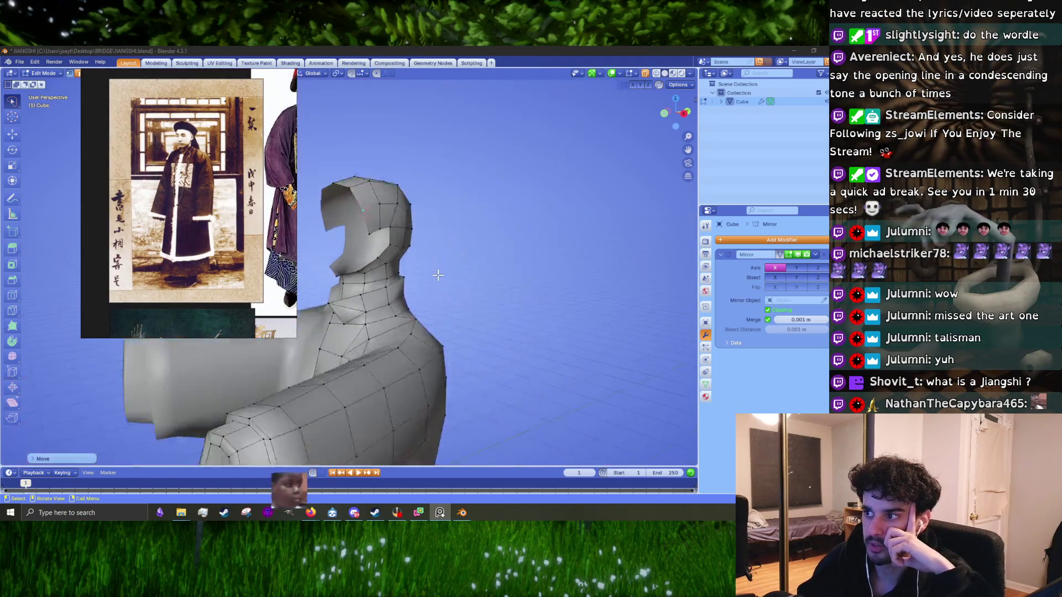
{"action": "scroll", "coordinate": [437, 275], "scroll_direction": "down", "scroll_amount": 4}
{"action": "scroll", "coordinate": [347, 345], "scroll_direction": "up", "scroll_amount": 4}
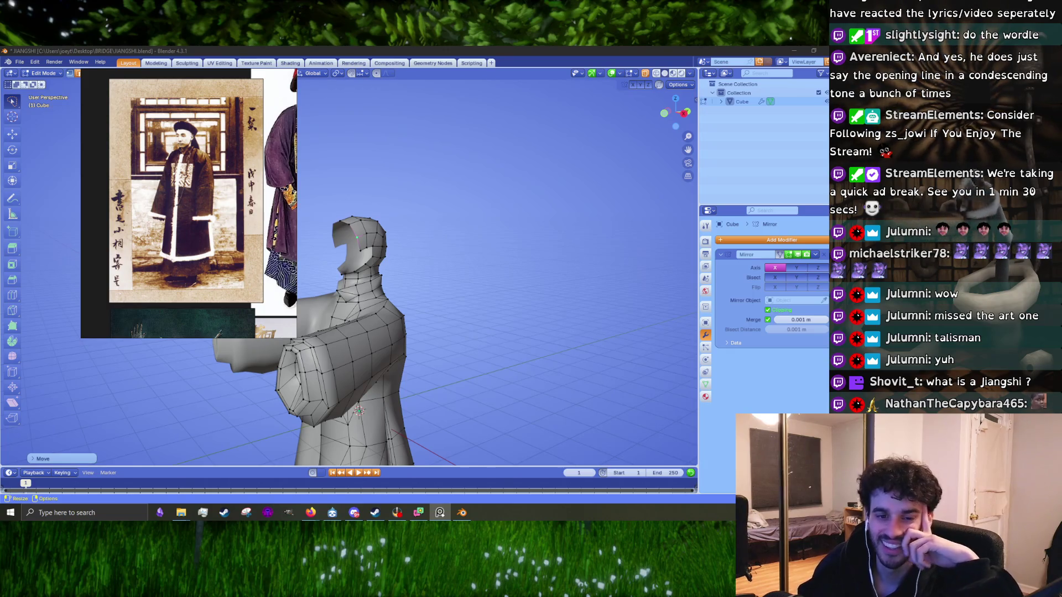
{"action": "scroll", "coordinate": [169, 149], "scroll_direction": "down", "scroll_amount": 3}
{"action": "scroll", "coordinate": [177, 199], "scroll_direction": "down", "scroll_amount": 2}
{"action": "scroll", "coordinate": [194, 257], "scroll_direction": "up", "scroll_amount": 3}
{"action": "scroll", "coordinate": [186, 260], "scroll_direction": "down", "scroll_amount": 1}
{"action": "scroll", "coordinate": [186, 260], "scroll_direction": "up", "scroll_amount": 2}
{"action": "scroll", "coordinate": [166, 252], "scroll_direction": "down", "scroll_amount": 2}
{"action": "scroll", "coordinate": [150, 246], "scroll_direction": "up", "scroll_amount": 3}
{"action": "scroll", "coordinate": [133, 238], "scroll_direction": "down", "scroll_amount": 1}
{"action": "scroll", "coordinate": [166, 240], "scroll_direction": "up", "scroll_amount": 2}
{"action": "scroll", "coordinate": [187, 240], "scroll_direction": "down", "scroll_amount": 2}
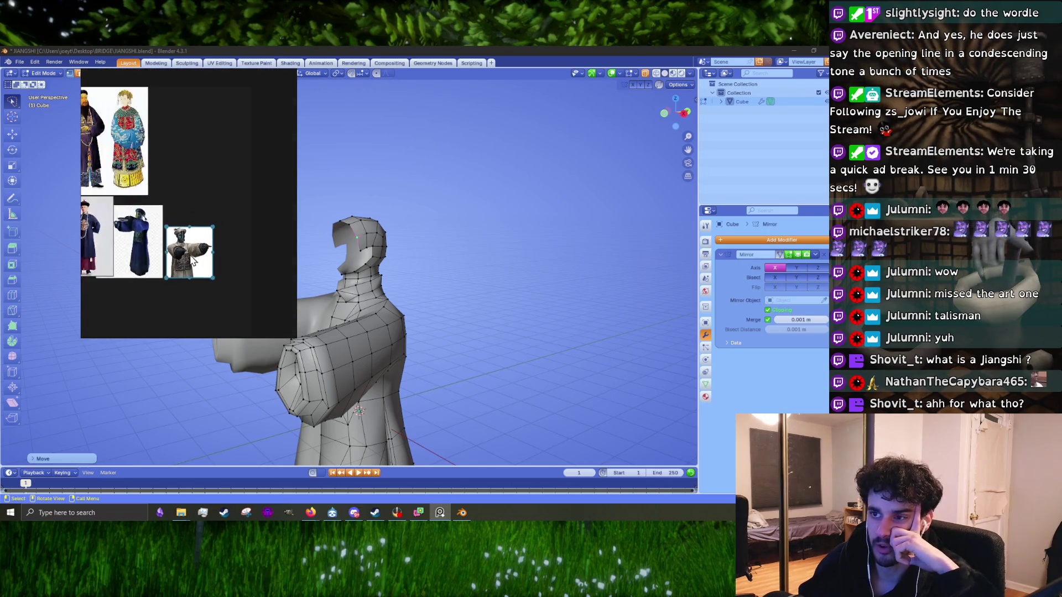
{"action": "scroll", "coordinate": [191, 257], "scroll_direction": "up", "scroll_amount": 3}
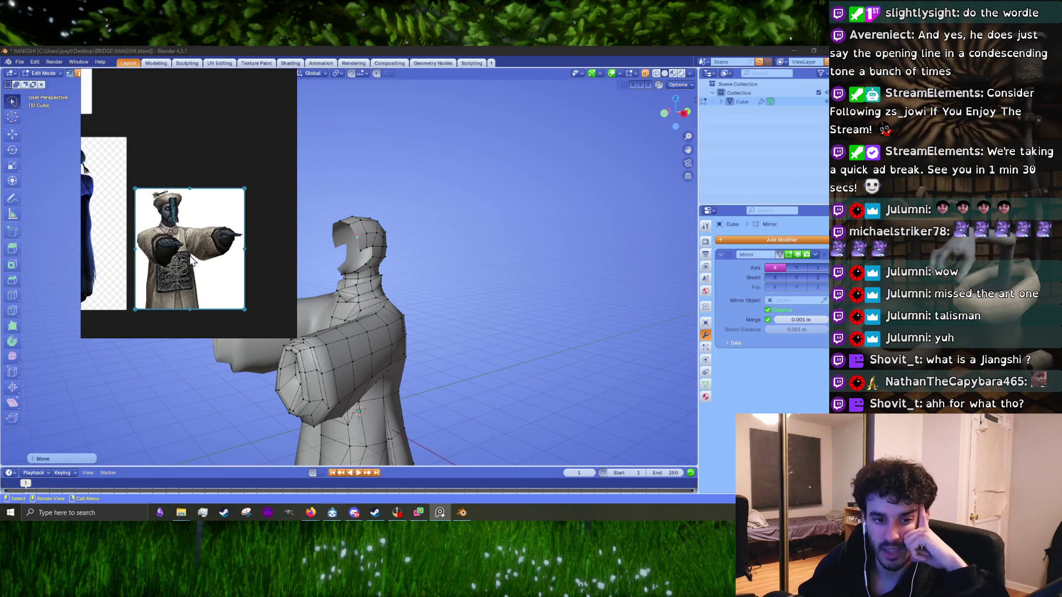
{"action": "scroll", "coordinate": [365, 296], "scroll_direction": "down", "scroll_amount": 5}
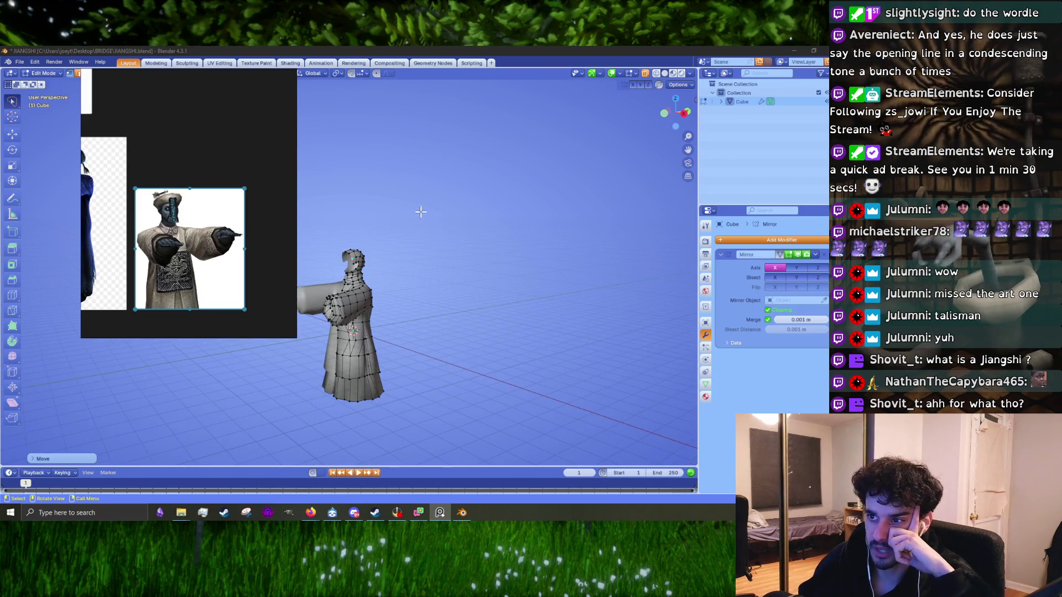
{"action": "scroll", "coordinate": [360, 365], "scroll_direction": "up", "scroll_amount": 4}
{"action": "scroll", "coordinate": [370, 330], "scroll_direction": "down", "scroll_amount": 1}
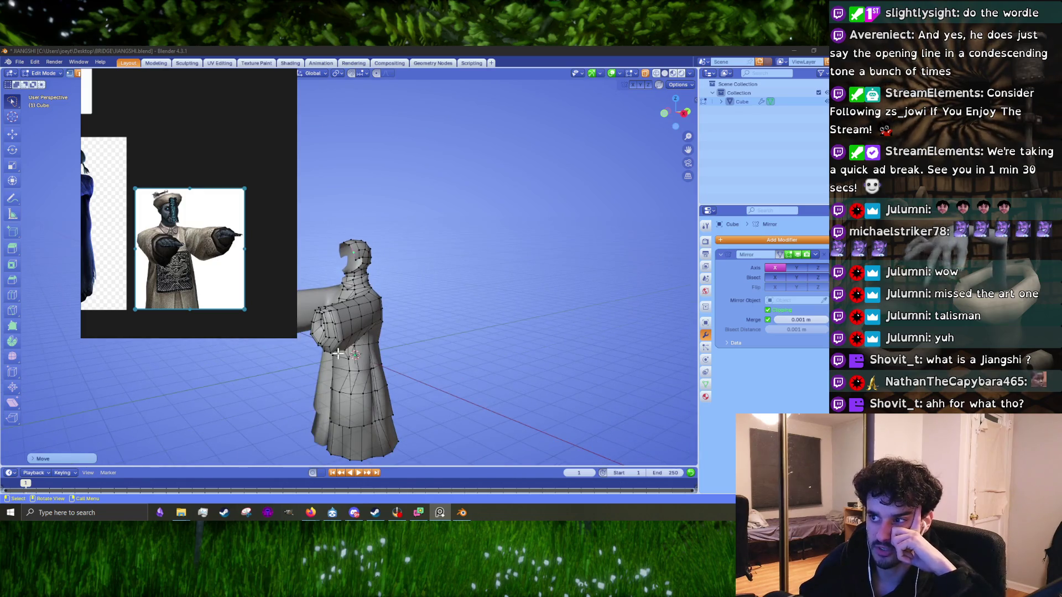
{"action": "scroll", "coordinate": [199, 224], "scroll_direction": "down", "scroll_amount": 3}
{"action": "scroll", "coordinate": [173, 196], "scroll_direction": "up", "scroll_amount": 4}
{"action": "scroll", "coordinate": [232, 251], "scroll_direction": "down", "scroll_amount": 4}
{"action": "scroll", "coordinate": [186, 169], "scroll_direction": "up", "scroll_amount": 3}
{"action": "scroll", "coordinate": [185, 169], "scroll_direction": "down", "scroll_amount": 3}
{"action": "scroll", "coordinate": [147, 175], "scroll_direction": "up", "scroll_amount": 5}
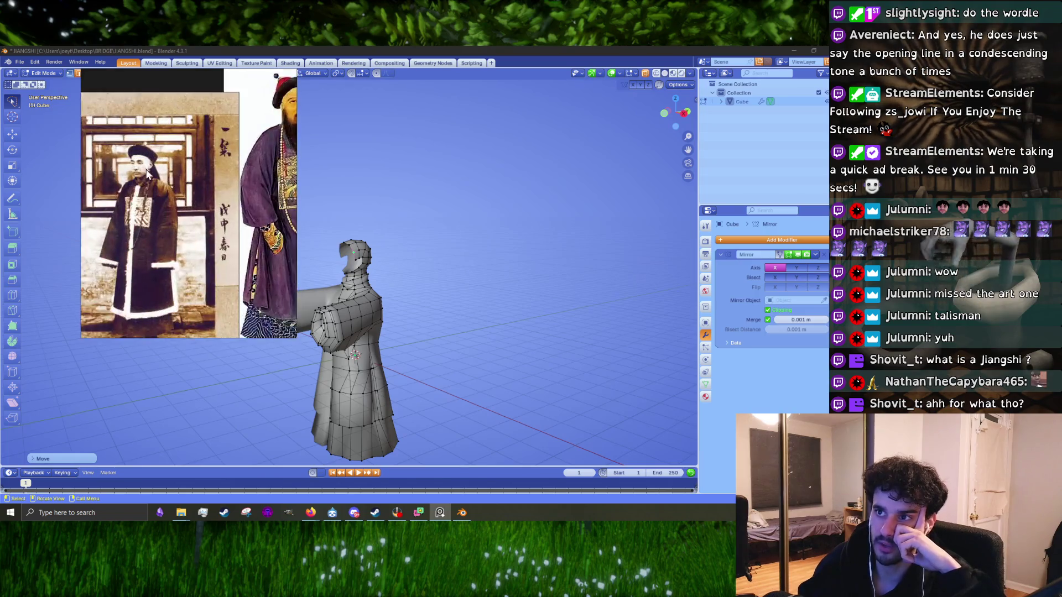
{"action": "scroll", "coordinate": [150, 194], "scroll_direction": "down", "scroll_amount": 5}
{"action": "scroll", "coordinate": [163, 131], "scroll_direction": "up", "scroll_amount": 6}
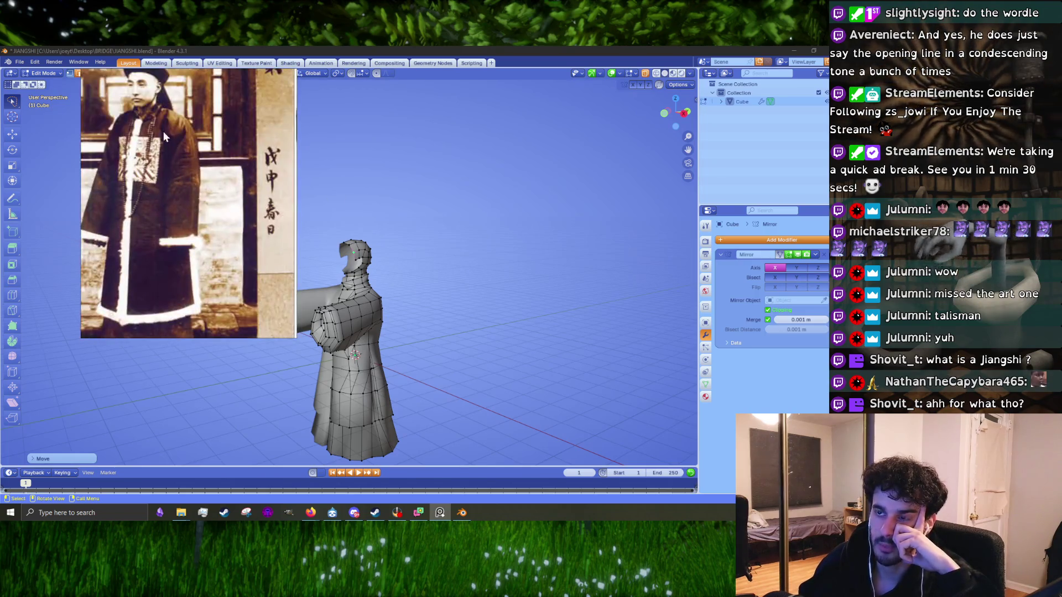
{"action": "scroll", "coordinate": [382, 271], "scroll_direction": "down", "scroll_amount": 3}
{"action": "scroll", "coordinate": [381, 271], "scroll_direction": "up", "scroll_amount": 4}
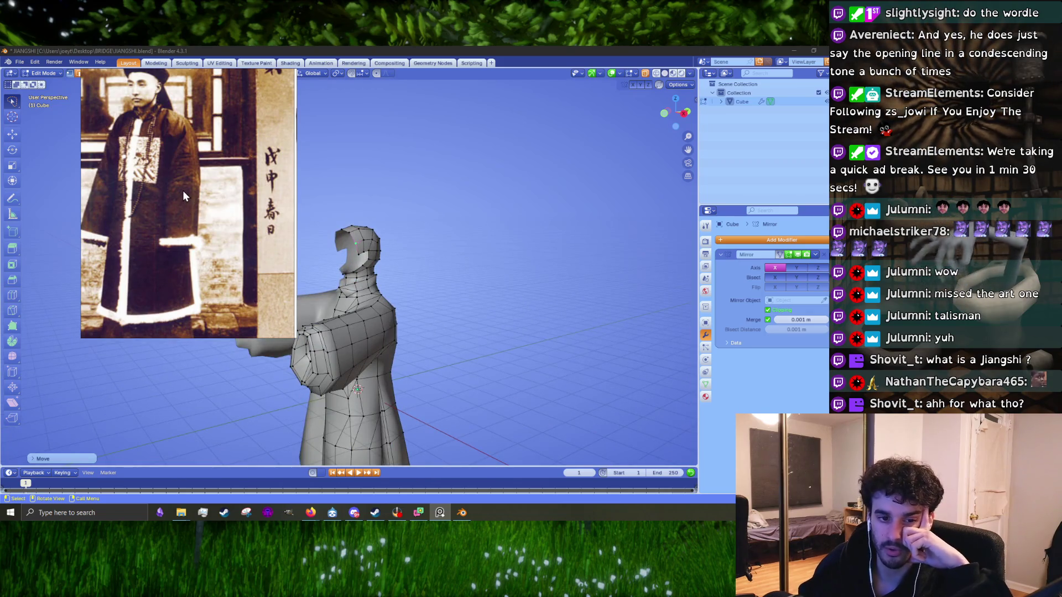
- Hide the reference board, then bring it back up over the Blender viewport
{"action": "key", "text": "alt+Tab"}
{"action": "key", "text": "alt+Tab"}
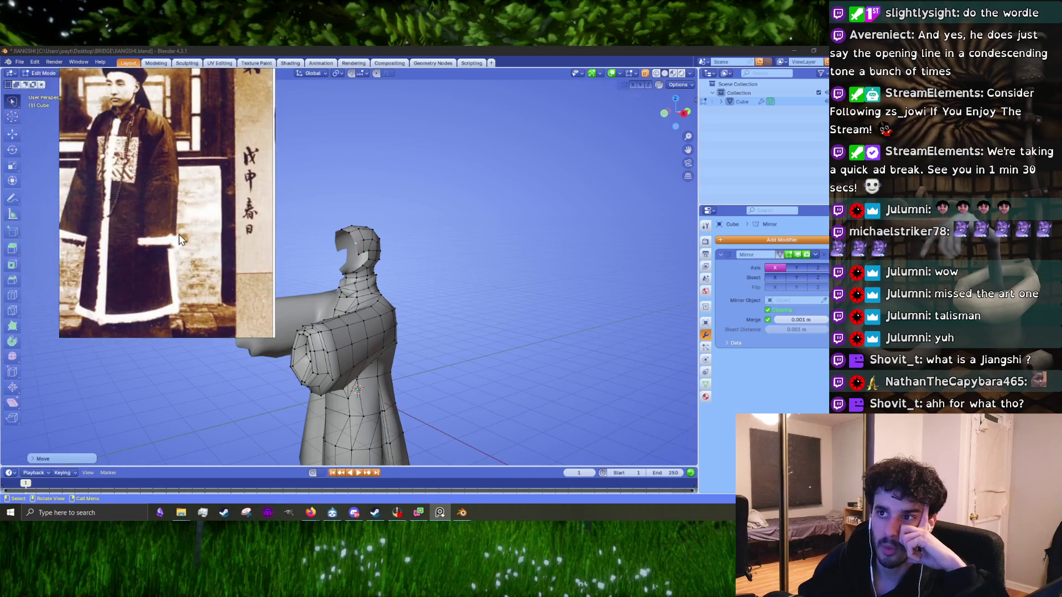
{"action": "scroll", "coordinate": [178, 234], "scroll_direction": "down", "scroll_amount": 2}
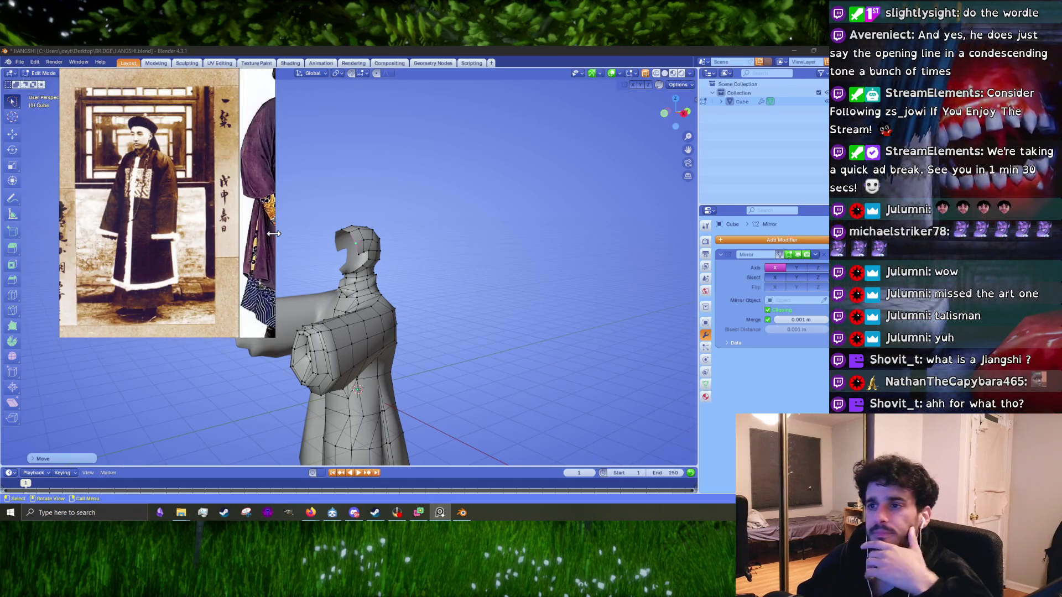
{"action": "scroll", "coordinate": [161, 197], "scroll_direction": "down", "scroll_amount": 2}
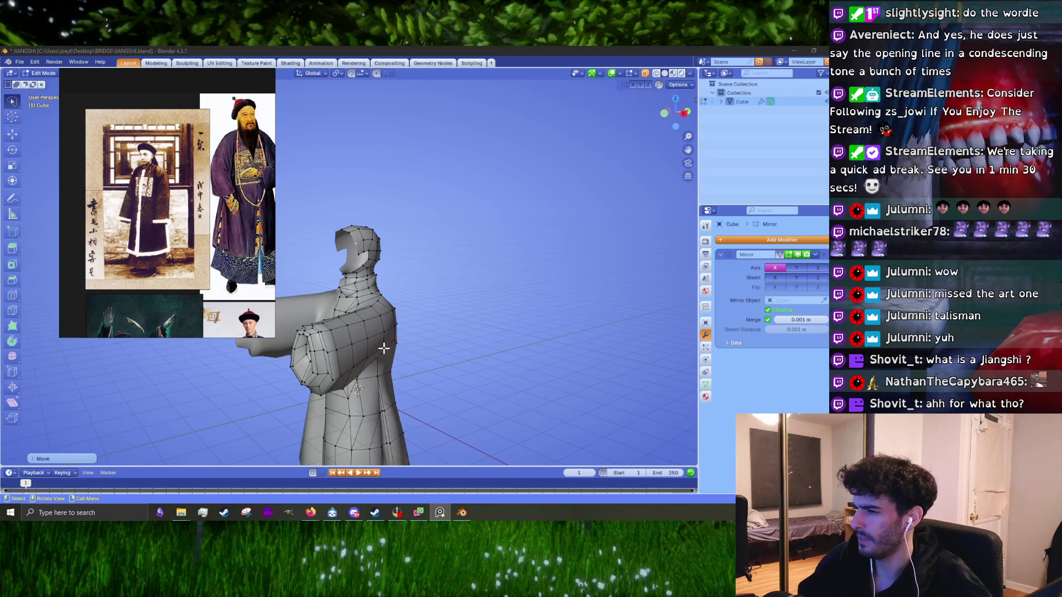
- Orbit the robed figure and snap to the right side view
{"action": "middle_click_drag", "start_coordinate": [384, 348], "coordinate": [408, 291]}
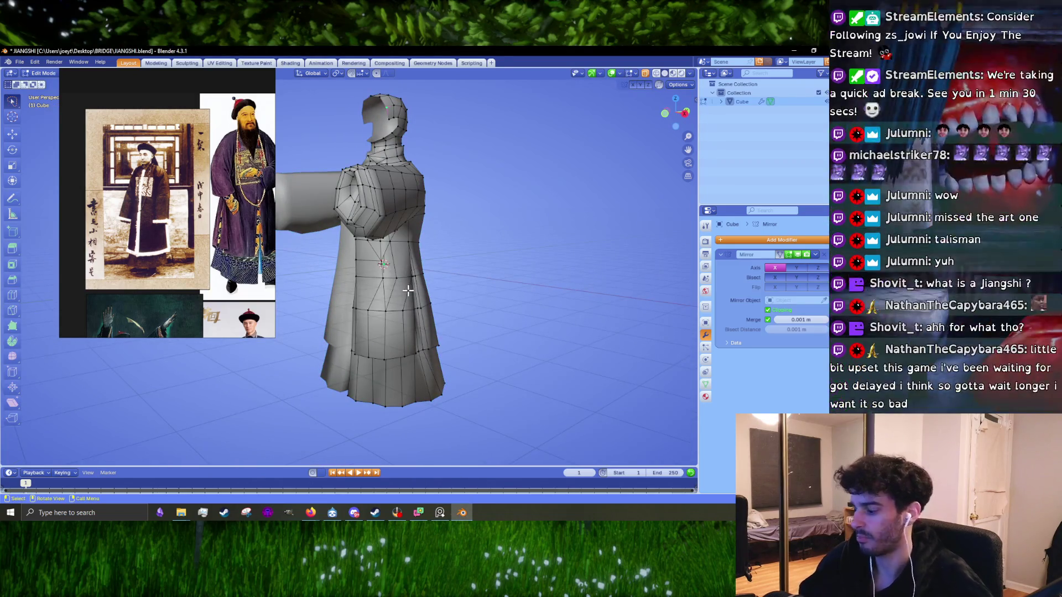
{"action": "key", "text": "KP_3"}
{"action": "scroll", "coordinate": [356, 117], "scroll_direction": "up", "scroll_amount": 4}
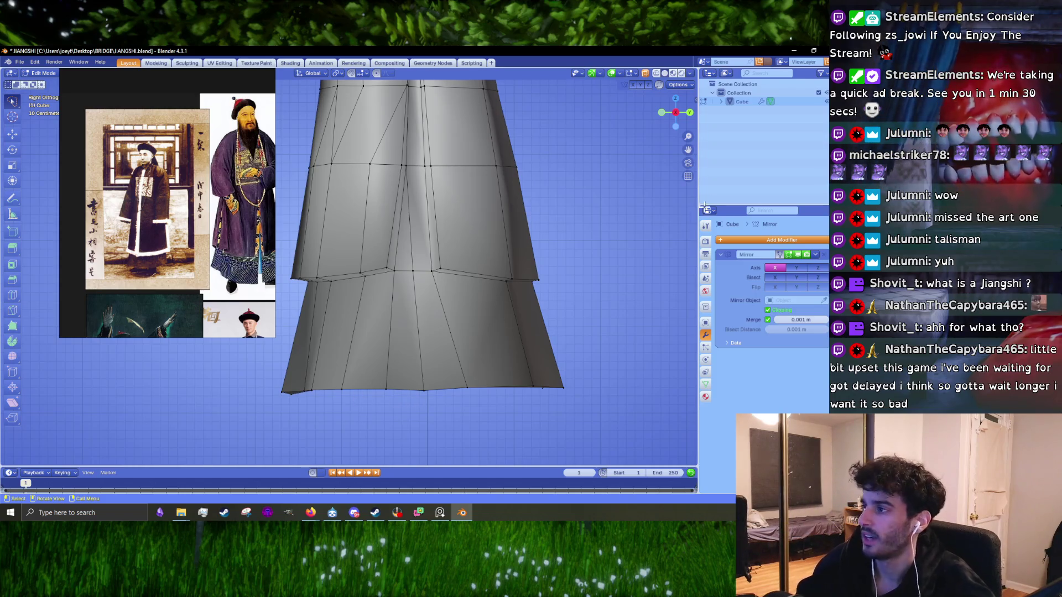
- Switch to Object Mode and orbit to a perspective view of the whole figure
{"action": "key", "text": "Tab"}
{"action": "scroll", "coordinate": [541, 192], "scroll_direction": "down", "scroll_amount": 5}
{"action": "mouse_move", "coordinate": [393, 257]}
{"action": "middle_mouse_down"}
{"action": "mouse_move", "coordinate": [406, 410]}
{"action": "mouse_move", "coordinate": [276, 277]}
{"action": "middle_mouse_up"}
{"action": "scroll", "coordinate": [238, 245], "scroll_direction": "down", "scroll_amount": 3}
{"action": "scroll", "coordinate": [174, 294], "scroll_direction": "up", "scroll_amount": 3}
{"action": "scroll", "coordinate": [215, 247], "scroll_direction": "up", "scroll_amount": 1}
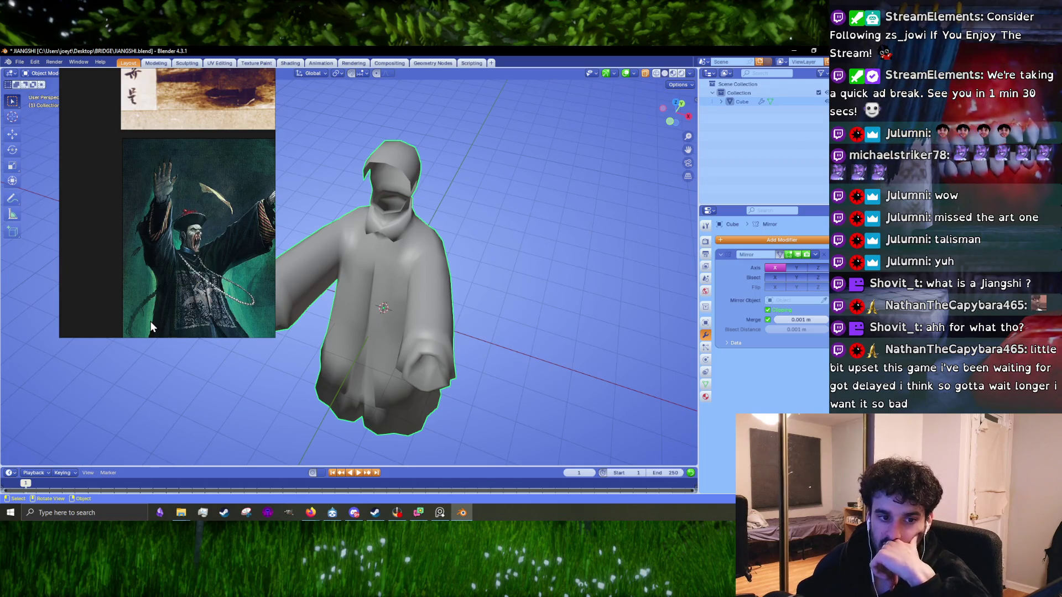
- Hide the reference board, then switch to the Sledding Game store page in the browser
{"action": "key", "text": "alt+Tab"}
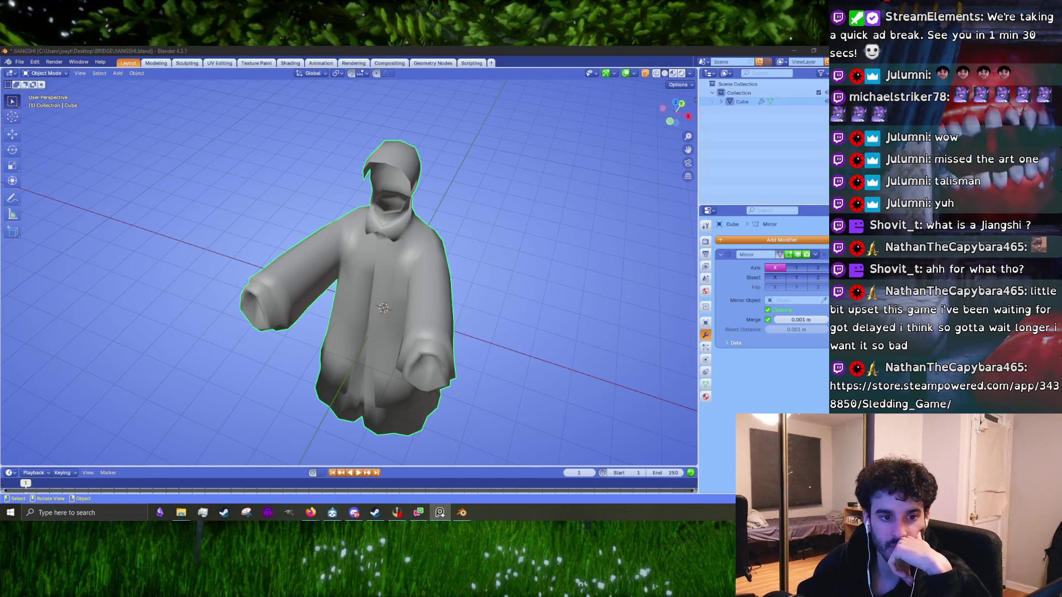
{"action": "key", "text": "alt+Tab"}
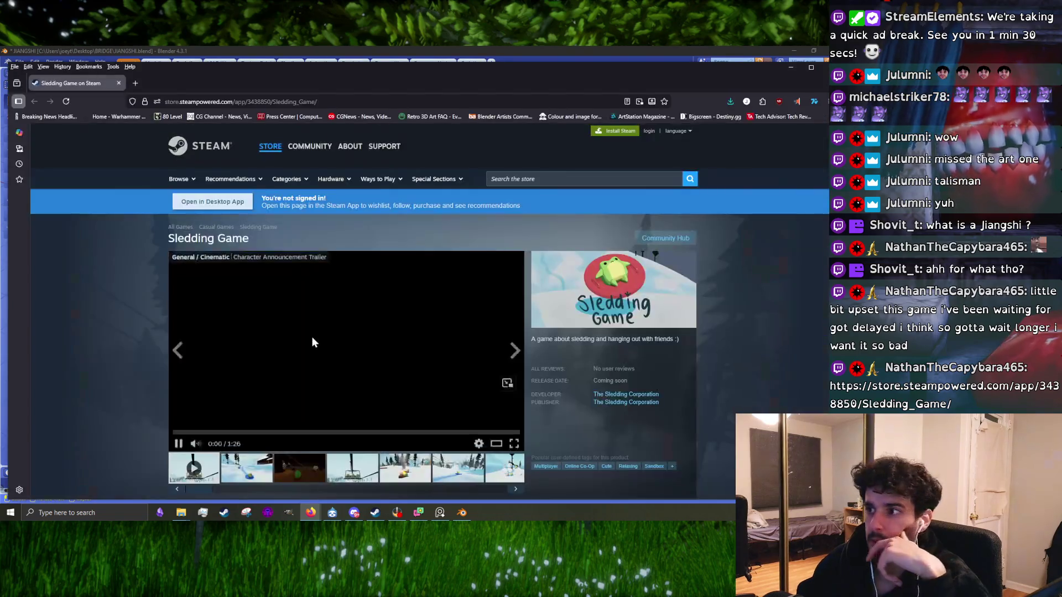
- Play the Sledding Game trailer, skipping to 0:14, 0:24, 0:32, 0:54, 1:06, then back to 0:33
{"action": "left_click", "coordinate": [387, 367]}
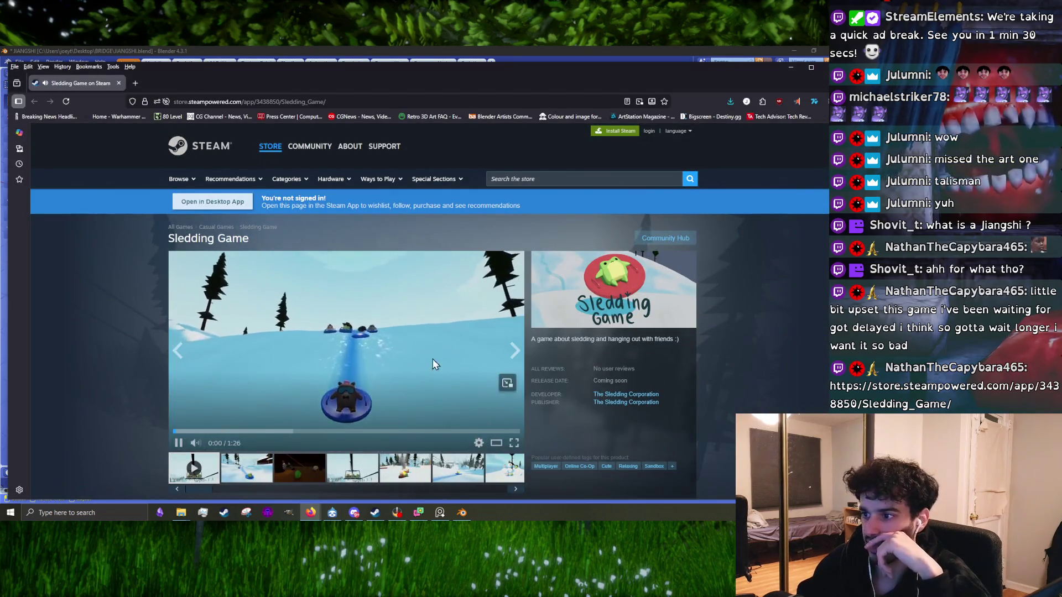
{"action": "left_click", "coordinate": [229, 431]}
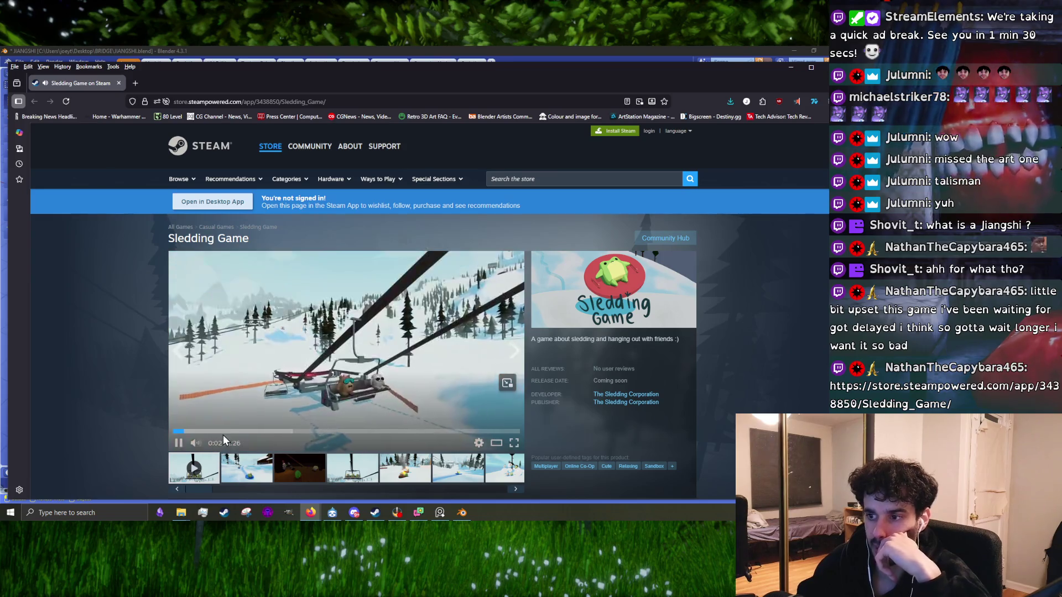
{"action": "left_click", "coordinate": [272, 440]}
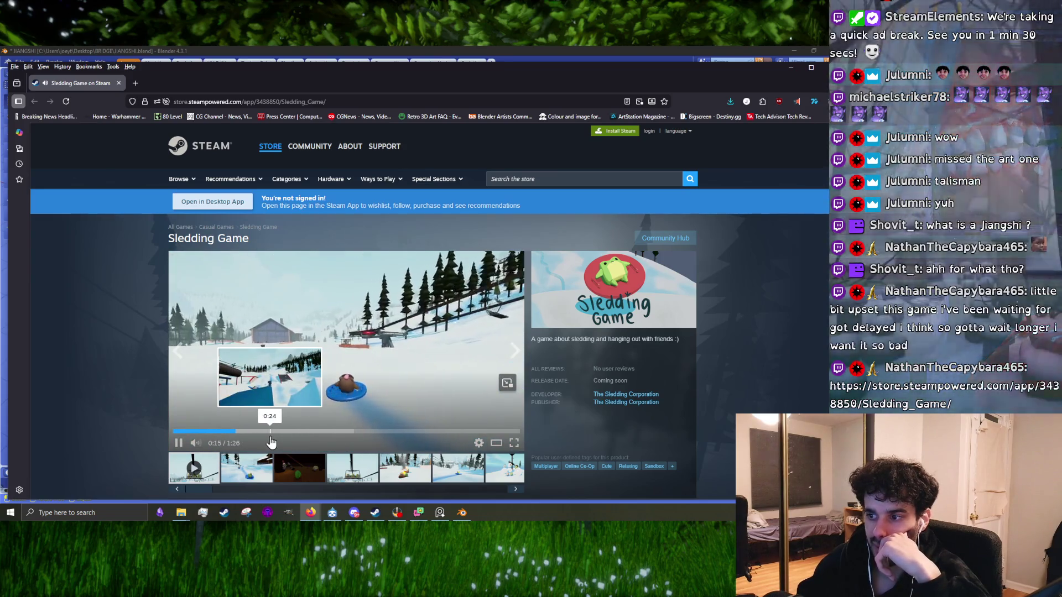
{"action": "left_click", "coordinate": [302, 431]}
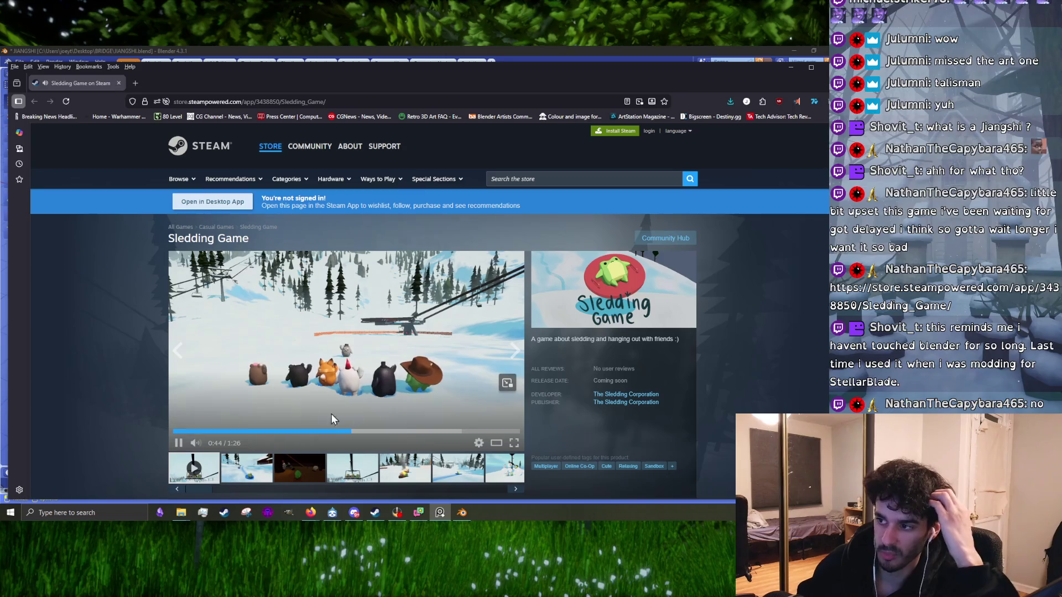
{"action": "left_click", "coordinate": [391, 432]}
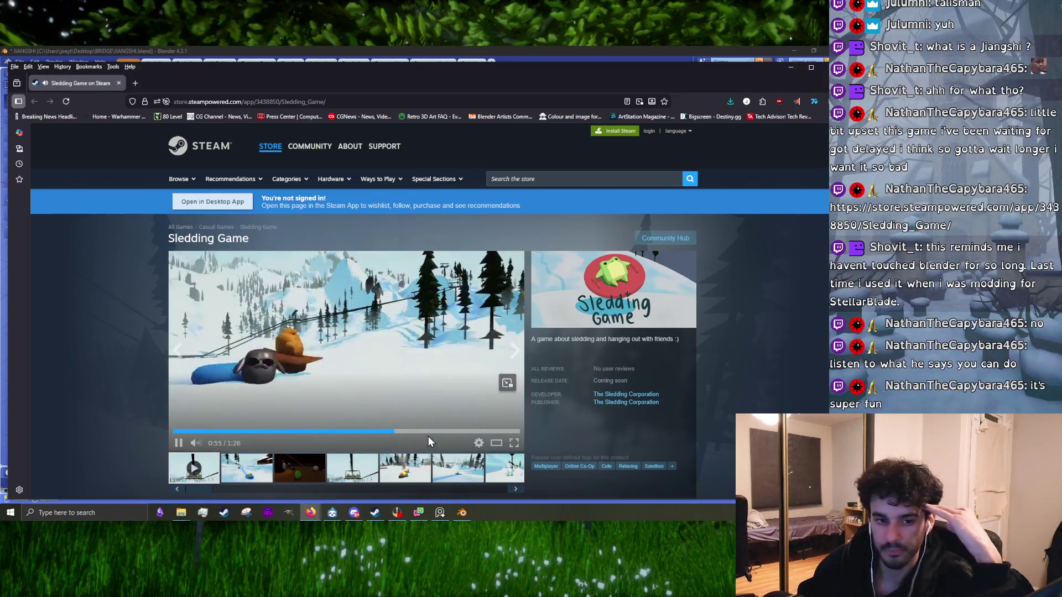
{"action": "left_click", "coordinate": [432, 432]}
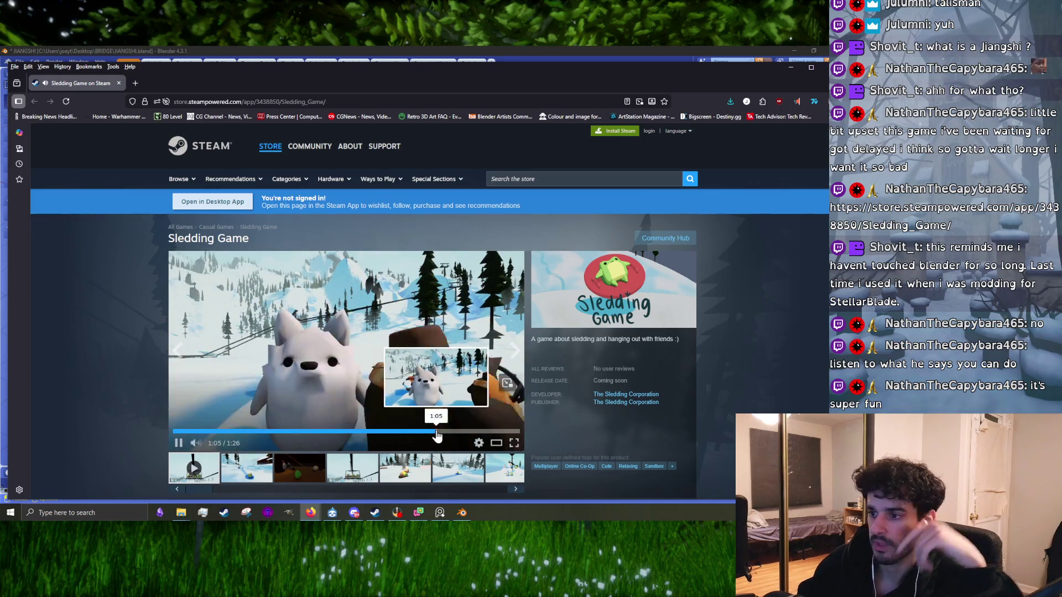
{"action": "left_click", "coordinate": [306, 432]}
{"action": "scroll", "coordinate": [447, 380], "scroll_direction": "down", "scroll_amount": 8}
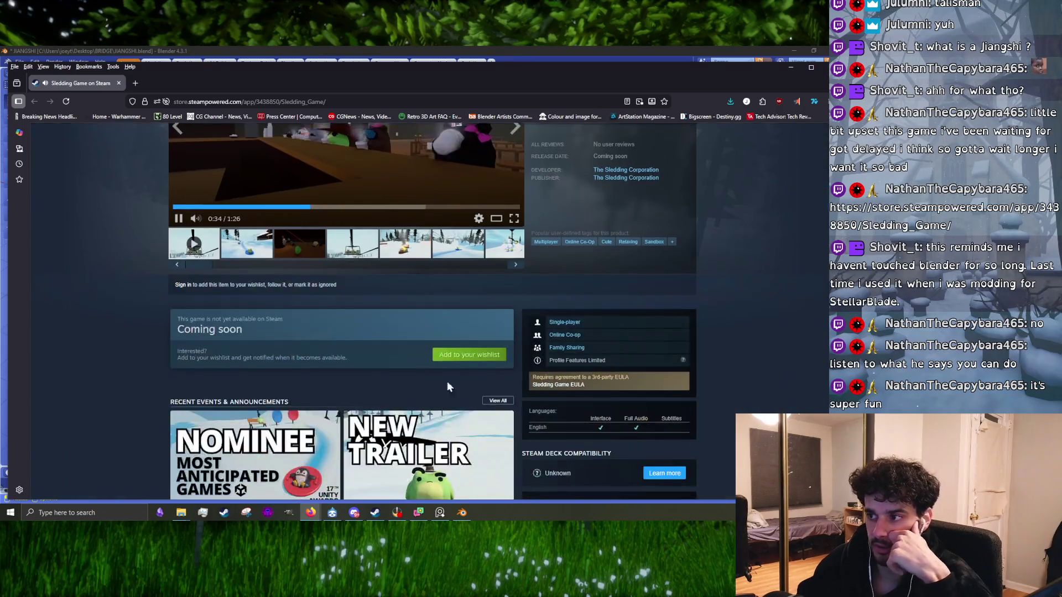
{"action": "scroll", "coordinate": [299, 332], "scroll_direction": "up", "scroll_amount": 5}
{"action": "scroll", "coordinate": [299, 331], "scroll_direction": "up", "scroll_amount": 3}
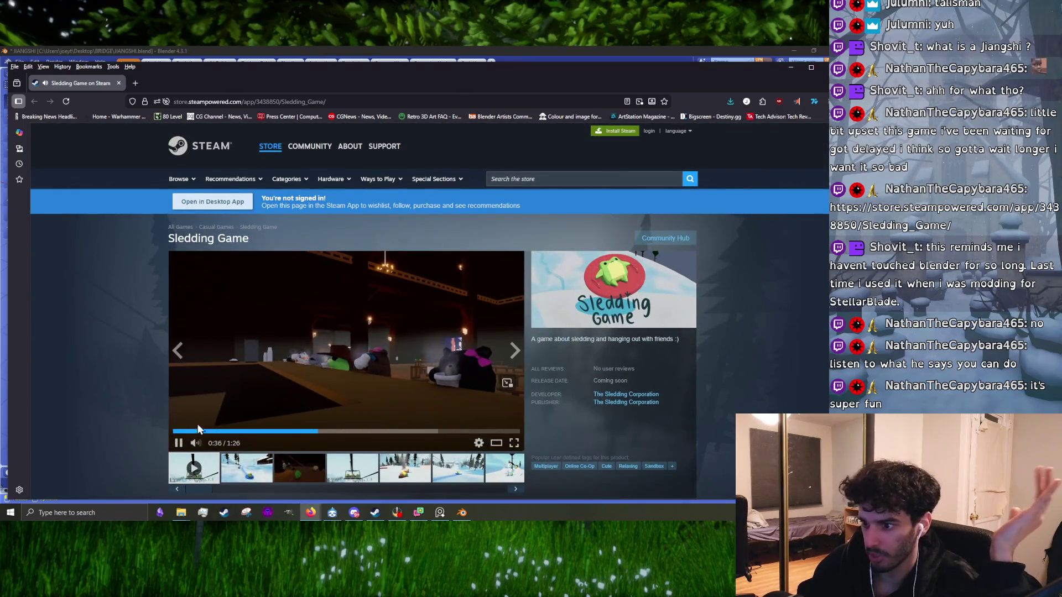
- Glance back at Blender, then replay the trailer jumping to about 0:11, 0:31 and 0:41
{"action": "key", "text": "alt+Tab"}
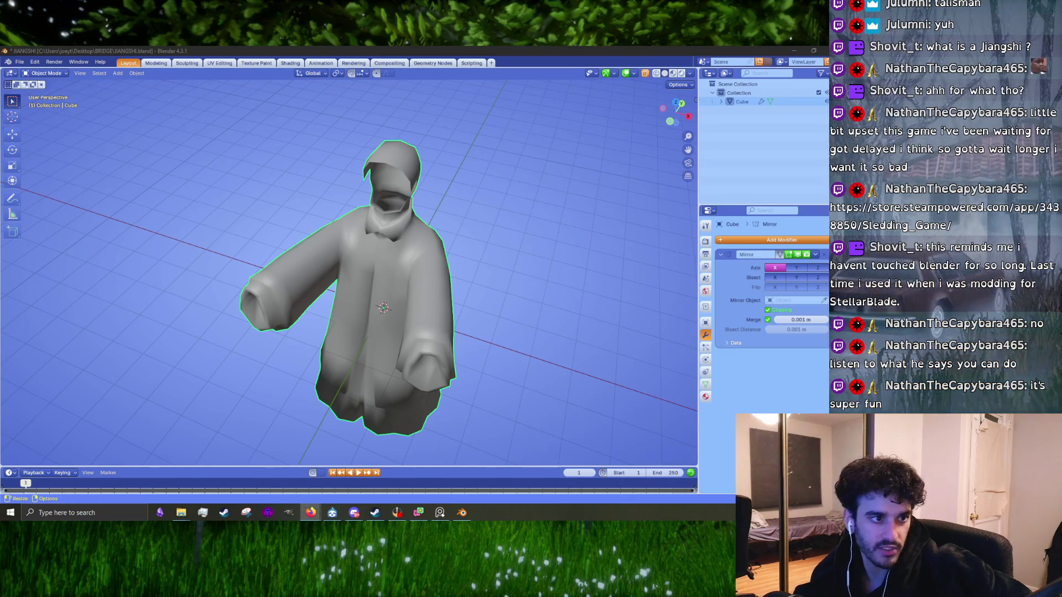
{"action": "key", "text": "alt+Tab"}
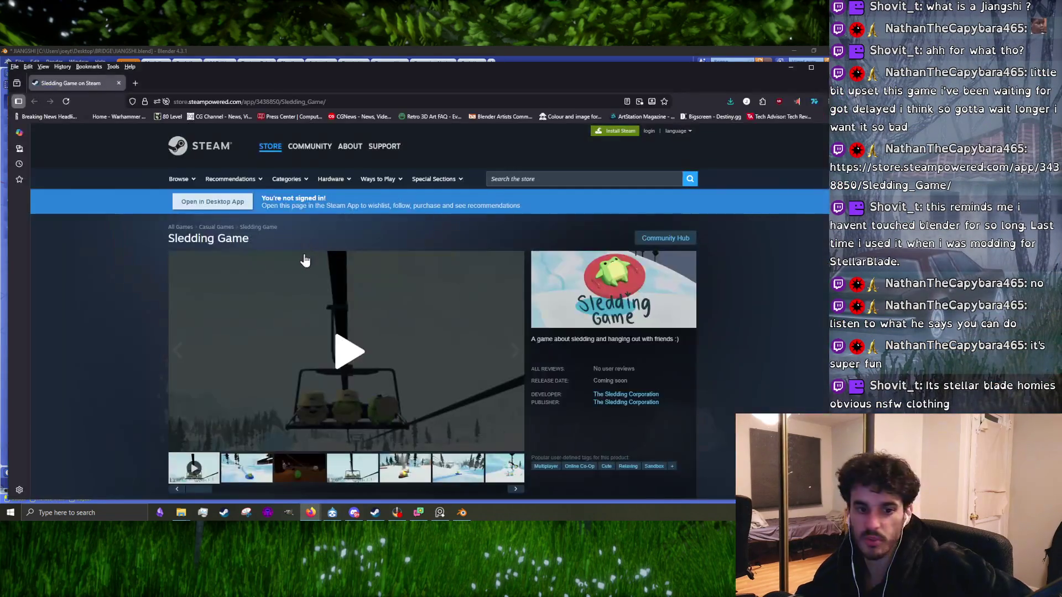
{"action": "left_click", "coordinate": [333, 348]}
{"action": "scroll", "coordinate": [334, 347], "scroll_direction": "down", "scroll_amount": 2}
{"action": "left_click", "coordinate": [224, 342]}
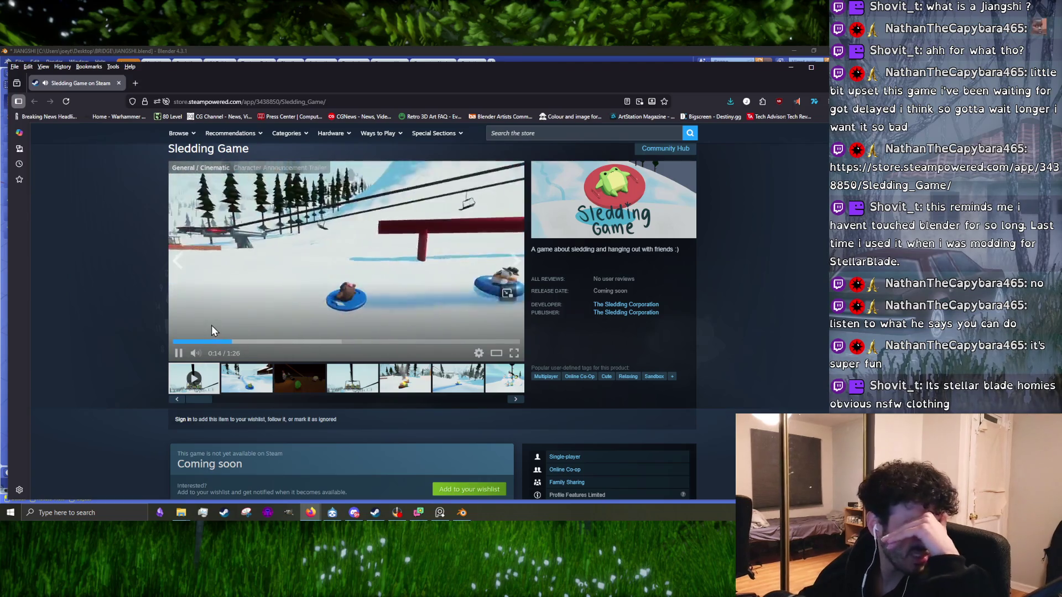
{"action": "mouse_move", "coordinate": [198, 355]}
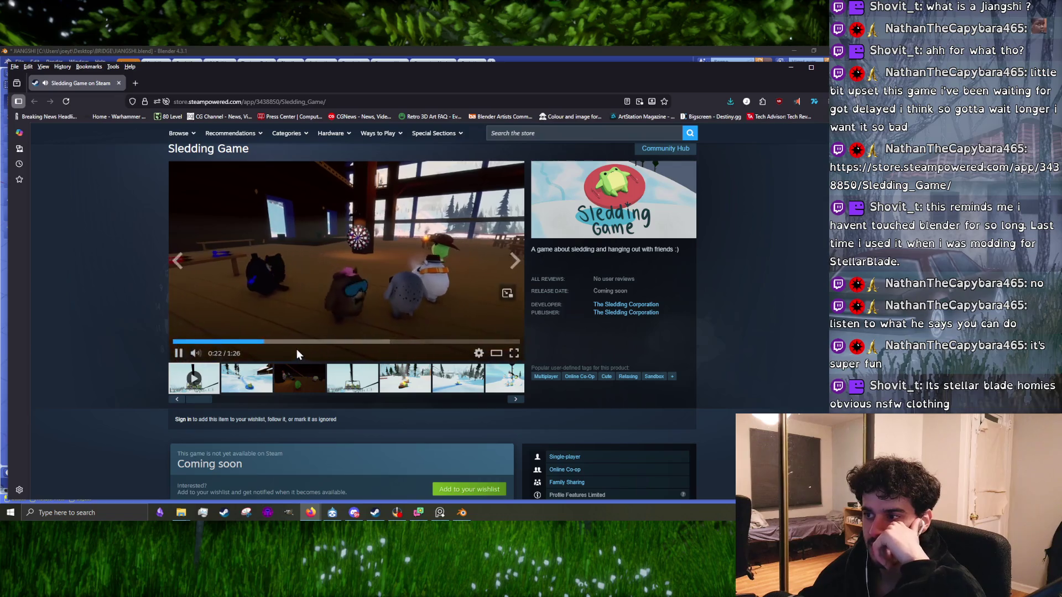
{"action": "left_click", "coordinate": [299, 343]}
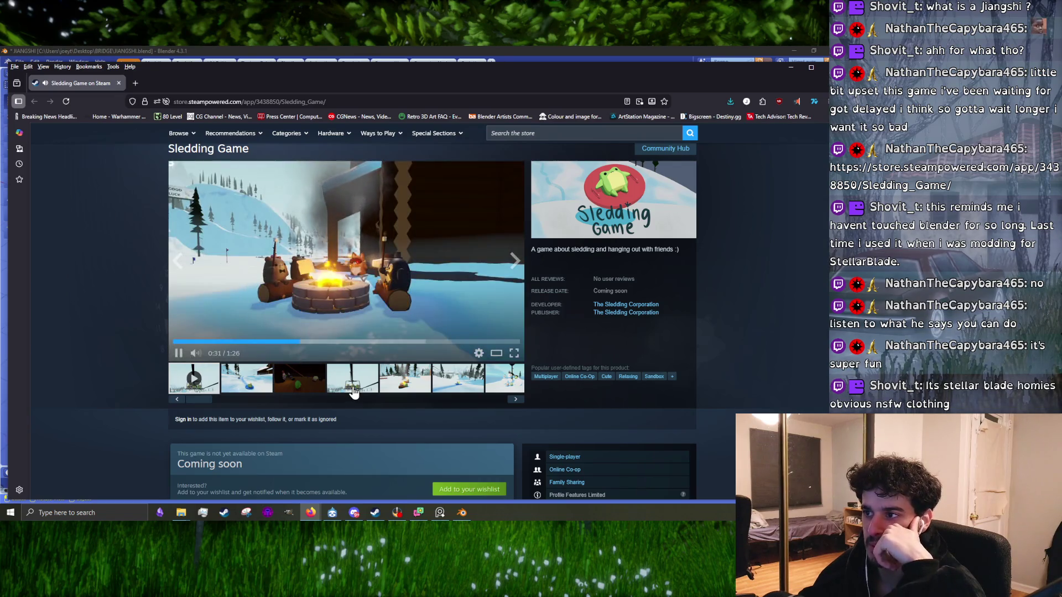
{"action": "left_click", "coordinate": [341, 343]}
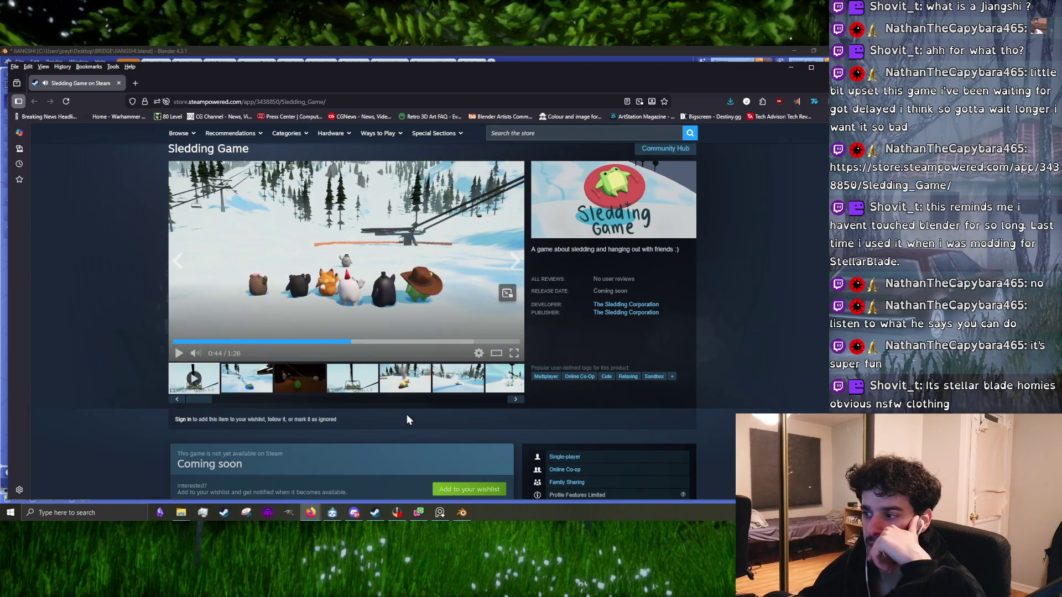
{"action": "scroll", "coordinate": [407, 423], "scroll_direction": "down", "scroll_amount": 2}
- Try wishlisting Sledding Game, dismiss the login prompt, and bring the Steam store forward
{"action": "left_click", "coordinate": [263, 328]}
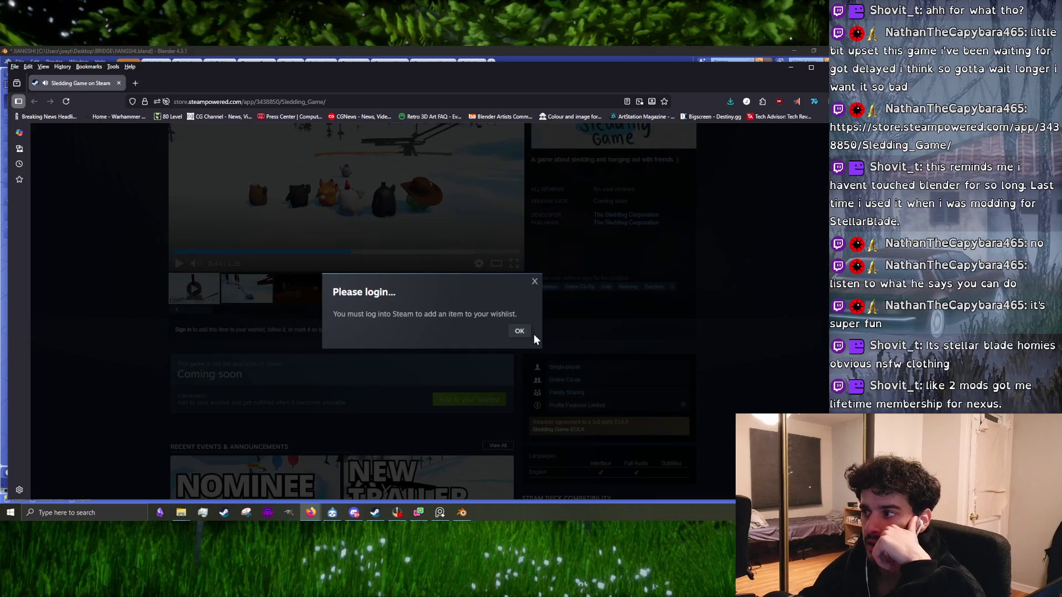
{"action": "left_click", "coordinate": [520, 331]}
{"action": "key", "text": "alt+Tab"}
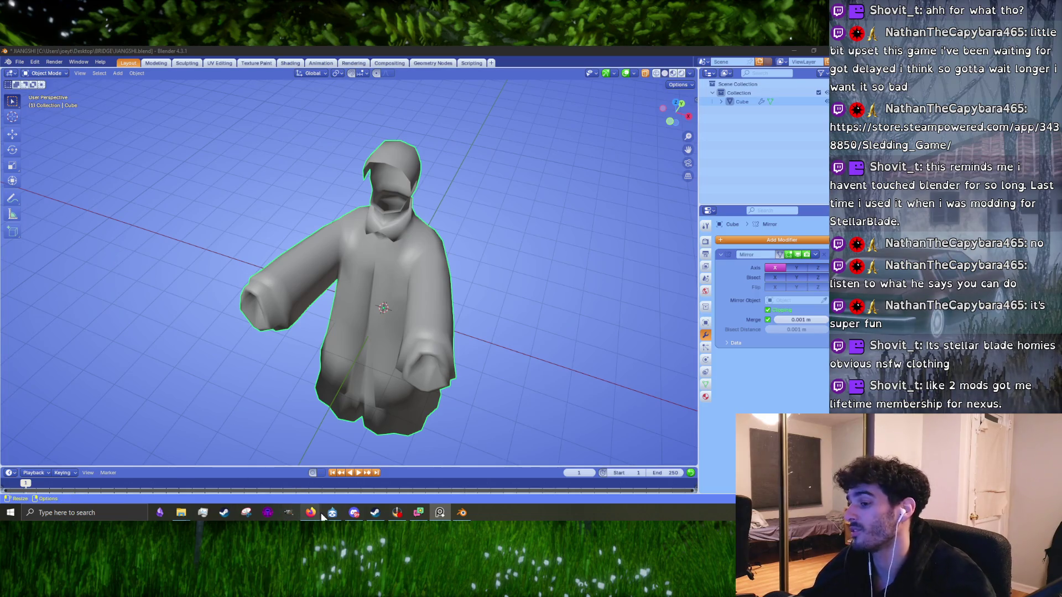
{"action": "left_click", "coordinate": [375, 512]}
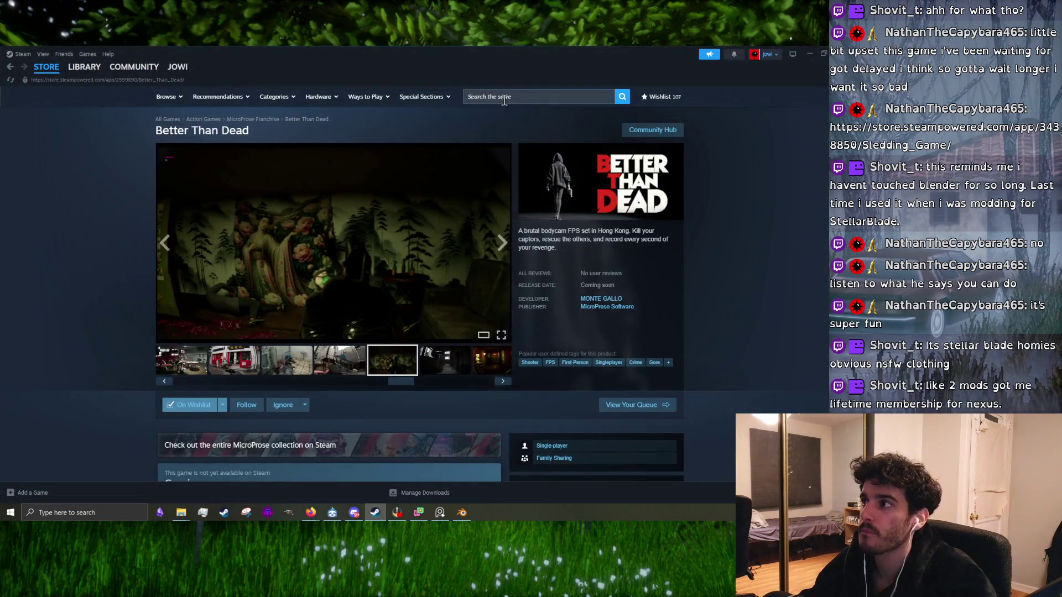
- Search the Steam store for 'sledding' and open the Sledding Game page
{"action": "left_click", "coordinate": [504, 98]}
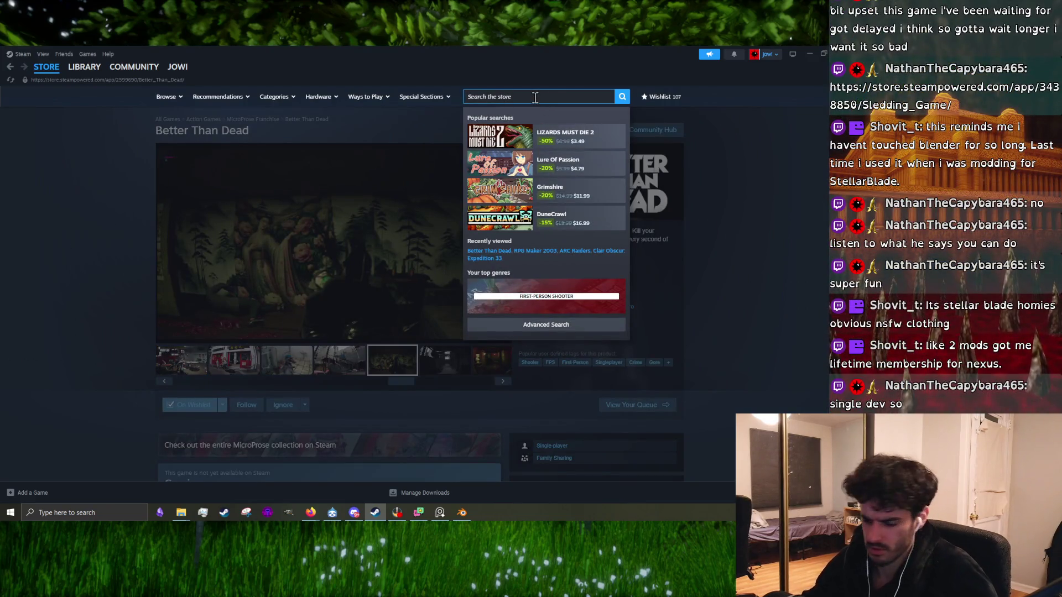
{"action": "type", "text": "sledding"}
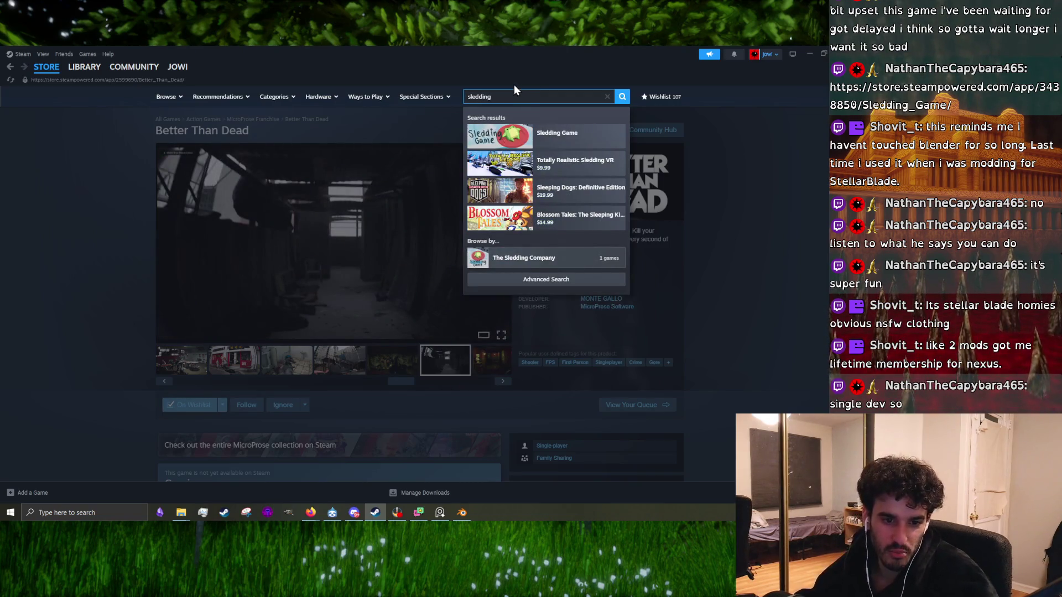
{"action": "left_click", "coordinate": [530, 133]}
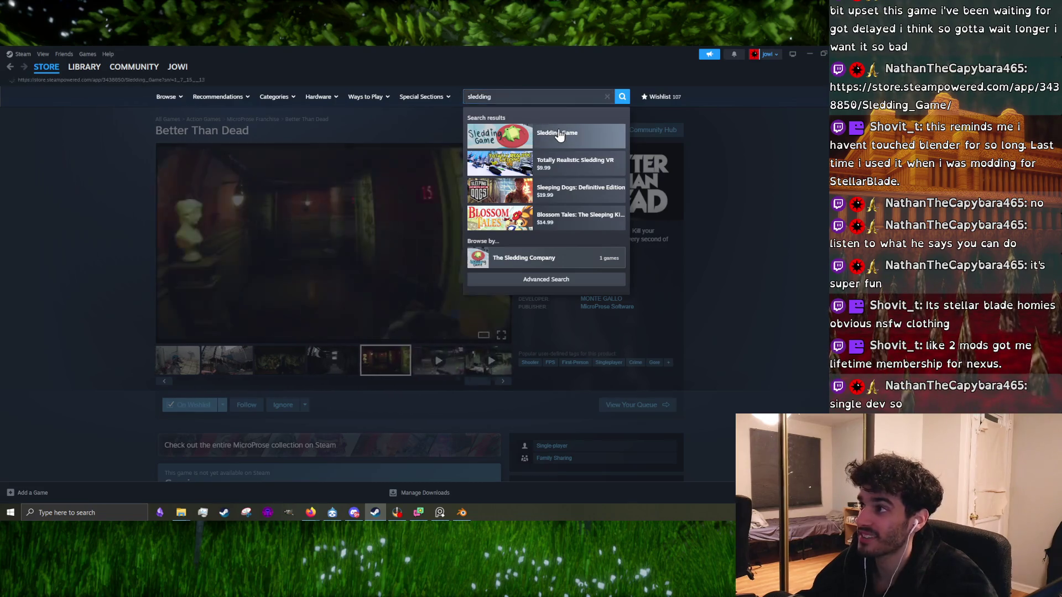
- Add Sledding Game to the wishlist and switch back to Blender
{"action": "scroll", "coordinate": [424, 413], "scroll_direction": "down", "scroll_amount": 2}
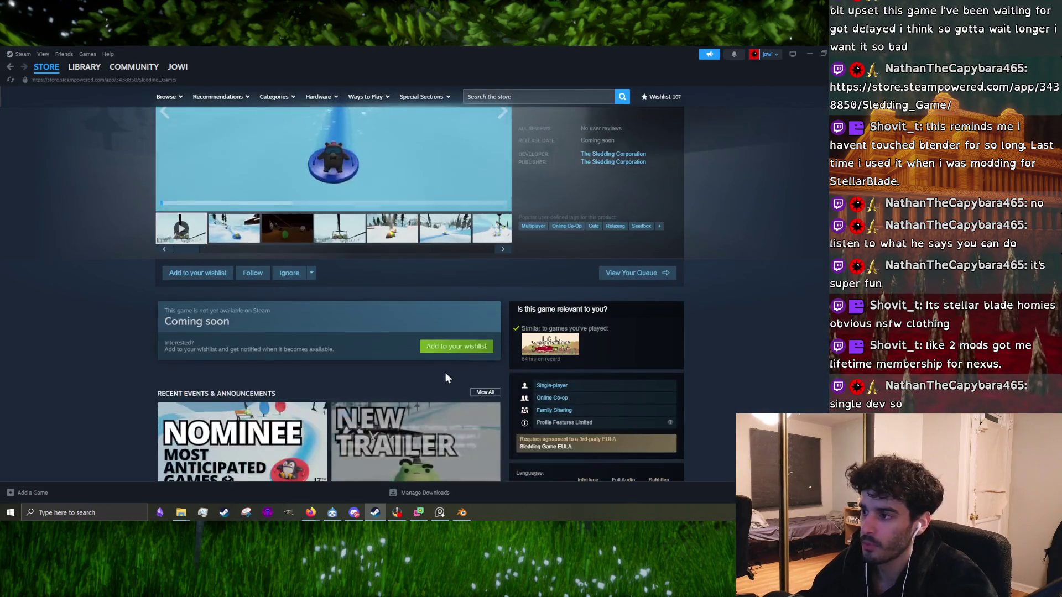
{"action": "left_click", "coordinate": [460, 345]}
{"action": "key", "text": "alt+Tab"}
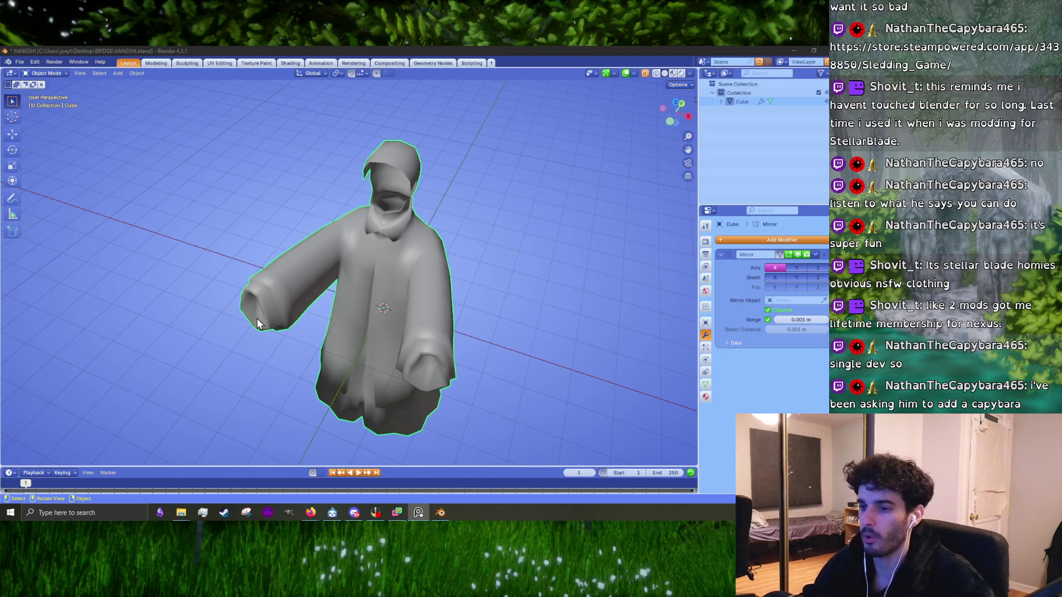
{"action": "scroll", "coordinate": [416, 230], "scroll_direction": "down", "scroll_amount": 3}
- Enter Edit Mode and frame the hood in the right side view
{"action": "middle_click_drag", "start_coordinate": [416, 229], "coordinate": [276, 261]}
{"action": "key", "text": "Tab"}
{"action": "key", "text": "KP_3"}
{"action": "scroll", "coordinate": [401, 239], "scroll_direction": "up", "scroll_amount": 3}
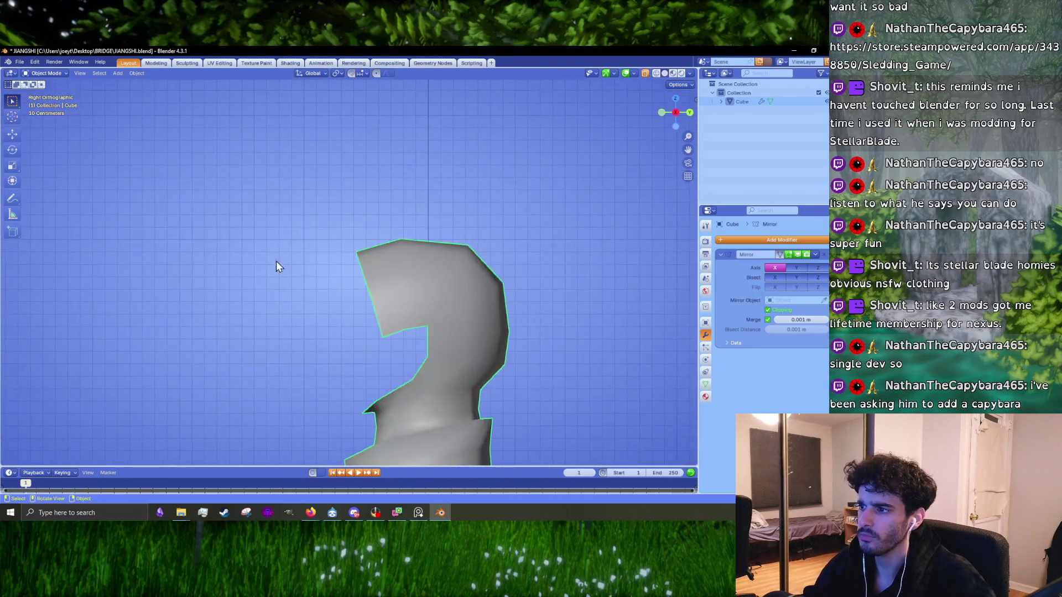
{"action": "middle_click_drag", "start_coordinate": [353, 211], "coordinate": [342, 248]}
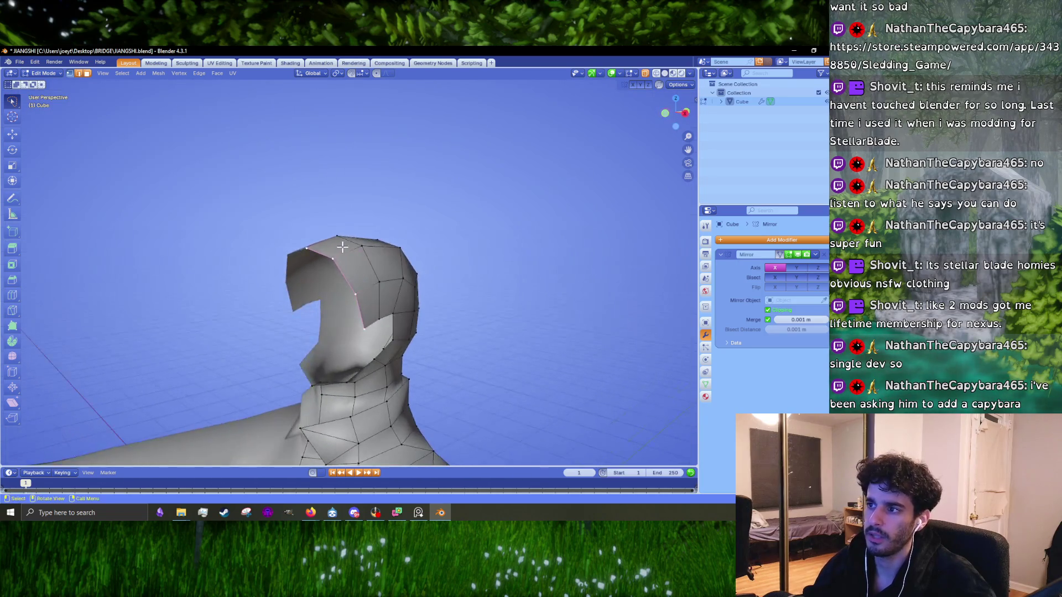
{"action": "key", "text": "KP_3"}
{"action": "scroll", "coordinate": [416, 330], "scroll_direction": "up", "scroll_amount": 3}
- Scale and rotate the hood's opening edge into position
{"action": "key", "text": "s"}
{"action": "left_click", "coordinate": [469, 364]}
{"action": "key", "text": "r"}
{"action": "left_click", "coordinate": [422, 332]}
{"action": "key", "text": "r"}
{"action": "left_click", "coordinate": [472, 352]}
{"action": "key", "text": "r"}
{"action": "key", "text": "g"}
{"action": "left_click", "coordinate": [471, 352]}
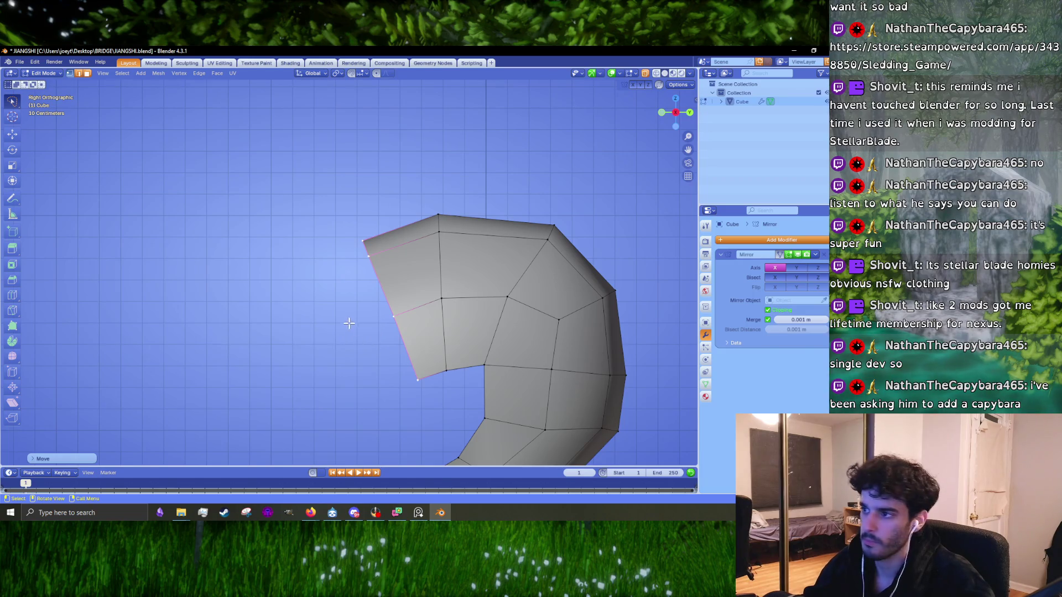
- Extrude the opening edge forward into a new row of faces, then rotate and raise the flap
{"action": "key", "text": "e"}
{"action": "left_click", "coordinate": [349, 374]}
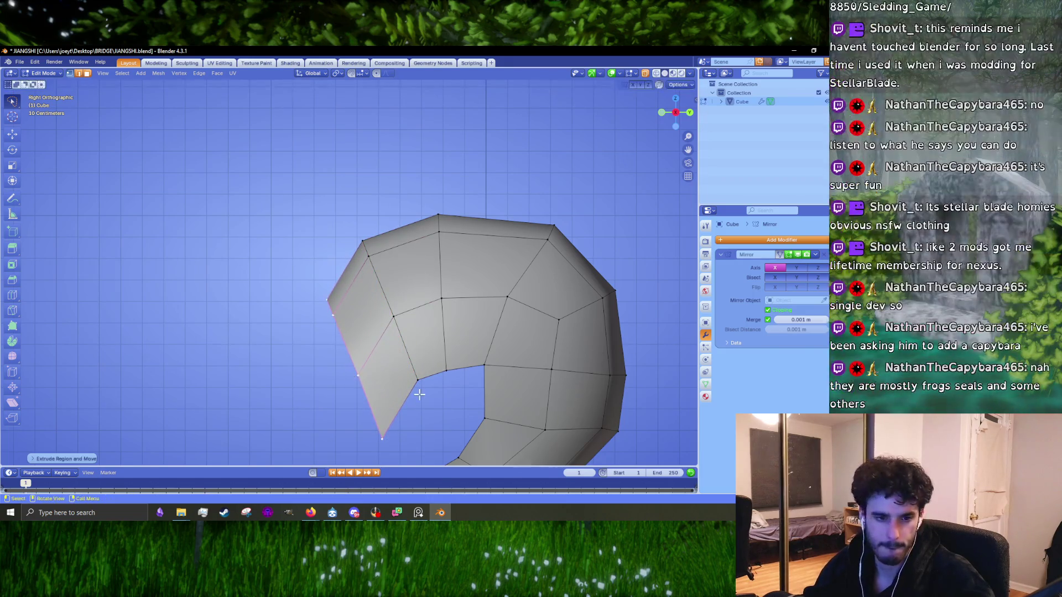
{"action": "middle_click_drag", "start_coordinate": [432, 386], "coordinate": [427, 321], "text": "shift"}
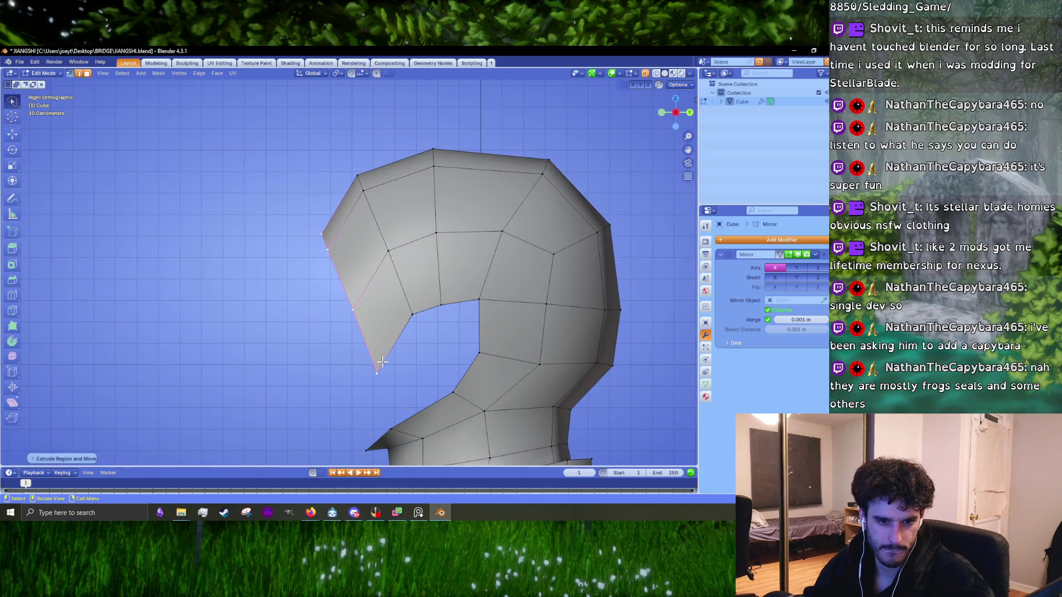
{"action": "middle_click_drag", "start_coordinate": [395, 354], "coordinate": [370, 365], "text": "shift"}
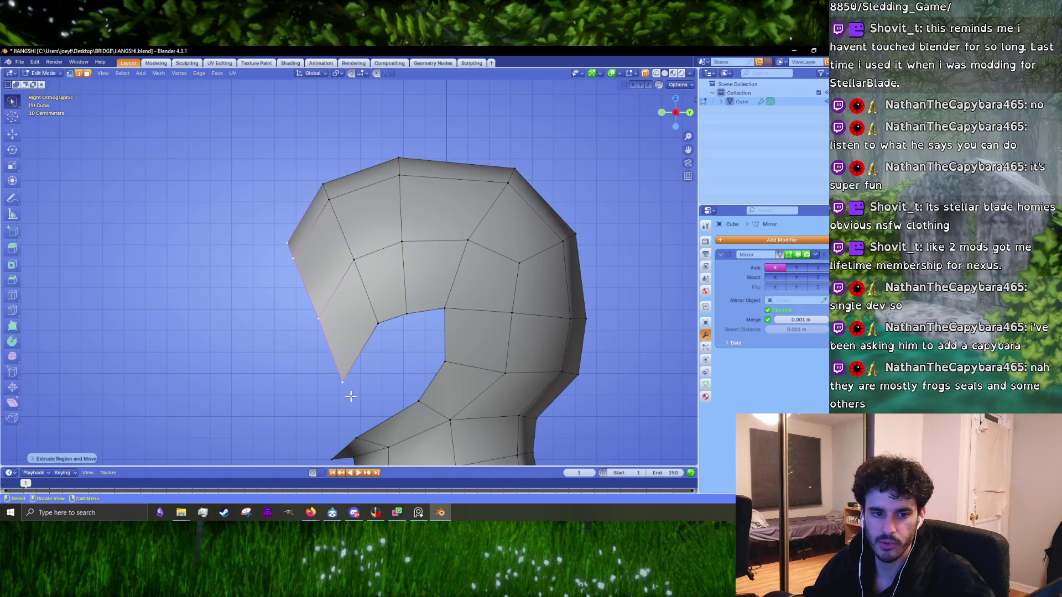
{"action": "key", "text": "r"}
{"action": "left_click", "coordinate": [389, 352]}
{"action": "key", "text": "g"}
{"action": "left_click", "coordinate": [387, 338]}
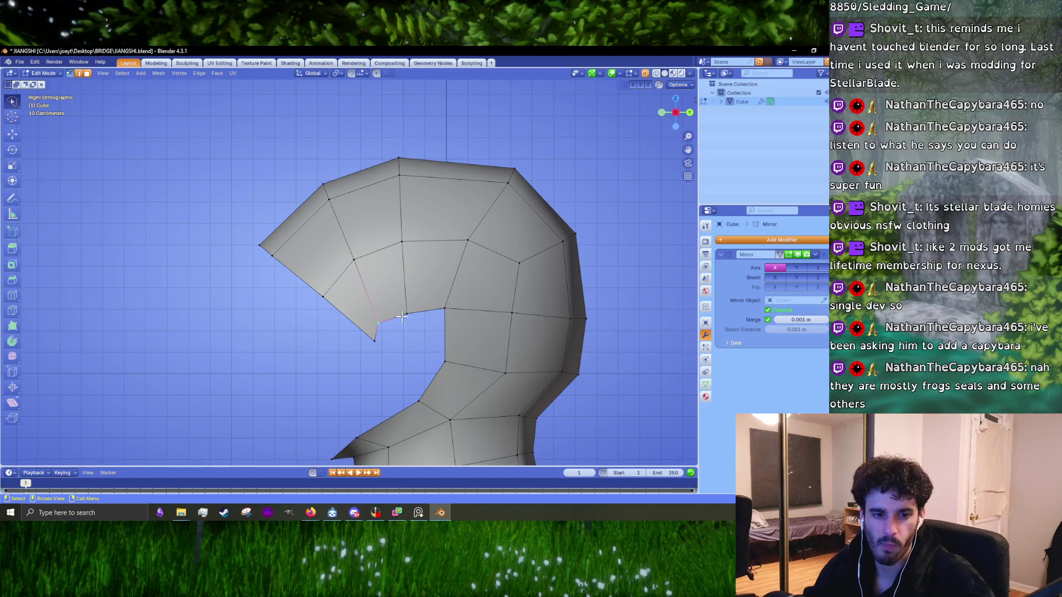
- Select the flap's tip and lower-left edges and pull them in to blunt the point
{"action": "left_click", "coordinate": [400, 313], "text": "shift"}
{"action": "left_click", "coordinate": [235, 242]}
{"action": "mouse_move", "coordinate": [233, 240]}
{"action": "right_mouse_down", "text": "ctrl"}
{"action": "mouse_move", "coordinate": [387, 354]}
{"action": "mouse_move", "coordinate": [291, 247]}
{"action": "mouse_move", "coordinate": [400, 369]}
{"action": "mouse_move", "coordinate": [357, 356]}
{"action": "right_mouse_up", "text": "ctrl"}
{"action": "key", "text": "g"}
{"action": "left_click", "coordinate": [405, 359]}
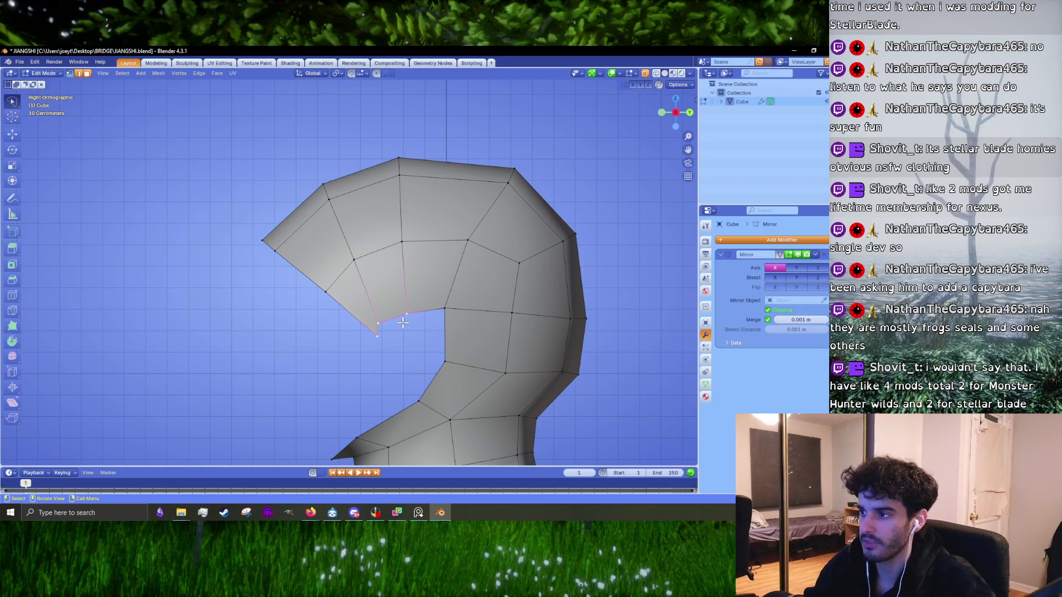
- Raise the opening vertex and its neighbour to reshape the hood's side profile
{"action": "key", "text": "g"}
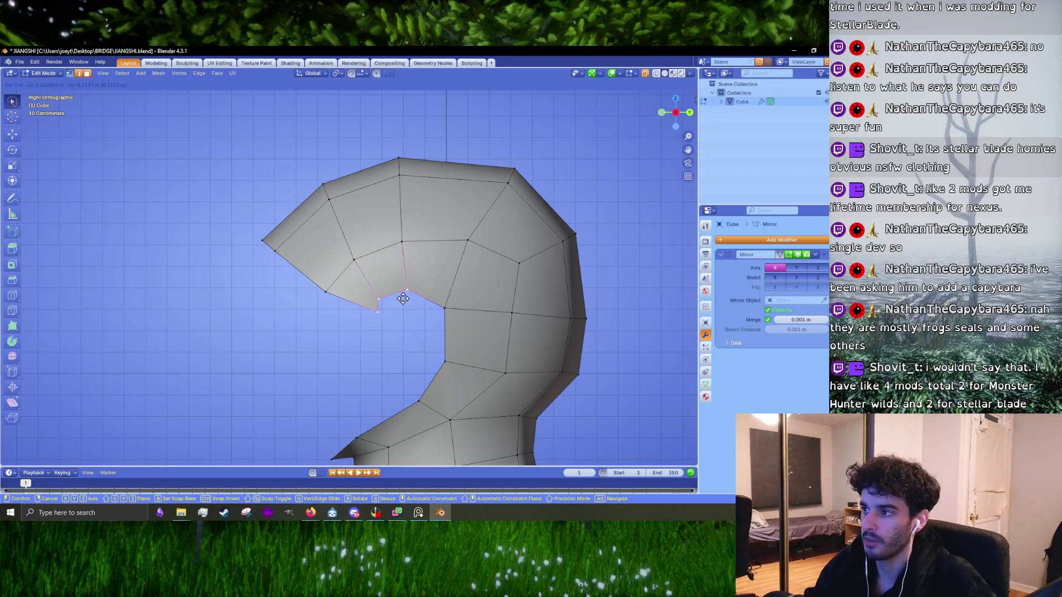
{"action": "left_click", "coordinate": [403, 306]}
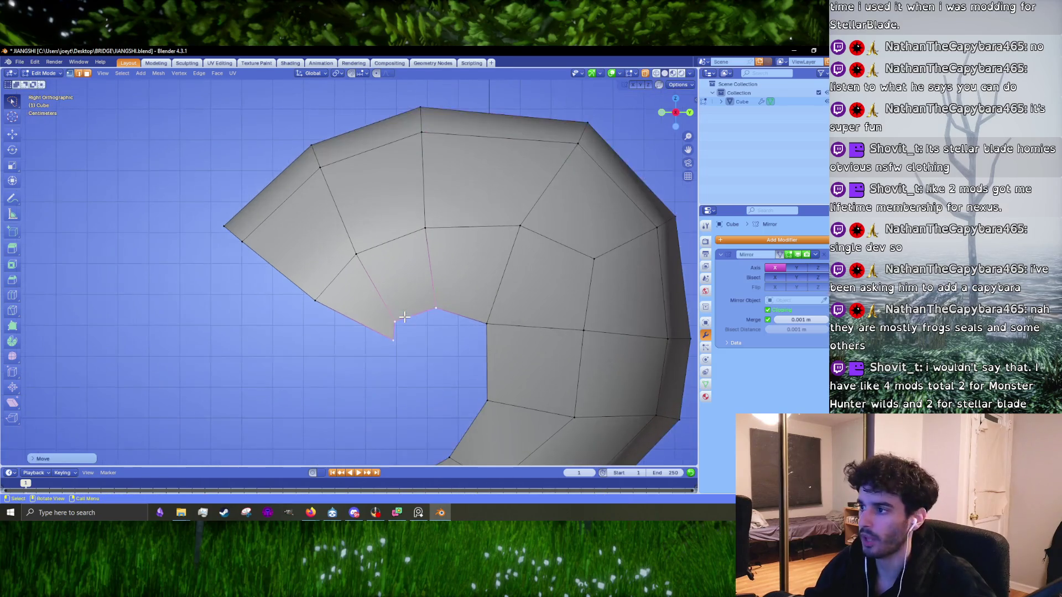
{"action": "scroll", "coordinate": [401, 327], "scroll_direction": "up", "scroll_amount": 2}
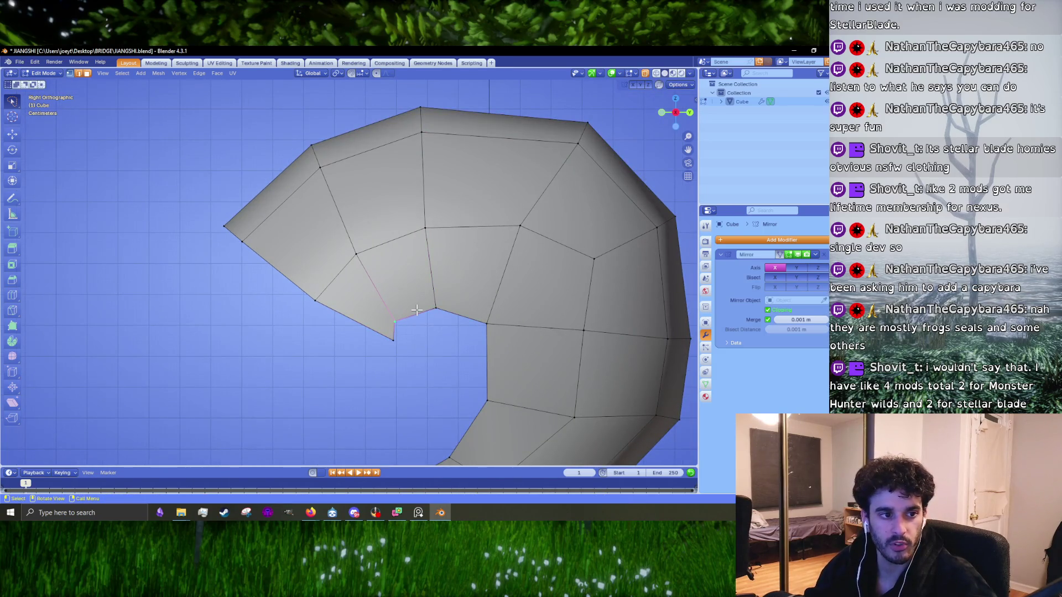
{"action": "key", "text": "g"}
{"action": "left_click", "coordinate": [396, 294]}
{"action": "left_click", "coordinate": [435, 308]}
{"action": "key", "text": "g"}
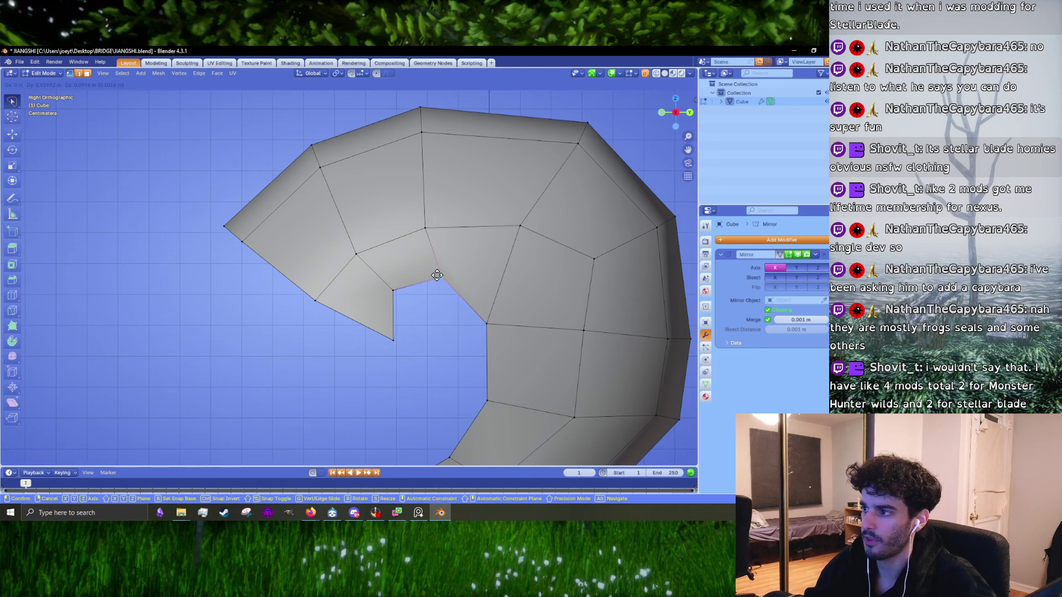
{"action": "left_click", "coordinate": [435, 293]}
{"action": "scroll", "coordinate": [467, 373], "scroll_direction": "down", "scroll_amount": 2}
{"action": "middle_click_drag", "start_coordinate": [467, 372], "coordinate": [437, 328], "text": "shift"}
- Select the two edges across the opening gap and fill it with a new face
{"action": "left_click", "coordinate": [443, 283]}
{"action": "left_click", "coordinate": [369, 254]}
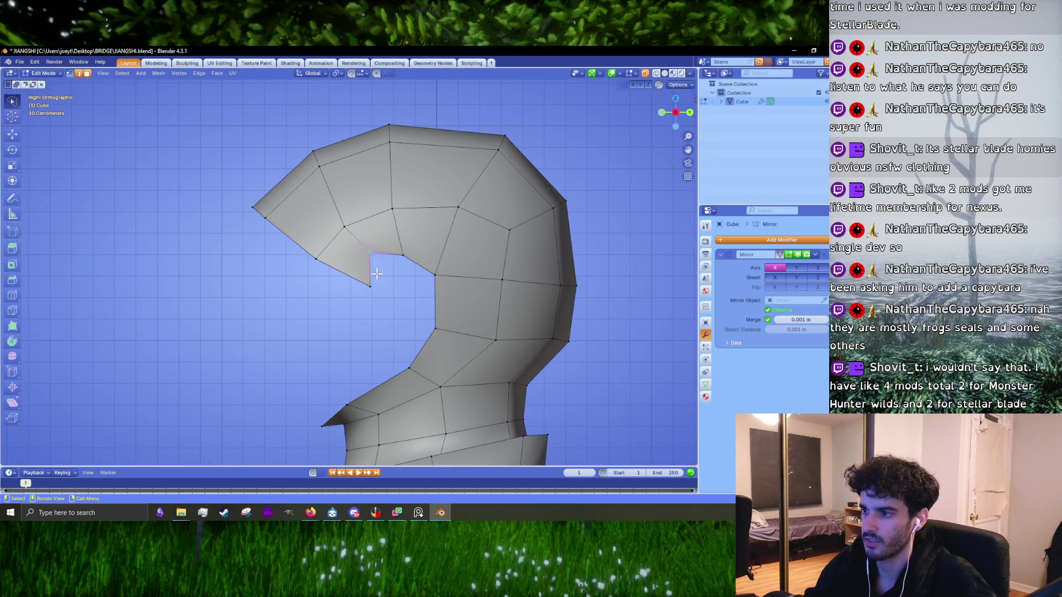
{"action": "key", "text": "1"}
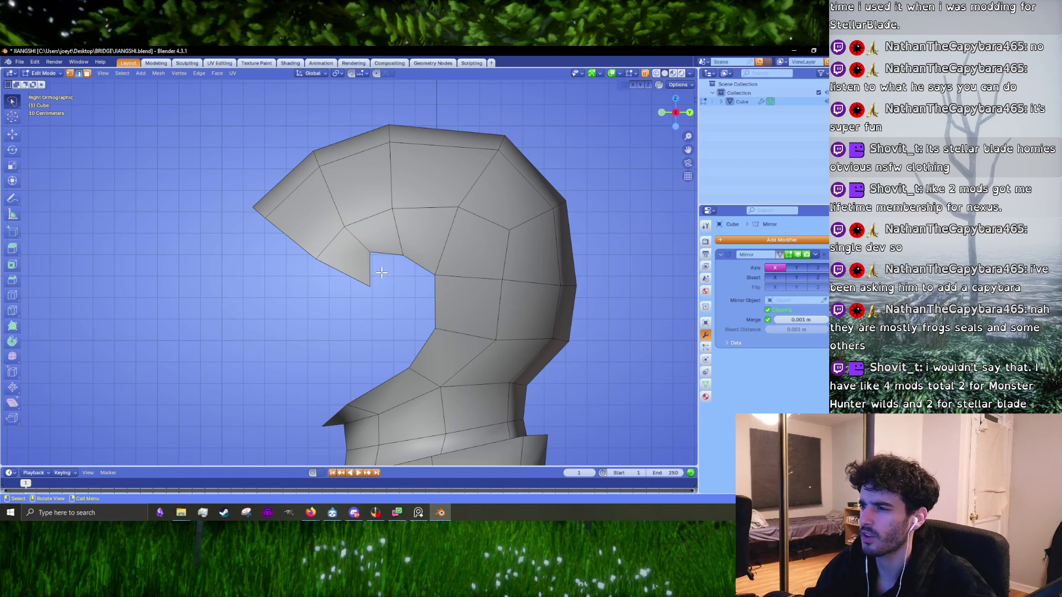
{"action": "scroll", "coordinate": [417, 285], "scroll_direction": "up", "scroll_amount": 2}
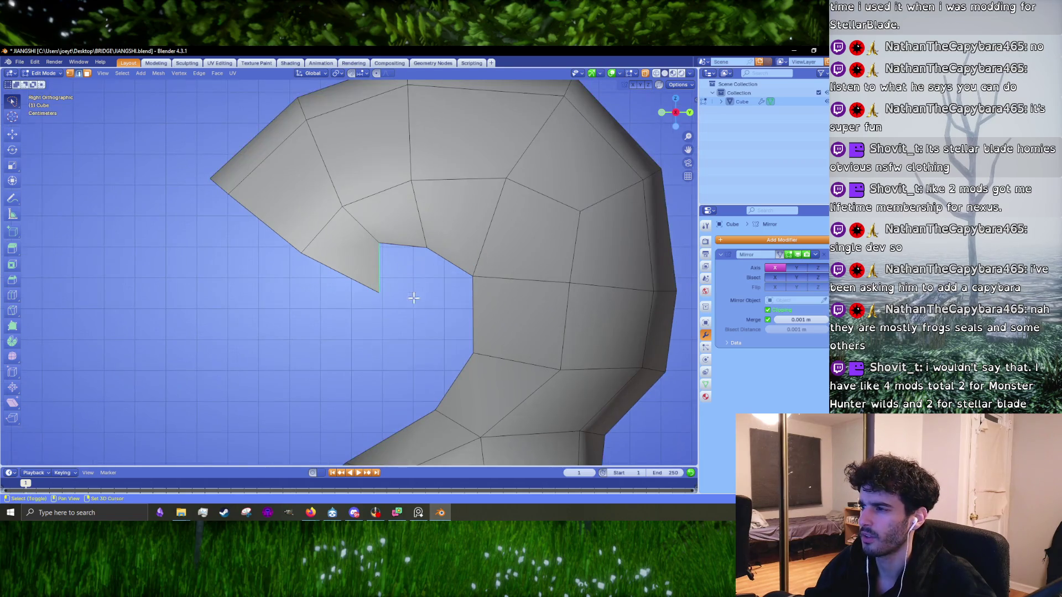
{"action": "left_click", "coordinate": [432, 259], "text": "shift"}
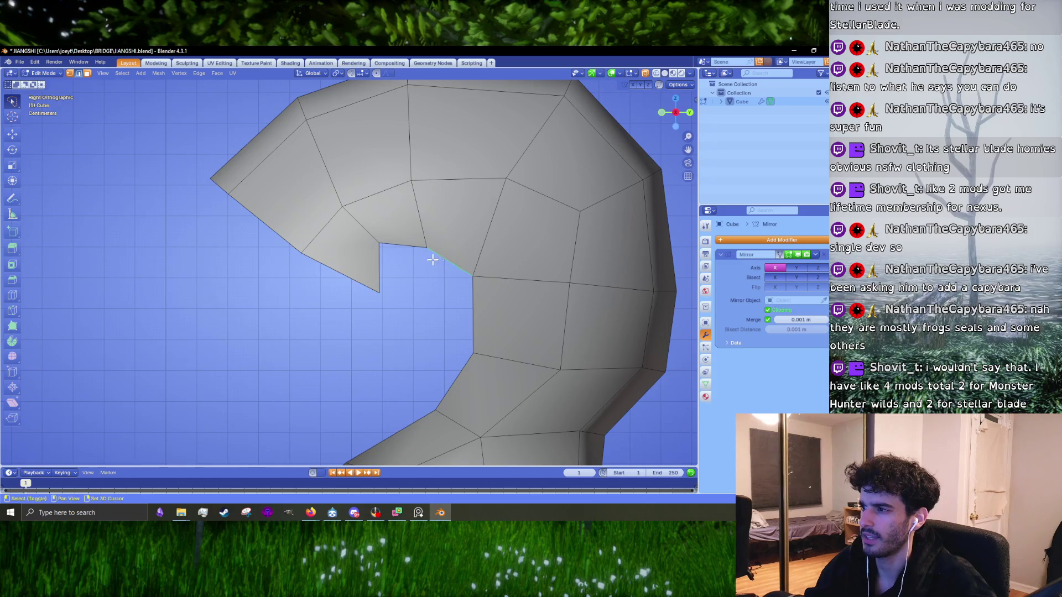
{"action": "left_click", "coordinate": [387, 269], "text": "shift"}
{"action": "key", "text": "f"}
- Lift the vertex above the new face higher, then orbit to check the hood
{"action": "left_click", "coordinate": [431, 250]}
{"action": "key", "text": "g"}
{"action": "left_click", "coordinate": [430, 230]}
{"action": "key", "text": "g"}
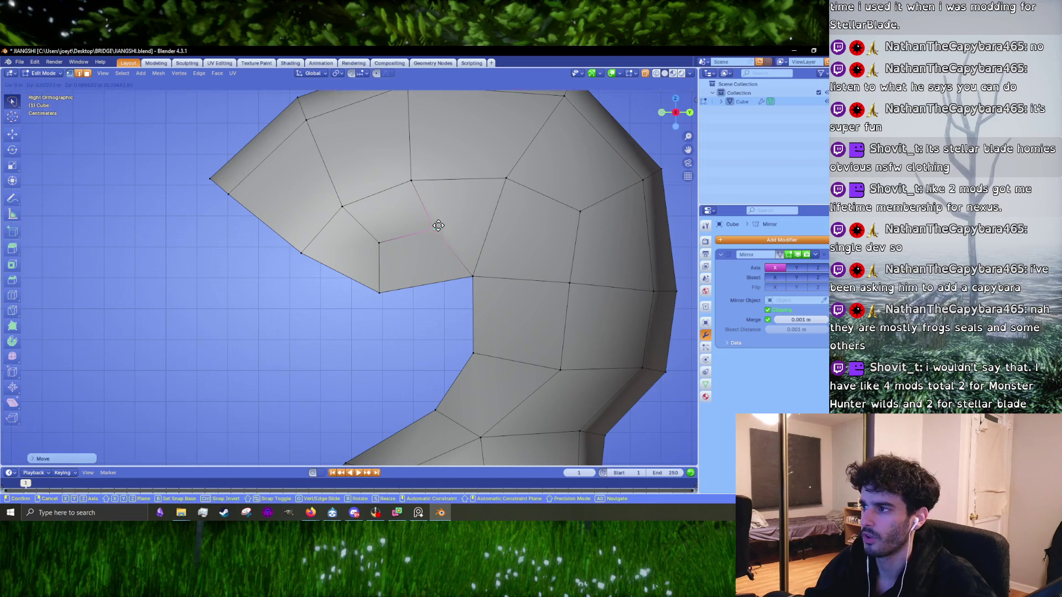
{"action": "scroll", "coordinate": [439, 225], "scroll_direction": "down", "scroll_amount": 2, "text": "alt"}
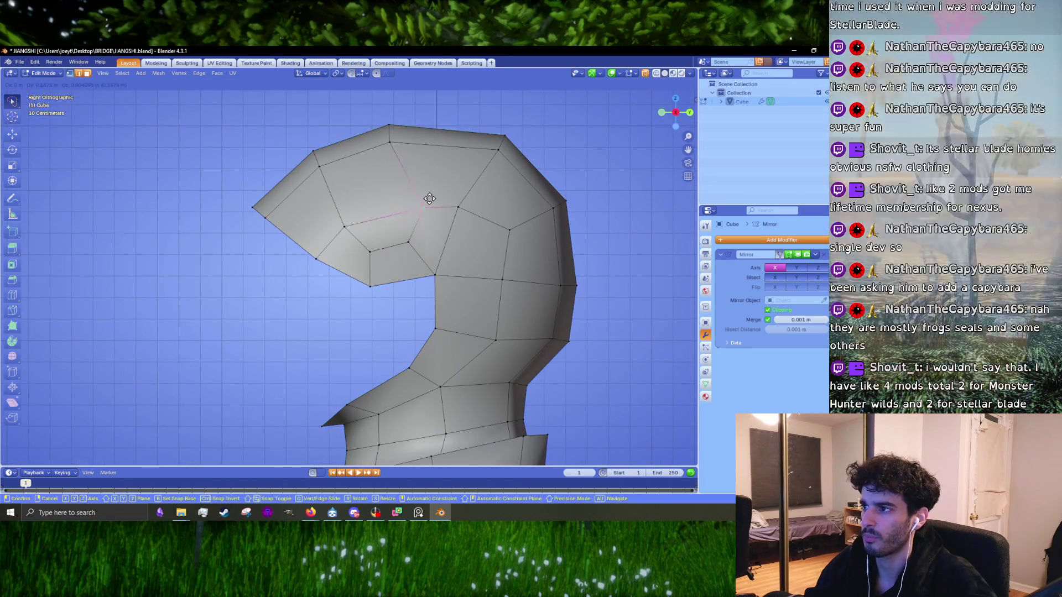
{"action": "left_click", "coordinate": [430, 198]}
{"action": "mouse_move", "coordinate": [422, 223]}
{"action": "middle_mouse_down"}
{"action": "mouse_move", "coordinate": [425, 276]}
{"action": "mouse_move", "coordinate": [420, 250]}
{"action": "mouse_move", "coordinate": [314, 165]}
{"action": "mouse_move", "coordinate": [332, 140]}
{"action": "middle_mouse_up"}
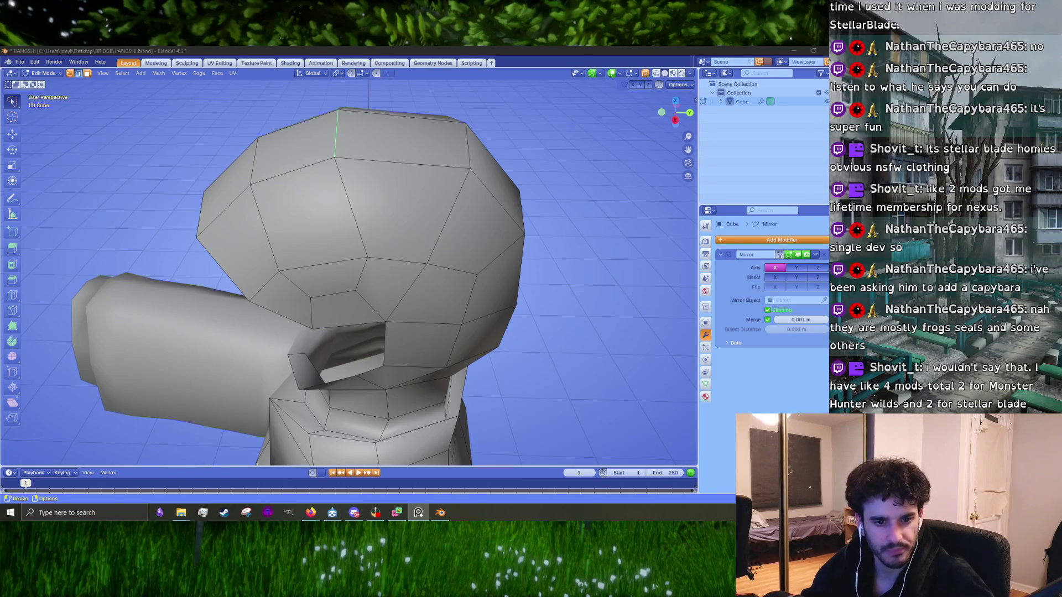
- Show the head wireframe reference image, shifted left and shortened beside the hood view
{"action": "key", "text": "alt+Tab"}
{"action": "left_click_drag", "start_coordinate": [180, 195], "coordinate": [111, 201]}
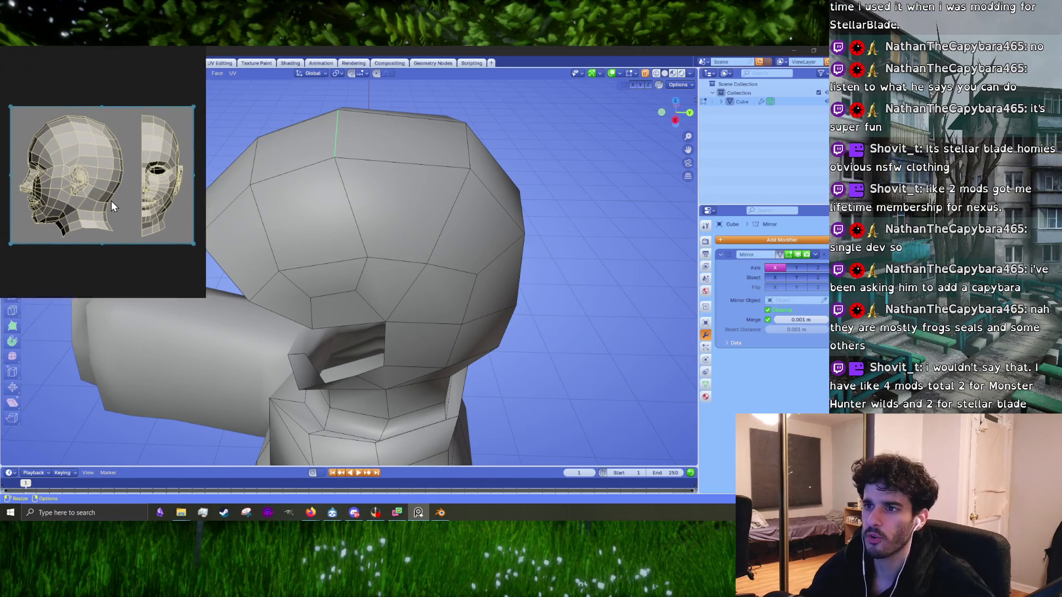
{"action": "left_click_drag", "start_coordinate": [206, 296], "coordinate": [206, 262]}
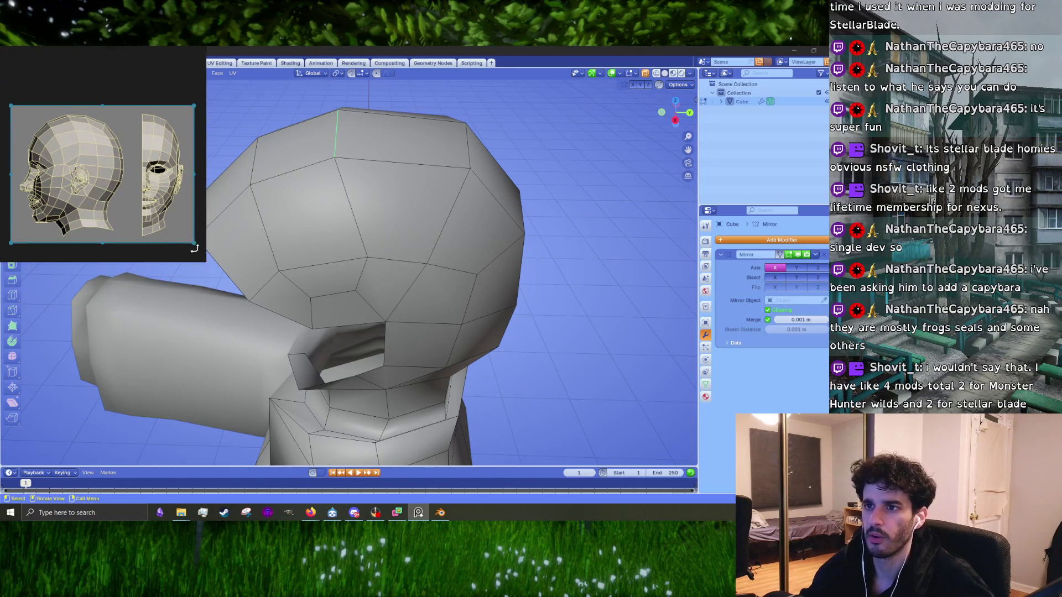
{"action": "mouse_move", "coordinate": [260, 249]}
{"action": "middle_mouse_down"}
{"action": "mouse_move", "coordinate": [299, 235]}
{"action": "mouse_move", "coordinate": [386, 276]}
{"action": "mouse_move", "coordinate": [375, 278]}
{"action": "middle_mouse_up"}
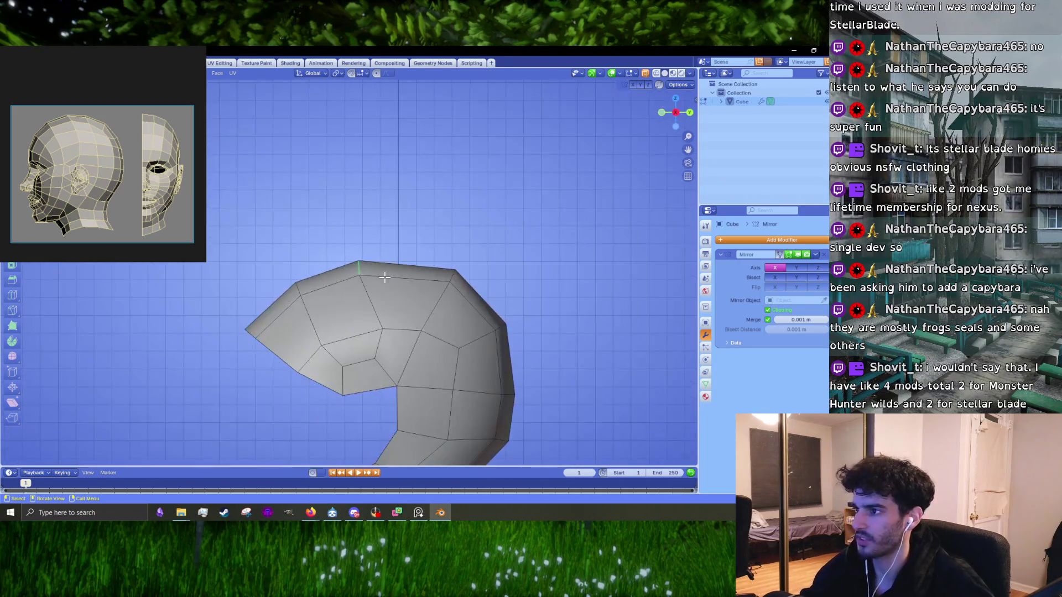
- Edge-slide the hood opening's top edge and its left-corner edge along the mesh
{"action": "key", "text": "g"}
{"action": "key", "text": "g"}
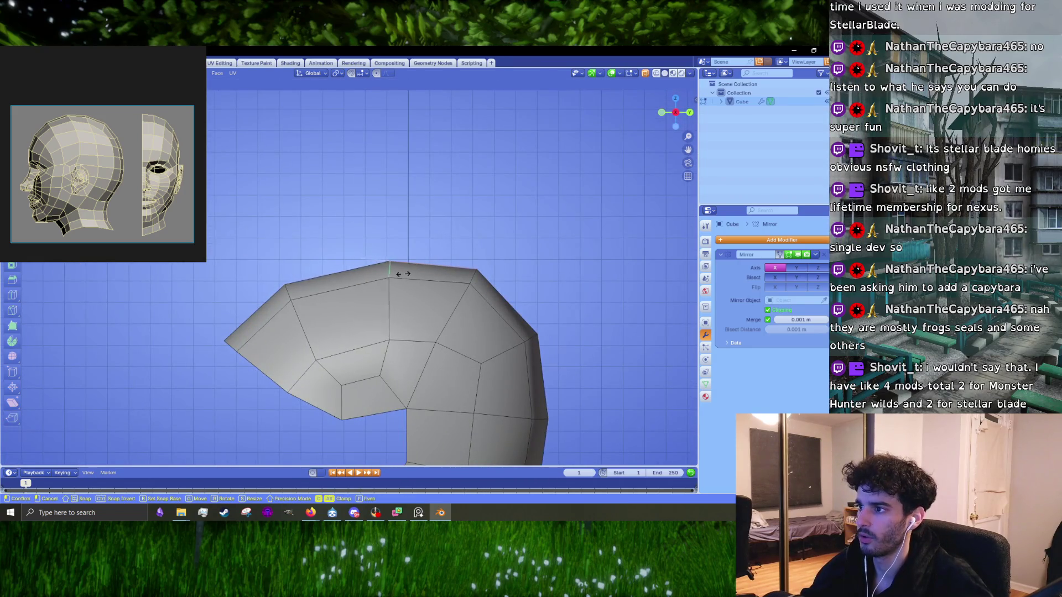
{"action": "left_click", "coordinate": [301, 285]}
{"action": "left_click", "coordinate": [291, 291]}
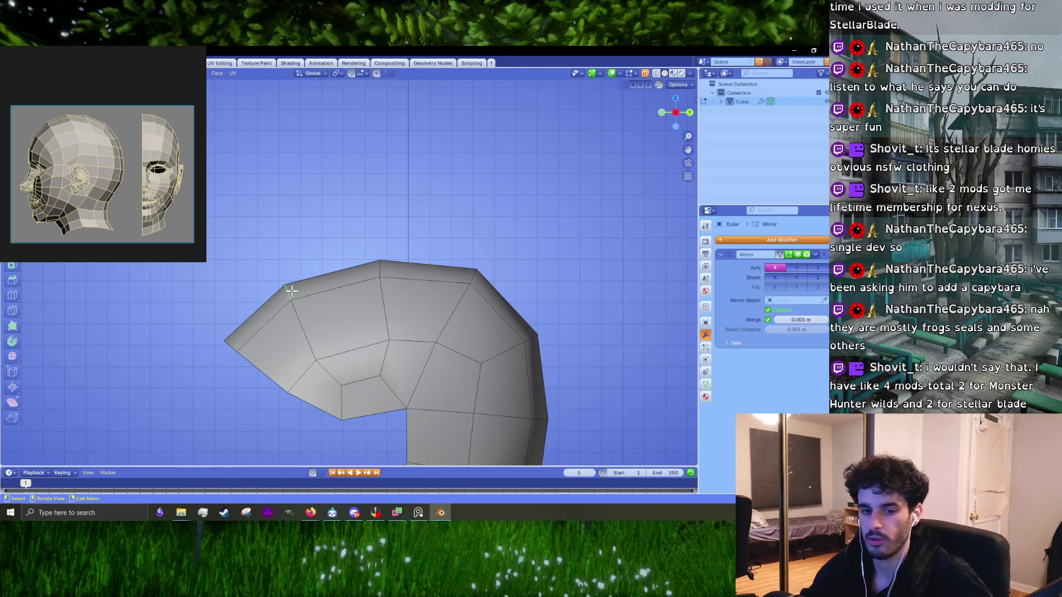
{"action": "key", "text": "g"}
{"action": "key", "text": "g"}
{"action": "left_click", "coordinate": [313, 362]}
{"action": "key", "text": "1"}
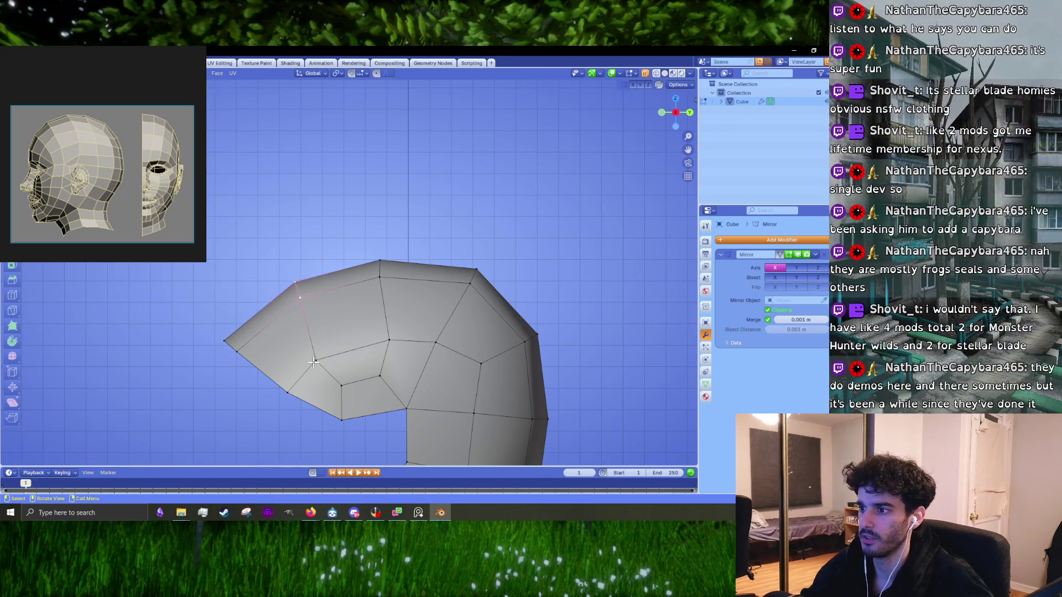
{"action": "left_click", "coordinate": [390, 331], "text": "alt"}
{"action": "key", "text": "g"}
{"action": "left_click", "coordinate": [390, 331]}
- In right side view, move the opening's lower chin-edge vertices up and right
{"action": "middle_click_drag", "start_coordinate": [374, 368], "coordinate": [404, 339]}
{"action": "key", "text": "3"}
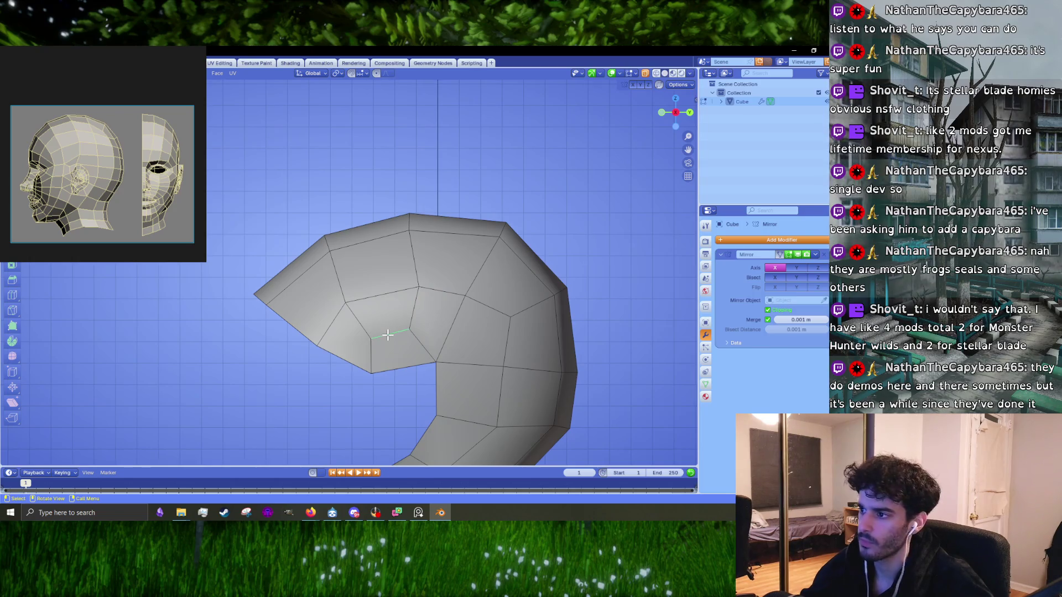
{"action": "mouse_move", "coordinate": [405, 335]}
{"action": "middle_mouse_down"}
{"action": "mouse_move", "coordinate": [463, 285]}
{"action": "mouse_move", "coordinate": [492, 285]}
{"action": "middle_mouse_up"}
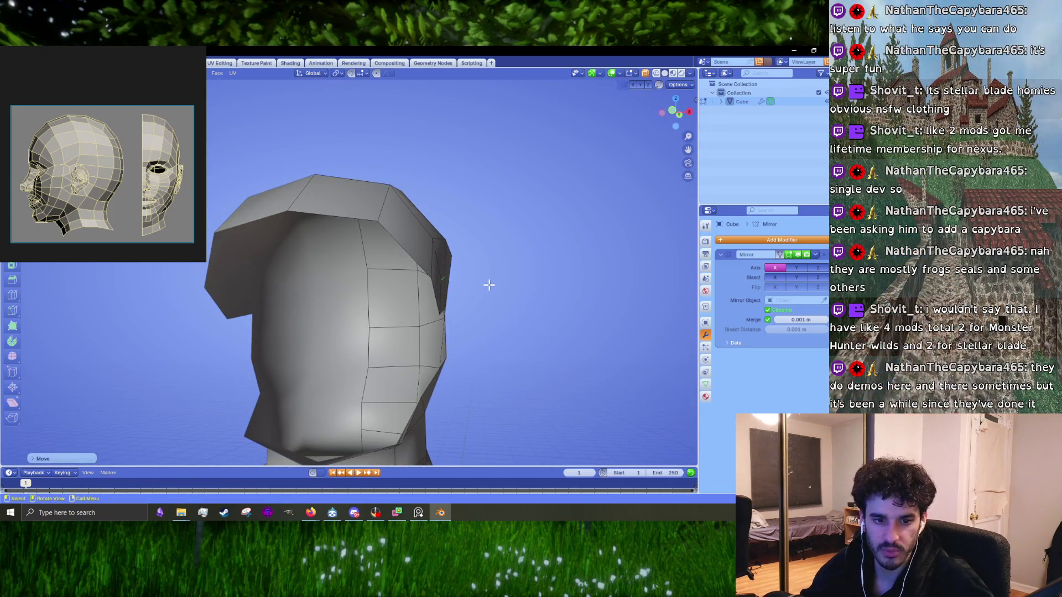
{"action": "middle_click_drag", "start_coordinate": [498, 308], "coordinate": [423, 273]}
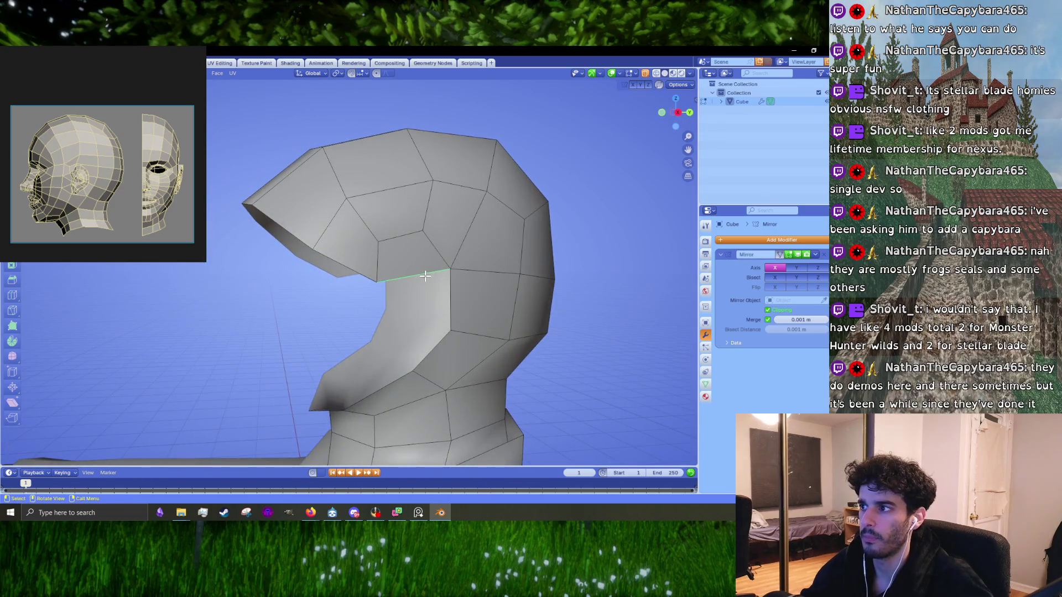
{"action": "middle_click_drag", "start_coordinate": [425, 276], "coordinate": [446, 317]}
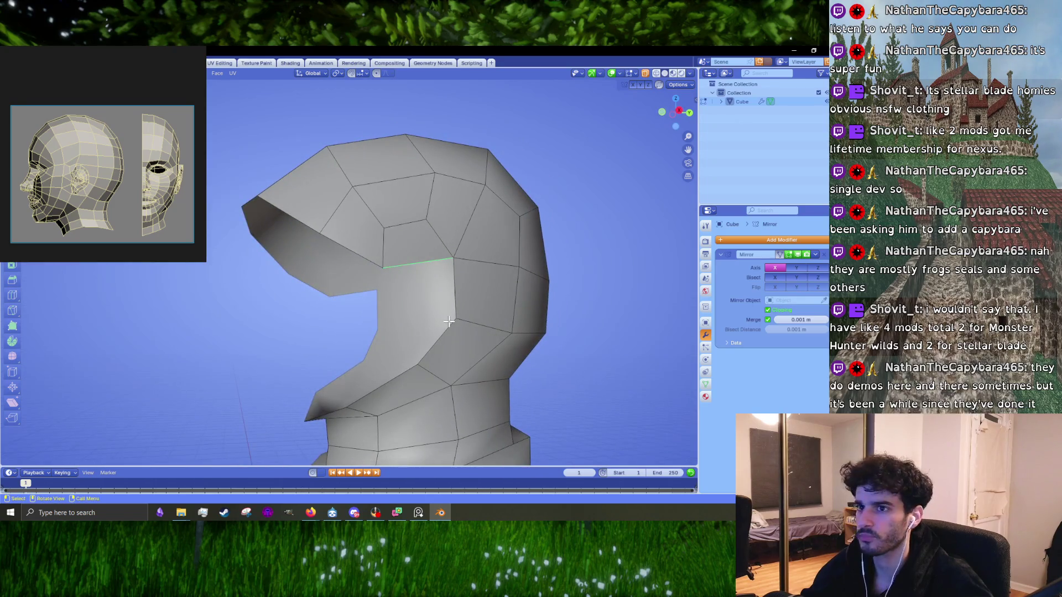
{"action": "key", "text": "KP_3"}
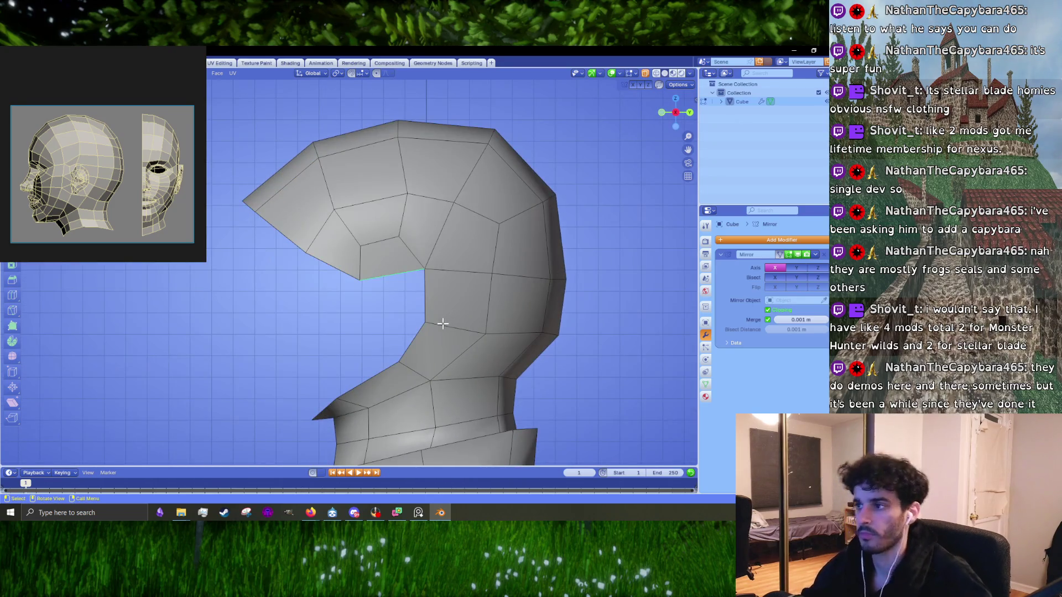
{"action": "key", "text": "1"}
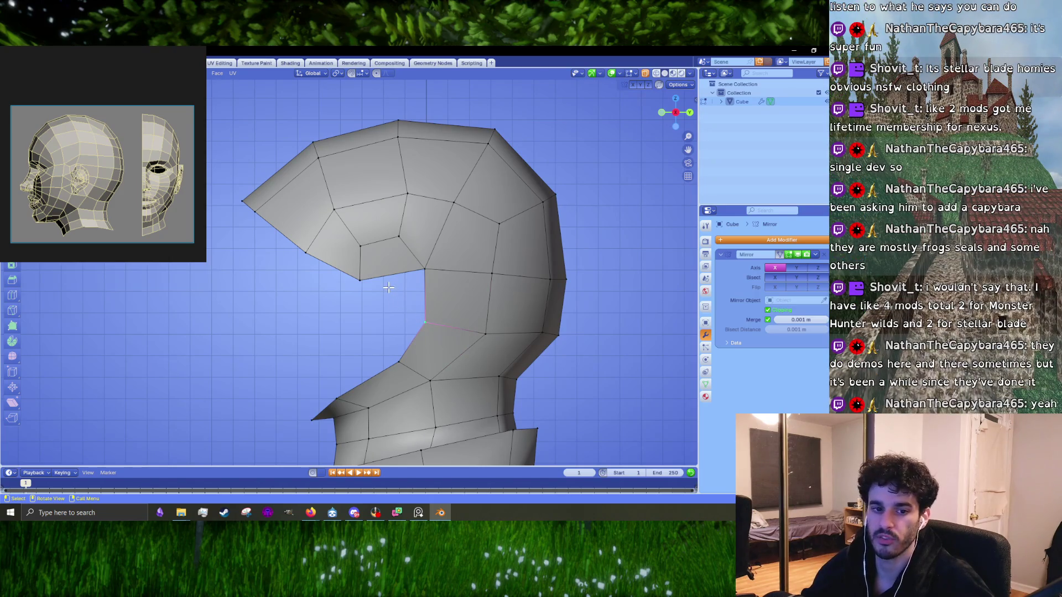
{"action": "left_click", "coordinate": [370, 282]}
{"action": "middle_click_drag", "start_coordinate": [322, 273], "coordinate": [397, 330], "text": "shift"}
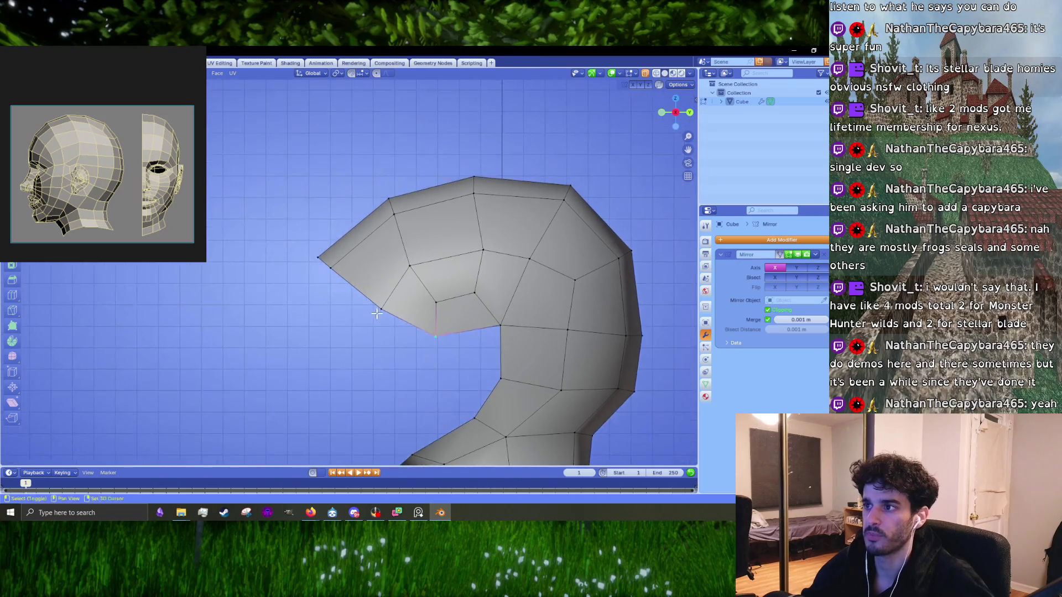
{"action": "left_click_drag", "start_coordinate": [436, 221], "coordinate": [305, 332]}
{"action": "key", "text": "g"}
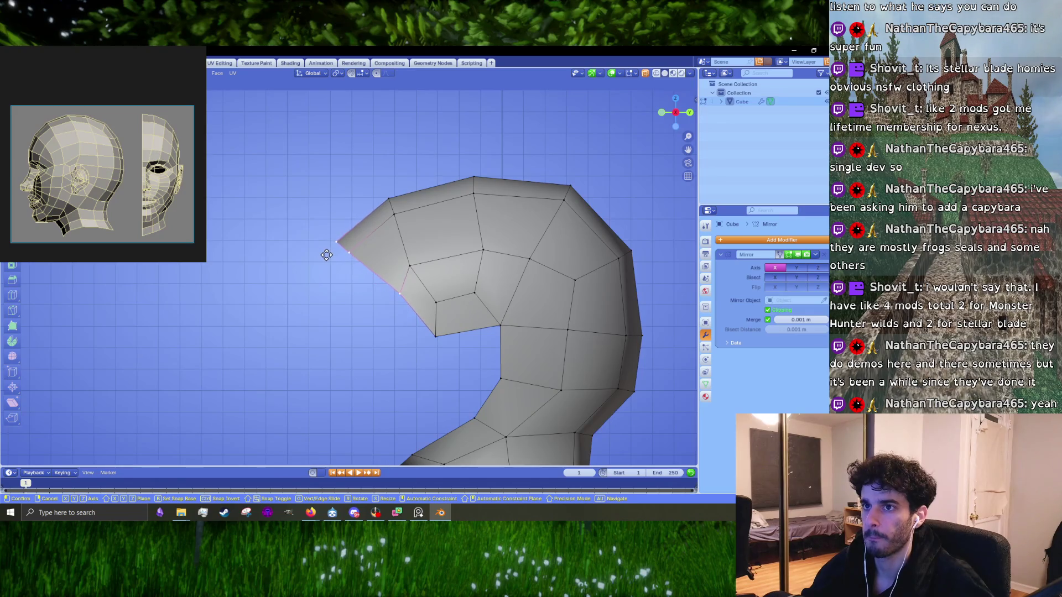
{"action": "left_click", "coordinate": [325, 252]}
- Nudge the cheek vertices beside the opening slightly to the right
{"action": "middle_click_drag", "start_coordinate": [380, 320], "coordinate": [353, 296], "text": "shift"}
{"action": "left_click", "coordinate": [402, 268]}
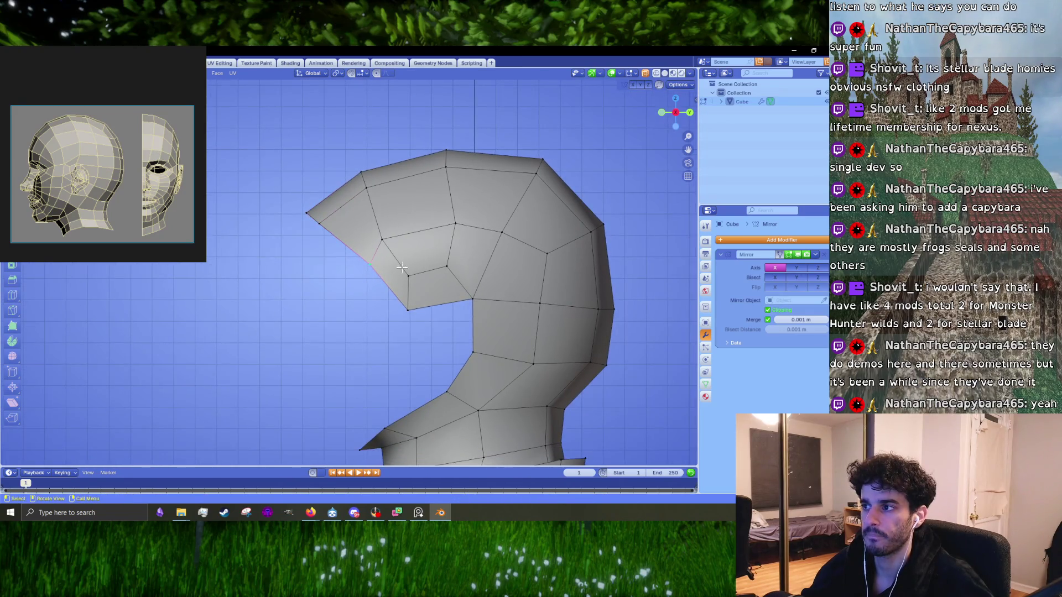
{"action": "left_click_drag", "start_coordinate": [386, 245], "coordinate": [396, 241]}
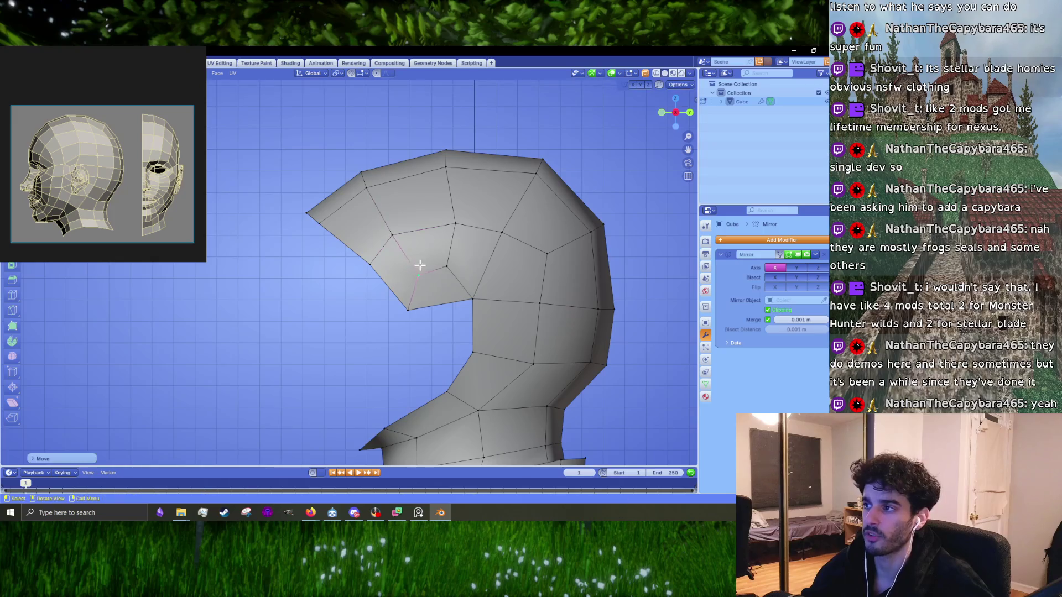
{"action": "left_click_drag", "start_coordinate": [455, 224], "coordinate": [467, 226]}
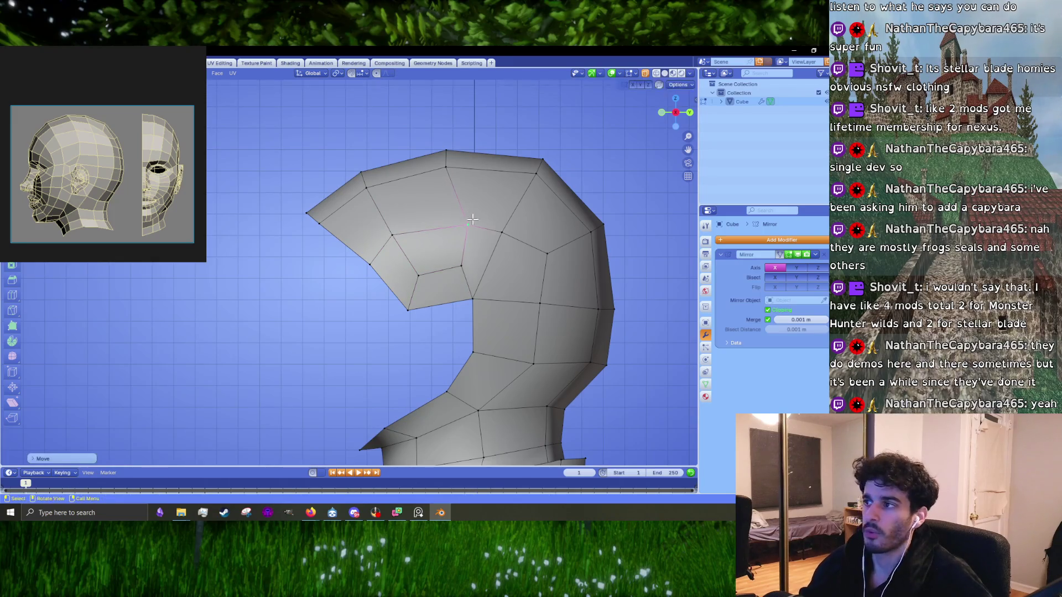
- Delete four cheek faces beside the opening, then undo to restore them
{"action": "middle_click_drag", "start_coordinate": [476, 328], "coordinate": [449, 308], "text": "shift"}
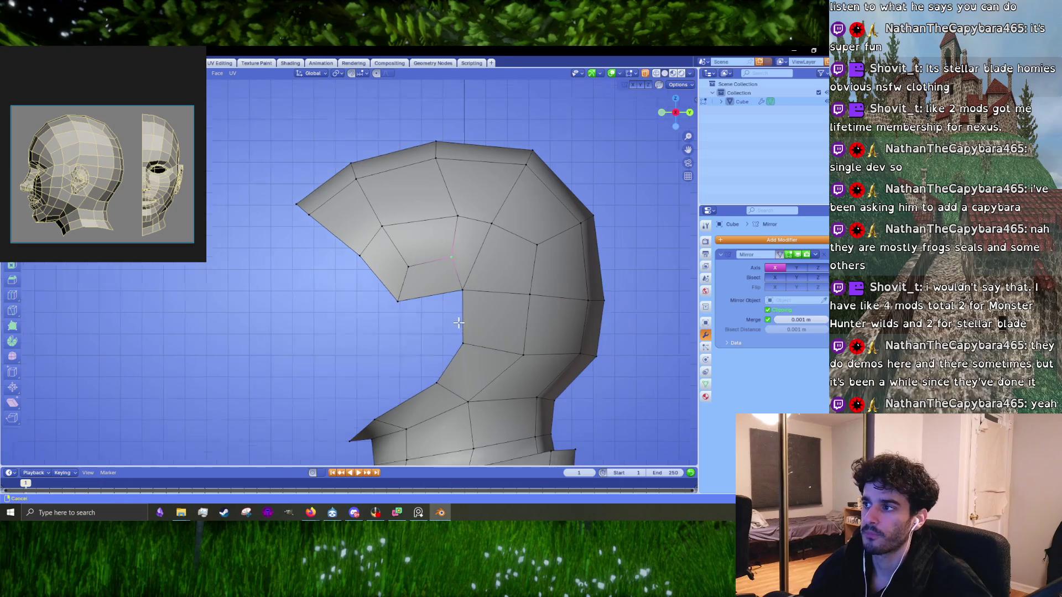
{"action": "left_click", "coordinate": [421, 262]}
{"action": "left_click", "coordinate": [433, 240]}
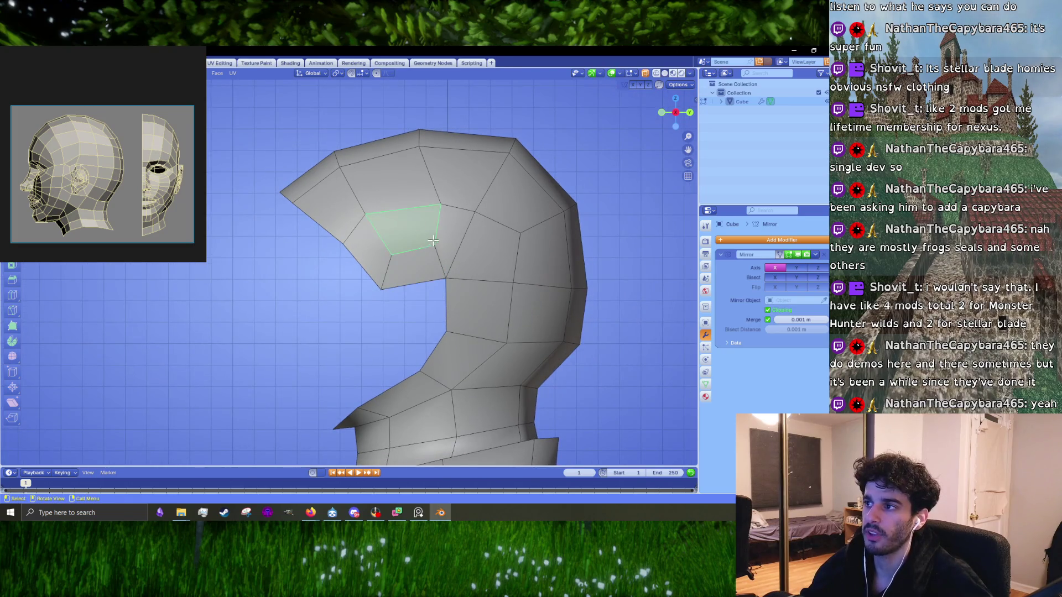
{"action": "left_click", "coordinate": [429, 264], "text": "shift"}
{"action": "left_click", "coordinate": [456, 244], "text": "shift"}
{"action": "left_click", "coordinate": [366, 252], "text": "shift"}
{"action": "key", "text": "x"}
{"action": "left_click", "coordinate": [375, 252]}
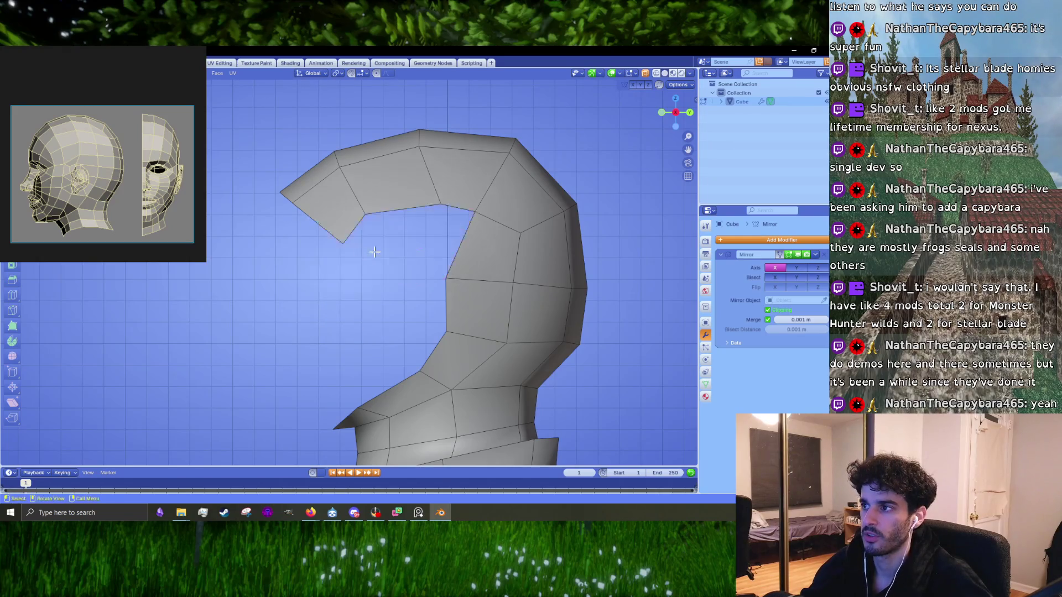
{"action": "left_click", "coordinate": [413, 208]}
{"action": "left_click", "coordinate": [462, 210], "text": "shift"}
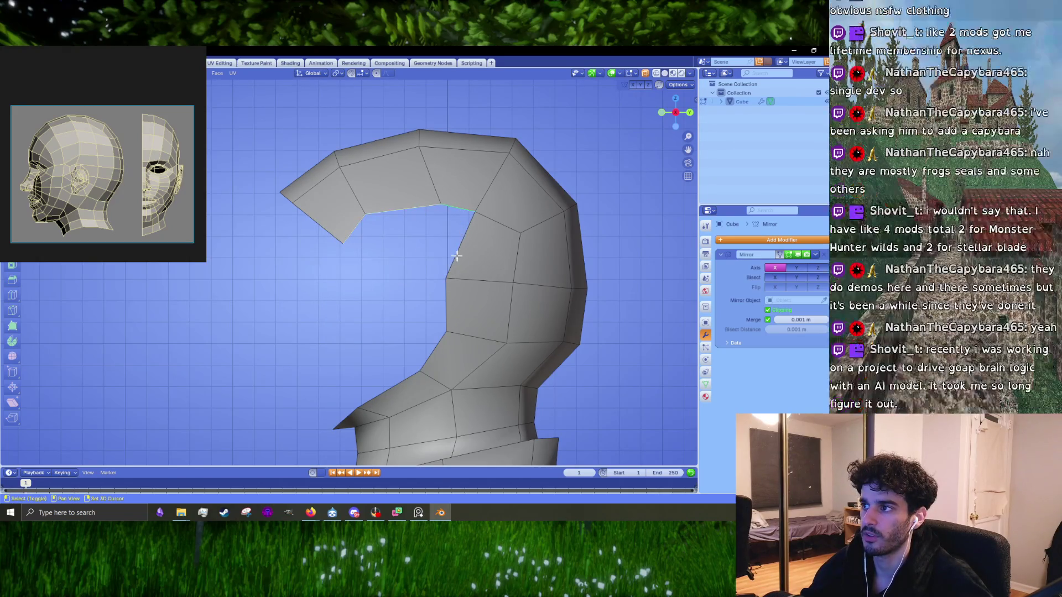
{"action": "key", "text": "ctrl+z"}
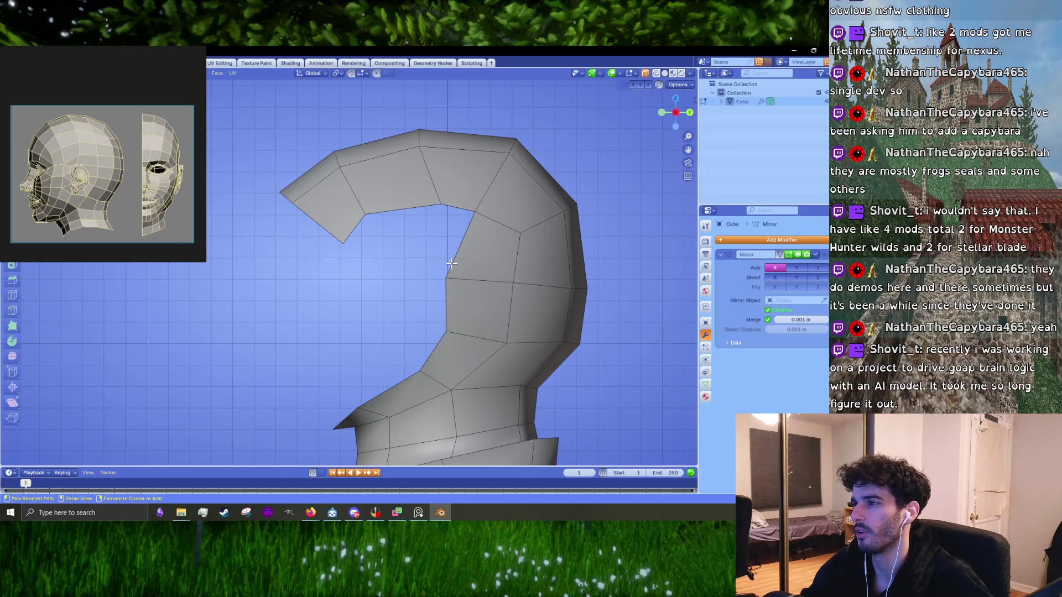
{"action": "key", "text": "ctrl+z"}
- Remove the four cheek faces again, fill part of the hole with a face, and enable X-ray
{"action": "left_click", "coordinate": [406, 229]}
{"action": "left_click", "coordinate": [415, 266], "text": "shift"}
{"action": "left_click", "coordinate": [365, 252], "text": "shift"}
{"action": "left_click", "coordinate": [446, 238], "text": "shift"}
{"action": "key", "text": "x"}
{"action": "left_click", "coordinate": [446, 239]}
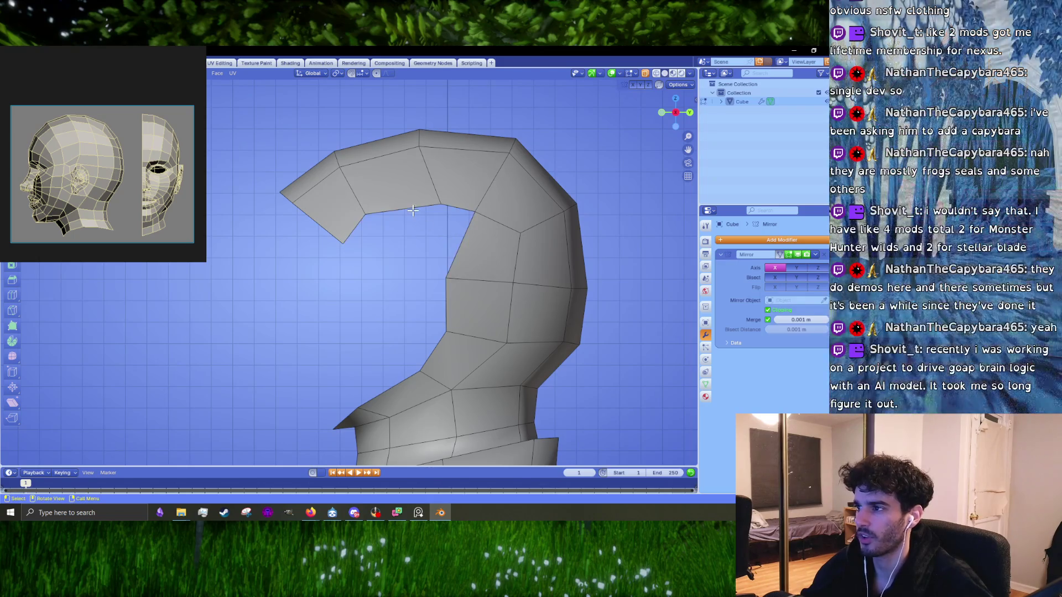
{"action": "key", "text": "f"}
{"action": "key", "text": "f"}
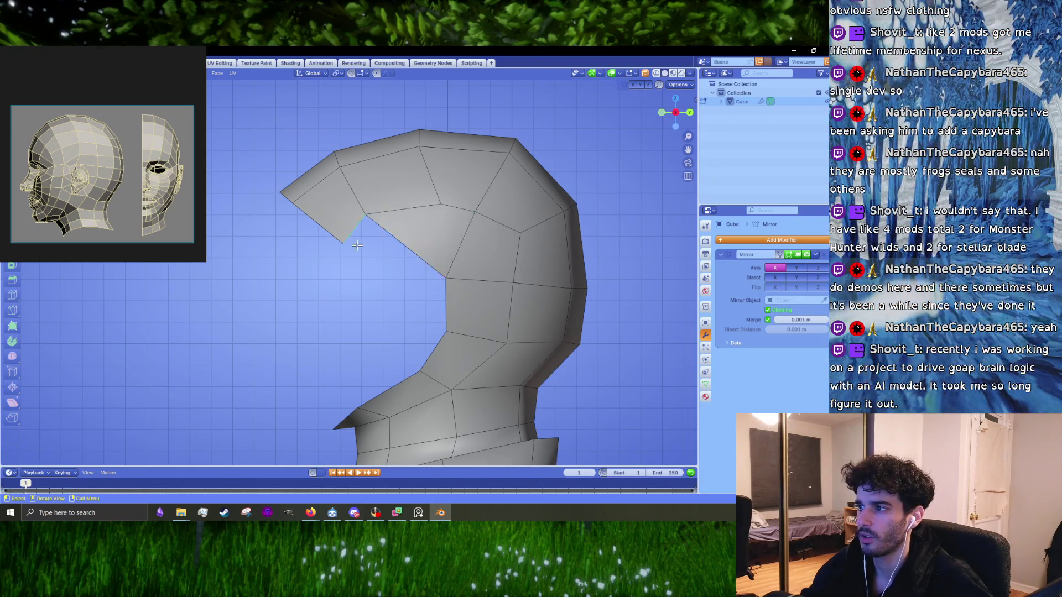
{"action": "key", "text": "e"}
{"action": "key", "text": "Escape"}
{"action": "left_click", "coordinate": [643, 75]}
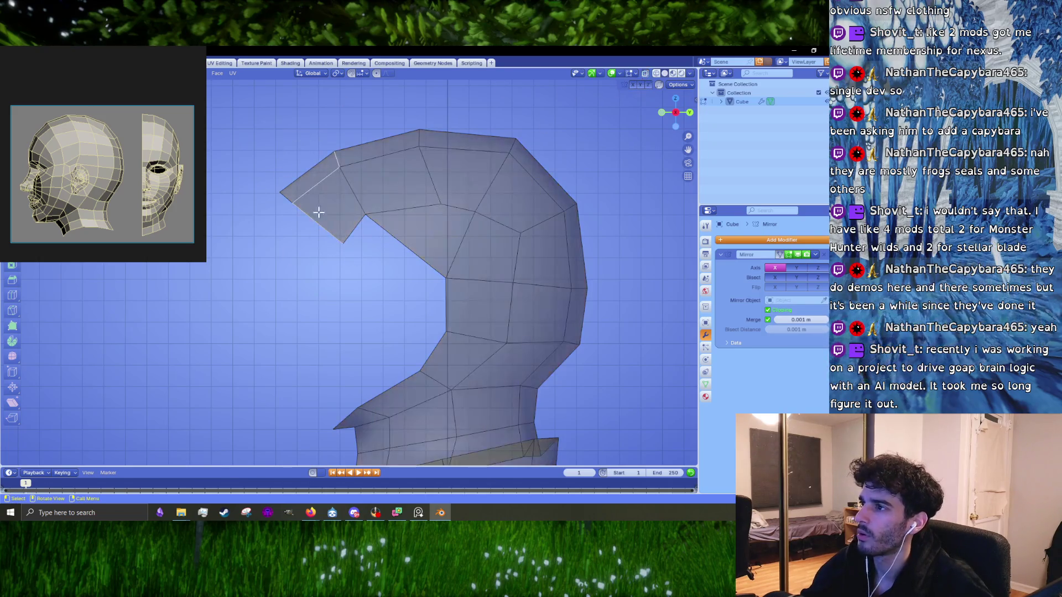
- Reposition the front face slightly right and down
{"action": "key", "text": "g"}
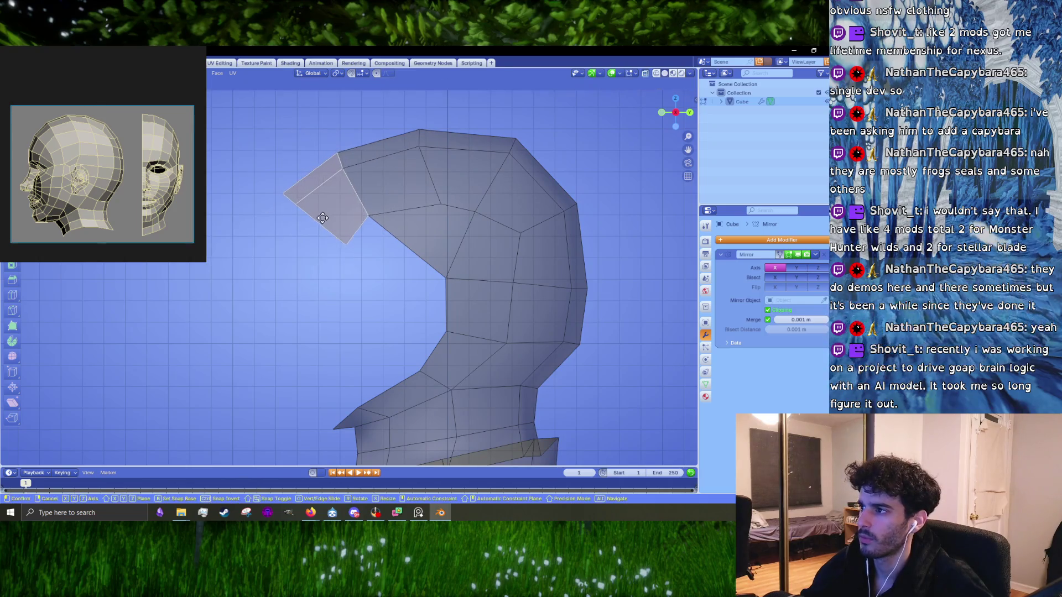
{"action": "left_click", "coordinate": [326, 220]}
{"action": "key", "text": "g"}
{"action": "left_click", "coordinate": [366, 222]}
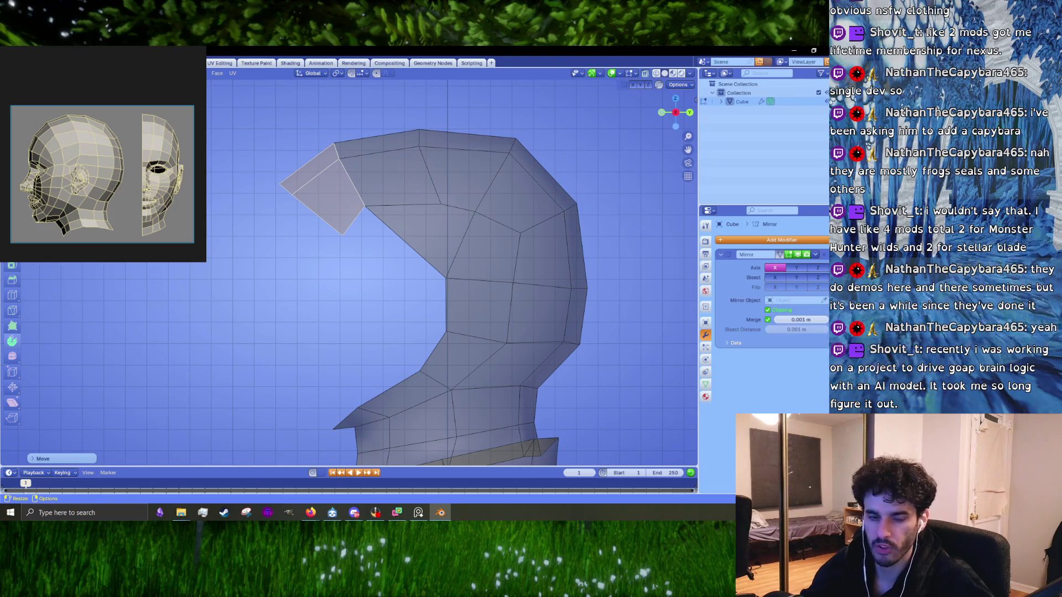
- Pull the hood's top and crown vertices outward so the crown curves smoothly
{"action": "left_click", "coordinate": [426, 214]}
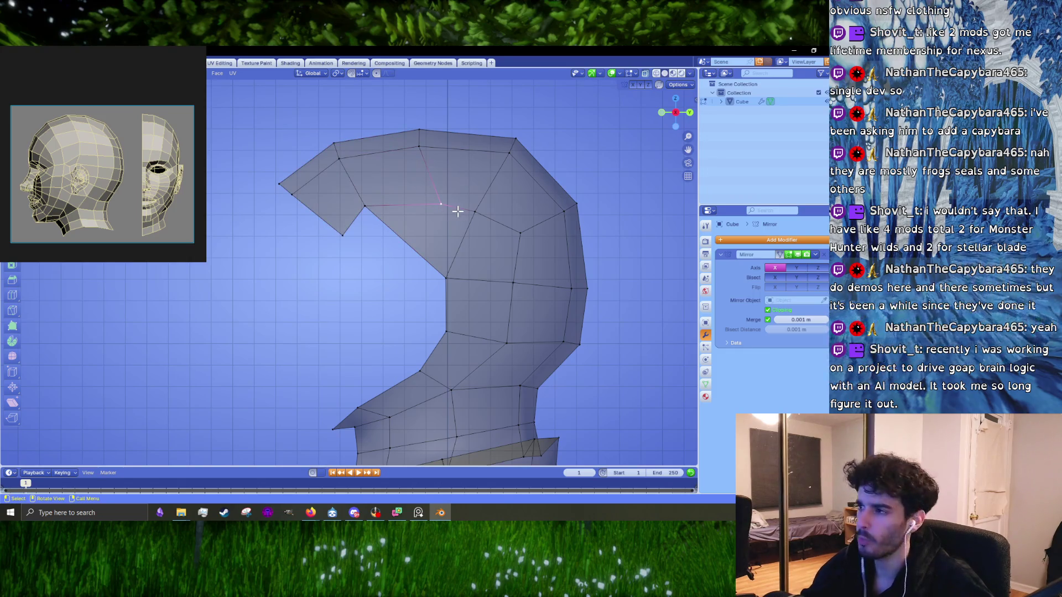
{"action": "key", "text": "g"}
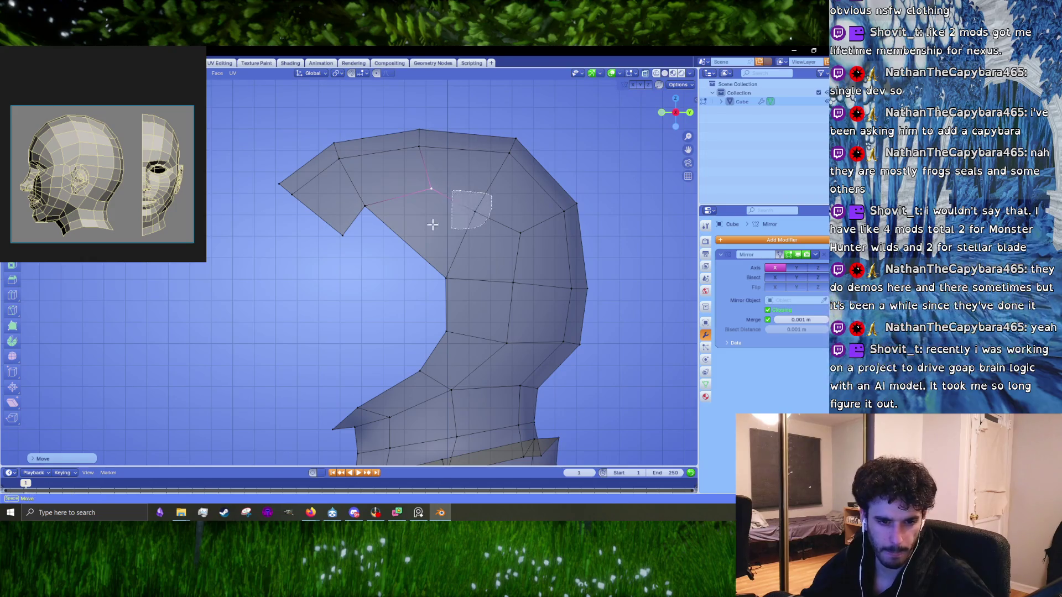
{"action": "left_click", "coordinate": [489, 242]}
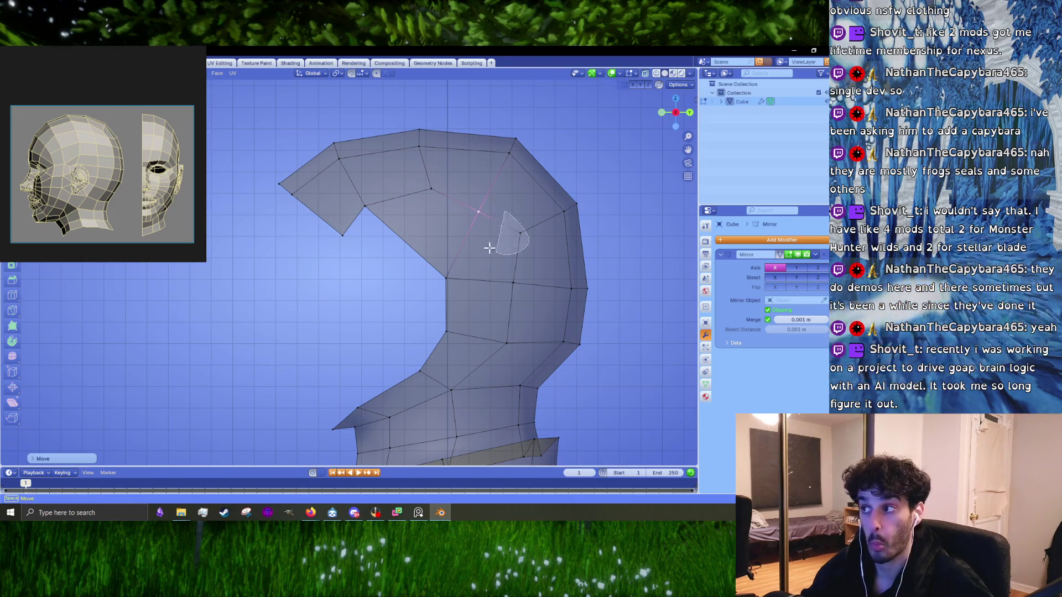
{"action": "left_click", "coordinate": [449, 289]}
{"action": "key", "text": "g"}
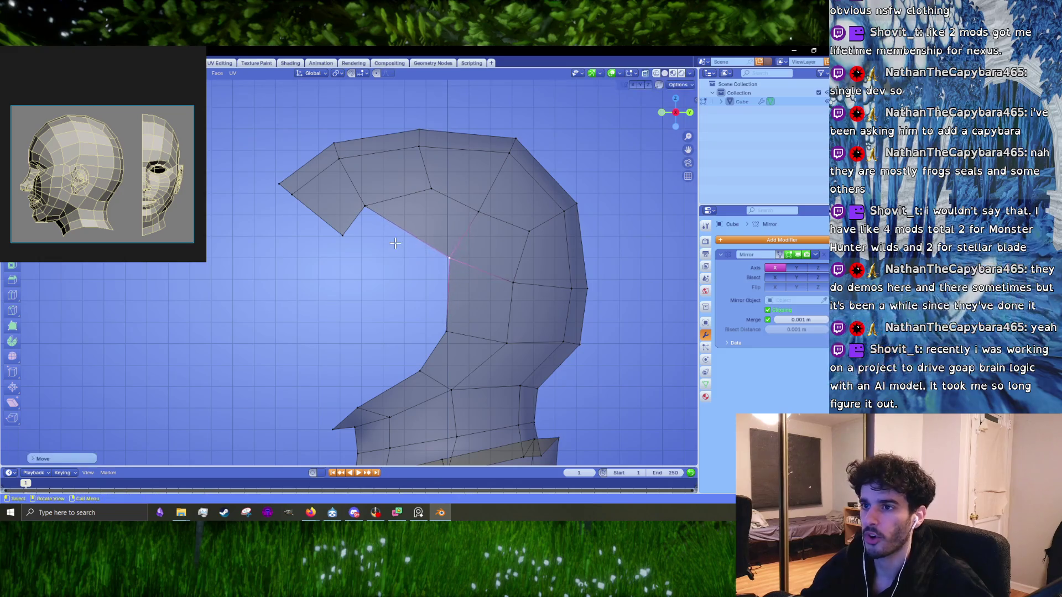
{"action": "right_click", "coordinate": [445, 240]}
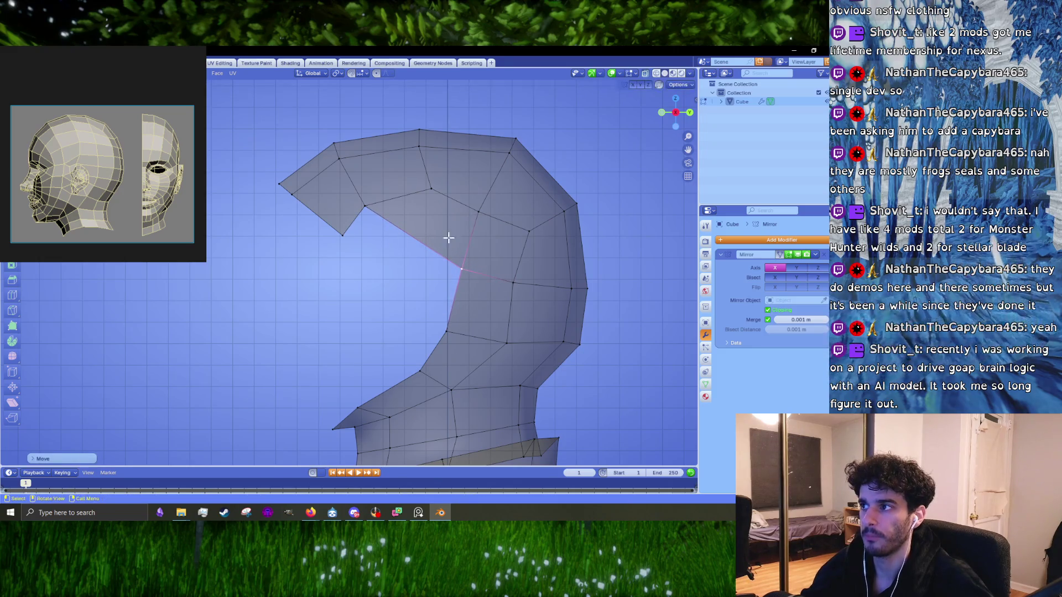
{"action": "left_click", "coordinate": [484, 213]}
{"action": "left_click_drag", "start_coordinate": [530, 230], "coordinate": [525, 228]}
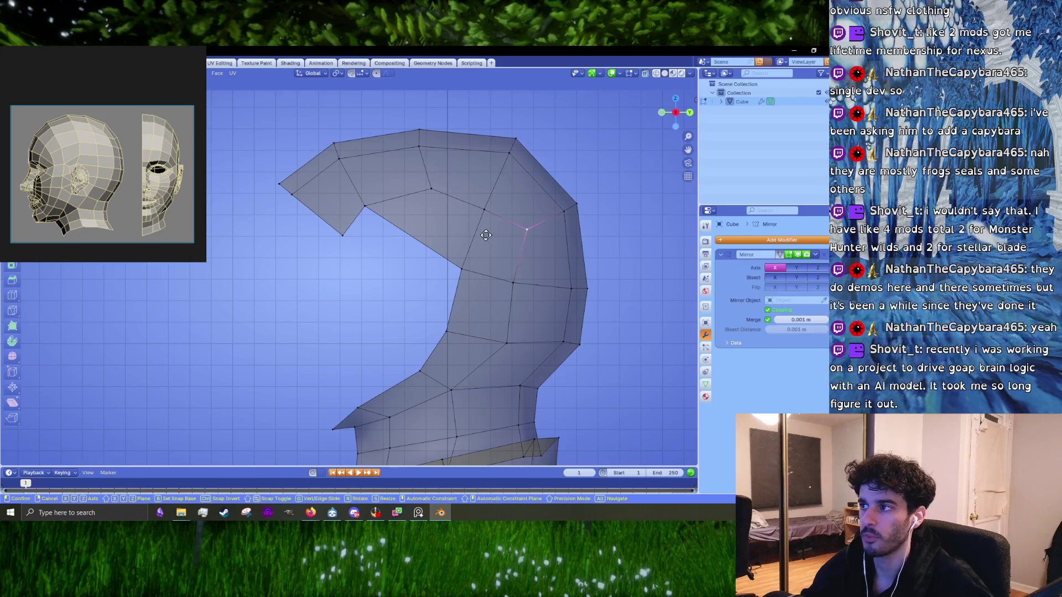
{"action": "left_click", "coordinate": [476, 222]}
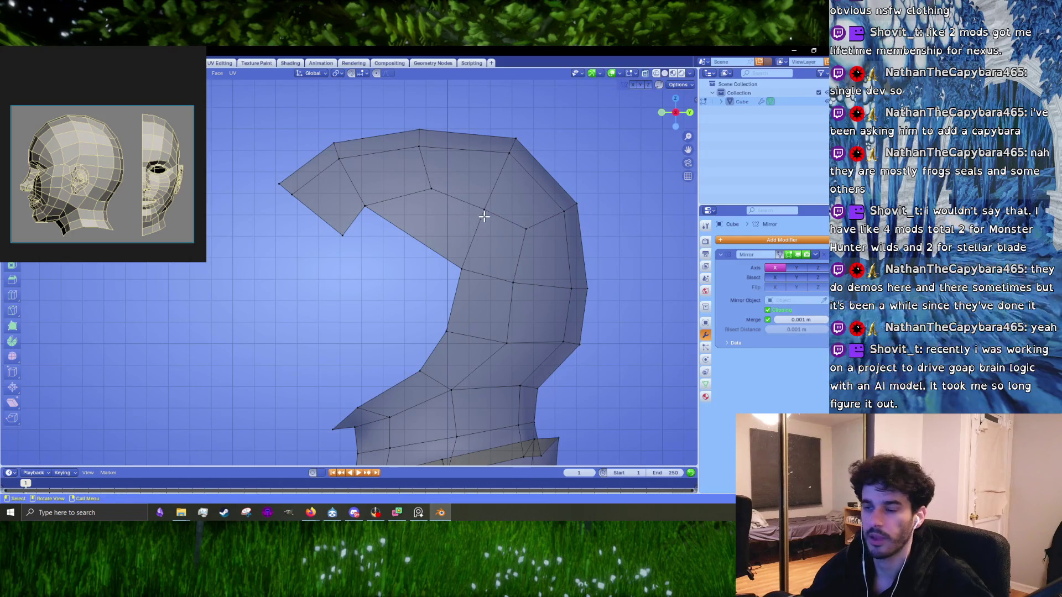
{"action": "left_click_drag", "start_coordinate": [484, 215], "coordinate": [490, 209]}
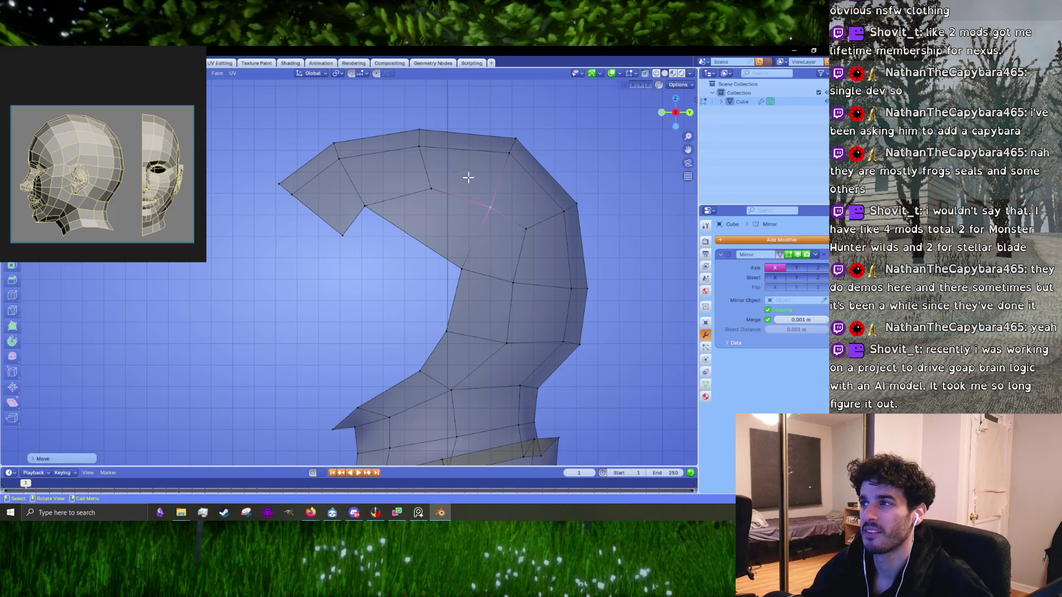
{"action": "key", "text": "h"}
{"action": "key", "text": "ctrl+z"}
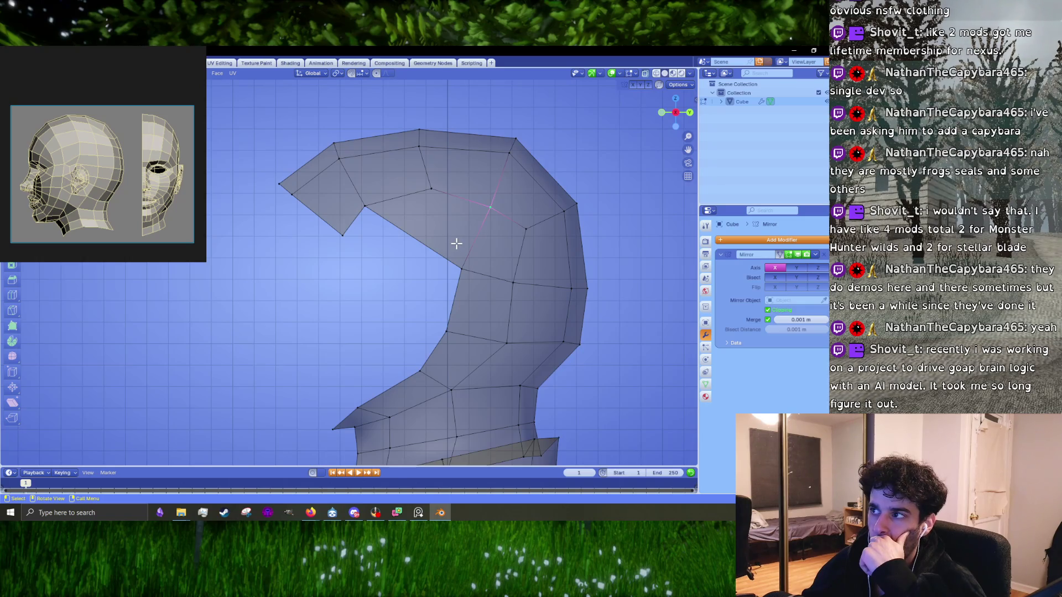
- Rotate the edge loop across the hood top upright
{"action": "left_click", "coordinate": [460, 229], "text": "alt"}
{"action": "key", "text": "g"}
{"action": "key", "text": "r"}
{"action": "left_click", "coordinate": [548, 148]}
{"action": "left_click", "coordinate": [552, 156]}
- Push the hood's back edge loop and top-right vertices outward into a smoother curve
{"action": "left_click", "coordinate": [569, 218], "text": "alt"}
{"action": "key", "text": "g"}
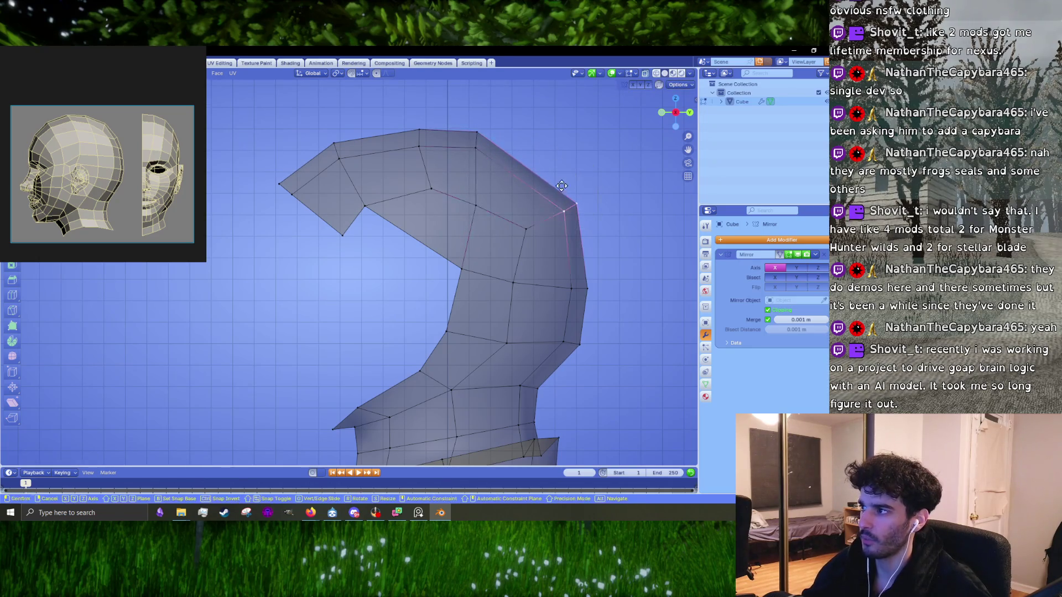
{"action": "left_click", "coordinate": [581, 215]}
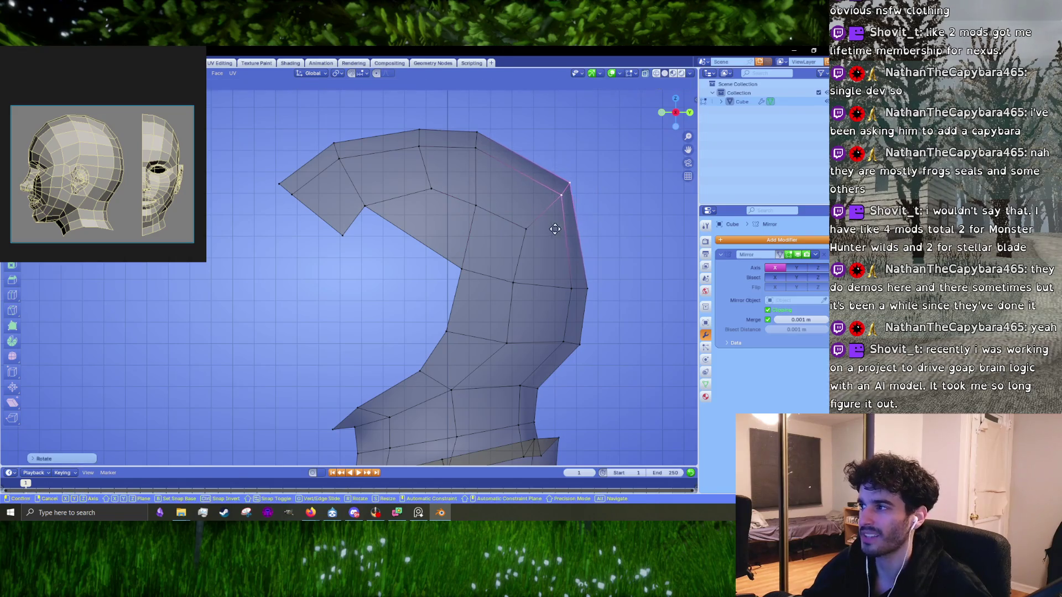
{"action": "key", "text": "g"}
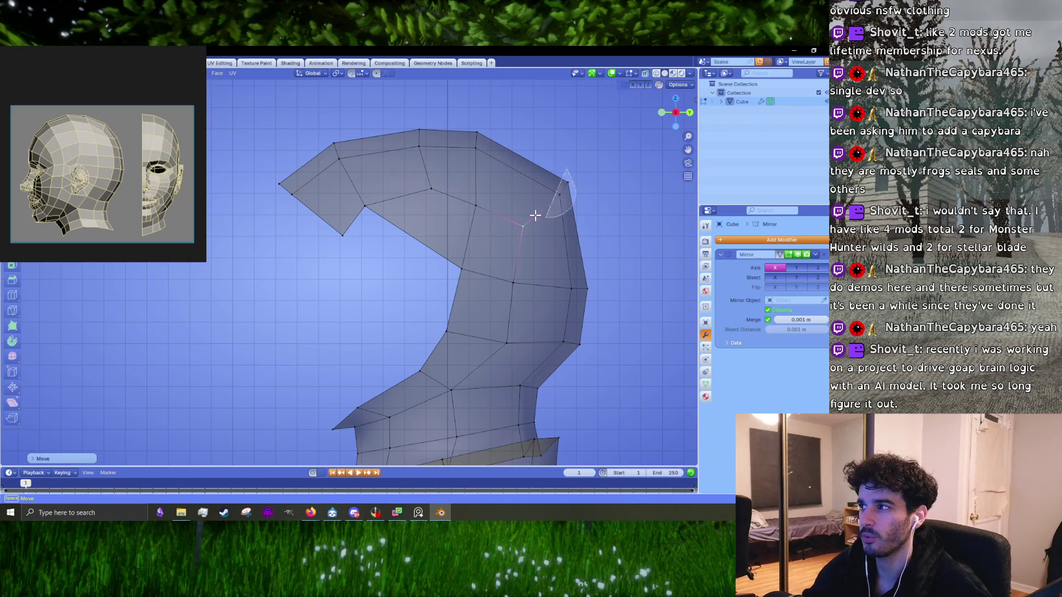
{"action": "left_click", "coordinate": [539, 197]}
{"action": "scroll", "coordinate": [534, 237], "scroll_direction": "down", "scroll_amount": 2, "text": "shift"}
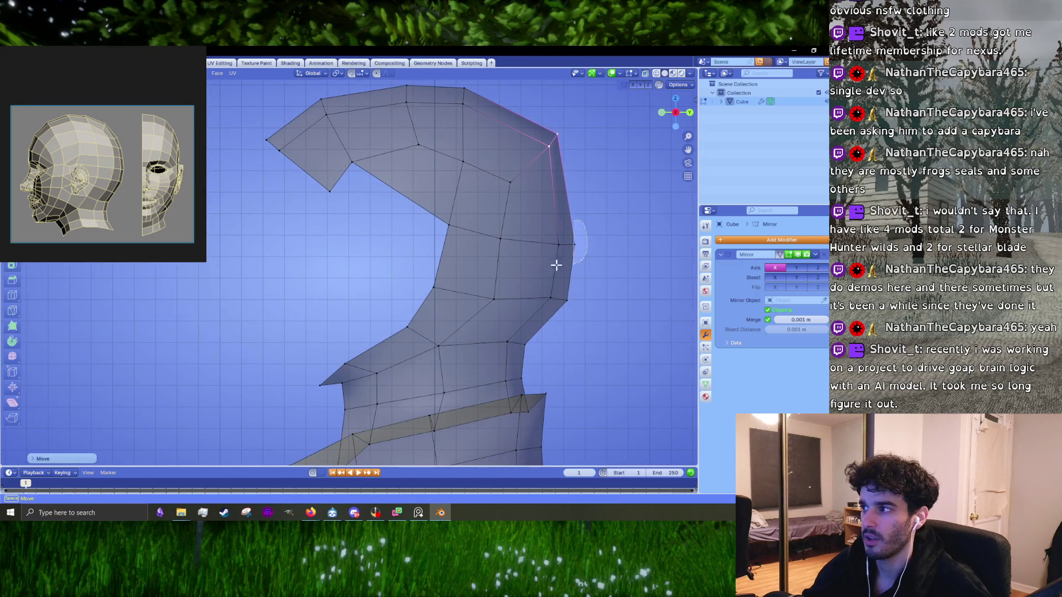
{"action": "key", "text": "h"}
{"action": "key", "text": "alt+h"}
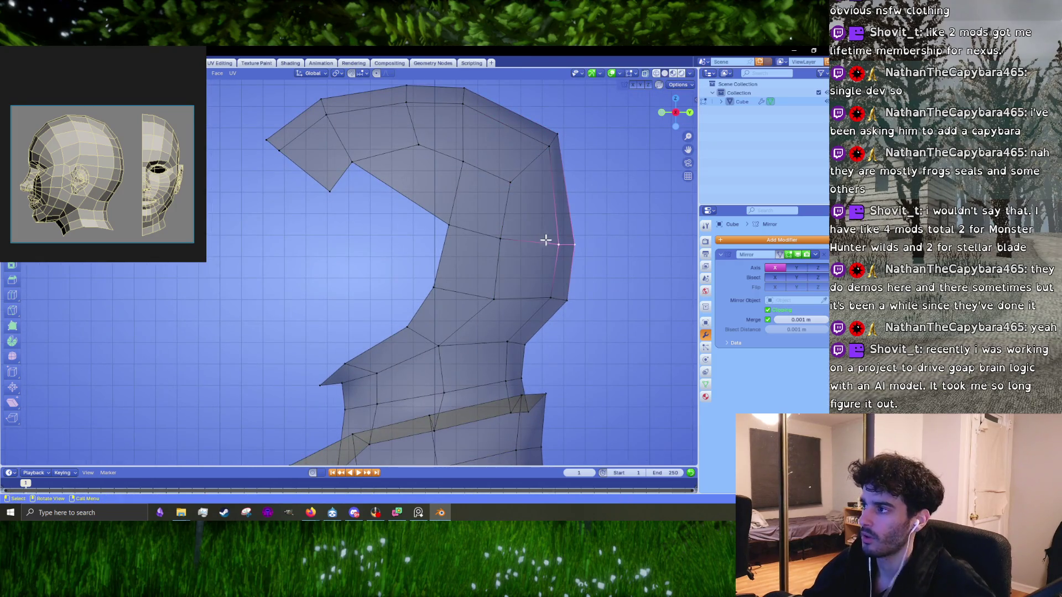
{"action": "key", "text": "g"}
{"action": "left_click", "coordinate": [562, 231]}
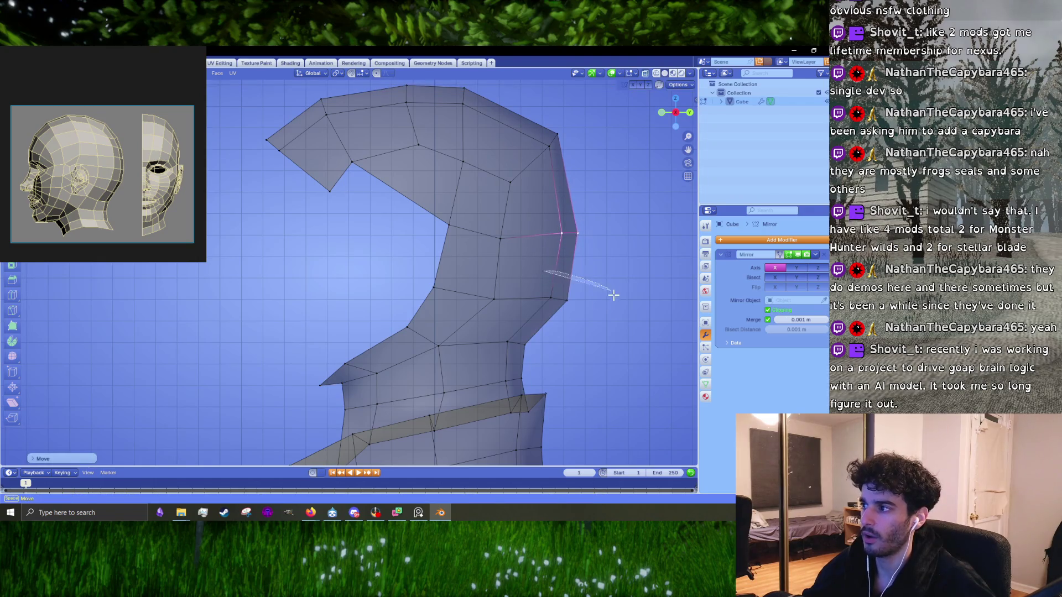
- Shift the lower back edge inward and start lowering the neck loop along Z
{"action": "left_click", "coordinate": [557, 293]}
{"action": "key", "text": "g"}
{"action": "left_click", "coordinate": [536, 283]}
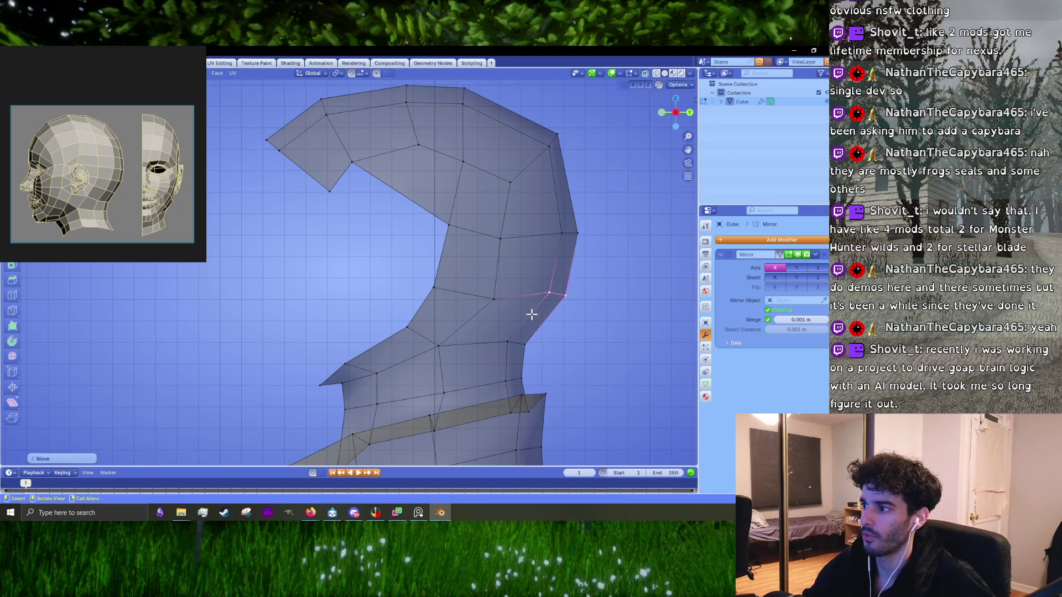
{"action": "left_click", "coordinate": [542, 318], "text": "alt"}
{"action": "key", "text": "g"}
{"action": "key", "text": "z"}
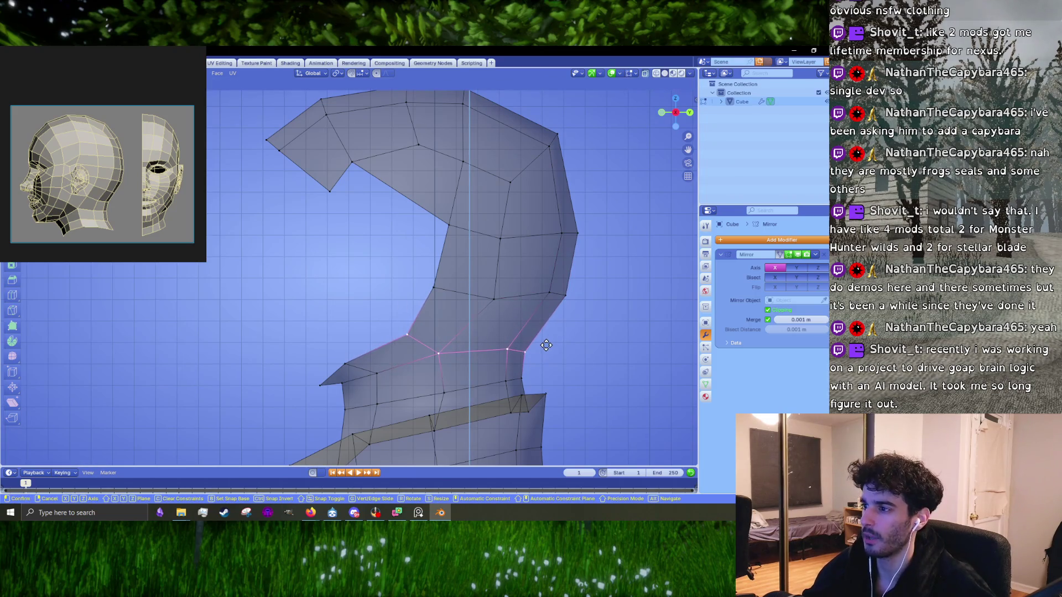
- Lower the neck loop slightly and adjust the two loops above it
{"action": "left_click", "coordinate": [546, 345]}
{"action": "left_click", "coordinate": [571, 294], "text": "alt"}
{"action": "key", "text": "g"}
{"action": "left_click", "coordinate": [589, 299]}
{"action": "scroll", "coordinate": [588, 299], "scroll_direction": "down", "scroll_amount": 2}
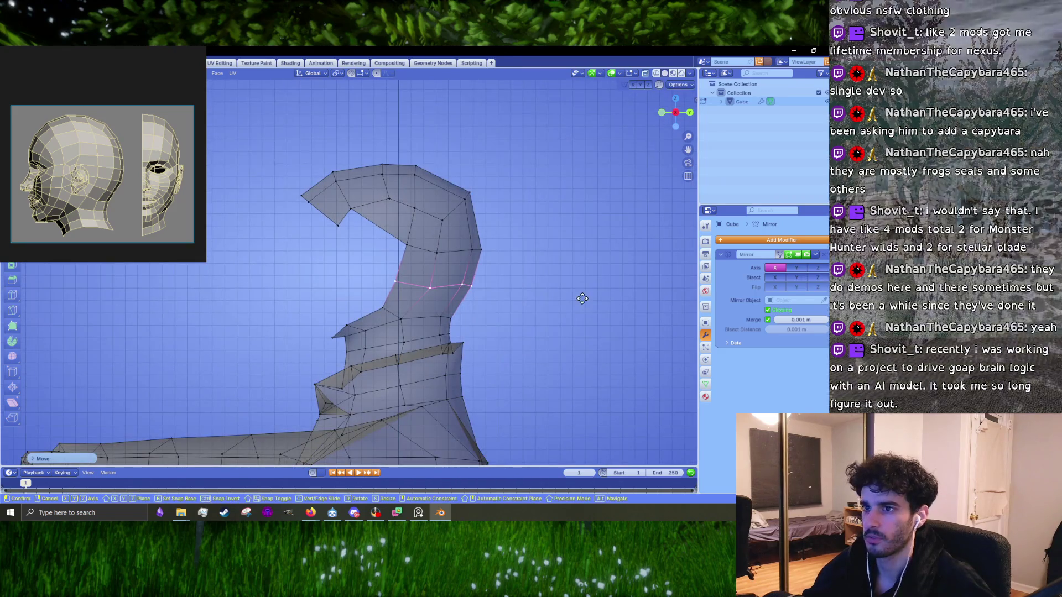
{"action": "left_click", "coordinate": [516, 254], "text": "alt"}
{"action": "scroll", "coordinate": [516, 254], "scroll_direction": "up", "scroll_amount": 1}
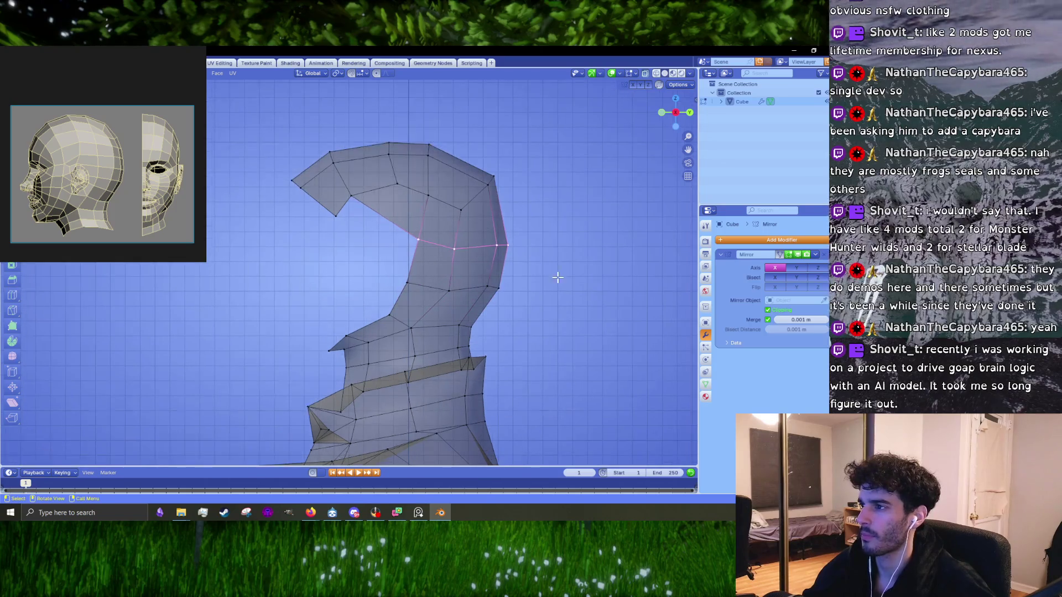
{"action": "key", "text": "g"}
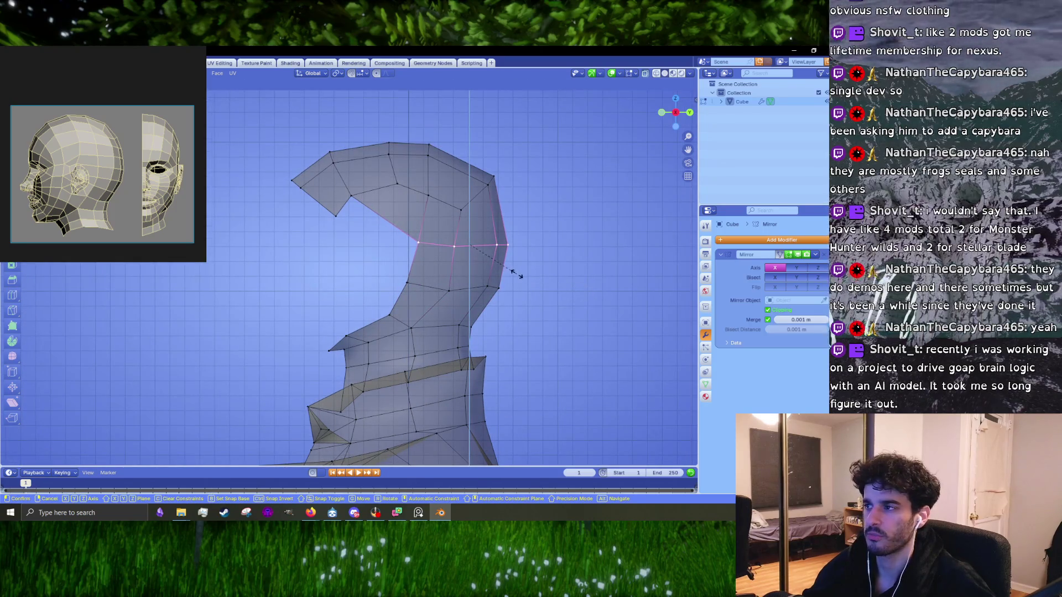
{"action": "left_click", "coordinate": [517, 272]}
- Move the face loop near the hood top into a smoother position
{"action": "scroll", "coordinate": [492, 217], "scroll_direction": "up", "scroll_amount": 2}
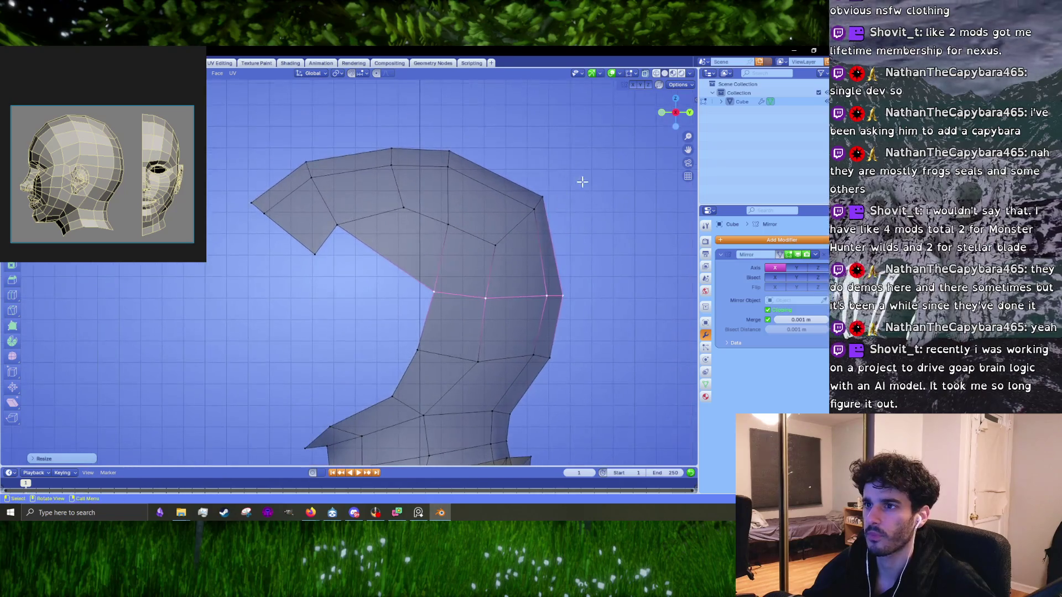
{"action": "left_click", "coordinate": [457, 196], "text": "alt"}
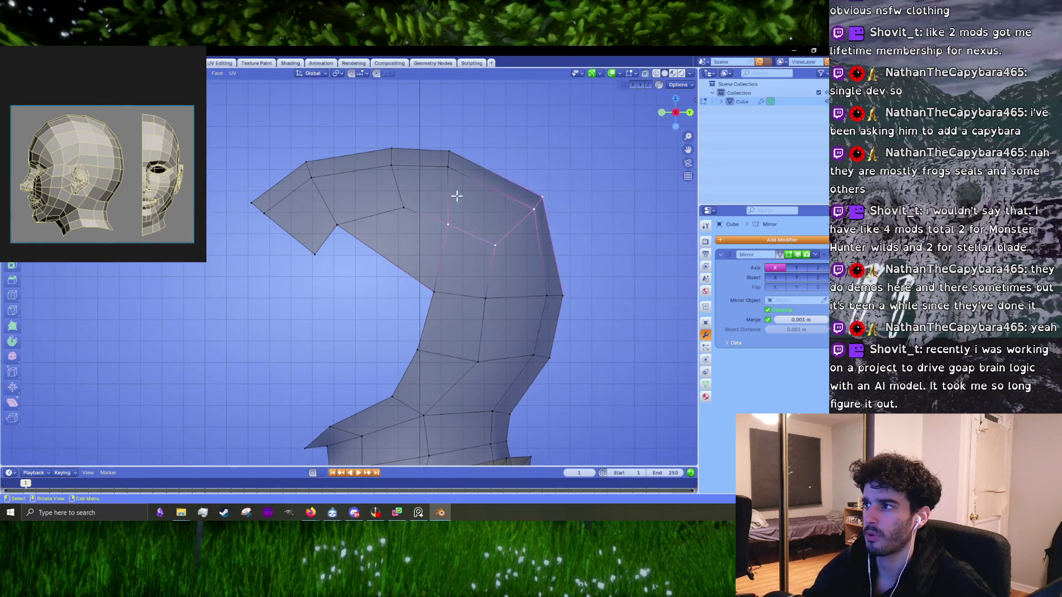
{"action": "key", "text": "g"}
{"action": "left_click", "coordinate": [535, 223]}
{"action": "key", "text": "ctrl+r"}
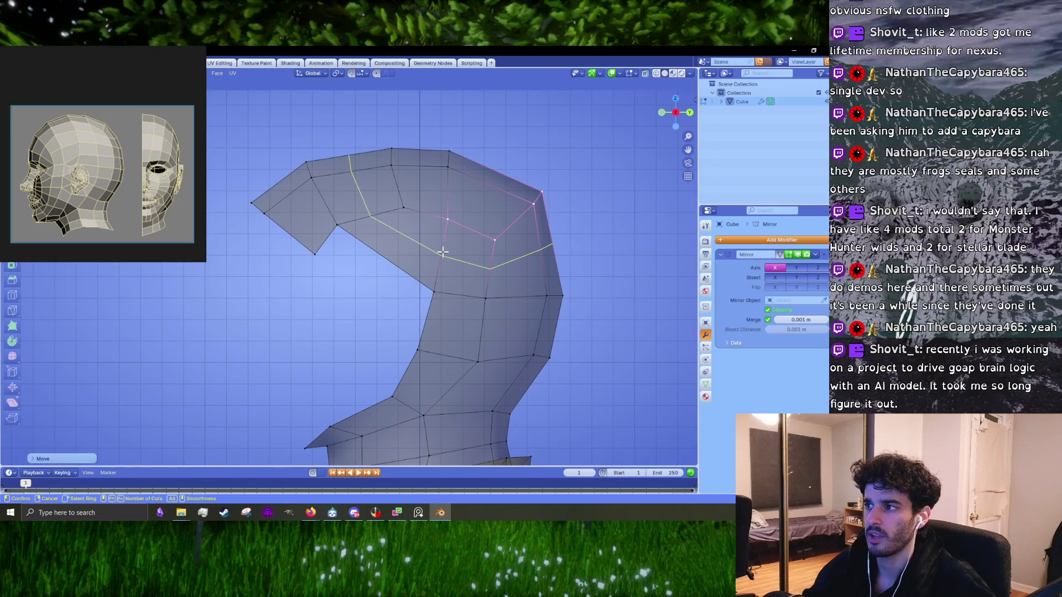
{"action": "key", "text": "Escape"}
{"action": "key", "text": "k"}
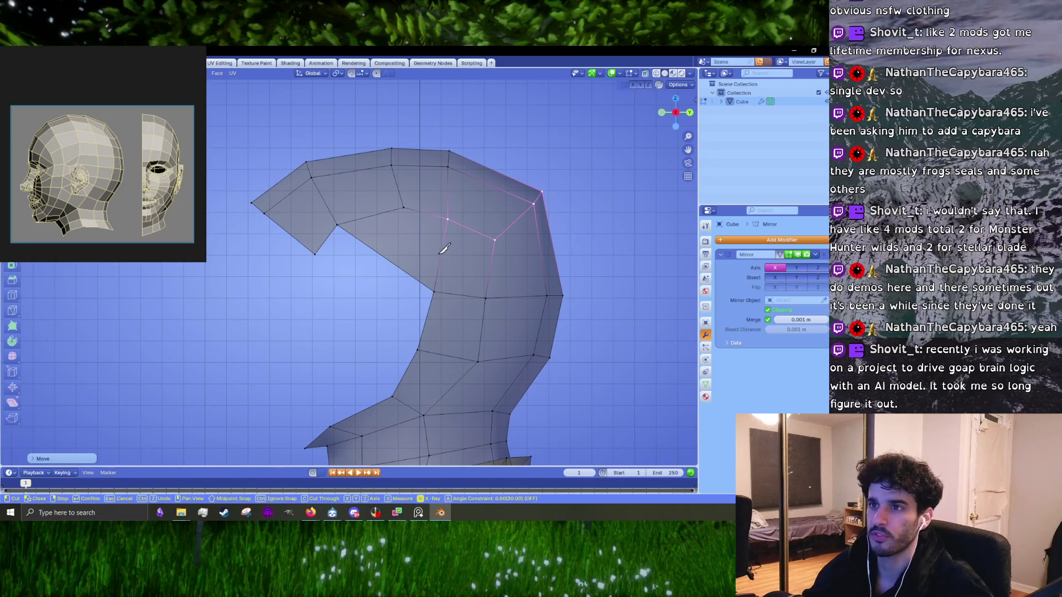
{"action": "key", "text": "Escape"}
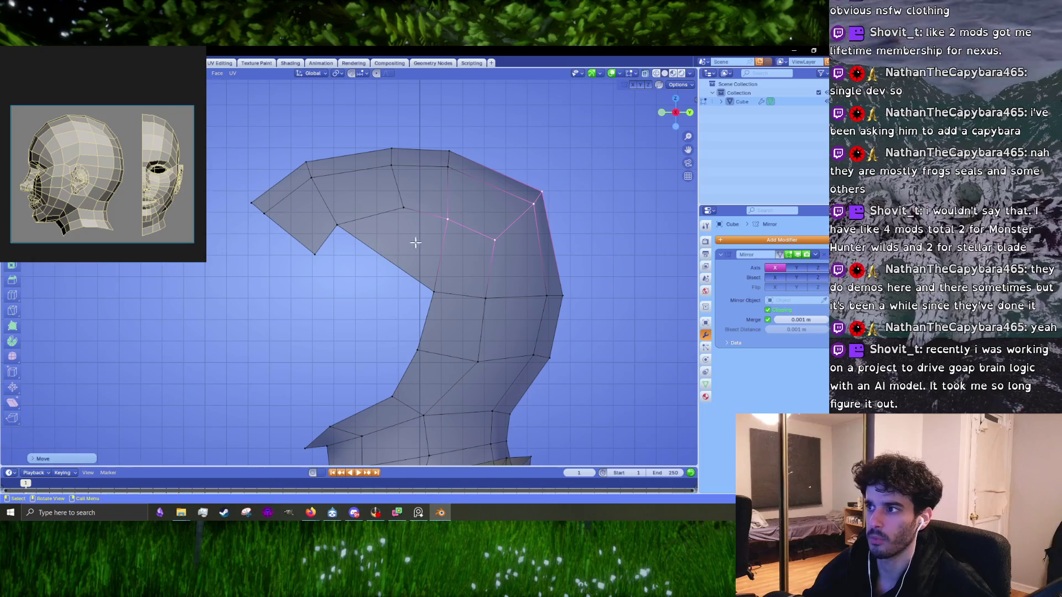
- Delete the face beside the hood opening to enlarge it
{"action": "key", "text": "3"}
{"action": "left_click", "coordinate": [420, 245]}
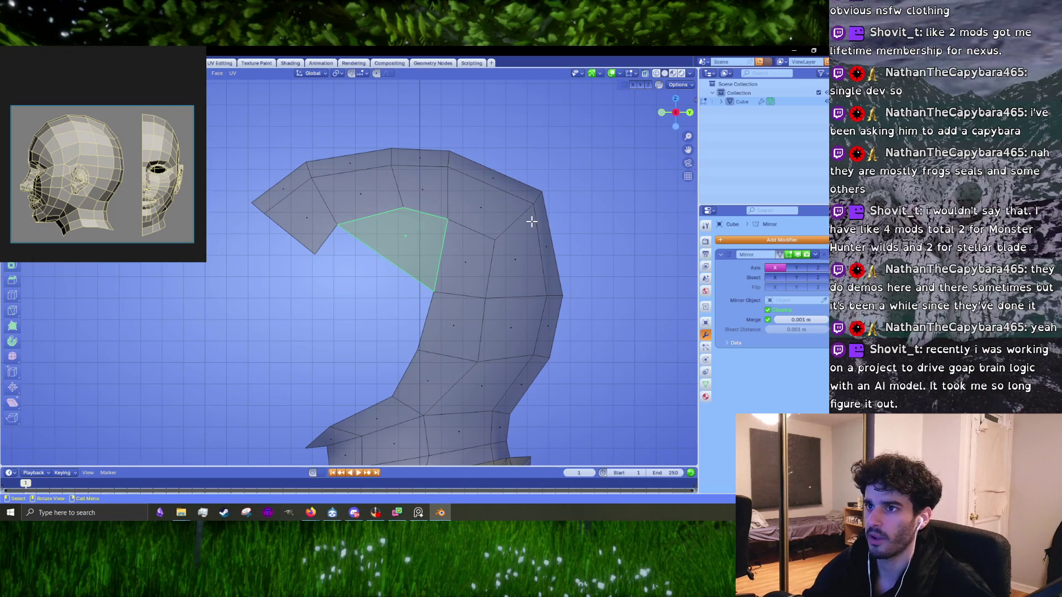
{"action": "key", "text": "x"}
{"action": "left_click", "coordinate": [451, 257]}
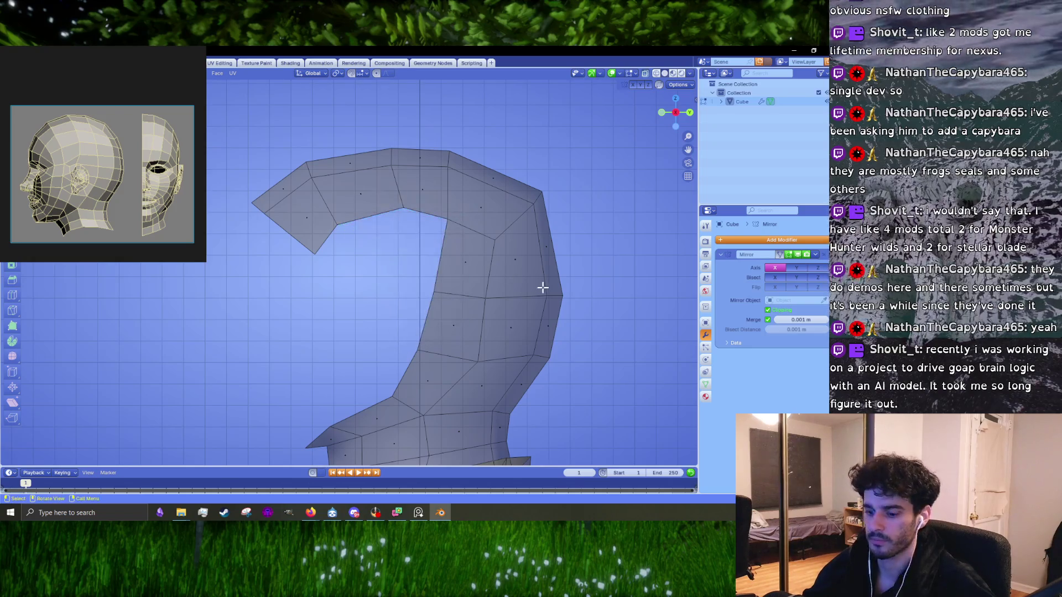
- Cut a new edge loop across the hood's back, flatten it with S Z 0, and adjust it
{"action": "key", "text": "ctrl+r"}
{"action": "left_click", "coordinate": [544, 276]}
{"action": "left_click", "coordinate": [544, 277]}
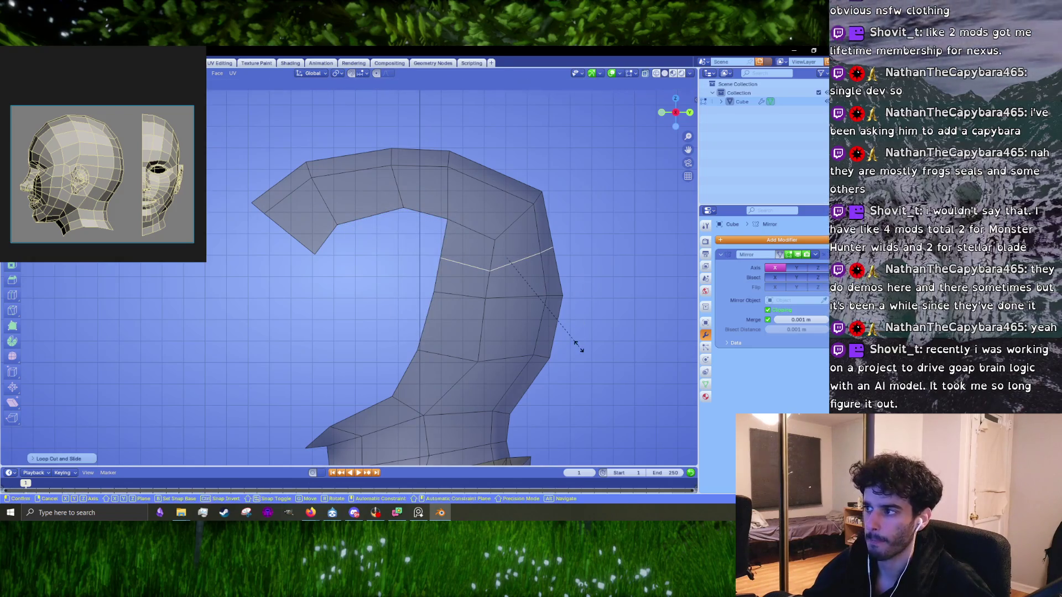
{"action": "key", "text": "s"}
{"action": "key", "text": "z"}
{"action": "key", "text": "0"}
{"action": "key", "text": "Return"}
{"action": "key", "text": "g"}
{"action": "left_click", "coordinate": [520, 290]}
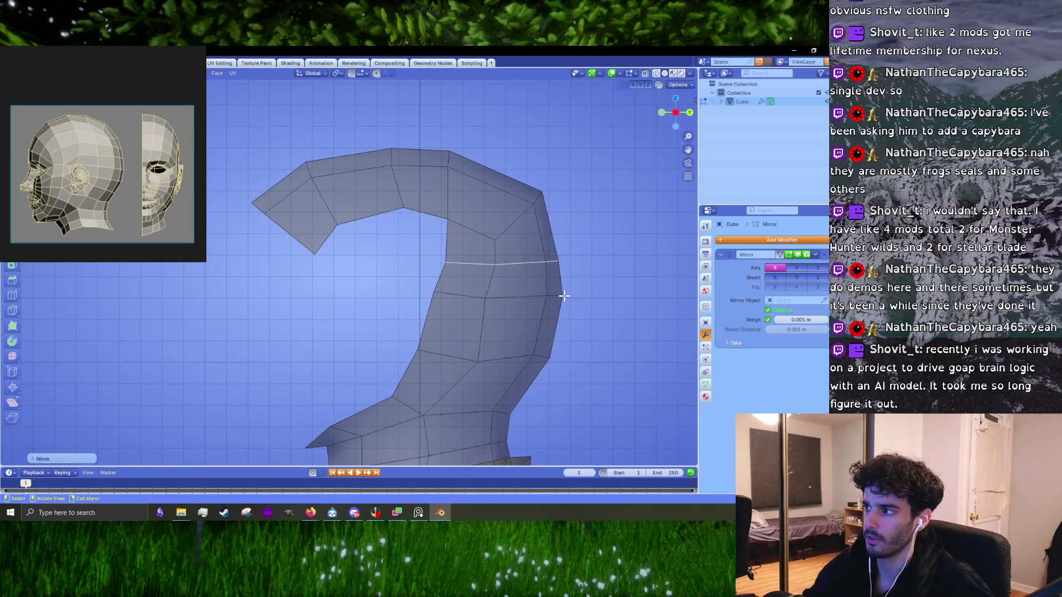
{"action": "middle_click_drag", "start_coordinate": [474, 308], "coordinate": [459, 302]}
{"action": "key", "text": "KP_1"}
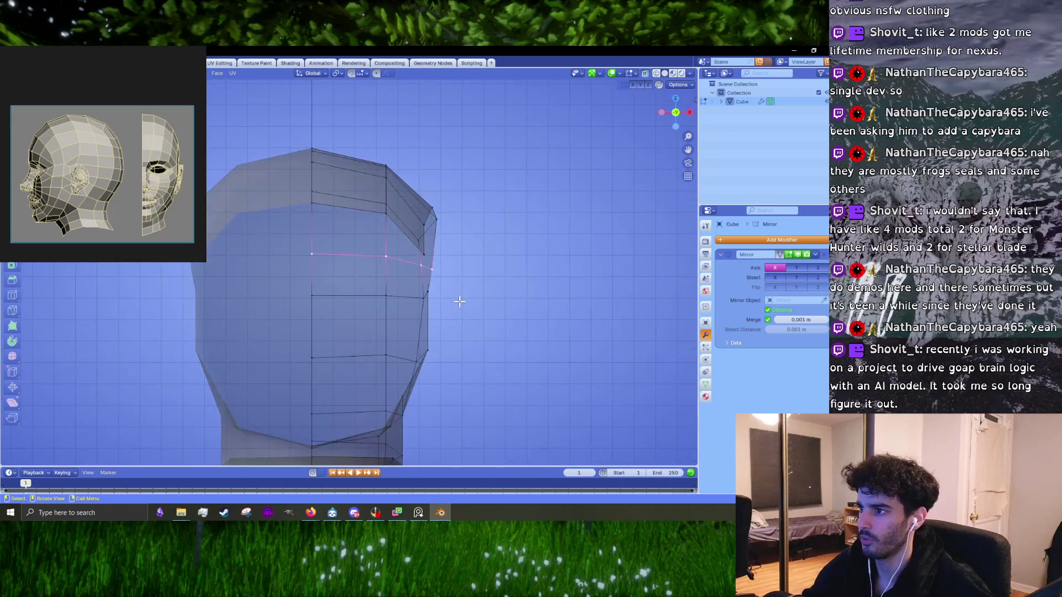
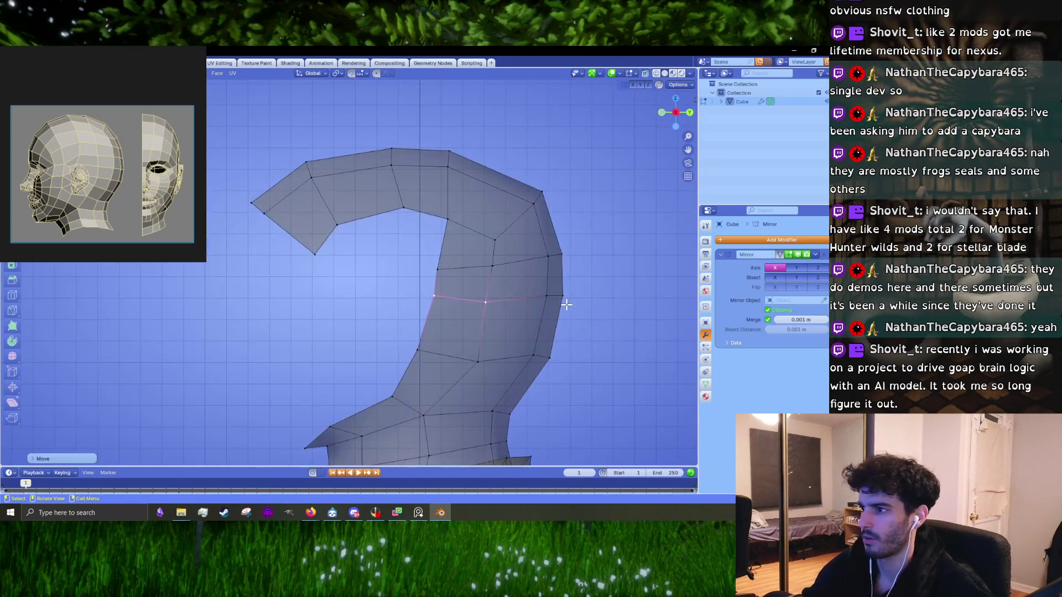
- Slightly scale the neighbouring vertices, then move the strip's middle face down-right and resize it
{"action": "key", "text": "ctrl+z"}
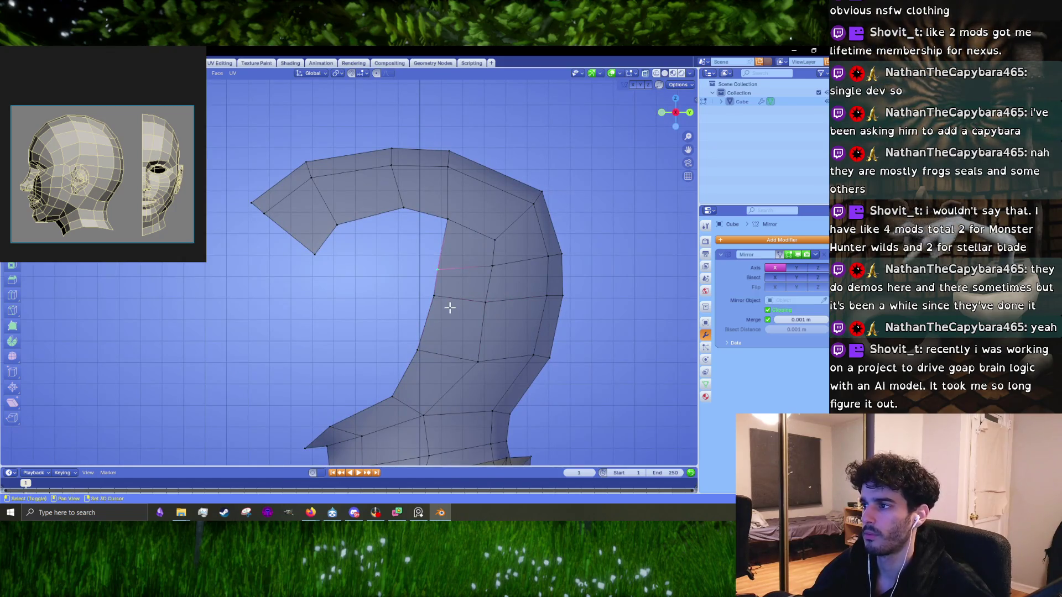
{"action": "left_click", "coordinate": [434, 299], "text": "shift"}
{"action": "key", "text": "s"}
{"action": "left_click", "coordinate": [490, 339]}
{"action": "left_click", "coordinate": [491, 267], "text": "shift"}
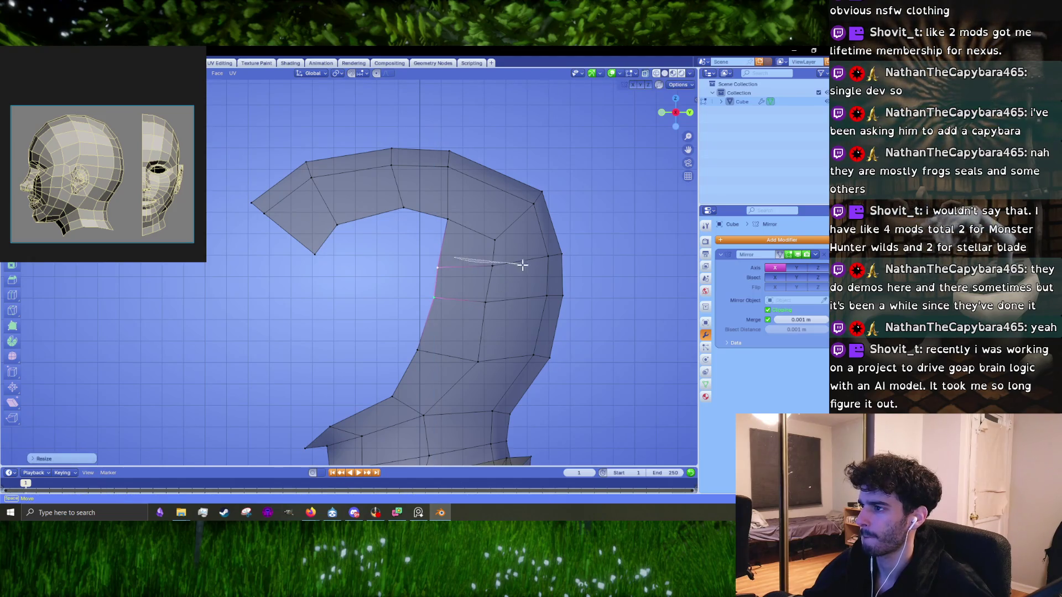
{"action": "left_click", "coordinate": [485, 302], "text": "shift"}
{"action": "key", "text": "g"}
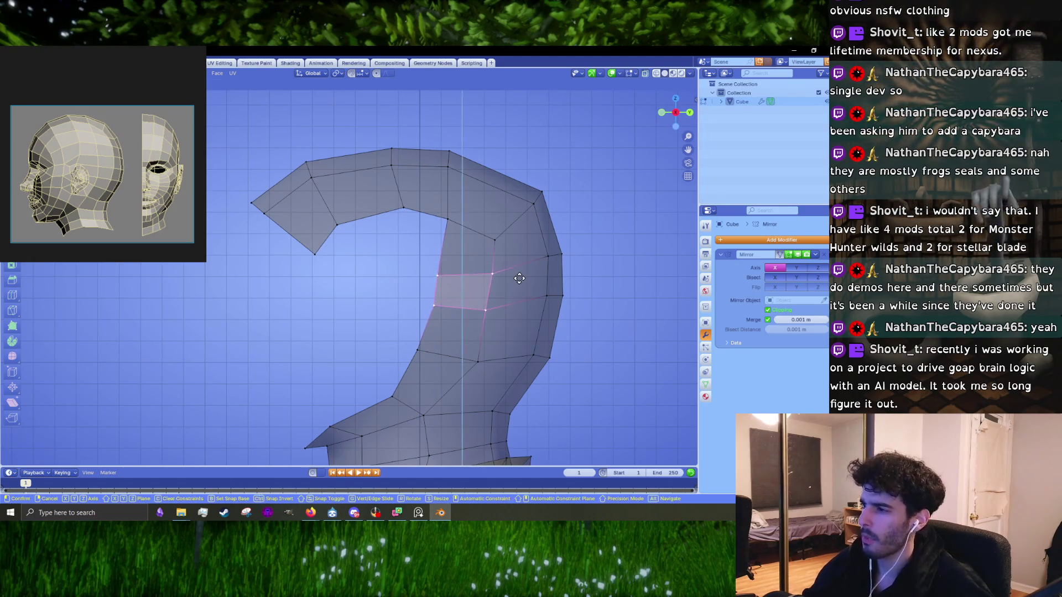
{"action": "left_click", "coordinate": [520, 292]}
{"action": "key", "text": "s"}
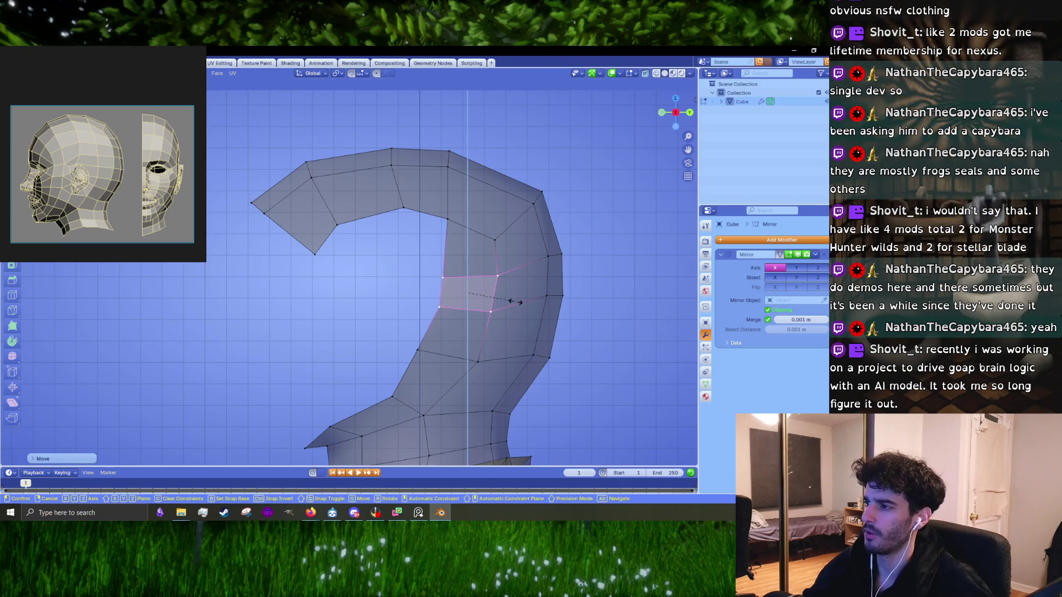
{"action": "left_click", "coordinate": [522, 288]}
- Leave the right-edge face in place and nudge a single profile vertex slightly upward
{"action": "left_click", "coordinate": [555, 281]}
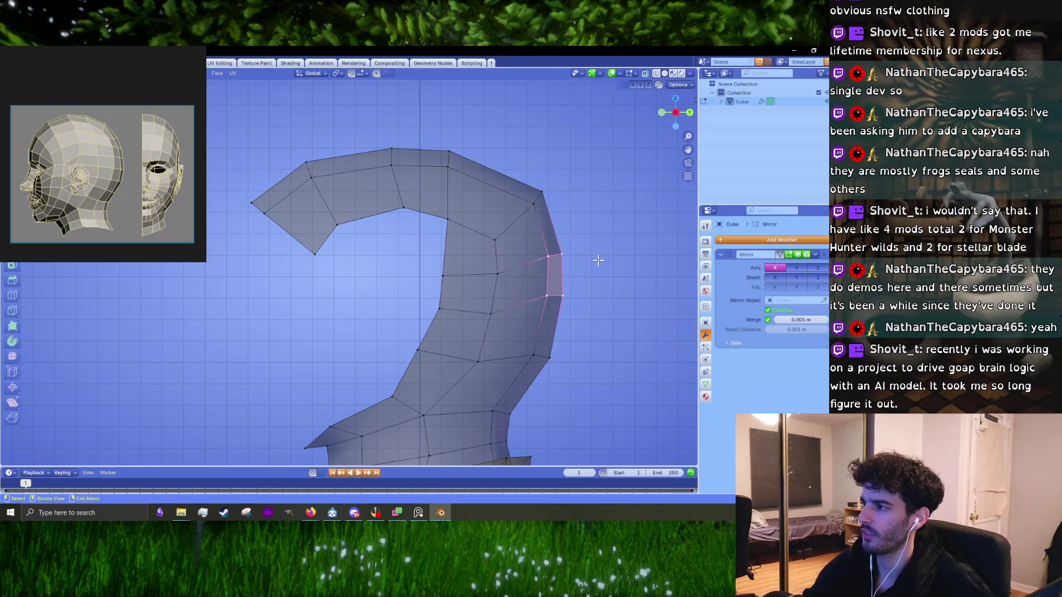
{"action": "key", "text": "g"}
{"action": "key", "text": "z"}
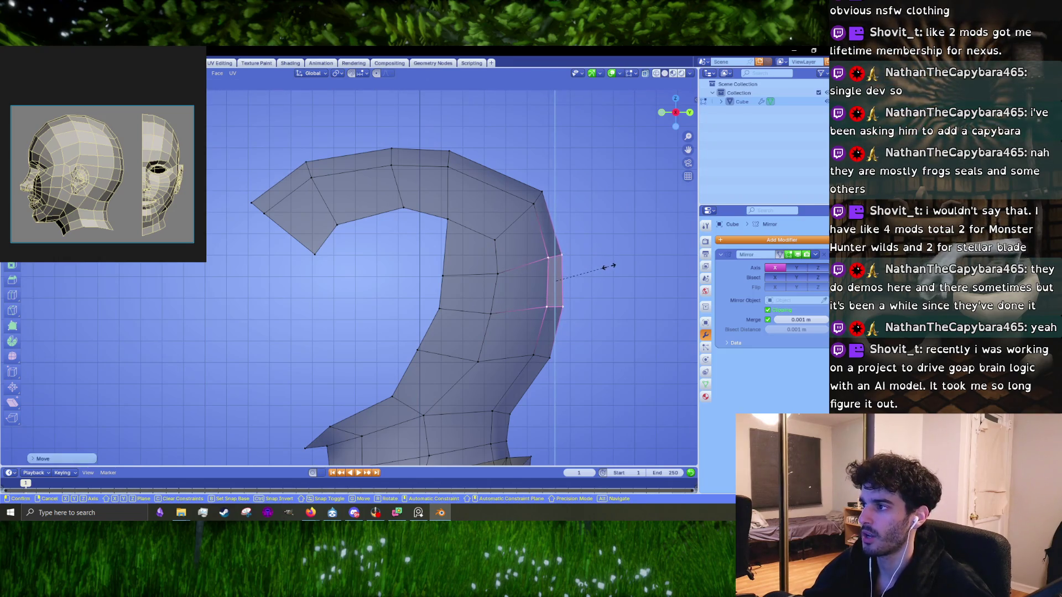
{"action": "key", "text": "Escape"}
{"action": "left_click_drag", "start_coordinate": [518, 233], "coordinate": [518, 229]}
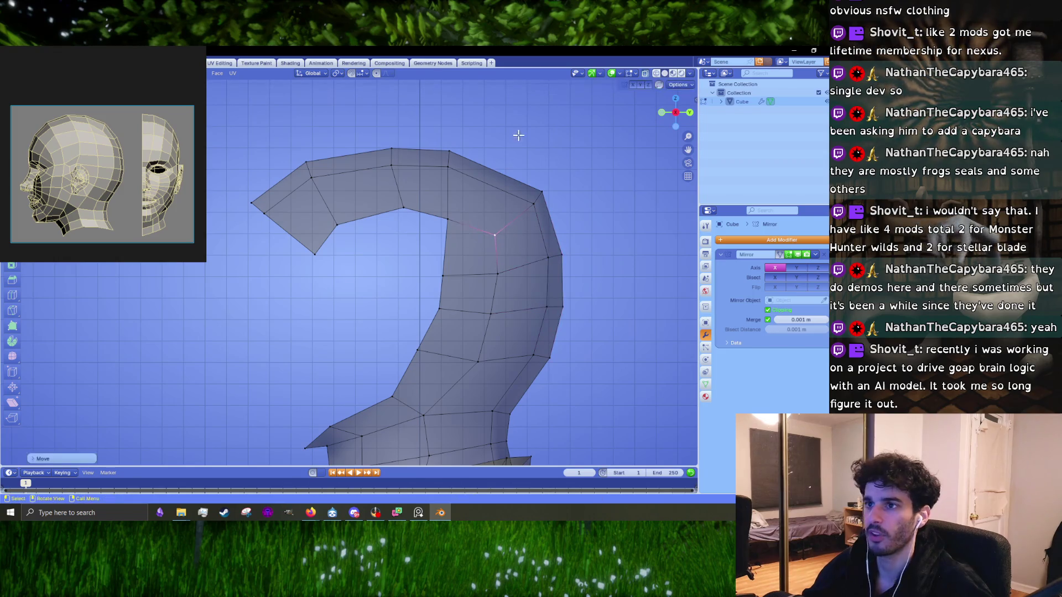
- Flatten the three-vertex loop at the arch top by scaling it along Y
{"action": "left_click_drag", "start_coordinate": [482, 131], "coordinate": [431, 175]}
{"action": "key", "text": "g"}
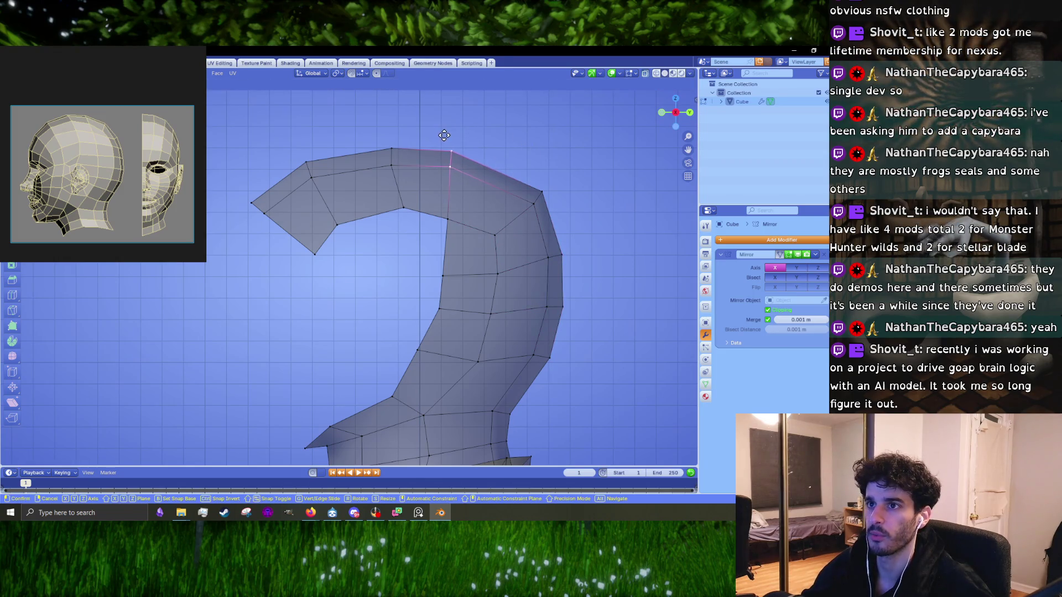
{"action": "key", "text": "Escape"}
{"action": "left_click", "coordinate": [423, 235]}
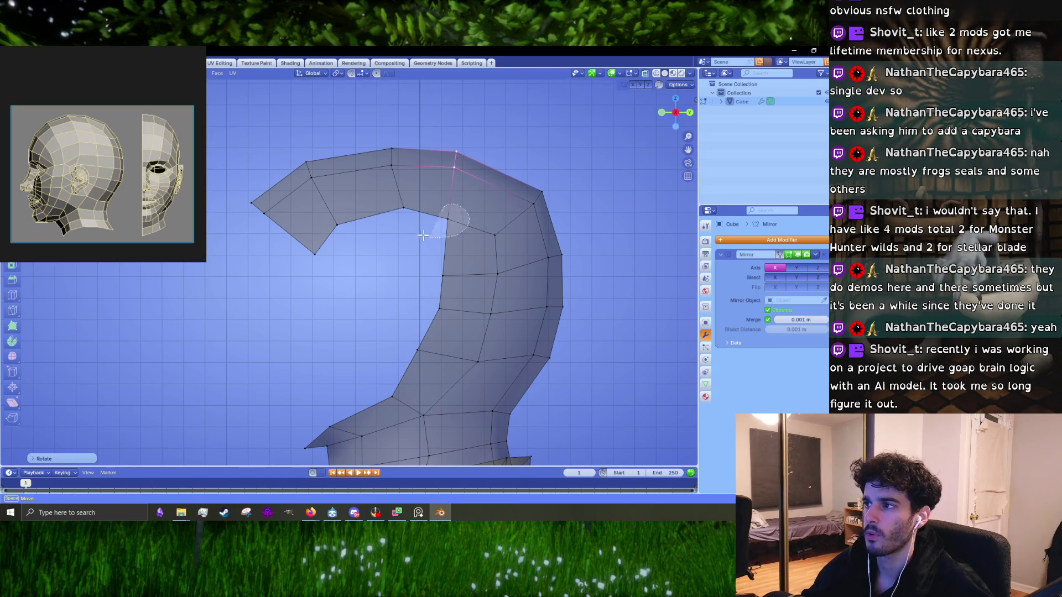
{"action": "key", "text": "g"}
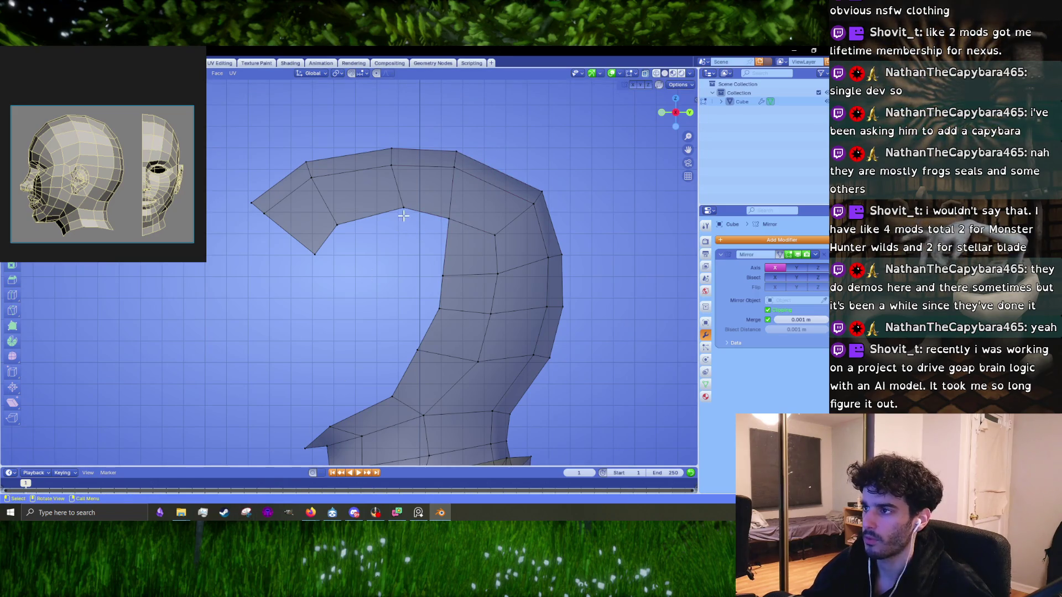
{"action": "key", "text": "Escape"}
{"action": "left_click", "coordinate": [392, 177], "text": "alt"}
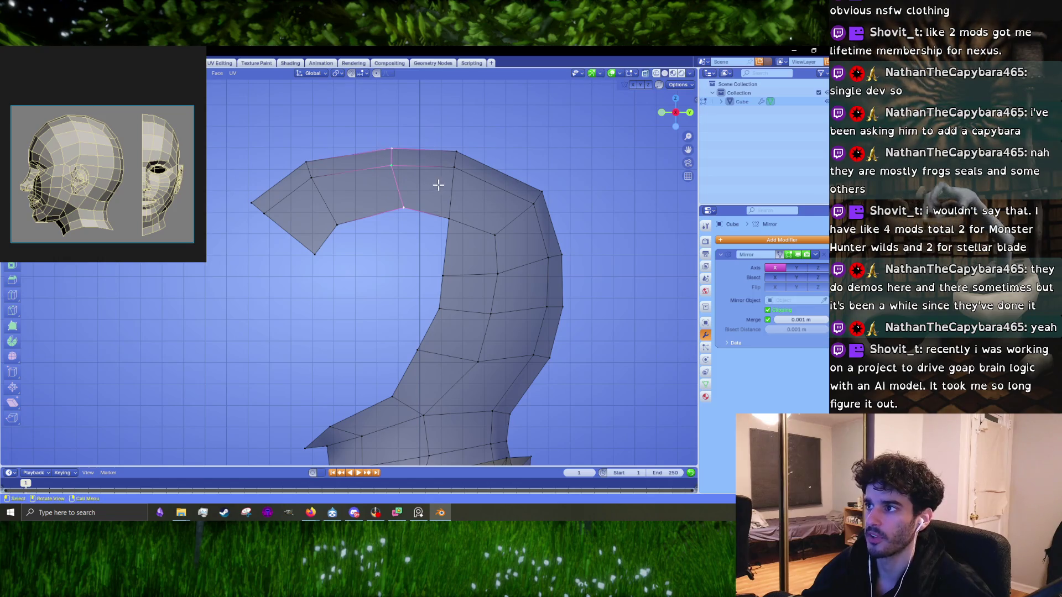
{"action": "key", "text": "s"}
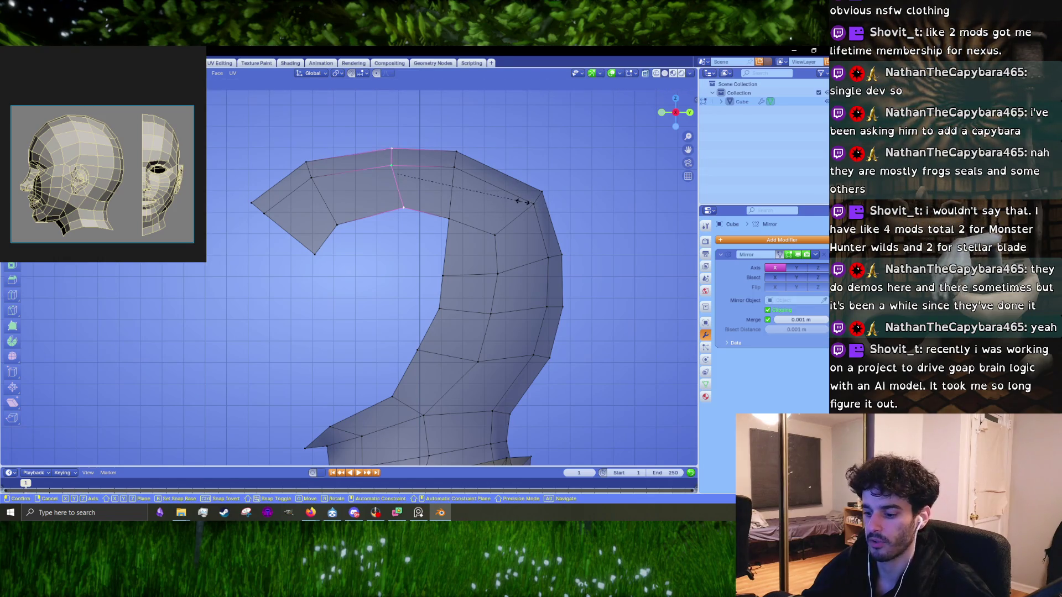
{"action": "key", "text": "y"}
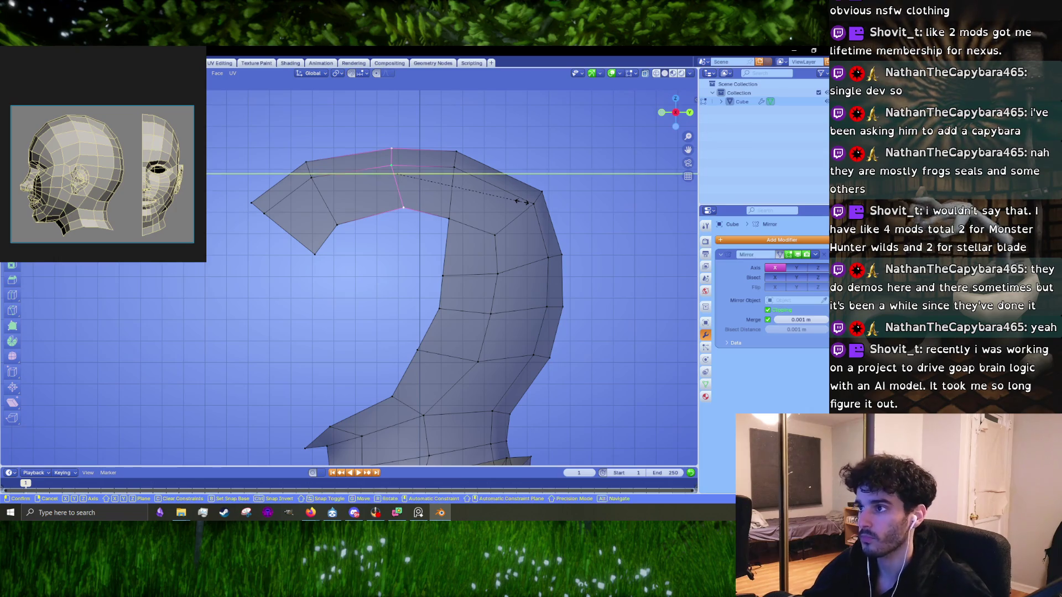
{"action": "left_click", "coordinate": [482, 194]}
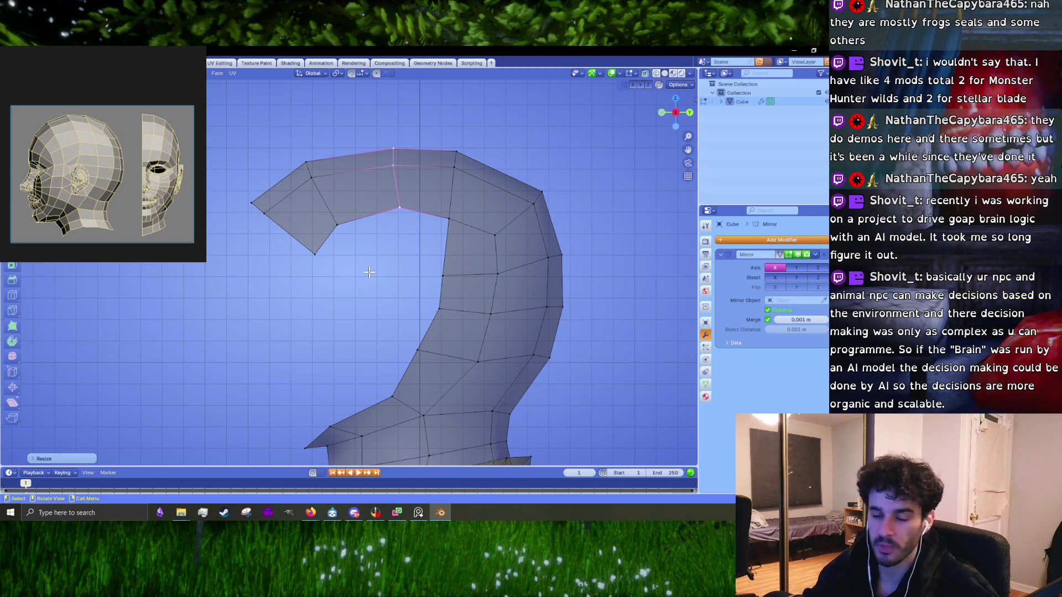
- Move all the upper arch faces up and to the right
{"action": "scroll", "coordinate": [454, 236], "scroll_direction": "down", "scroll_amount": 2}
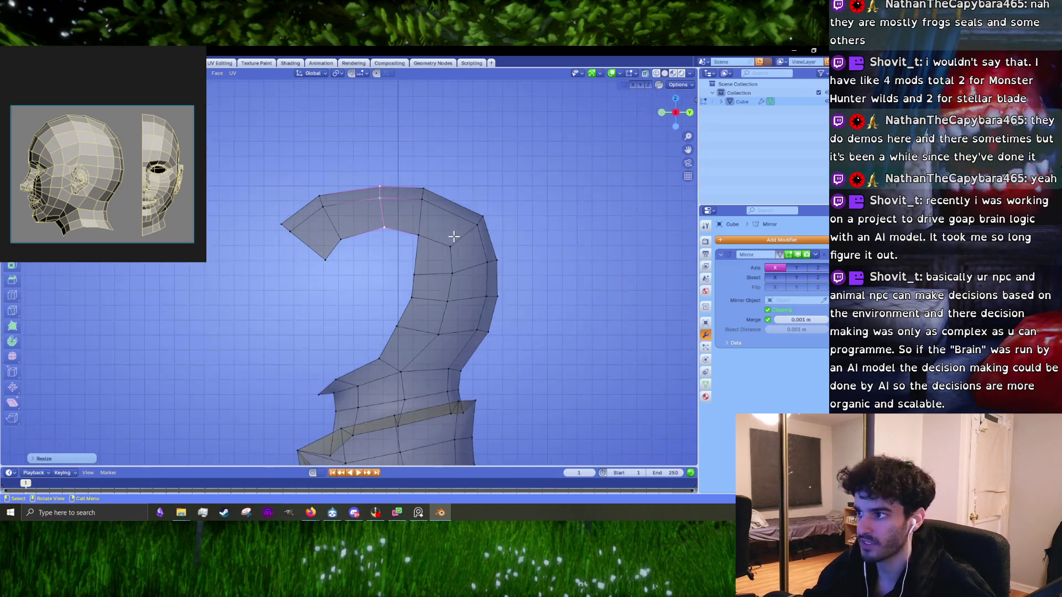
{"action": "left_click_drag", "start_coordinate": [443, 153], "coordinate": [258, 282]}
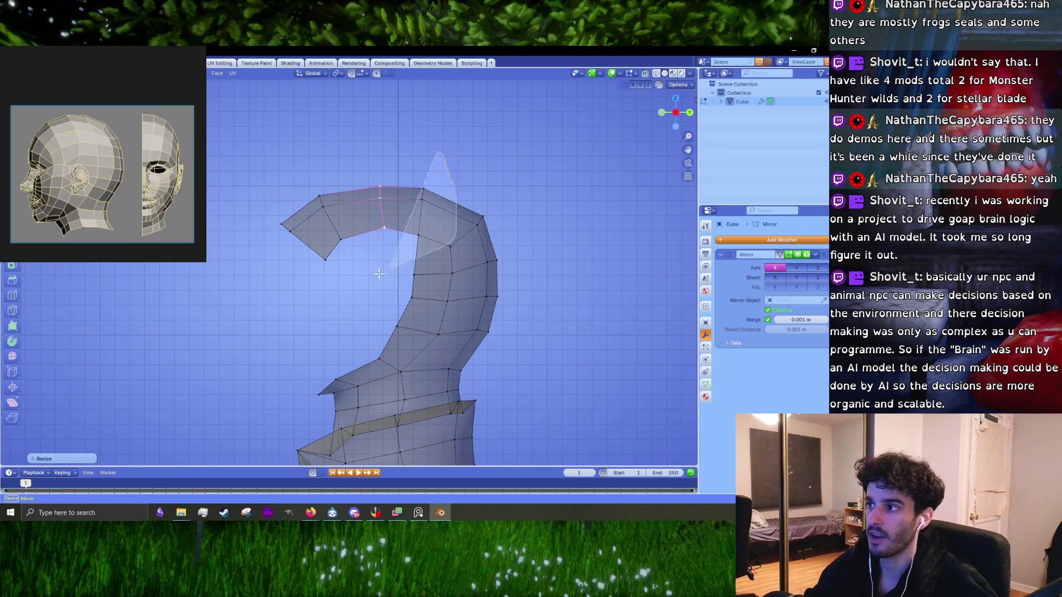
{"action": "key", "text": "g"}
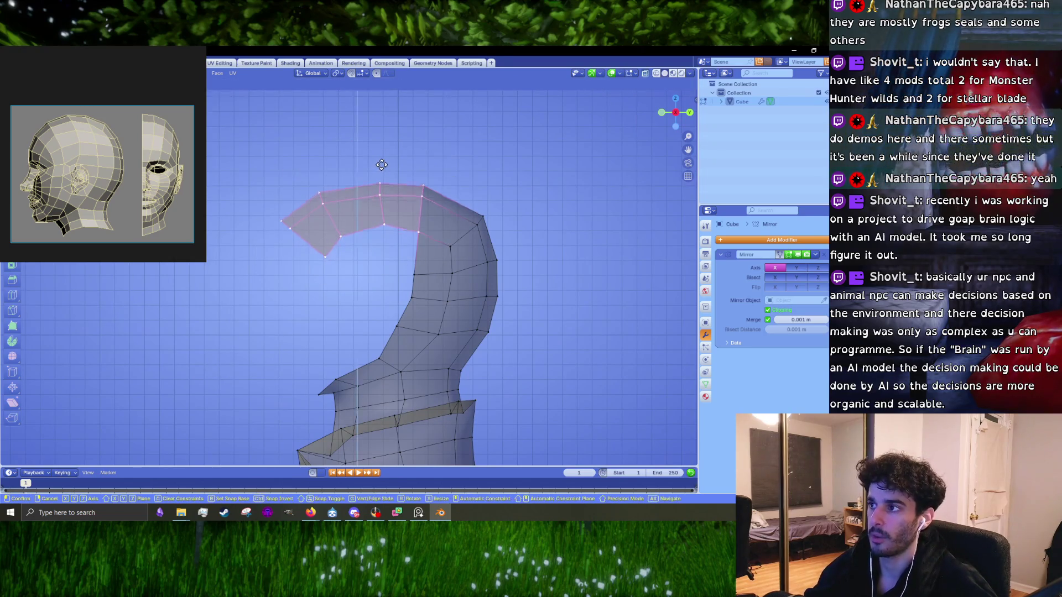
{"action": "left_click", "coordinate": [410, 189]}
{"action": "key", "text": "g"}
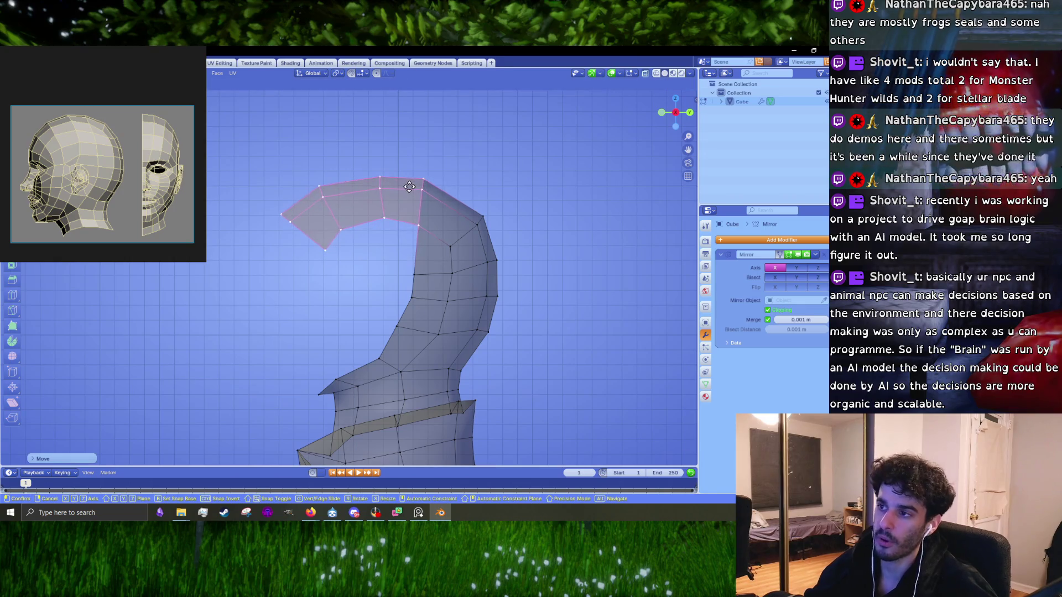
{"action": "left_click", "coordinate": [409, 186]}
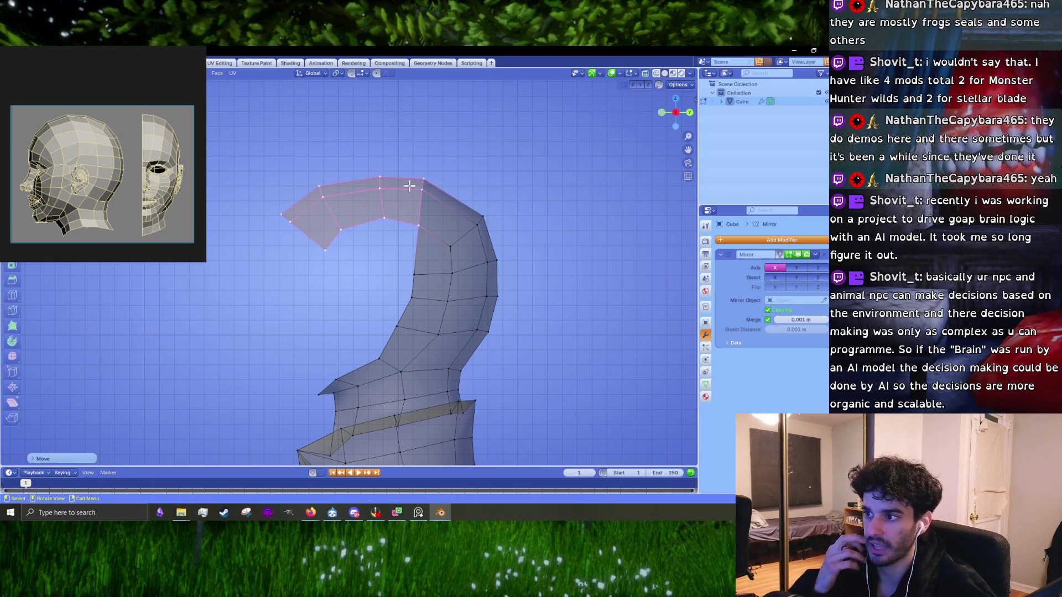
- Shift the arch's leftmost face right and upward
{"action": "scroll", "coordinate": [304, 175], "scroll_direction": "up", "scroll_amount": 2}
{"action": "key", "text": "g"}
{"action": "left_click_drag", "start_coordinate": [333, 253], "coordinate": [266, 129]}
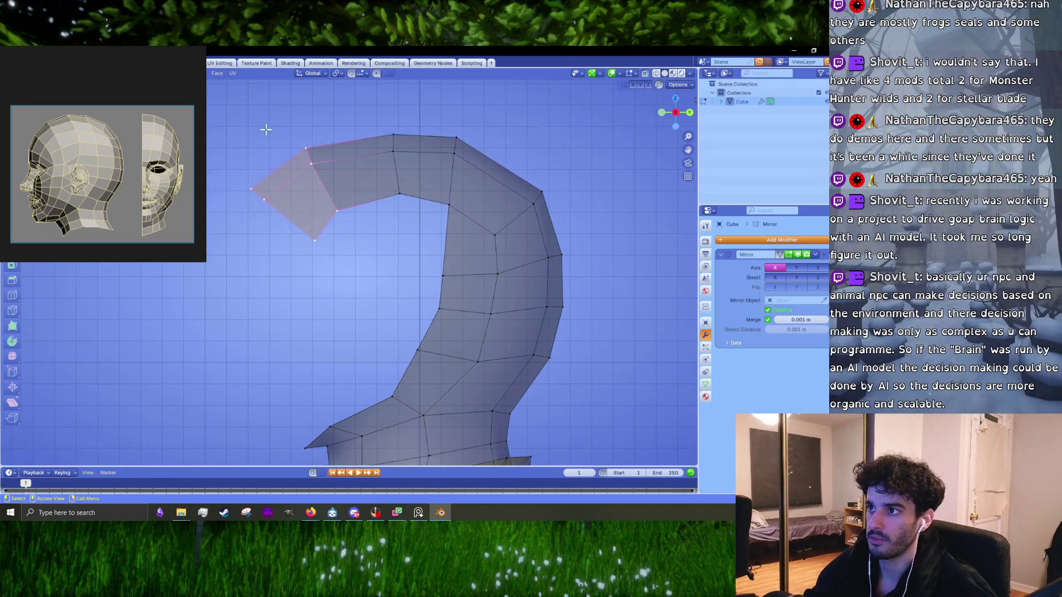
{"action": "key", "text": "g"}
{"action": "left_click", "coordinate": [318, 153]}
- Reposition successive vertical edges of the arch outward to round its curve
{"action": "mouse_move", "coordinate": [379, 110]}
{"action": "left_mouse_down"}
{"action": "mouse_move", "coordinate": [395, 190]}
{"action": "mouse_move", "coordinate": [381, 114]}
{"action": "left_mouse_up"}
{"action": "key", "text": "g"}
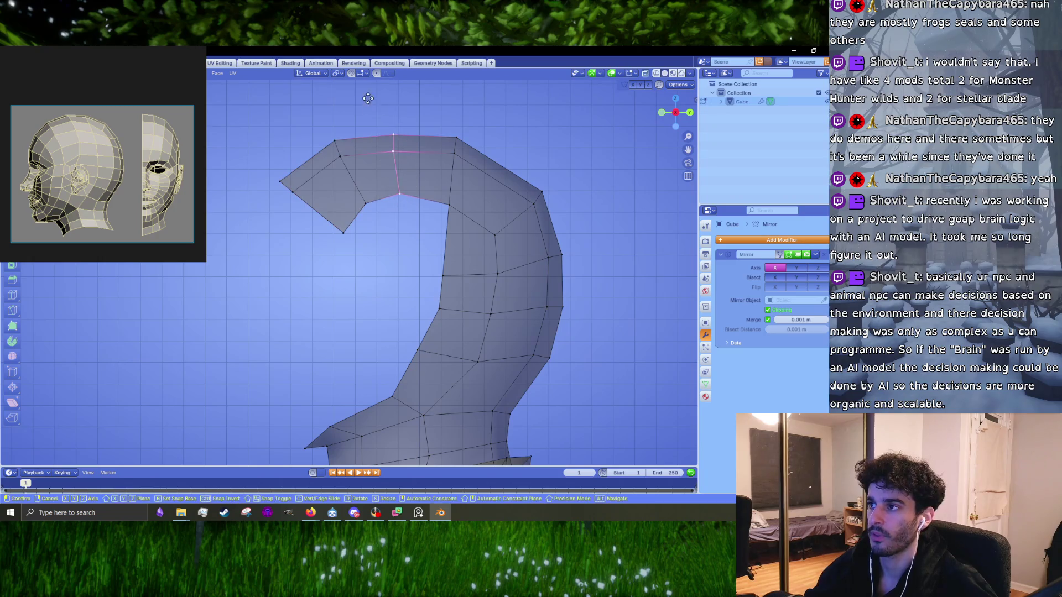
{"action": "left_click", "coordinate": [375, 90]}
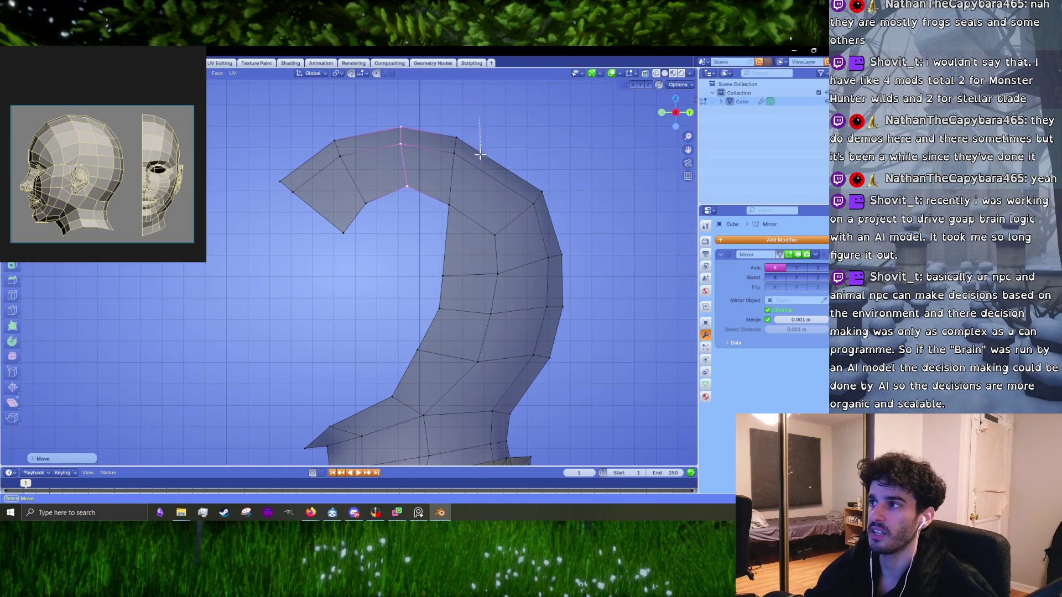
{"action": "left_click_drag", "start_coordinate": [480, 154], "coordinate": [470, 119]}
{"action": "key", "text": "g"}
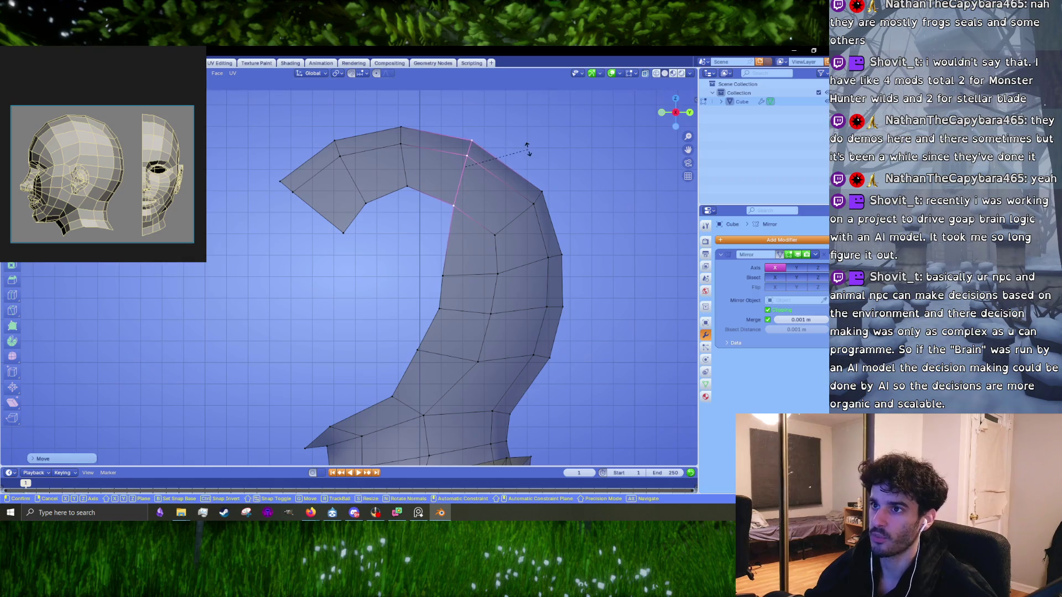
{"action": "left_click", "coordinate": [520, 131]}
{"action": "key", "text": "g"}
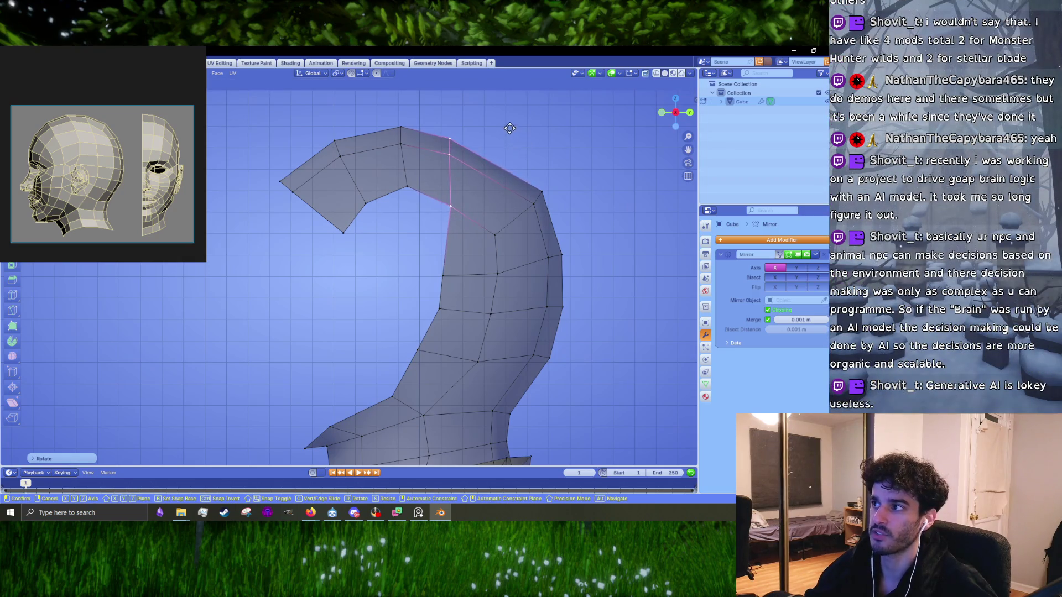
{"action": "left_click", "coordinate": [542, 161]}
- Try rotating the next arch edge, revert it, and select a single arch vertex
{"action": "left_click_drag", "start_coordinate": [543, 161], "coordinate": [531, 152]}
{"action": "key", "text": "r"}
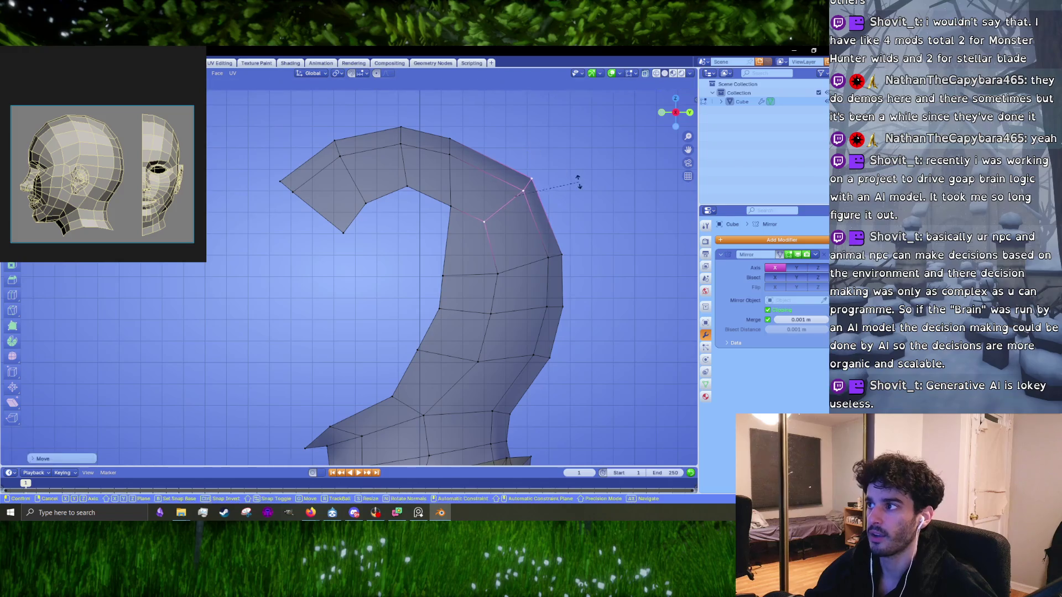
{"action": "right_click", "coordinate": [578, 162]}
{"action": "left_click", "coordinate": [491, 211]}
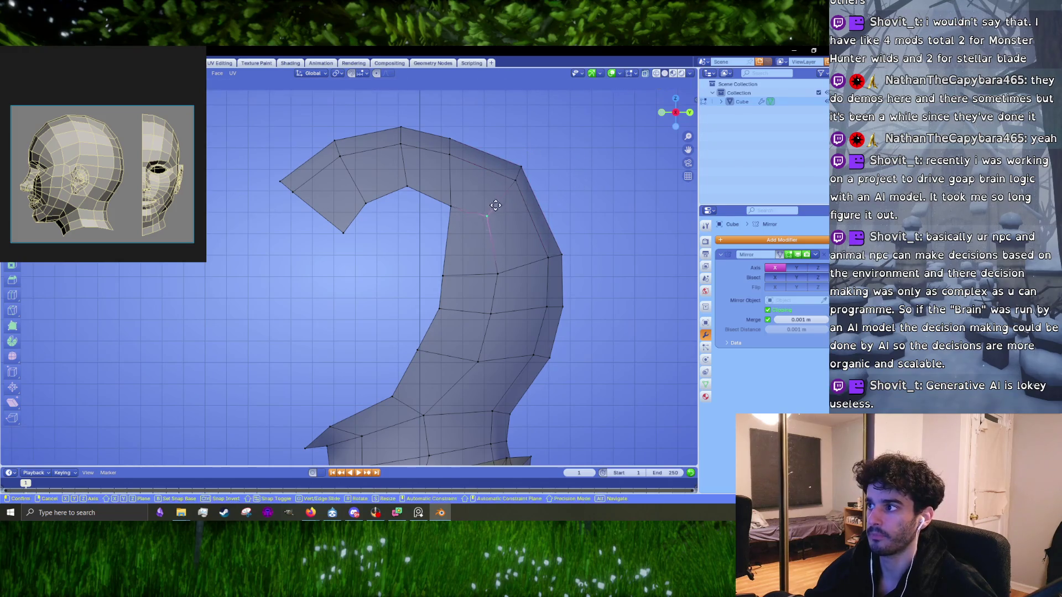
{"action": "middle_click_drag", "start_coordinate": [474, 238], "coordinate": [434, 209], "text": "shift"}
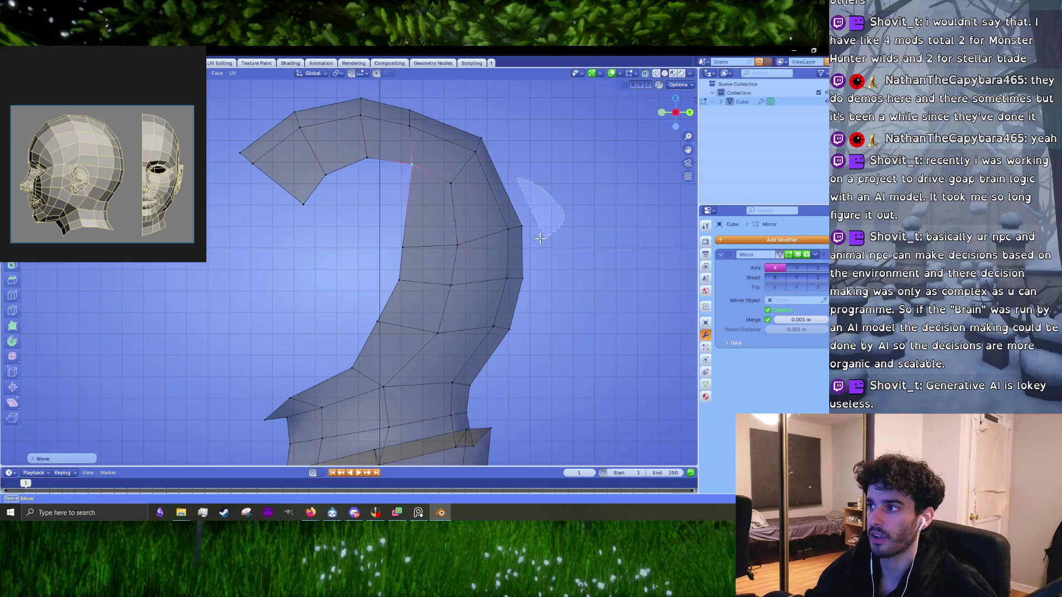
- Add a centred loop cut across the arch and push its outer vertices outward, flattened along Z
{"action": "key", "text": "ctrl+z"}
{"action": "key", "text": "ctrl+r"}
{"action": "left_click", "coordinate": [471, 218]}
{"action": "right_click", "coordinate": [516, 290]}
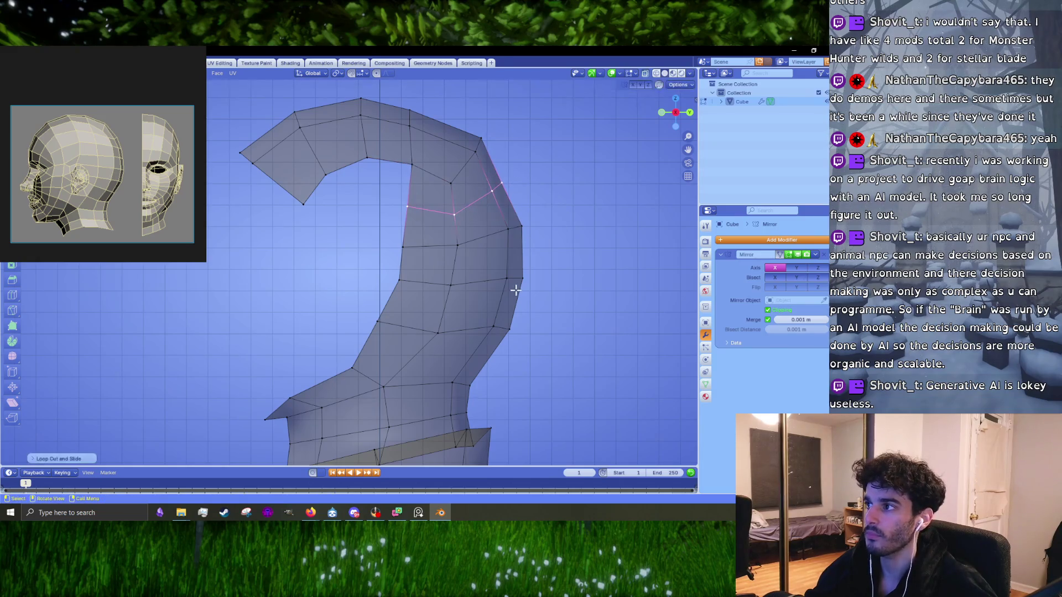
{"action": "key", "text": "g"}
{"action": "left_click", "coordinate": [520, 163]}
{"action": "left_click", "coordinate": [545, 247]}
{"action": "key", "text": "s"}
{"action": "key", "text": "z"}
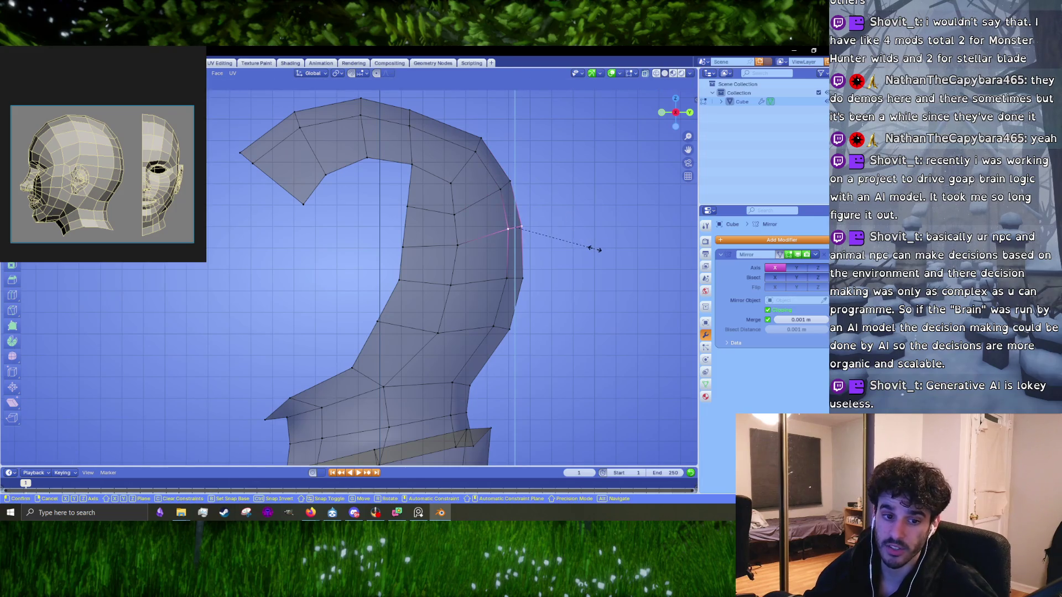
{"action": "left_click", "coordinate": [589, 246]}
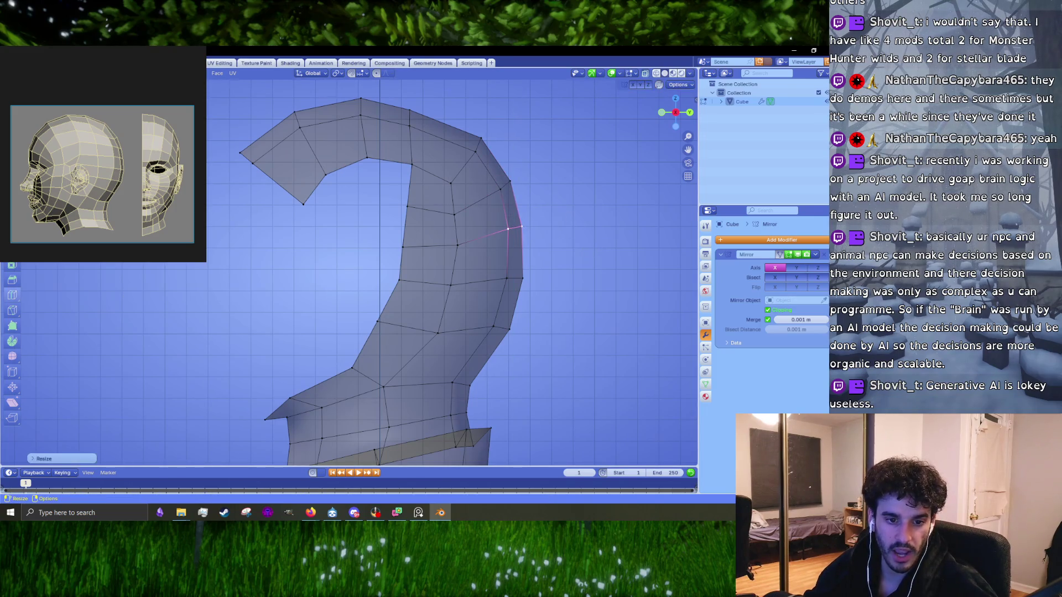
- Flatten the horizontal vertex row along Z, lower it slightly and rotate it a little
{"action": "left_click_drag", "start_coordinate": [507, 265], "coordinate": [583, 258]}
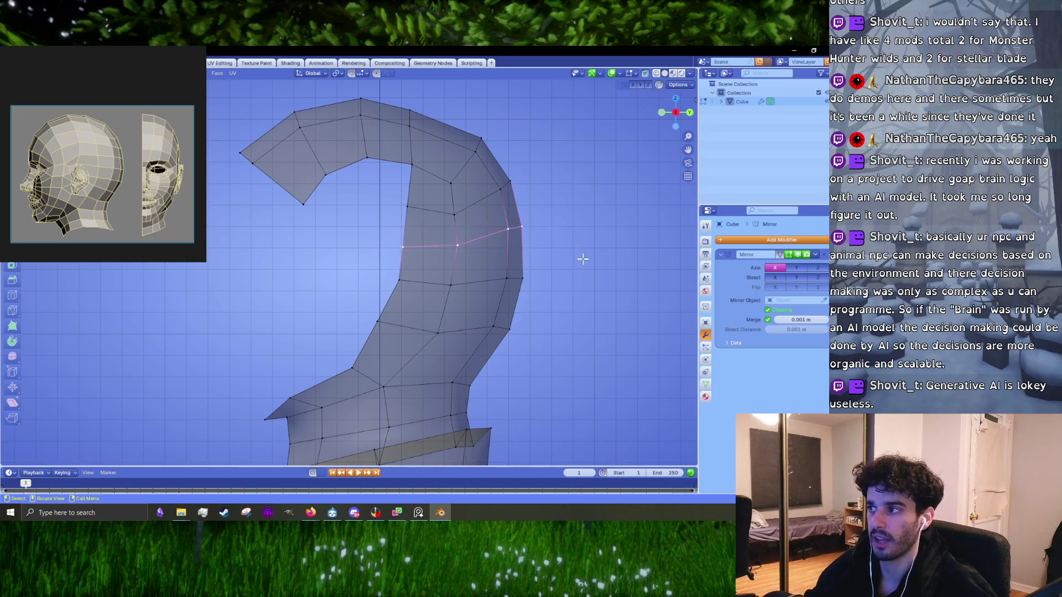
{"action": "key", "text": "s"}
{"action": "key", "text": "z"}
{"action": "left_click", "coordinate": [530, 285]}
{"action": "key", "text": "g"}
{"action": "left_click", "coordinate": [529, 290]}
{"action": "left_click", "coordinate": [526, 288]}
{"action": "key", "text": "g"}
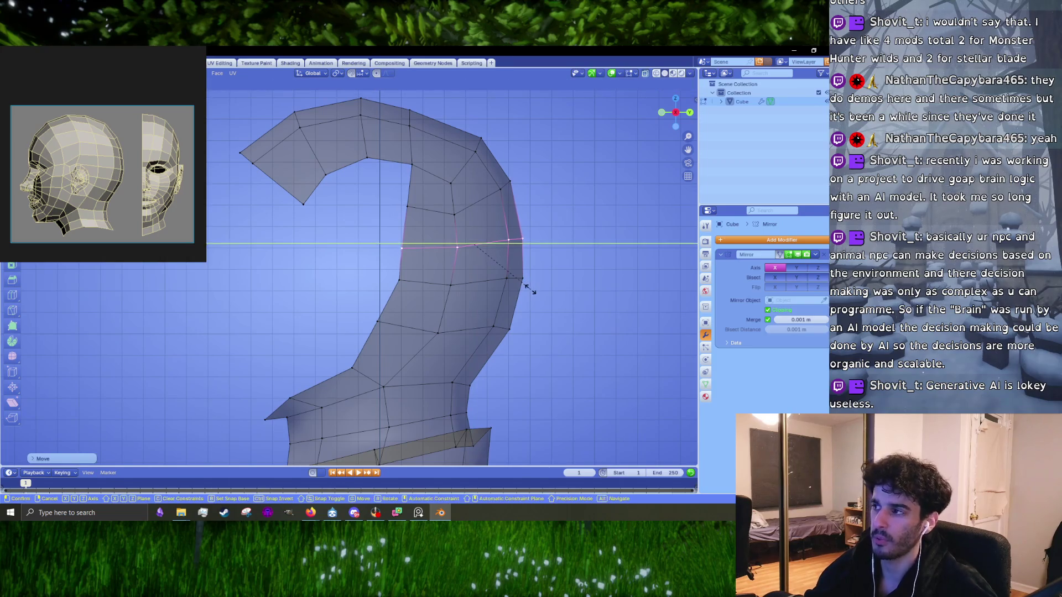
{"action": "key", "text": "r"}
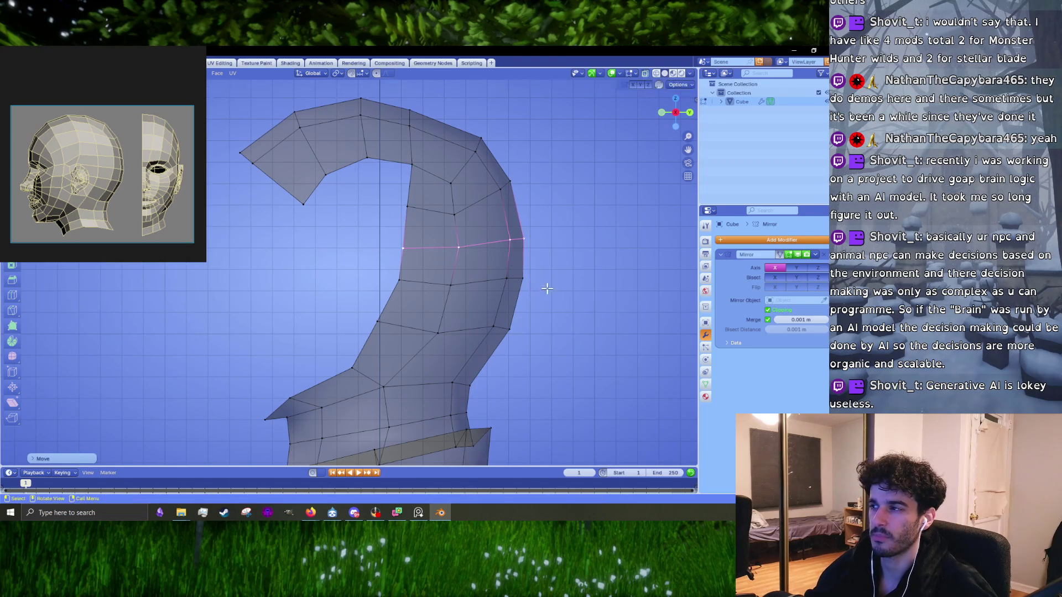
{"action": "left_click", "coordinate": [545, 286]}
- Flatten the upper edge loop along Z, then shrink and lower its right-side vertices
{"action": "mouse_move", "coordinate": [554, 175]}
{"action": "left_mouse_down"}
{"action": "mouse_move", "coordinate": [444, 192]}
{"action": "mouse_move", "coordinate": [470, 187]}
{"action": "left_mouse_up"}
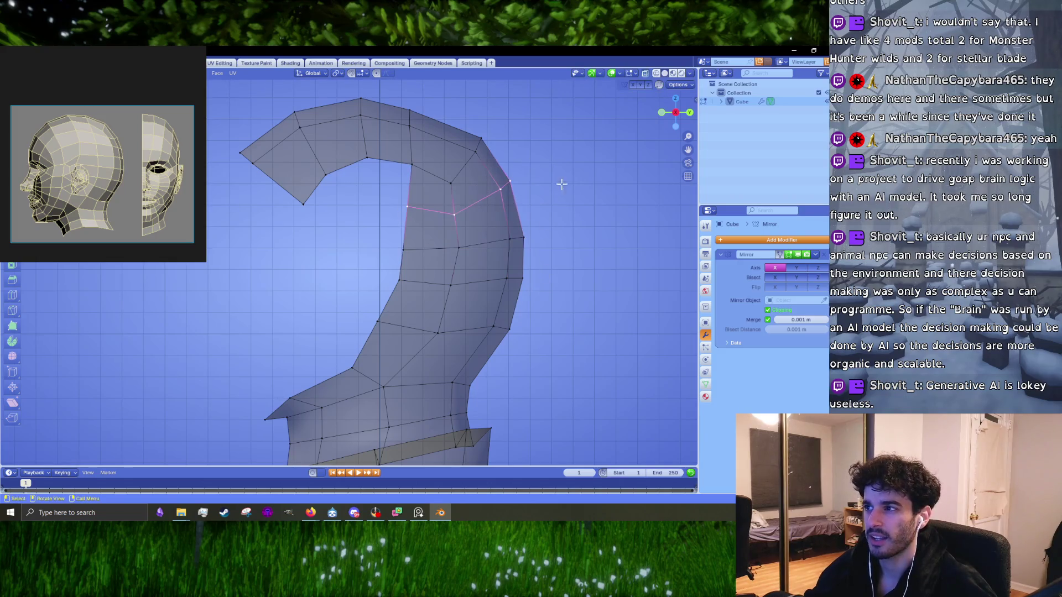
{"action": "key", "text": "s"}
{"action": "key", "text": "z"}
{"action": "left_click", "coordinate": [555, 255]}
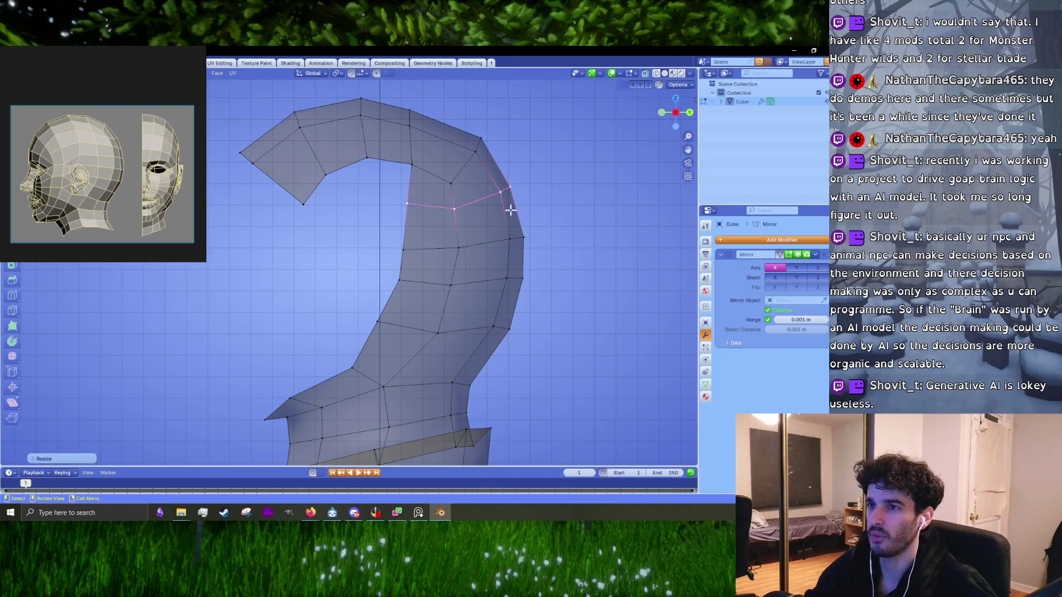
{"action": "left_click_drag", "start_coordinate": [532, 171], "coordinate": [458, 206]}
{"action": "key", "text": "g"}
{"action": "left_click", "coordinate": [486, 183]}
{"action": "key", "text": "s"}
{"action": "left_click", "coordinate": [453, 237]}
{"action": "key", "text": "g"}
{"action": "left_click", "coordinate": [453, 242]}
- Shift the inner-curve vertices and the lower-left tip vertex leftward
{"action": "left_click_drag", "start_coordinate": [358, 150], "coordinate": [293, 205]}
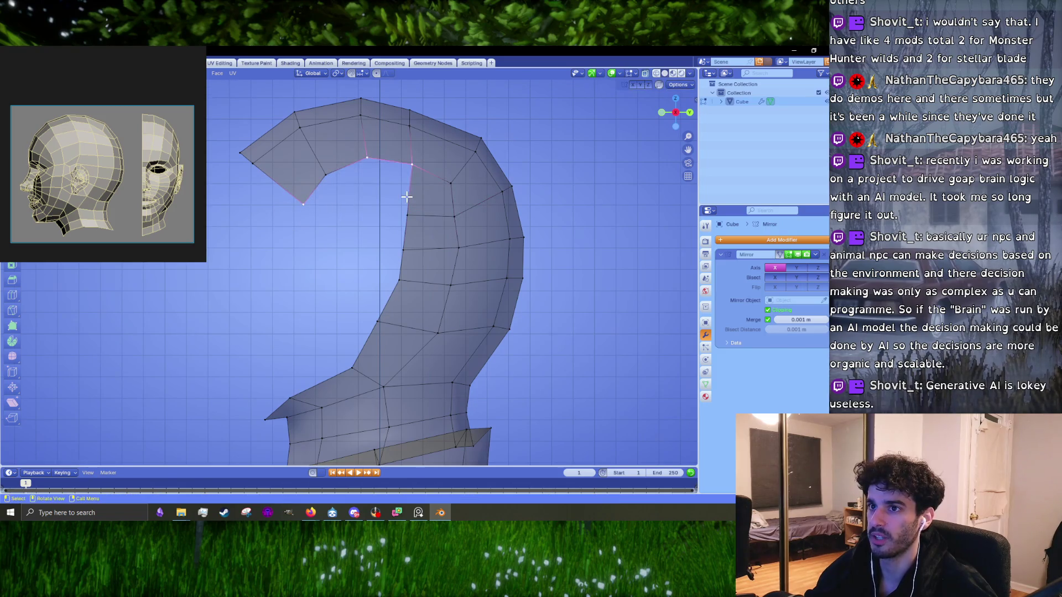
{"action": "key", "text": "g"}
{"action": "right_click", "coordinate": [437, 162]}
{"action": "key", "text": "g"}
{"action": "left_click", "coordinate": [390, 166]}
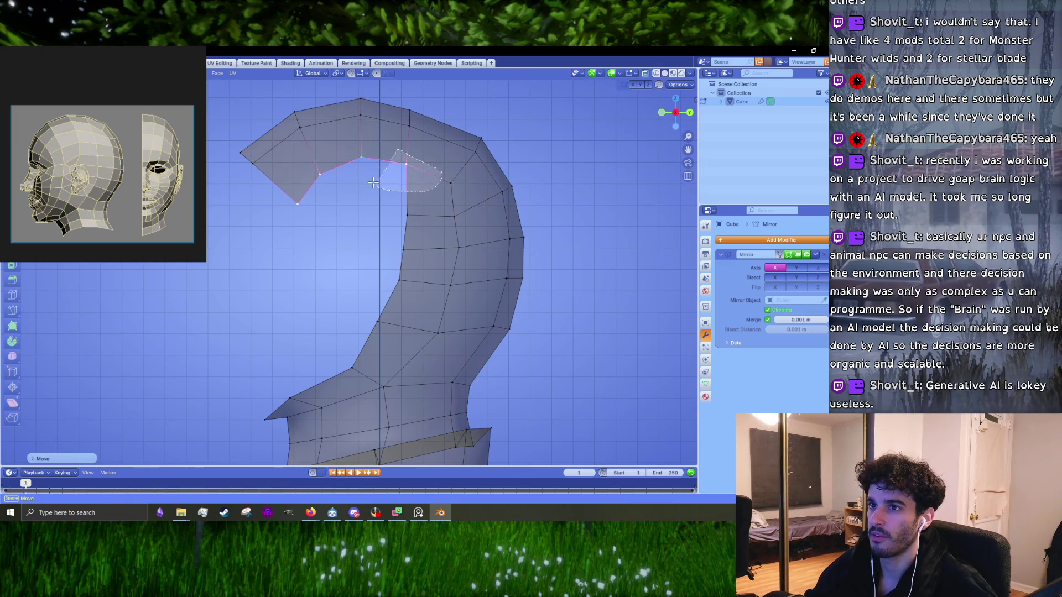
{"action": "left_click_drag", "start_coordinate": [437, 169], "coordinate": [412, 166]}
{"action": "key", "text": "g"}
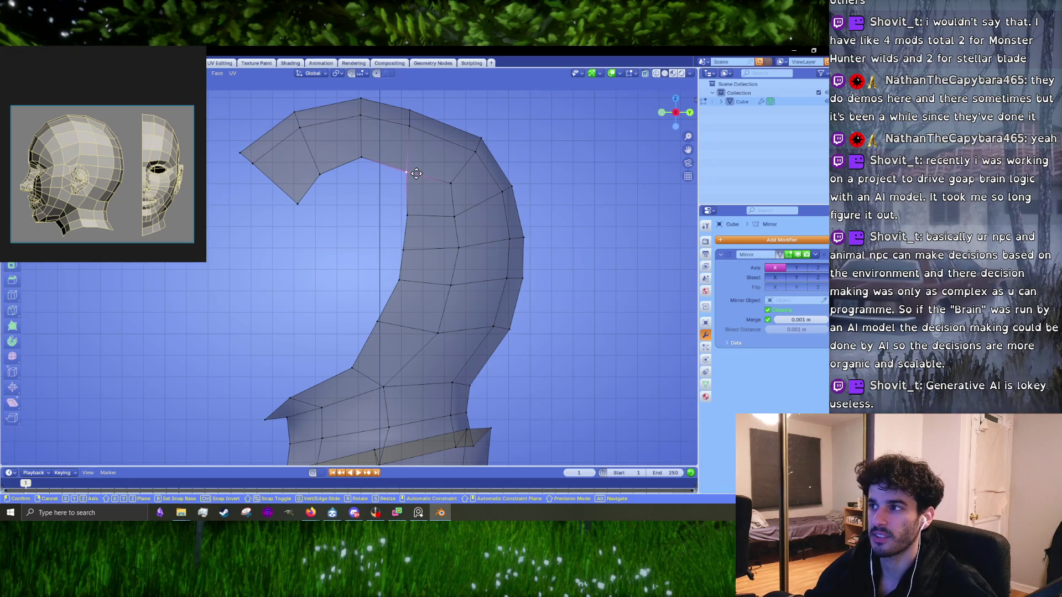
{"action": "left_click", "coordinate": [416, 174]}
{"action": "left_click", "coordinate": [316, 213]}
{"action": "key", "text": "g"}
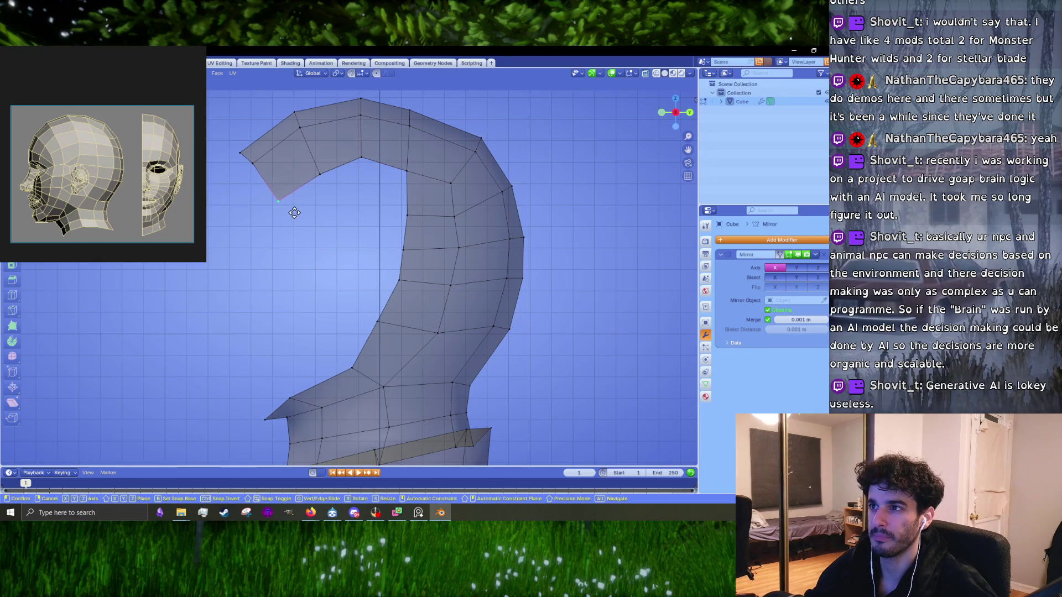
{"action": "left_click", "coordinate": [297, 210]}
- Nudge the profile's top vertex up and move the top edge up and right
{"action": "mouse_move", "coordinate": [296, 206]}
{"action": "middle_mouse_down"}
{"action": "mouse_move", "coordinate": [429, 210]}
{"action": "mouse_move", "coordinate": [378, 221]}
{"action": "middle_mouse_up"}
{"action": "scroll", "coordinate": [366, 215], "scroll_direction": "up", "scroll_amount": 2}
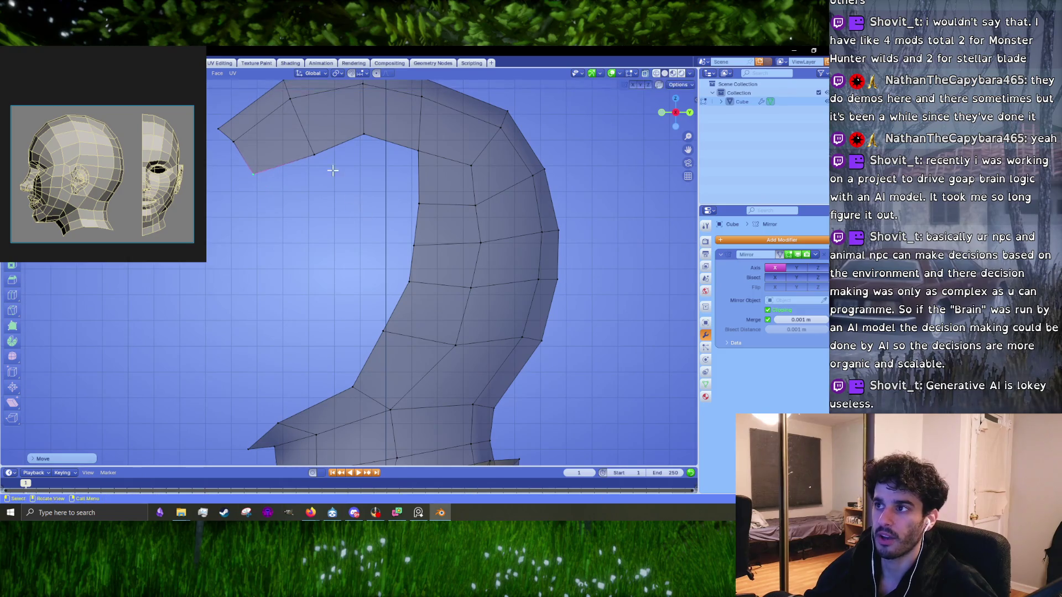
{"action": "left_click", "coordinate": [364, 138]}
{"action": "left_click_drag", "start_coordinate": [364, 137], "coordinate": [363, 134]}
{"action": "scroll", "coordinate": [365, 138], "scroll_direction": "down", "scroll_amount": 3}
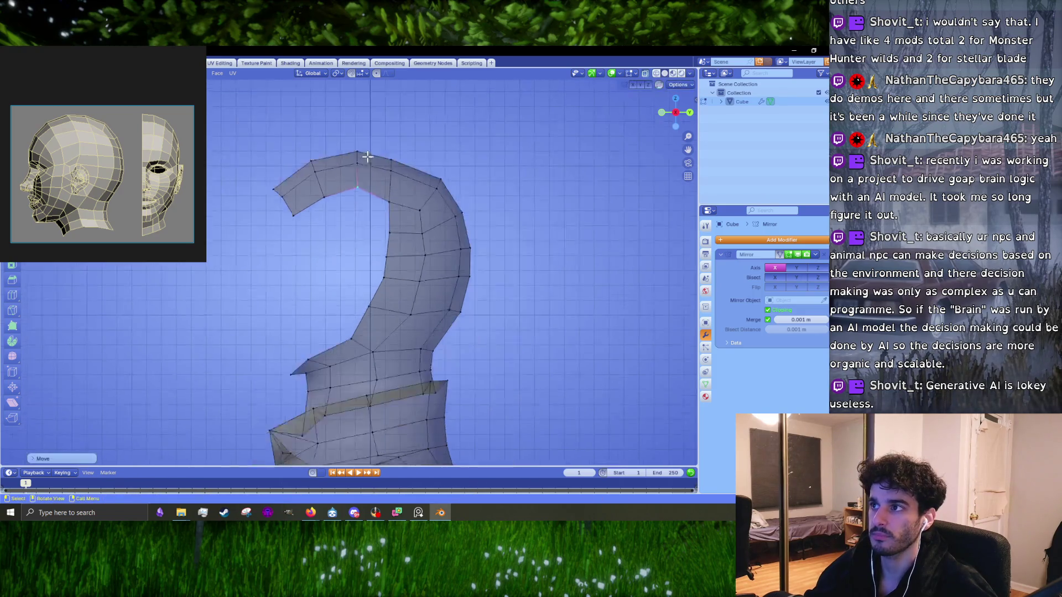
{"action": "middle_click_drag", "start_coordinate": [372, 168], "coordinate": [399, 188], "text": "alt"}
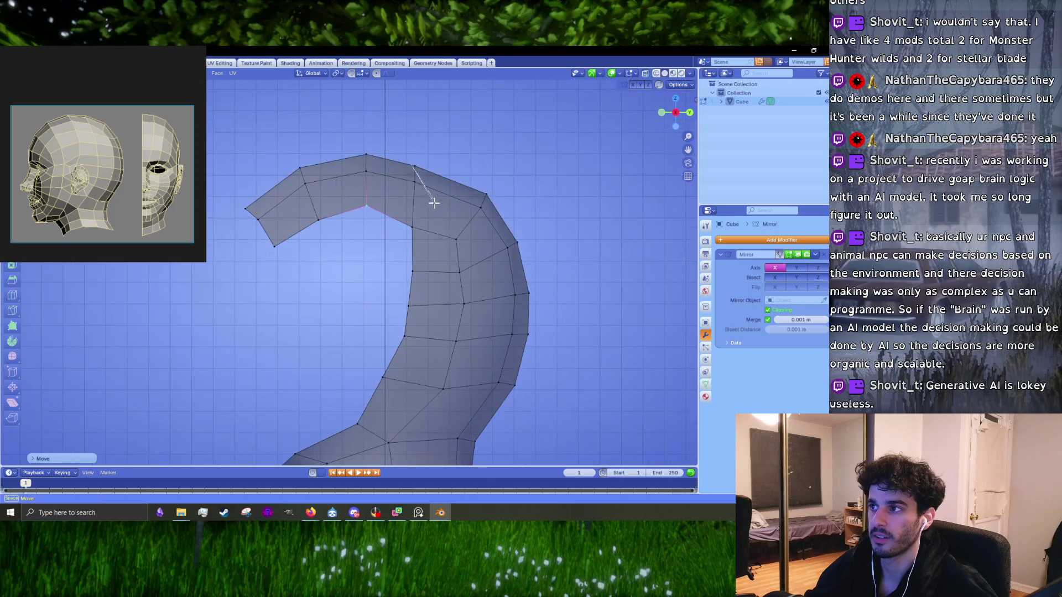
{"action": "left_click", "coordinate": [415, 174]}
{"action": "key", "text": "g"}
{"action": "left_click", "coordinate": [439, 161]}
- Pull an inner curve vertex left, then select and adjust the jaw-tip edge above the neck
{"action": "left_click", "coordinate": [430, 218]}
{"action": "key", "text": "g"}
{"action": "left_click", "coordinate": [404, 215]}
{"action": "mouse_move", "coordinate": [408, 246]}
{"action": "middle_mouse_down"}
{"action": "mouse_move", "coordinate": [445, 278]}
{"action": "mouse_move", "coordinate": [439, 257]}
{"action": "mouse_move", "coordinate": [393, 289]}
{"action": "mouse_move", "coordinate": [421, 254]}
{"action": "middle_mouse_up"}
{"action": "left_click", "coordinate": [446, 278]}
{"action": "left_click", "coordinate": [359, 333]}
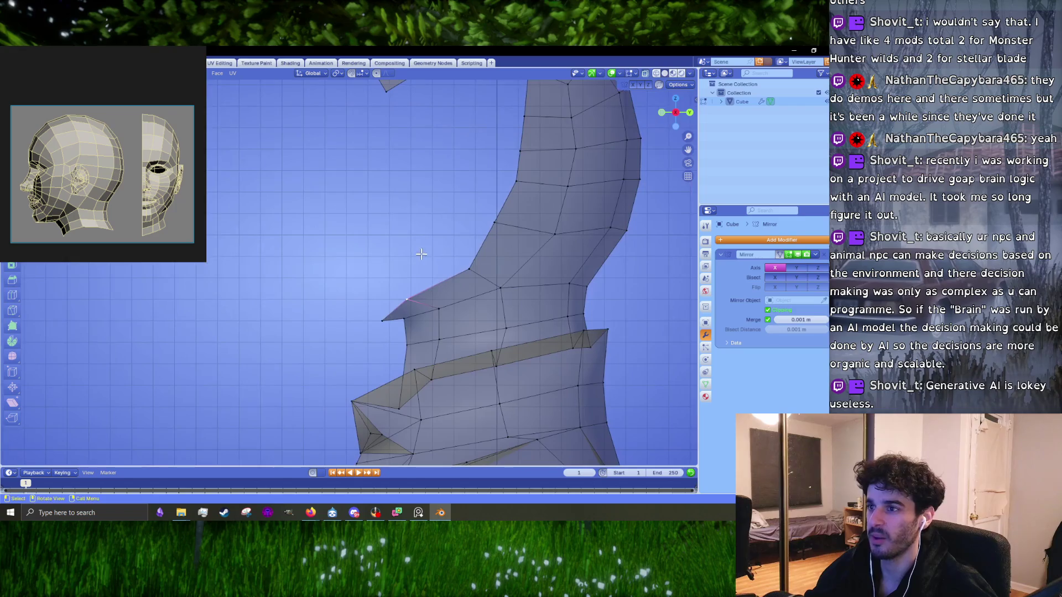
{"action": "left_click", "coordinate": [387, 322]}
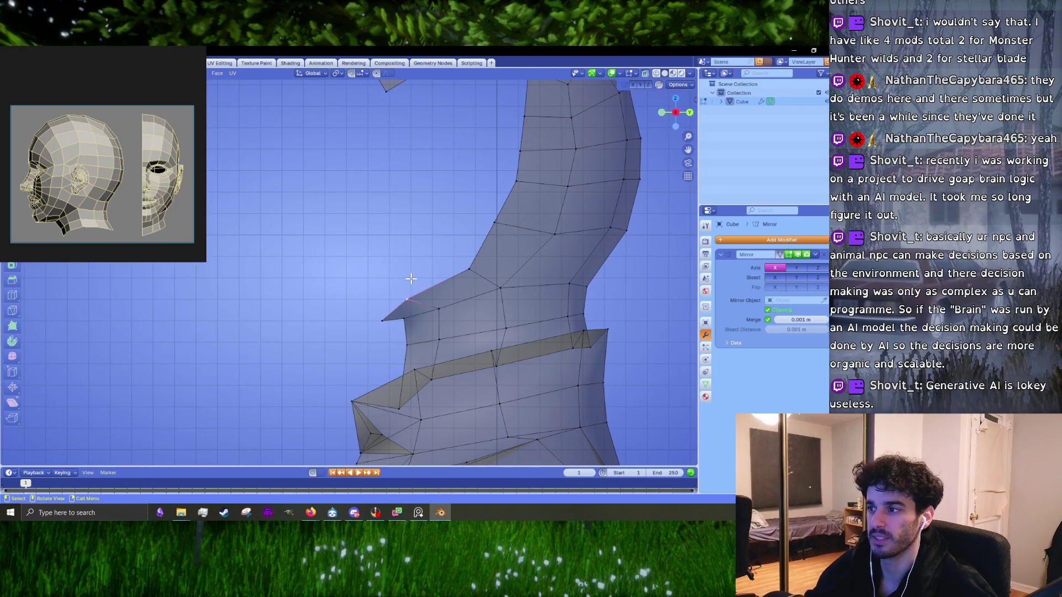
{"action": "left_click", "coordinate": [365, 334]}
{"action": "middle_click_drag", "start_coordinate": [401, 293], "coordinate": [404, 292]}
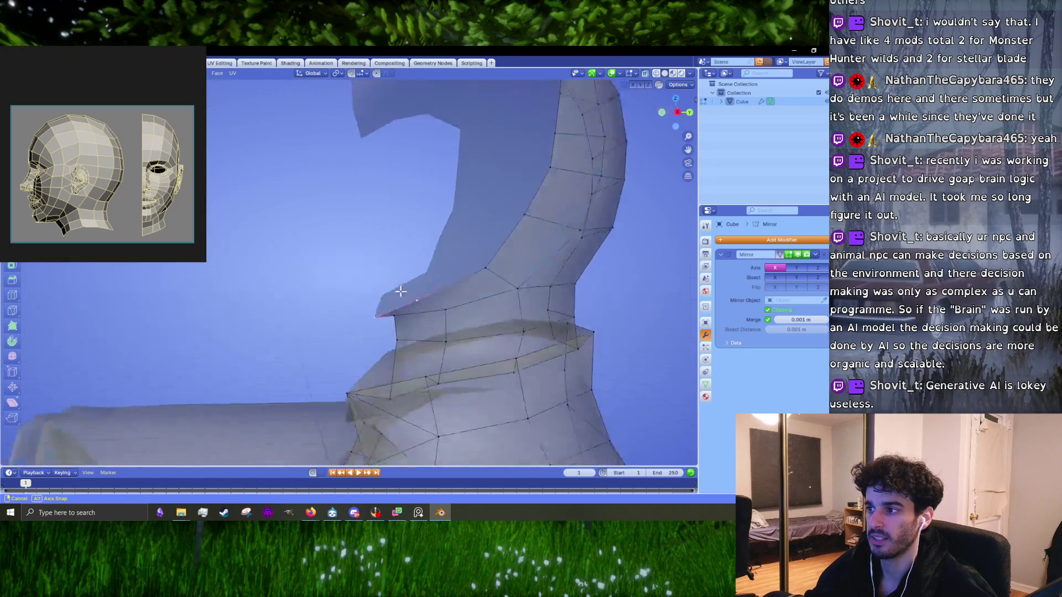
- Extrude the jaw-tip edge twice to the left, angling the end edge upward
{"action": "key", "text": "KP_3"}
{"action": "key", "text": "e"}
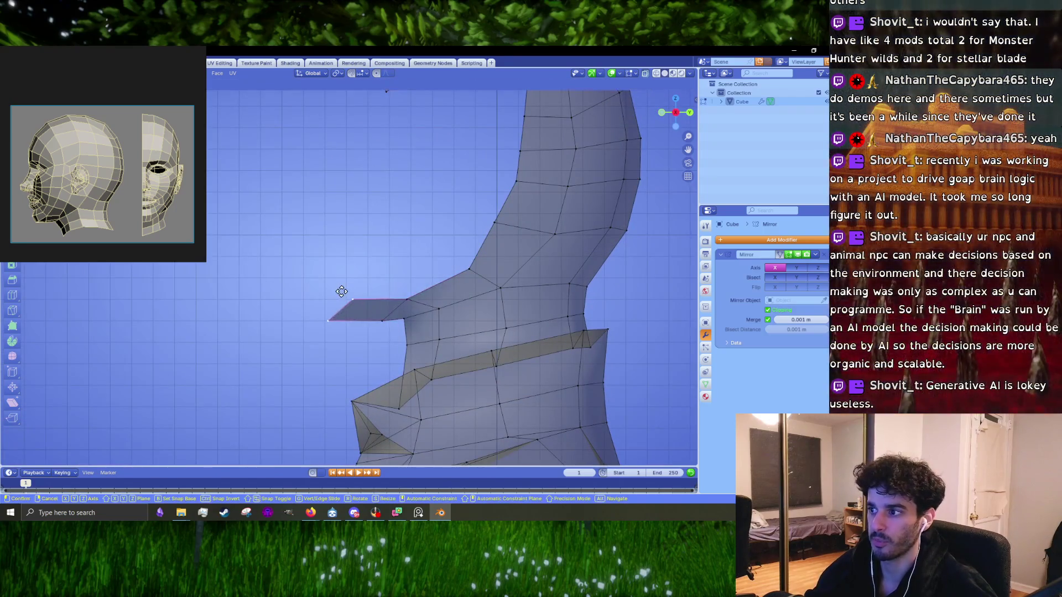
{"action": "left_click", "coordinate": [334, 294]}
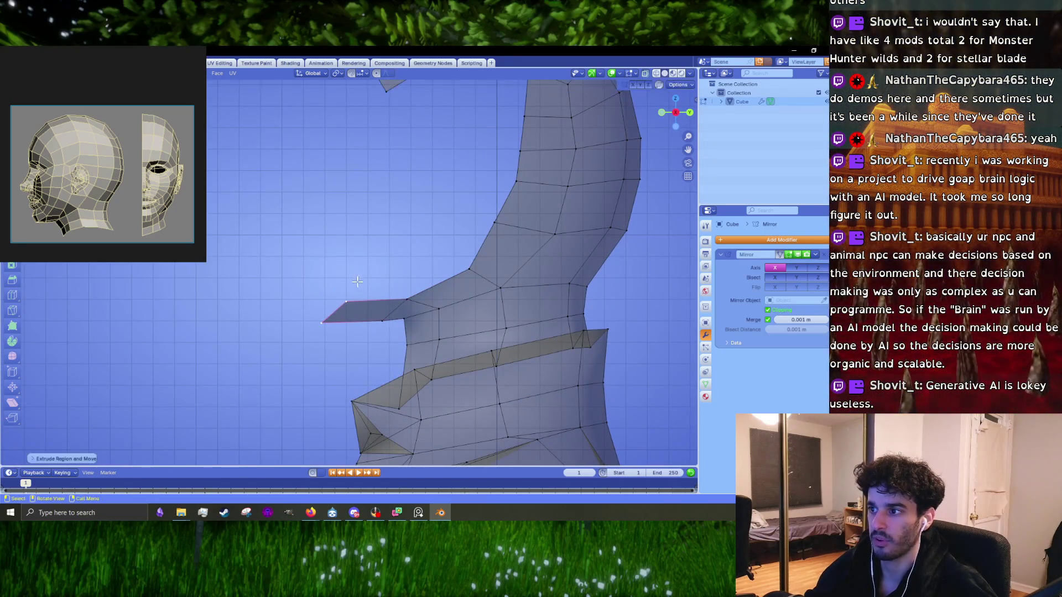
{"action": "key", "text": "e"}
{"action": "left_click", "coordinate": [350, 257]}
{"action": "key", "text": "r"}
{"action": "left_click", "coordinate": [383, 267]}
{"action": "middle_click_drag", "start_coordinate": [382, 269], "coordinate": [375, 273]}
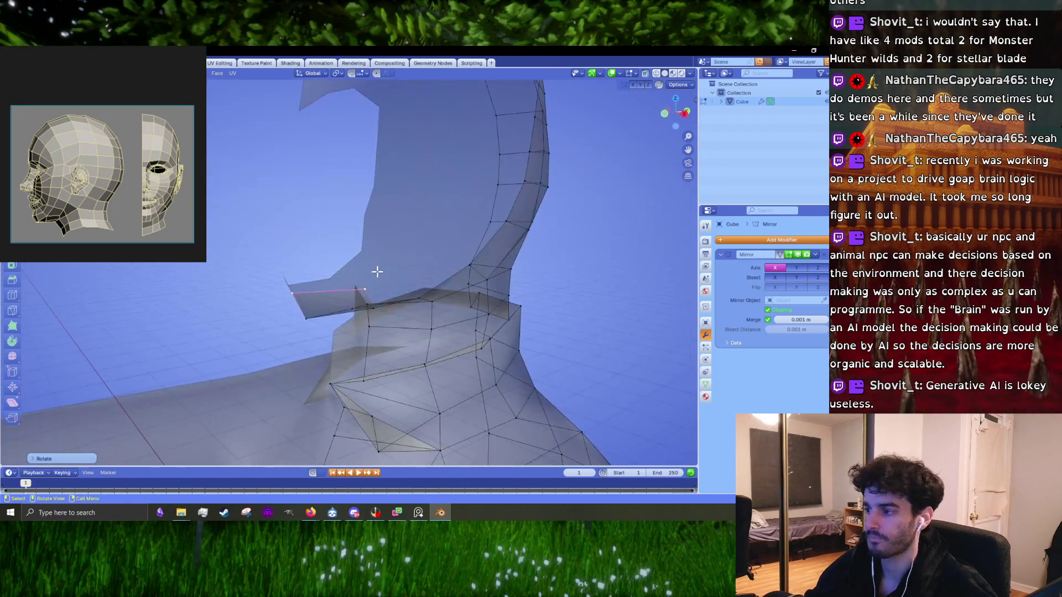
{"action": "key", "text": "KP_3"}
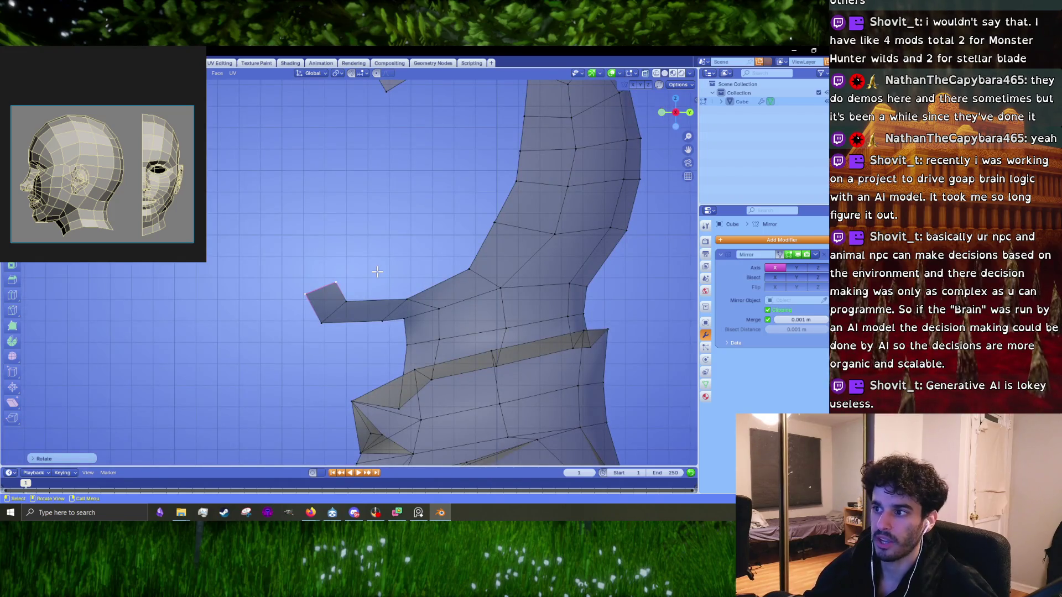
{"action": "middle_click_drag", "start_coordinate": [377, 272], "coordinate": [356, 274]}
{"action": "key", "text": "KP_3"}
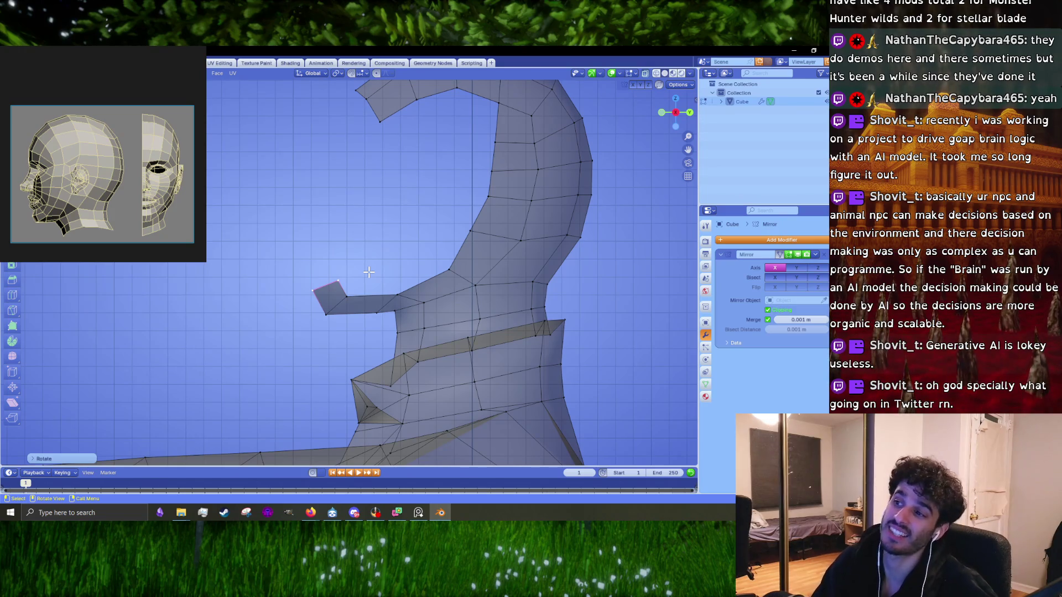
- Select the new chin-tip flap face and move it inward
{"action": "left_click_drag", "start_coordinate": [365, 271], "coordinate": [348, 328]}
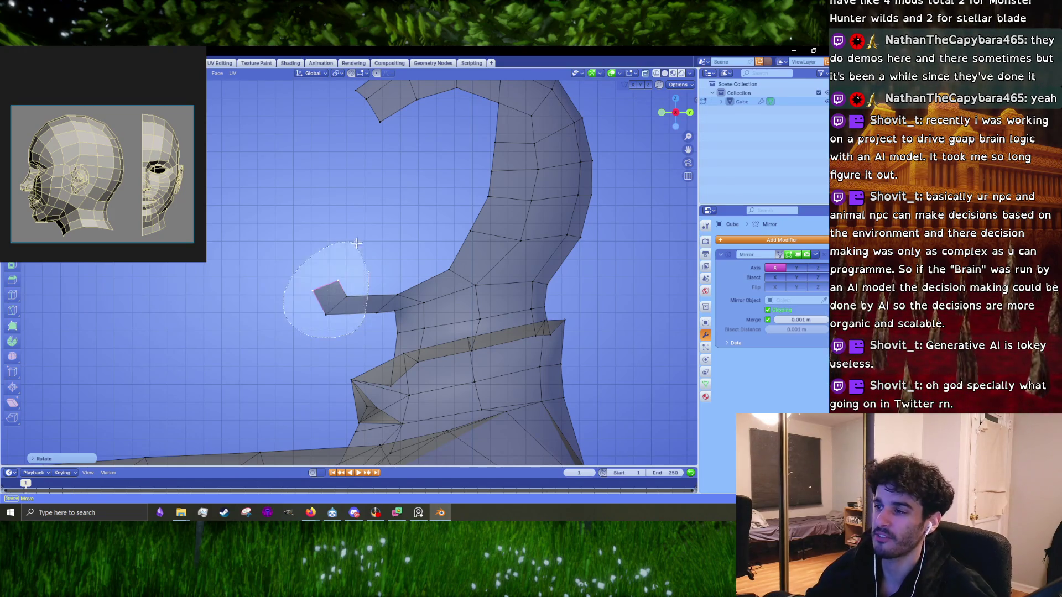
{"action": "key", "text": "g"}
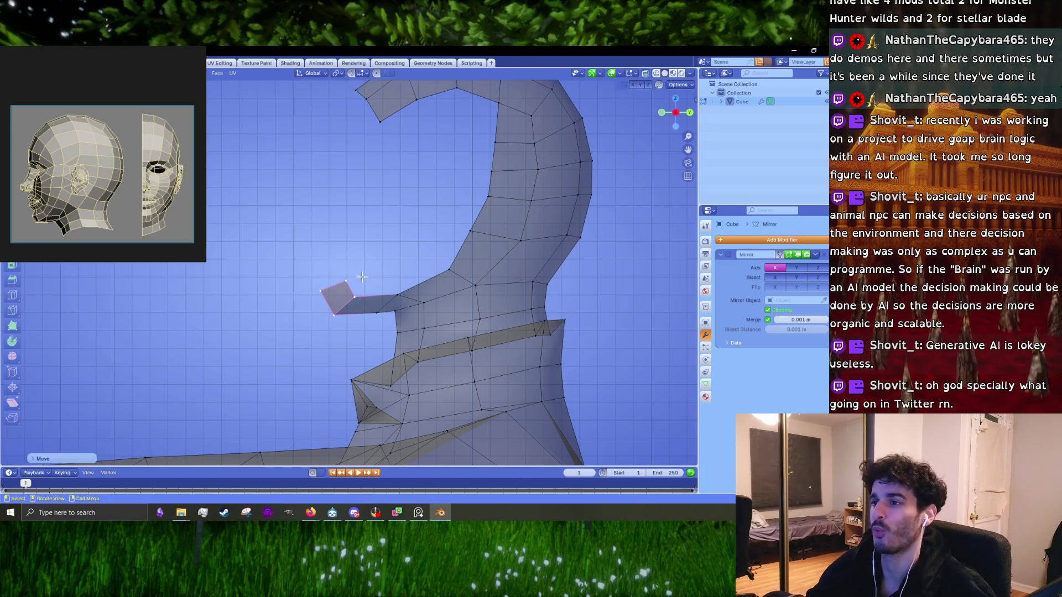
{"action": "scroll", "coordinate": [355, 329], "scroll_direction": "up", "scroll_amount": 3}
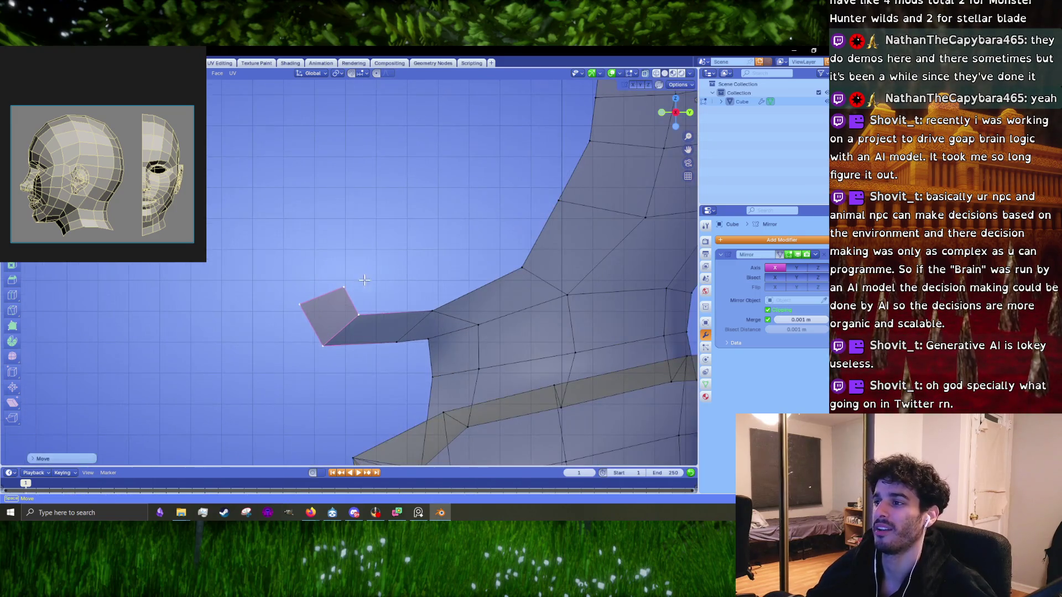
- Extrude the flap's edge upward into a new face and widen it
{"action": "left_click", "coordinate": [317, 265]}
{"action": "key", "text": "e"}
{"action": "left_click", "coordinate": [331, 235]}
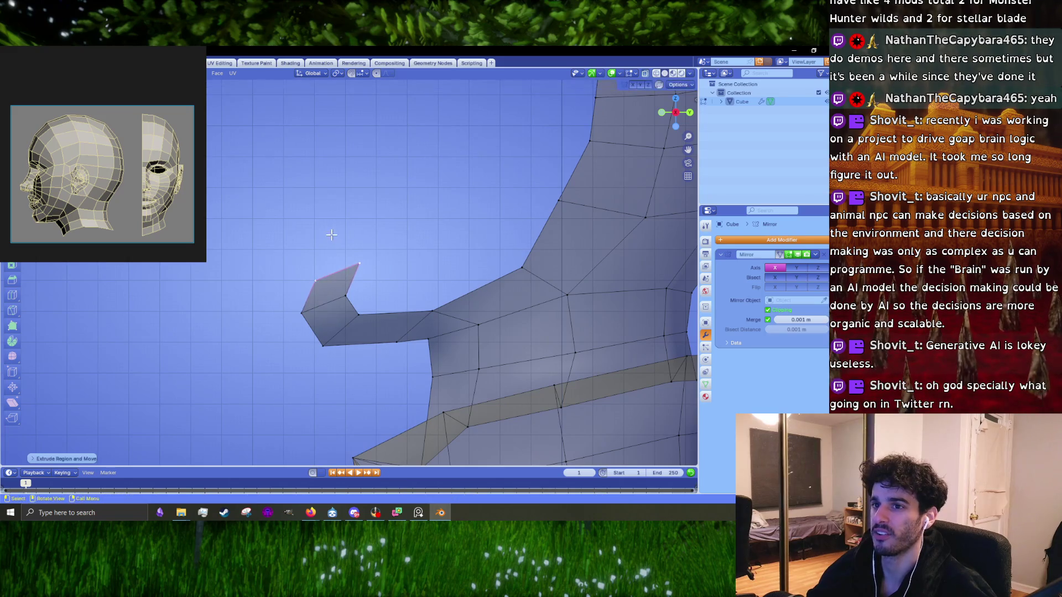
{"action": "scroll", "coordinate": [337, 240], "scroll_direction": "down", "scroll_amount": 1}
{"action": "scroll", "coordinate": [345, 249], "scroll_direction": "down", "scroll_amount": 1}
{"action": "scroll", "coordinate": [357, 257], "scroll_direction": "down", "scroll_amount": 1}
{"action": "scroll", "coordinate": [366, 266], "scroll_direction": "down", "scroll_amount": 1}
{"action": "key", "text": "g"}
{"action": "left_click", "coordinate": [372, 261]}
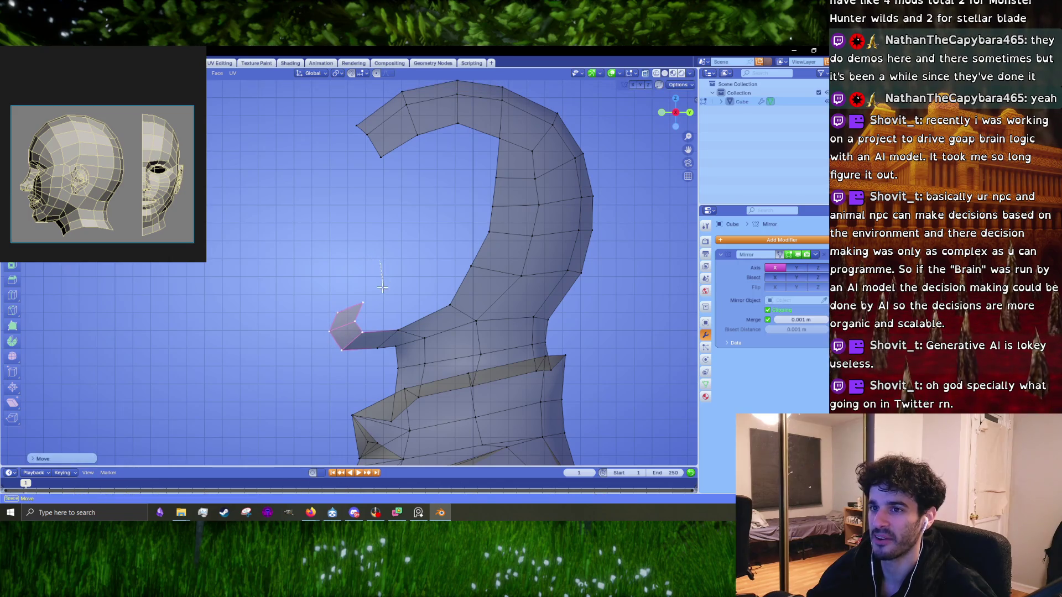
- Select the flap's top edge, raise it slightly and add another face above it
{"action": "left_click_drag", "start_coordinate": [359, 322], "coordinate": [381, 263]}
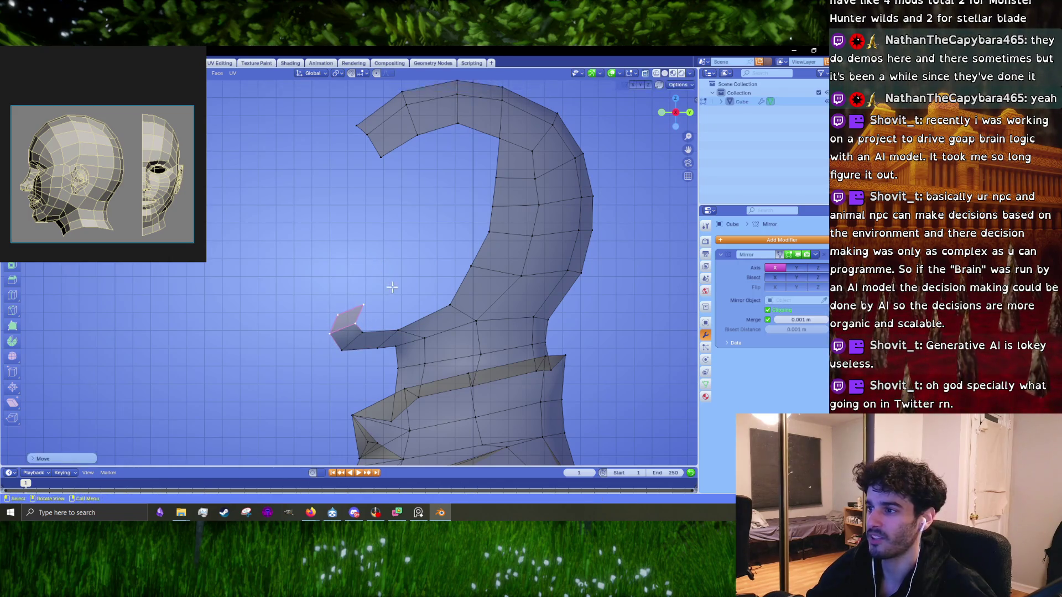
{"action": "left_click_drag", "start_coordinate": [326, 317], "coordinate": [380, 277]}
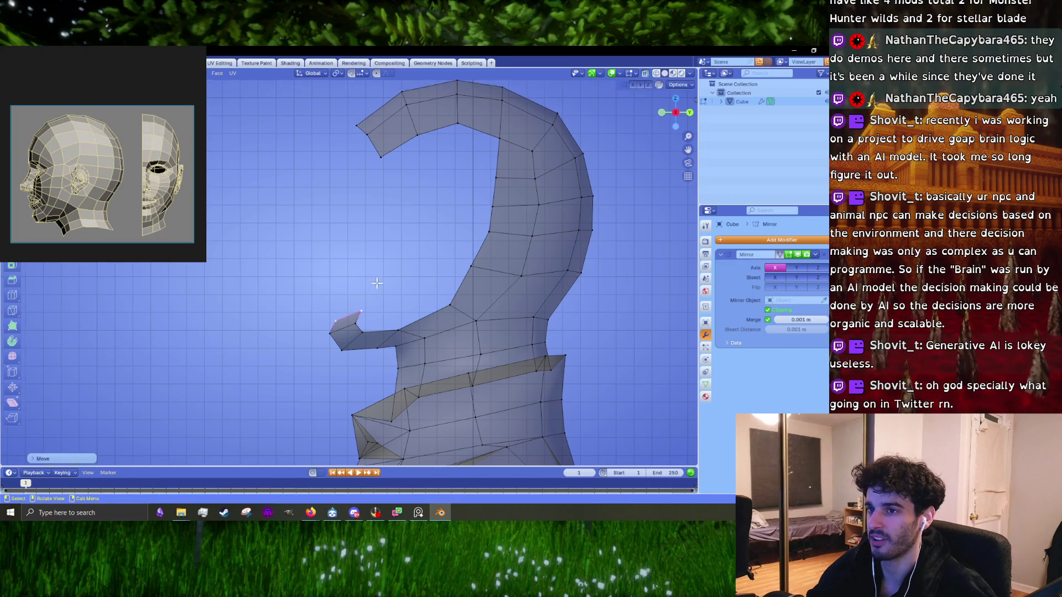
{"action": "scroll", "coordinate": [362, 313], "scroll_direction": "down", "scroll_amount": 1}
{"action": "scroll", "coordinate": [367, 319], "scroll_direction": "up", "scroll_amount": 2}
{"action": "key", "text": "g"}
{"action": "left_click", "coordinate": [382, 292]}
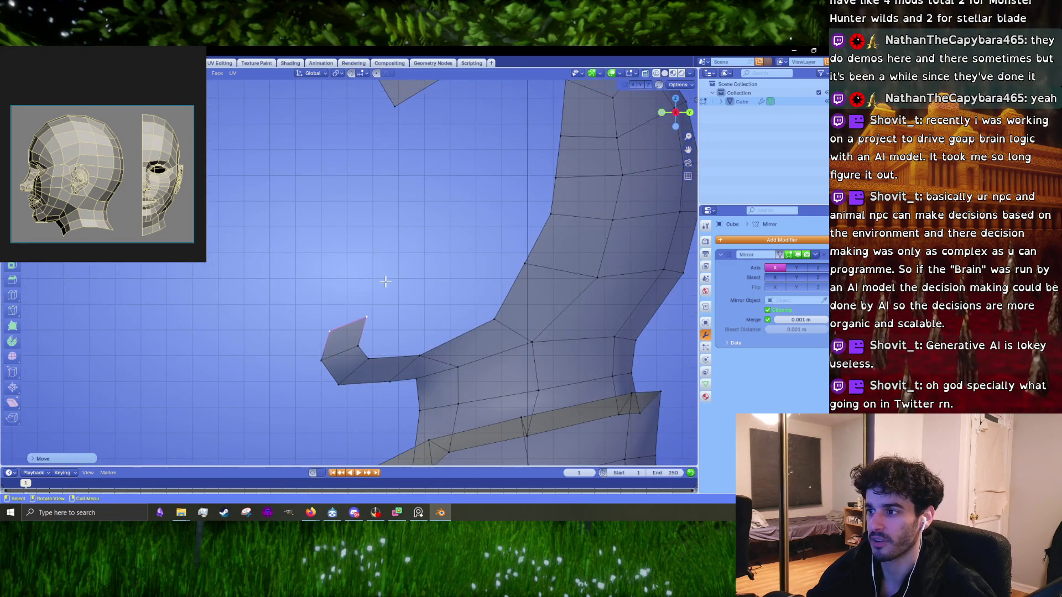
{"action": "scroll", "coordinate": [379, 301], "scroll_direction": "down", "scroll_amount": 2}
{"action": "scroll", "coordinate": [379, 300], "scroll_direction": "up", "scroll_amount": 3}
{"action": "key", "text": "g"}
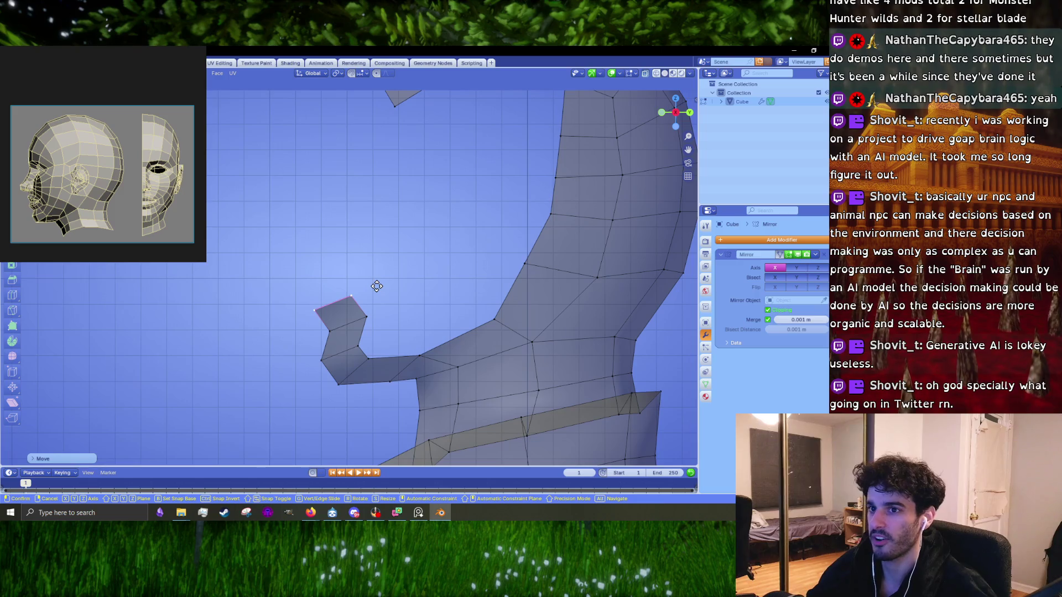
{"action": "left_click", "coordinate": [376, 284]}
{"action": "key", "text": "g"}
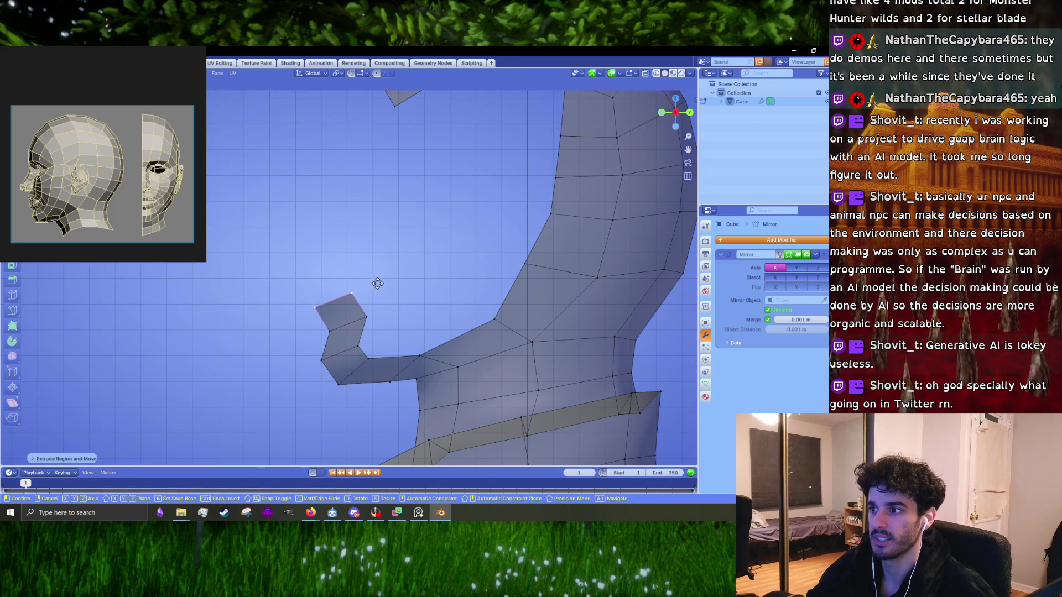
{"action": "left_click", "coordinate": [379, 285]}
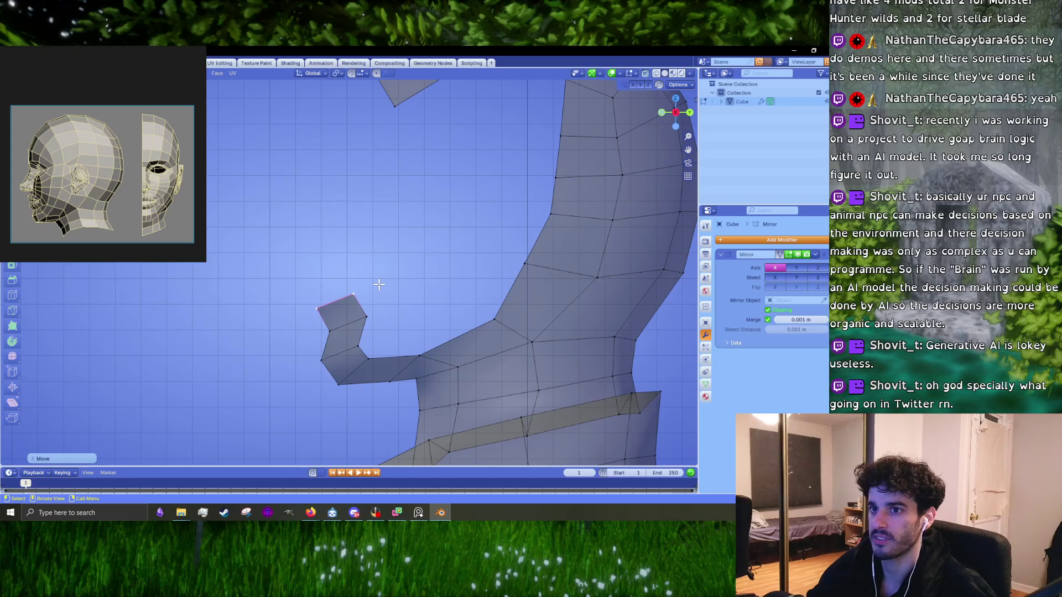
- Extrude a Z-constrained section from the top edge, undoing the misplaced follow-up move
{"action": "key", "text": "g"}
{"action": "left_click", "coordinate": [387, 274]}
{"action": "key", "text": "e"}
{"action": "key", "text": "z"}
{"action": "left_click", "coordinate": [384, 309]}
{"action": "key", "text": "g"}
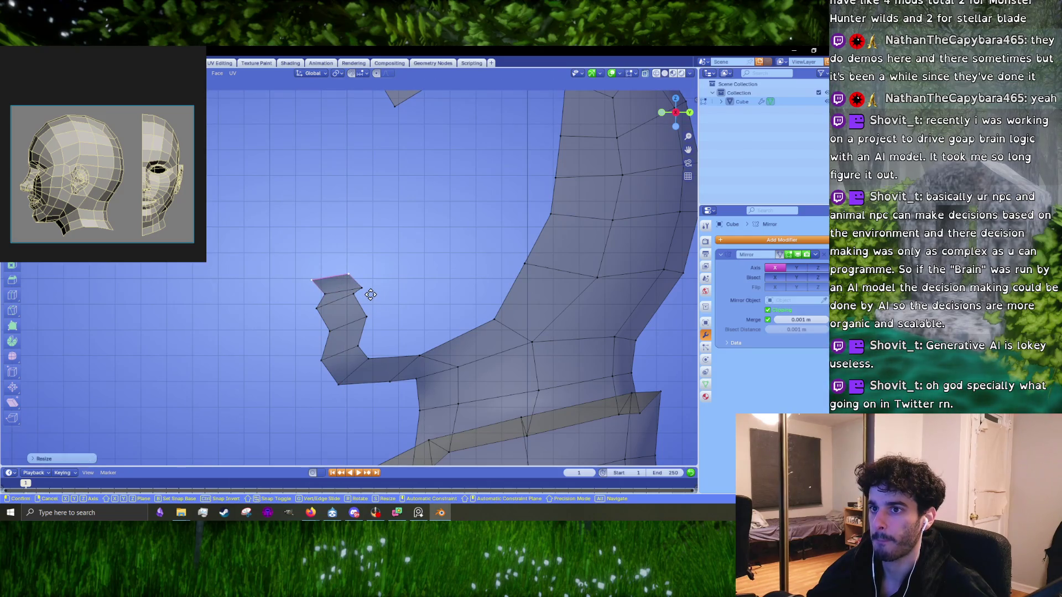
{"action": "key", "text": "Escape"}
{"action": "key", "text": "ctrl+z"}
{"action": "scroll", "coordinate": [369, 282], "scroll_direction": "down", "scroll_amount": 3}
{"action": "scroll", "coordinate": [368, 271], "scroll_direction": "up", "scroll_amount": 4}
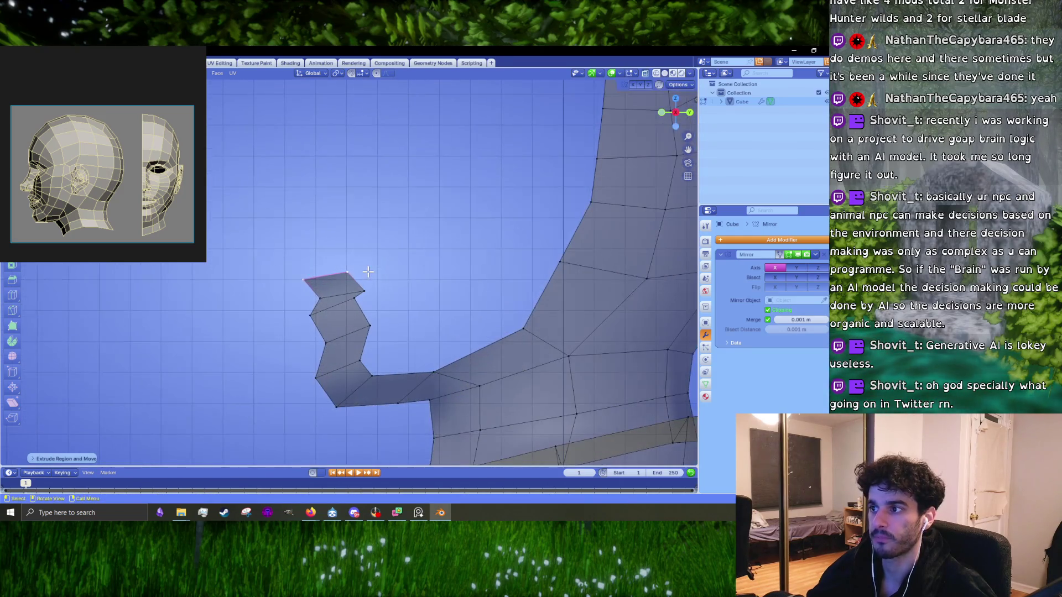
{"action": "mouse_move", "coordinate": [359, 235]}
{"action": "middle_mouse_down"}
{"action": "mouse_move", "coordinate": [372, 289]}
{"action": "mouse_move", "coordinate": [388, 273]}
{"action": "middle_mouse_up"}
{"action": "key", "text": "g"}
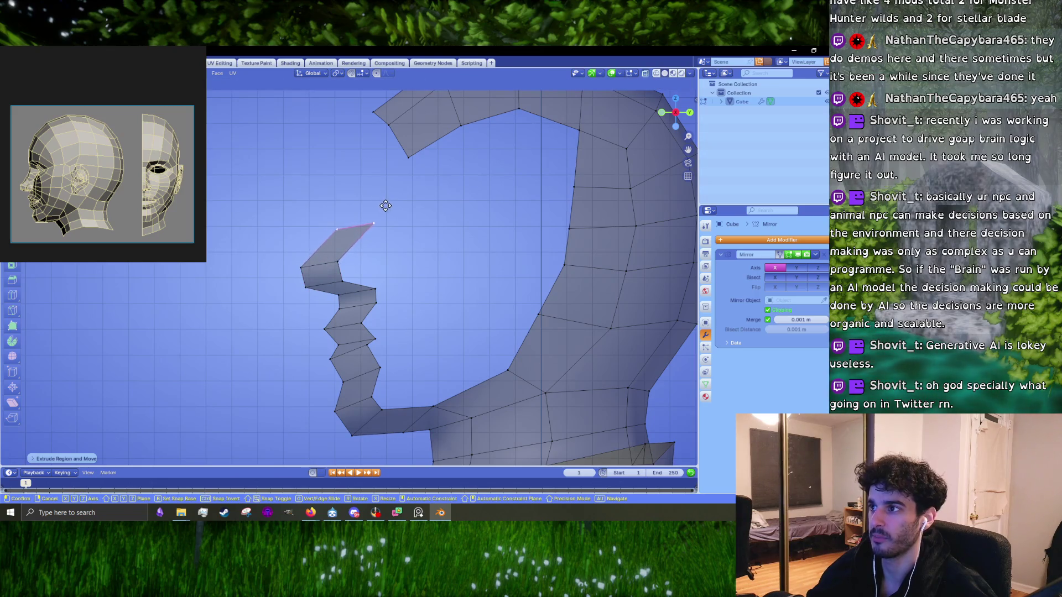
- Confirm the top extruded section bridging to the forehead arch, then deselect everything
{"action": "left_click", "coordinate": [403, 178]}
{"action": "mouse_move", "coordinate": [403, 178]}
{"action": "middle_mouse_down"}
{"action": "mouse_move", "coordinate": [371, 287]}
{"action": "mouse_move", "coordinate": [451, 301]}
{"action": "mouse_move", "coordinate": [415, 304]}
{"action": "middle_mouse_up"}
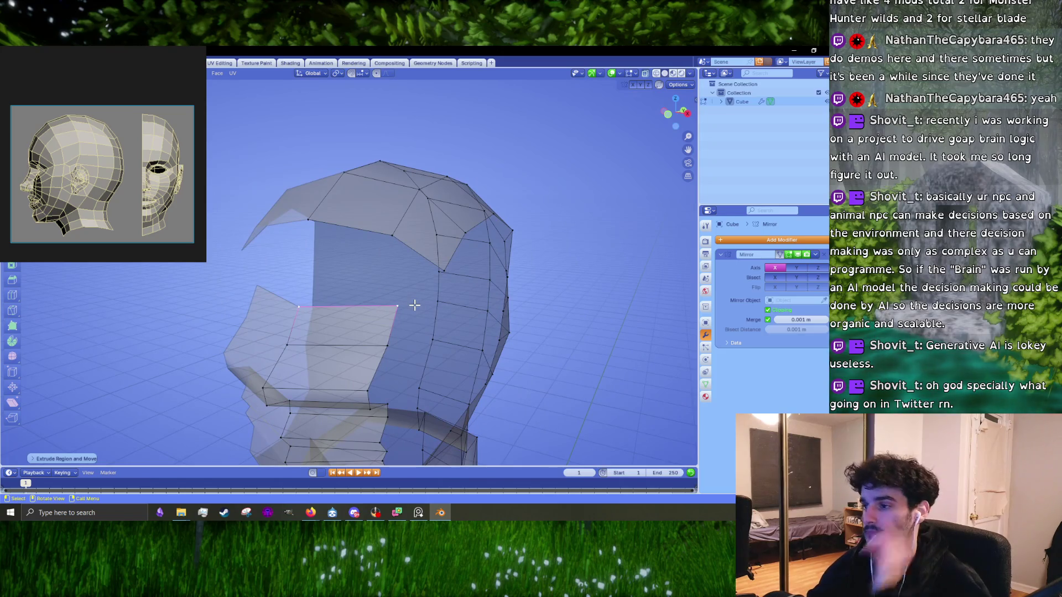
{"action": "left_click", "coordinate": [347, 228]}
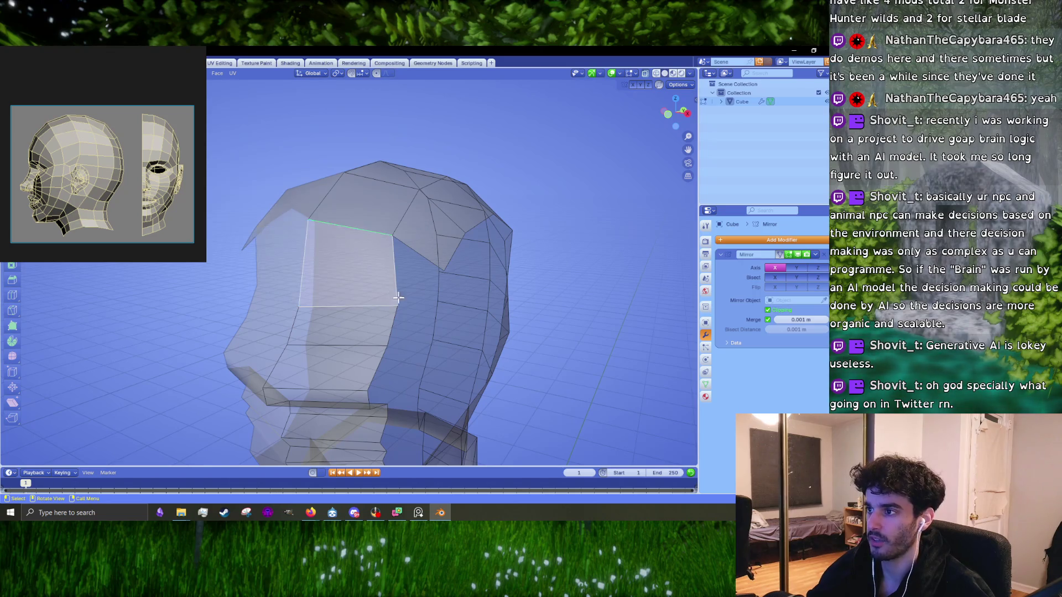
- Loop-cut a new edge loop across the upper face profile
{"action": "middle_click_drag", "start_coordinate": [393, 291], "coordinate": [329, 278]}
{"action": "key", "text": "ctrl+r"}
{"action": "left_click", "coordinate": [328, 279]}
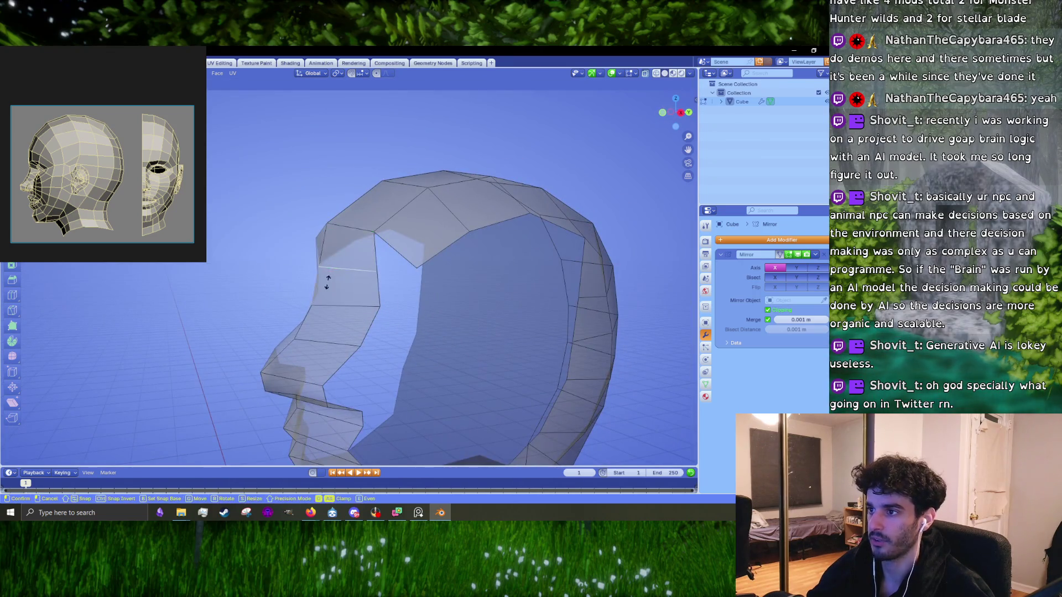
{"action": "left_click", "coordinate": [327, 283]}
- In side view, pull the new loop and nearby profile edges and vertices inward to notch the brow
{"action": "key", "text": "KP_3"}
{"action": "key", "text": "g"}
{"action": "left_click", "coordinate": [319, 292]}
{"action": "left_click", "coordinate": [325, 306]}
{"action": "key", "text": "g"}
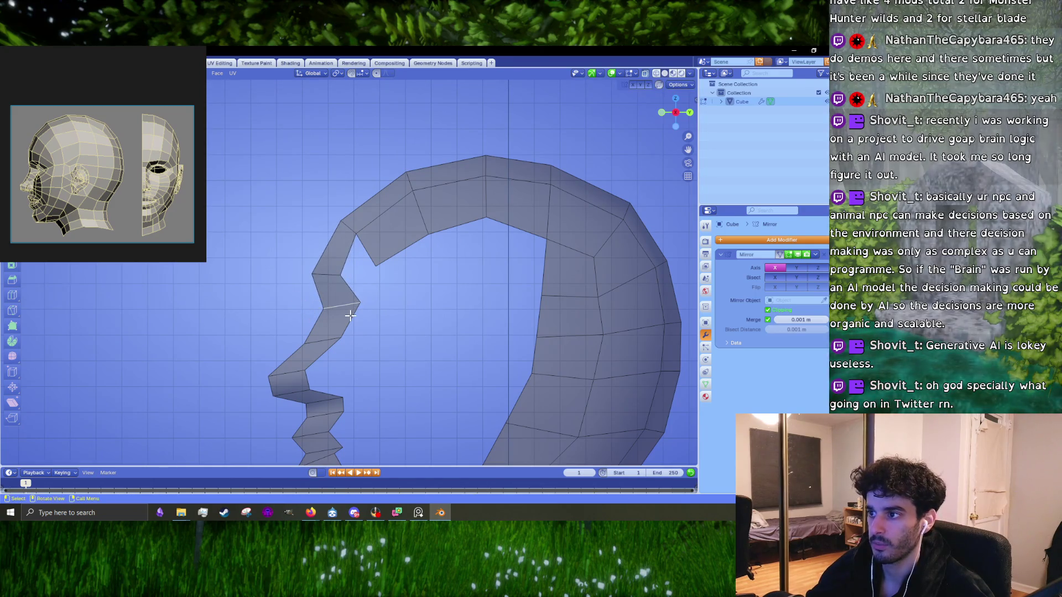
{"action": "left_click", "coordinate": [343, 314]}
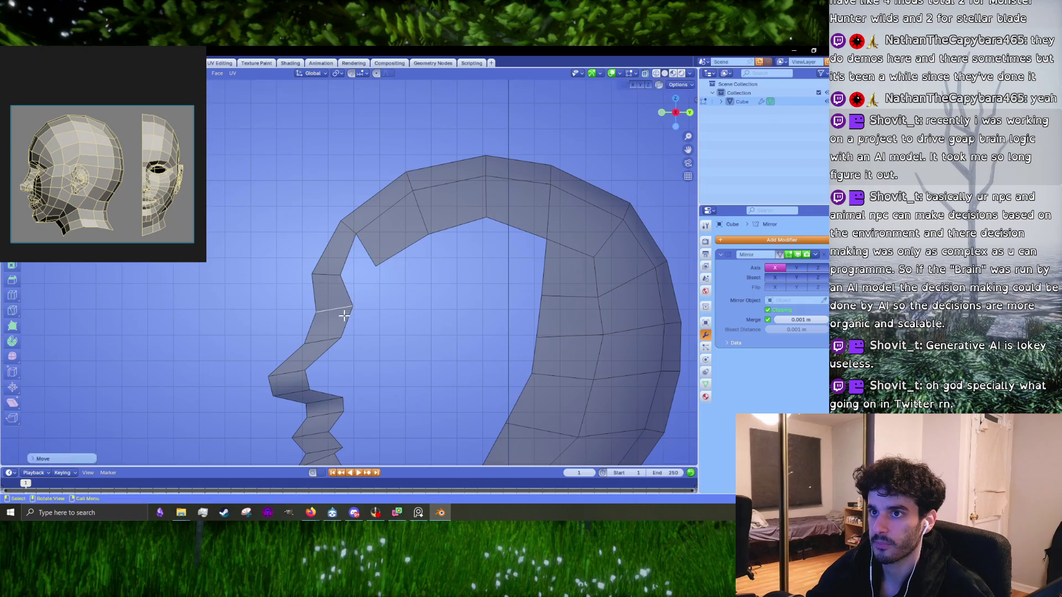
{"action": "key", "text": "g"}
{"action": "left_click", "coordinate": [339, 281]}
{"action": "left_click", "coordinate": [353, 306]}
{"action": "key", "text": "g"}
{"action": "left_click", "coordinate": [343, 303]}
{"action": "key", "text": "KP_1"}
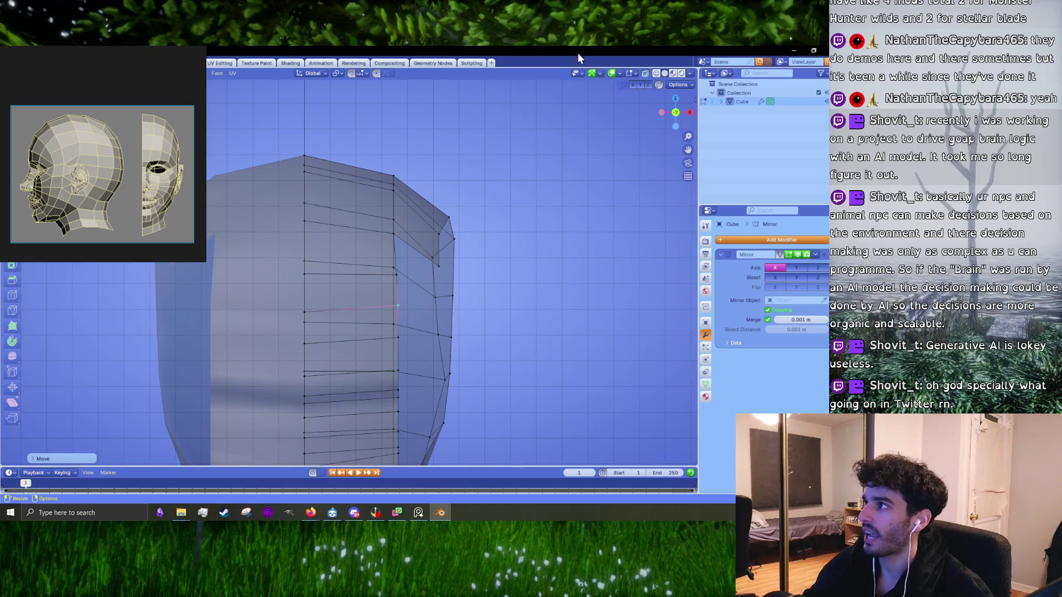
{"action": "middle_click_drag", "start_coordinate": [443, 260], "coordinate": [404, 256]}
- Zoom onto the jaw and select the face and vertex where the jaw meets the neck
{"action": "scroll", "coordinate": [398, 332], "scroll_direction": "up", "scroll_amount": 3}
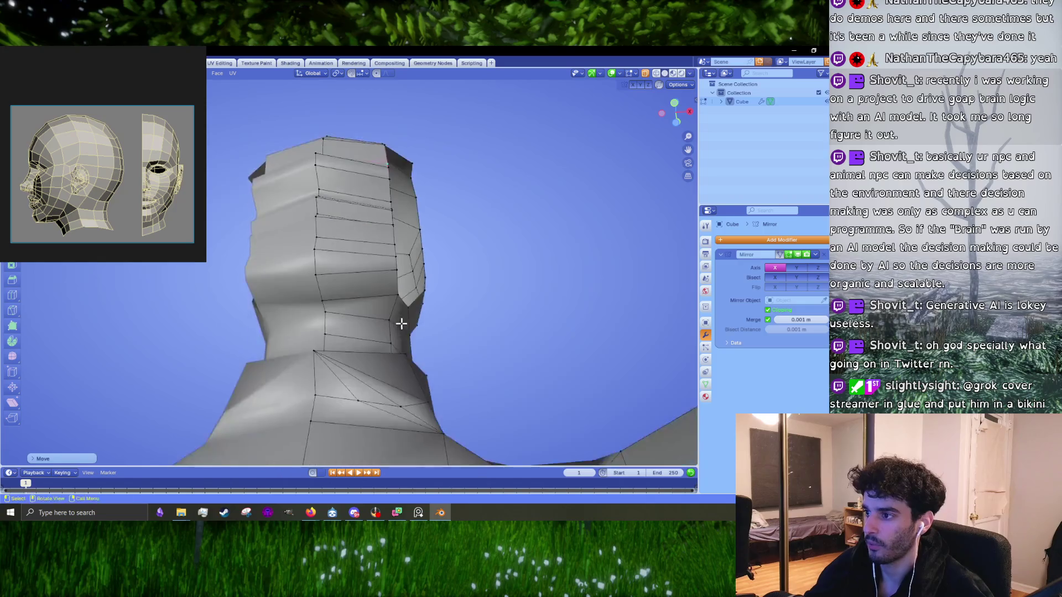
{"action": "middle_click_drag", "start_coordinate": [400, 320], "coordinate": [398, 321]}
{"action": "scroll", "coordinate": [399, 360], "scroll_direction": "up", "scroll_amount": 3}
{"action": "scroll", "coordinate": [426, 343], "scroll_direction": "down", "scroll_amount": 3}
{"action": "right_click", "coordinate": [434, 336]}
{"action": "left_click", "coordinate": [409, 349]}
{"action": "scroll", "coordinate": [397, 356], "scroll_direction": "up", "scroll_amount": 5}
{"action": "scroll", "coordinate": [397, 356], "scroll_direction": "down", "scroll_amount": 5}
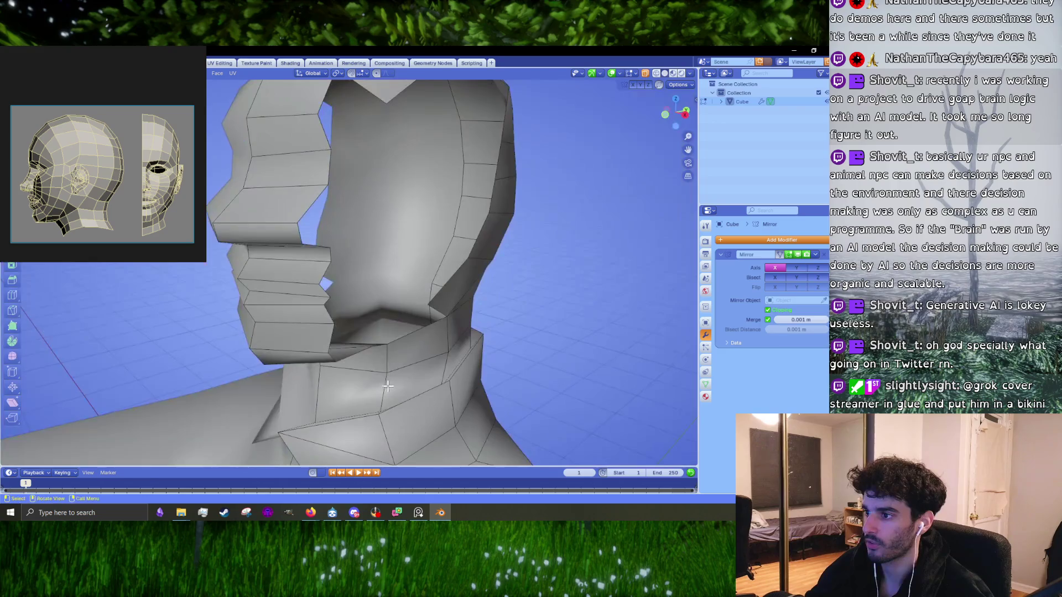
{"action": "scroll", "coordinate": [393, 343], "scroll_direction": "down", "scroll_amount": 2}
{"action": "right_click", "coordinate": [387, 323]}
{"action": "left_click", "coordinate": [387, 326]}
{"action": "middle_click_drag", "start_coordinate": [382, 321], "coordinate": [382, 313]}
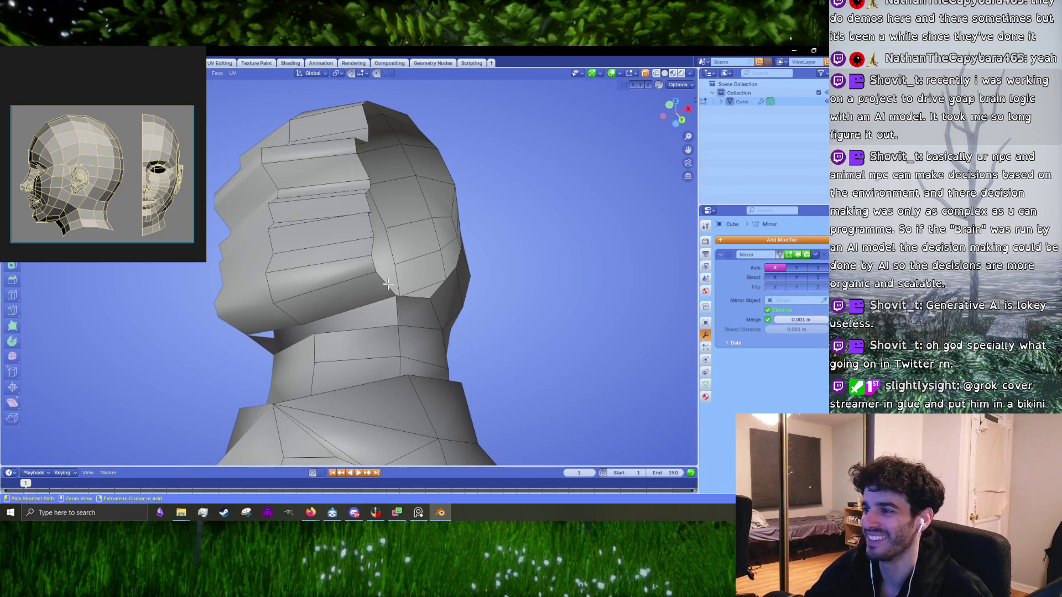
{"action": "scroll", "coordinate": [367, 310], "scroll_direction": "up", "scroll_amount": 2}
{"action": "scroll", "coordinate": [409, 318], "scroll_direction": "up", "scroll_amount": 2}
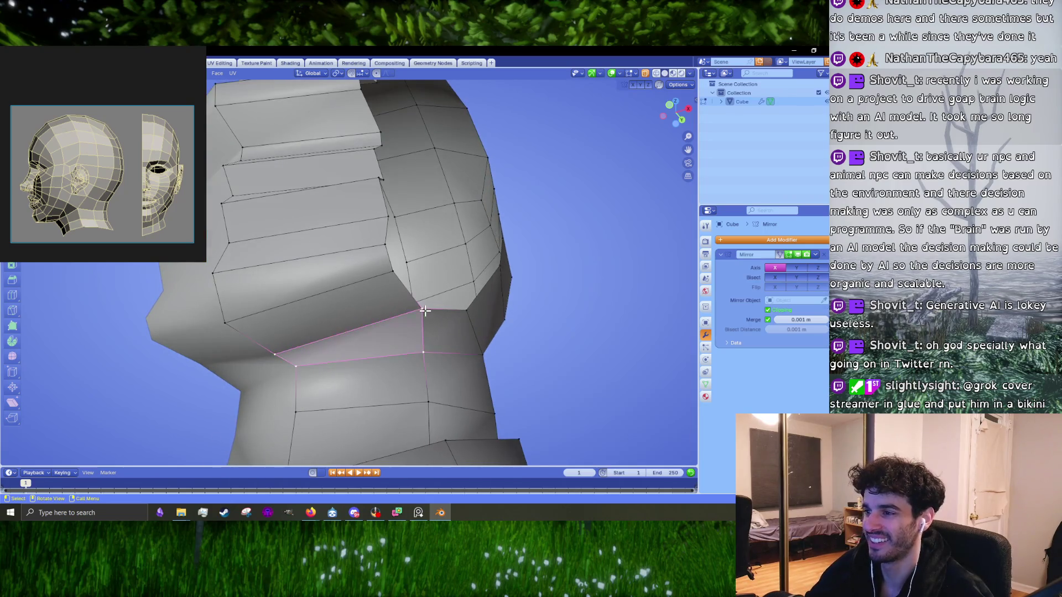
{"action": "left_click", "coordinate": [425, 311]}
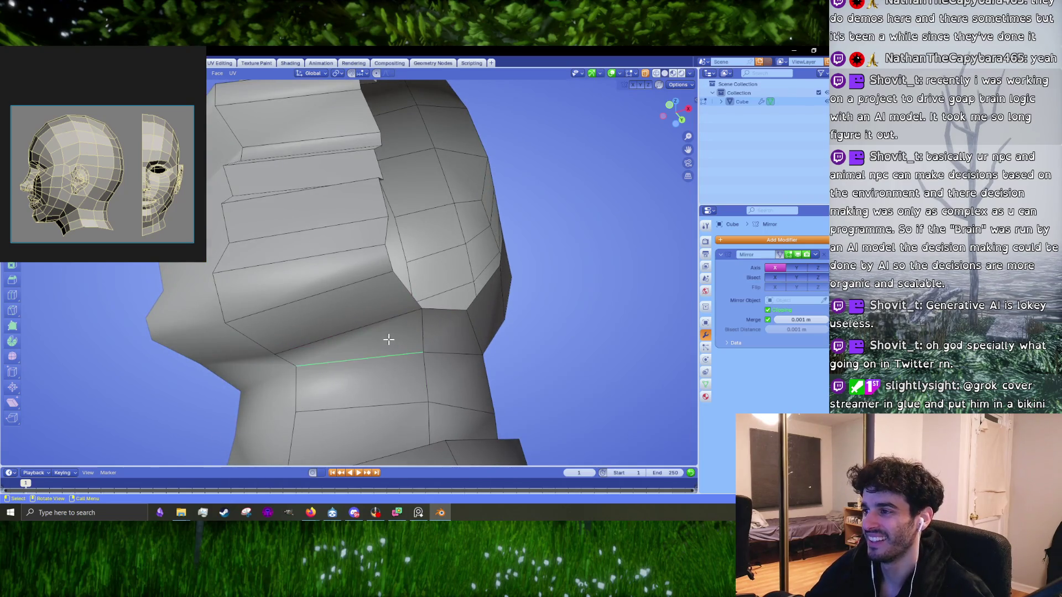
- Delete the faces around the jaw-neck vertex using X > Faces
{"action": "key", "text": "x"}
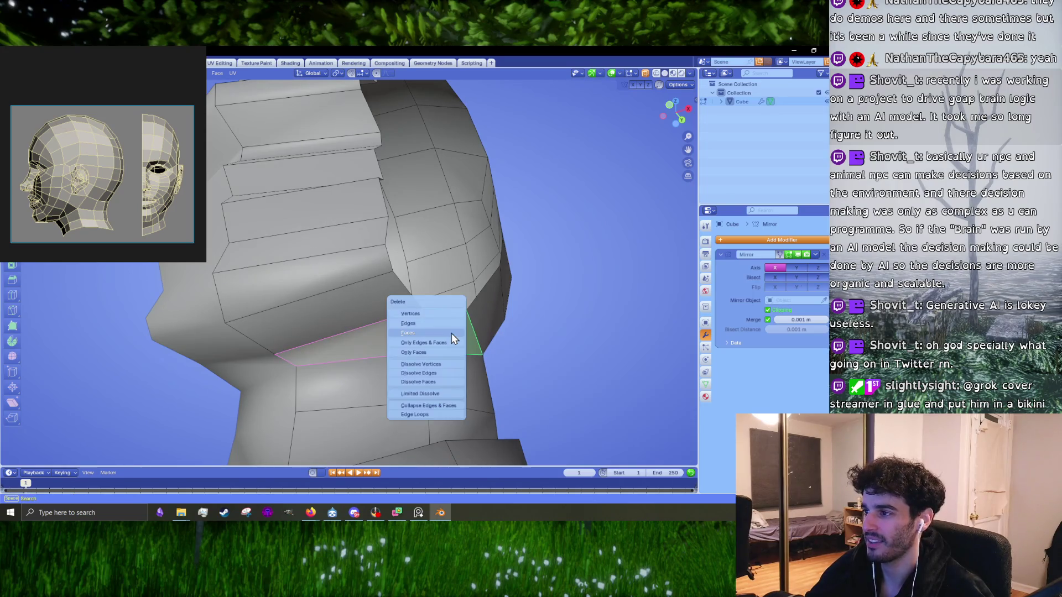
{"action": "left_click", "coordinate": [413, 322]}
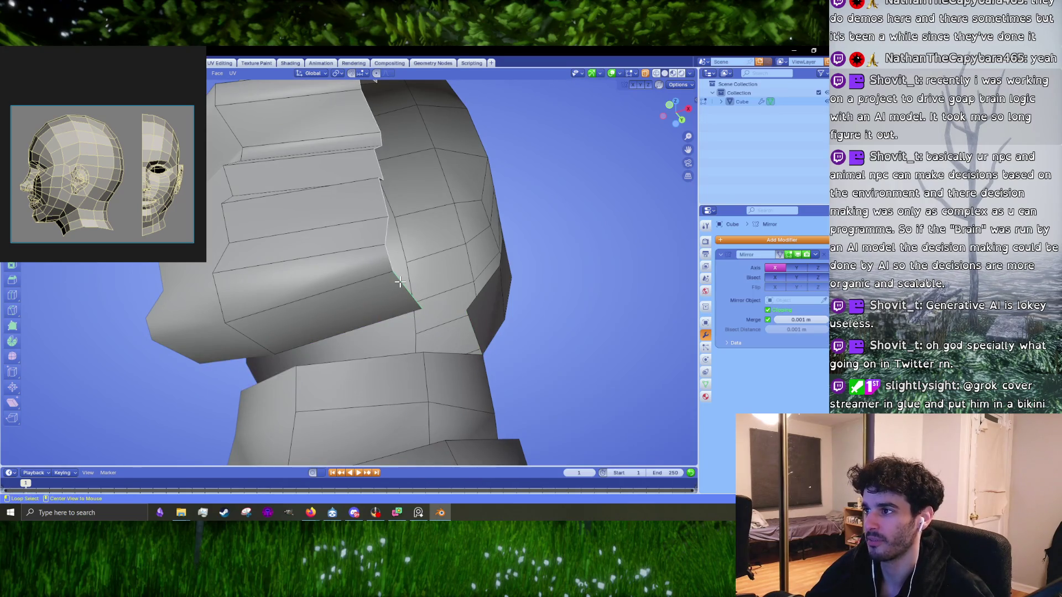
{"action": "scroll", "coordinate": [400, 282], "scroll_direction": "down", "scroll_amount": 5}
{"action": "mouse_move", "coordinate": [400, 283]}
{"action": "middle_mouse_down"}
{"action": "mouse_move", "coordinate": [376, 184]}
{"action": "mouse_move", "coordinate": [396, 196]}
{"action": "middle_mouse_up"}
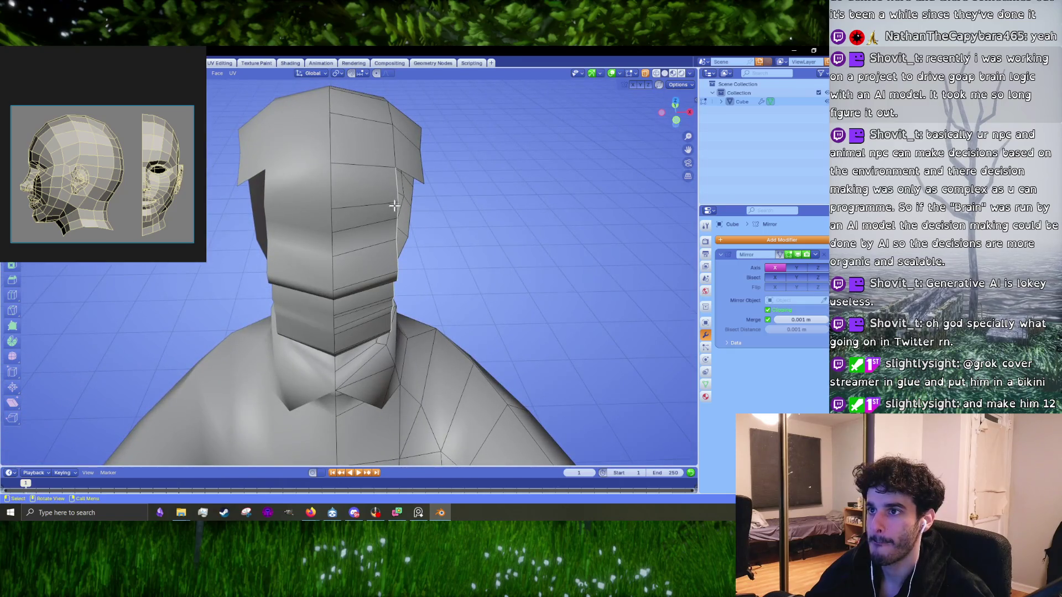
- In front orthographic view, move the selected face edges inward along the X axis
{"action": "key", "text": "KP_1"}
{"action": "key", "text": "KP_5"}
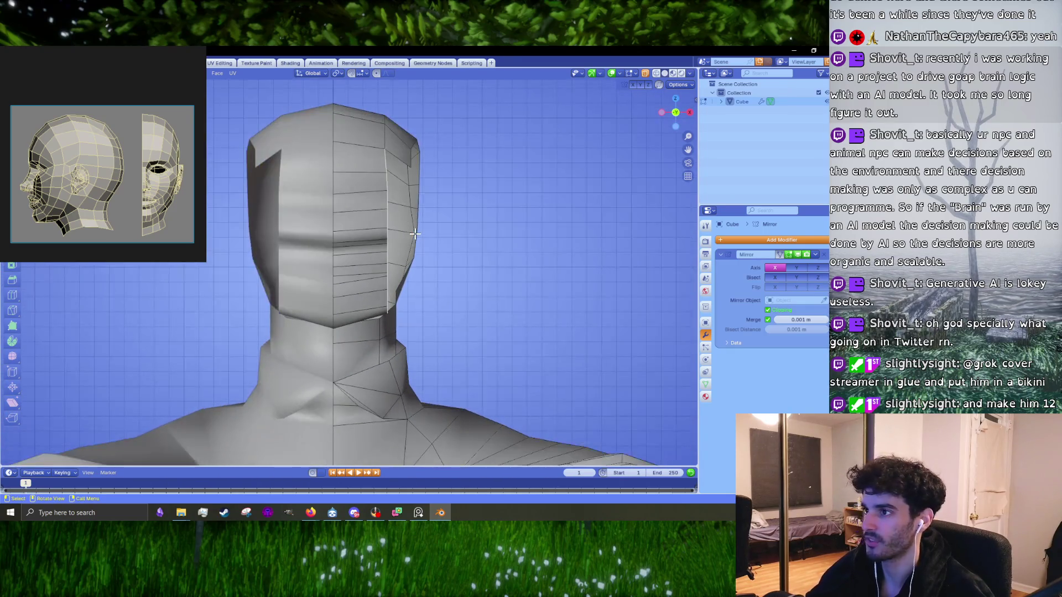
{"action": "scroll", "coordinate": [399, 222], "scroll_direction": "up", "scroll_amount": 2}
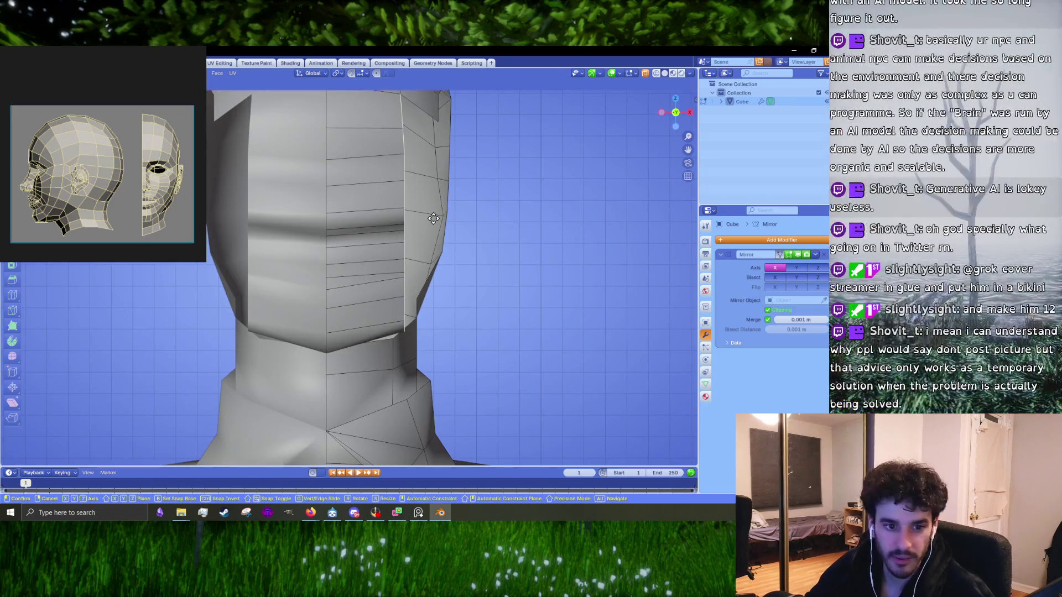
{"action": "scroll", "coordinate": [508, 244], "scroll_direction": "down", "scroll_amount": 3}
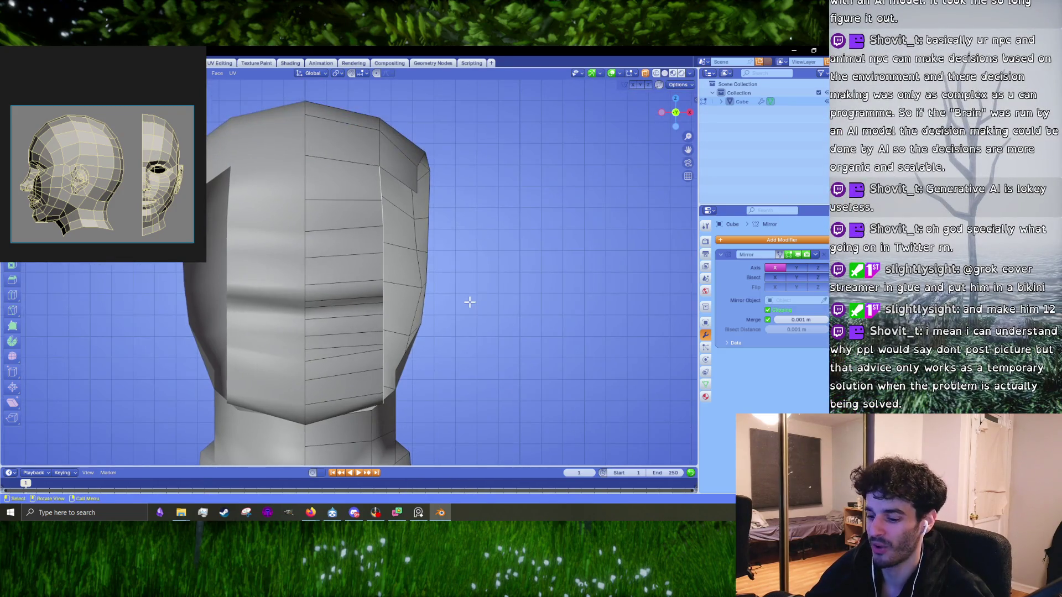
{"action": "key", "text": "g"}
{"action": "key", "text": "x"}
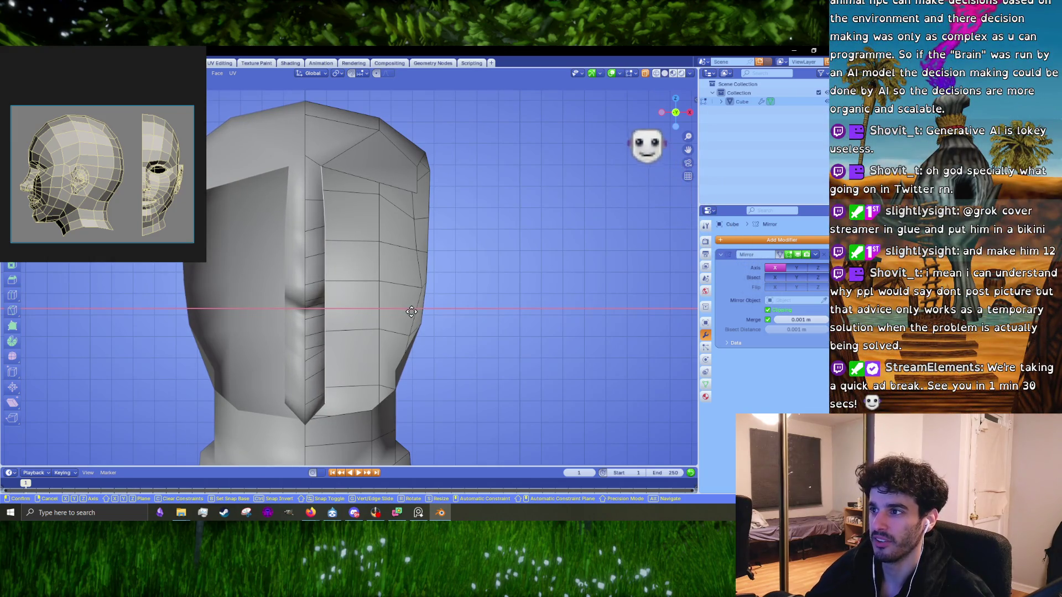
{"action": "right_click", "coordinate": [413, 317]}
{"action": "middle_click_drag", "start_coordinate": [413, 317], "coordinate": [379, 300]}
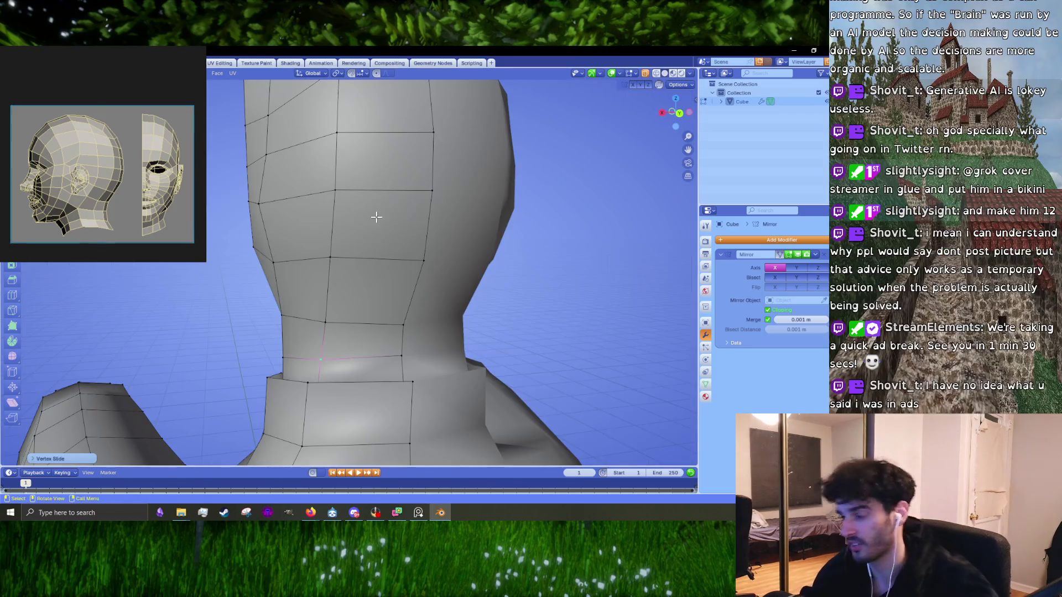
- Check the side and rear views and nudge part of the mesh into place
{"action": "key", "text": "KP_3"}
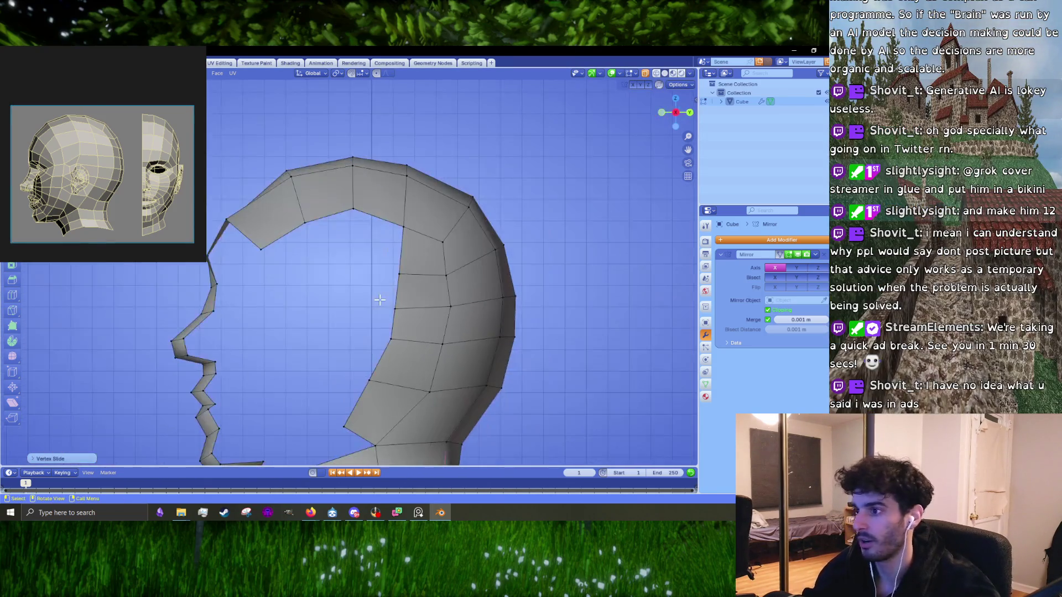
{"action": "middle_click_drag", "start_coordinate": [379, 300], "coordinate": [310, 285]}
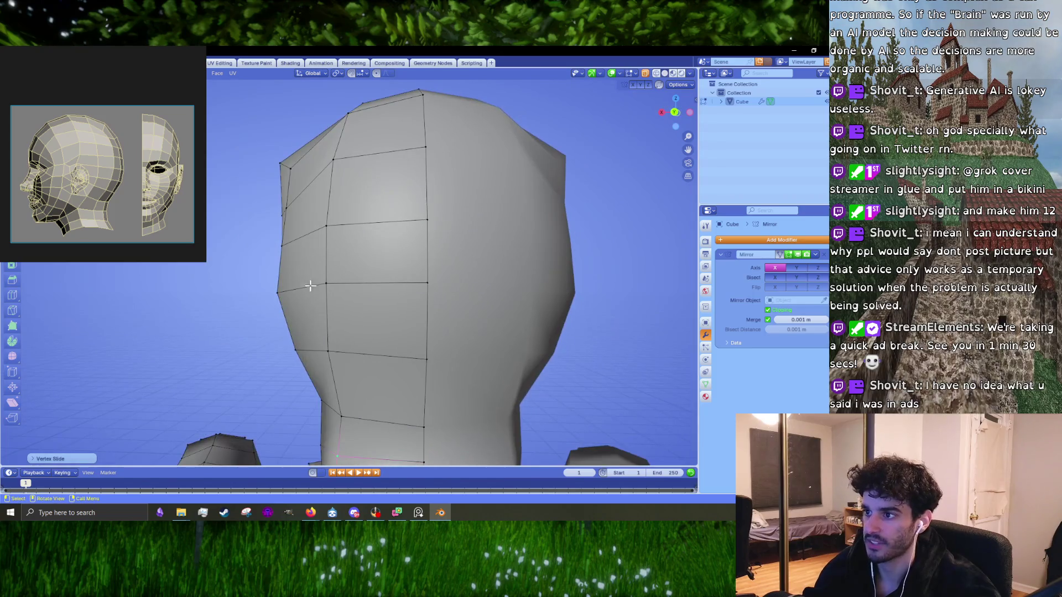
{"action": "key", "text": "g"}
{"action": "left_click", "coordinate": [338, 298]}
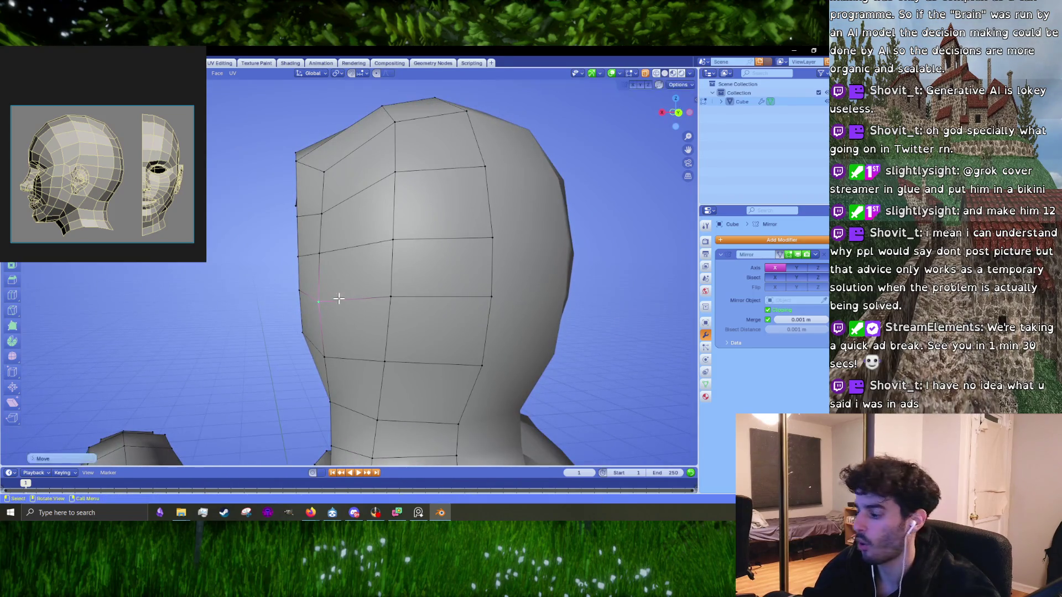
- In front view, move the chin section vertically so it sits just above the neck
{"action": "key", "text": "KP_1"}
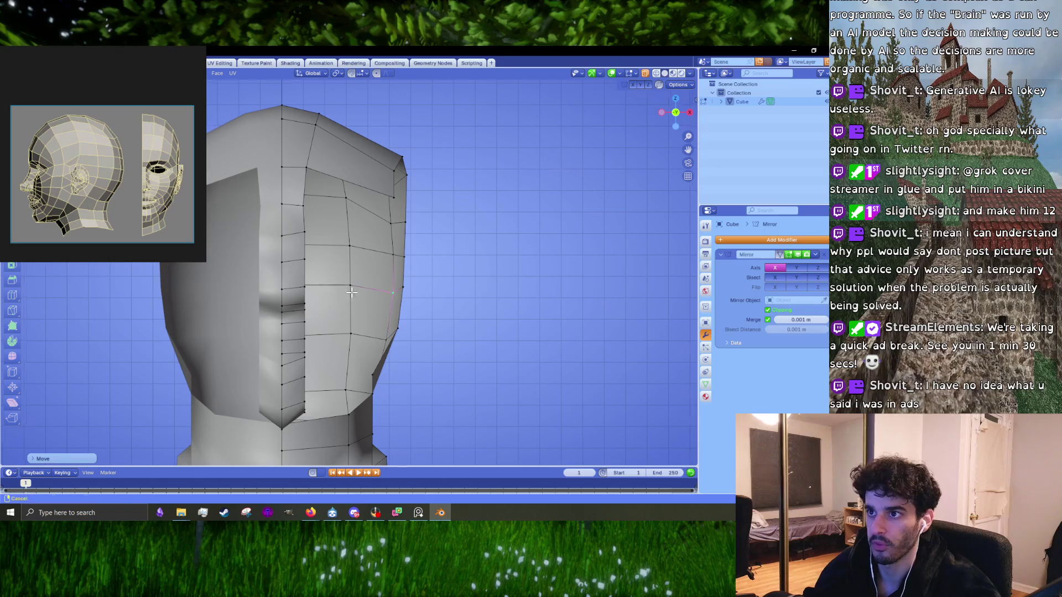
{"action": "scroll", "coordinate": [351, 292], "scroll_direction": "up", "scroll_amount": 2}
{"action": "mouse_move", "coordinate": [351, 292]}
{"action": "middle_mouse_down", "text": "shift"}
{"action": "mouse_move", "coordinate": [363, 204]}
{"action": "mouse_move", "coordinate": [299, 273]}
{"action": "mouse_move", "coordinate": [367, 275]}
{"action": "middle_mouse_up", "text": "shift"}
{"action": "key", "text": "g"}
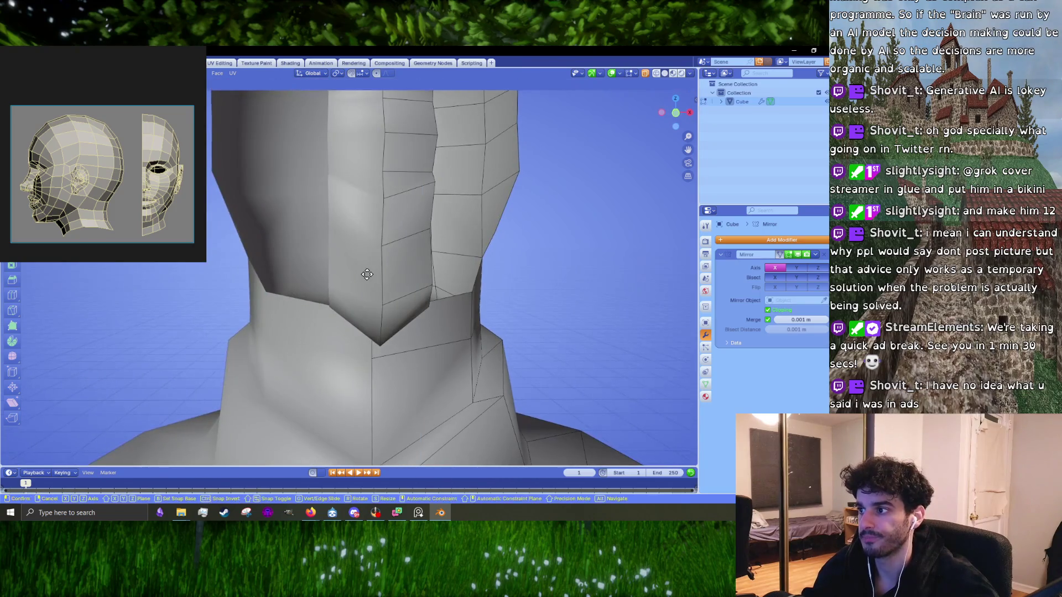
{"action": "key", "text": "z"}
{"action": "left_click", "coordinate": [362, 295]}
{"action": "scroll", "coordinate": [361, 295], "scroll_direction": "up", "scroll_amount": 1}
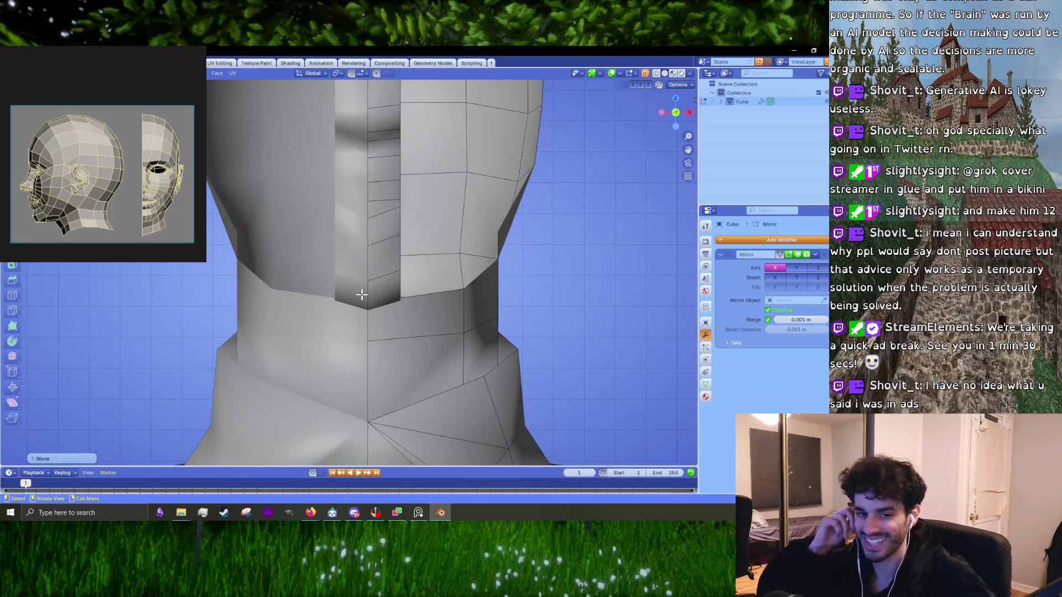
{"action": "mouse_move", "coordinate": [412, 310]}
{"action": "middle_mouse_down"}
{"action": "mouse_move", "coordinate": [381, 243]}
{"action": "mouse_move", "coordinate": [385, 293]}
{"action": "middle_mouse_up"}
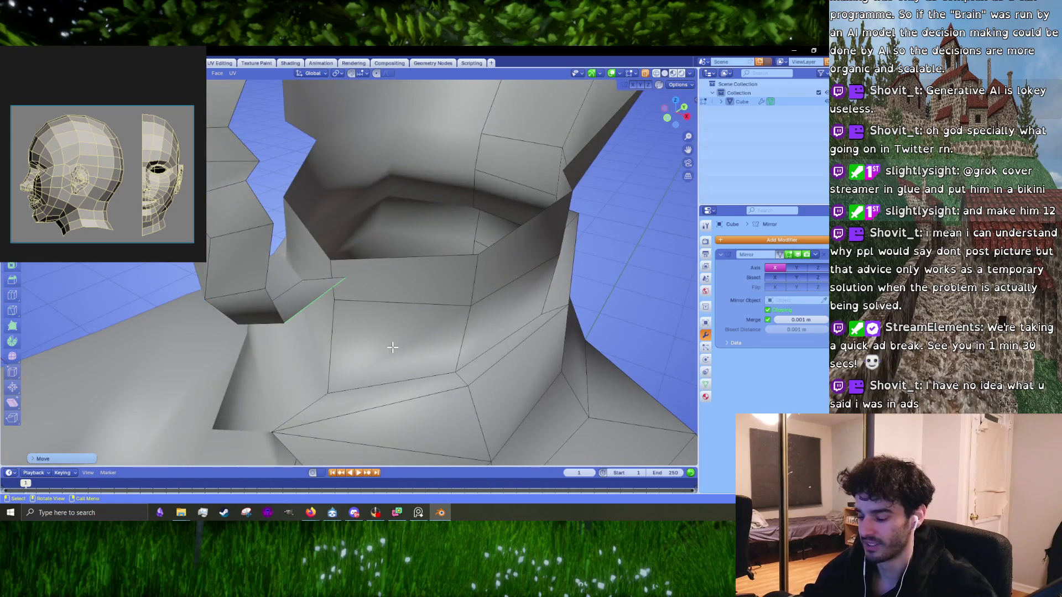
- Knife-cut a new edge across the neck face beneath the jaw
{"action": "key", "text": "k"}
{"action": "left_click", "coordinate": [328, 393]}
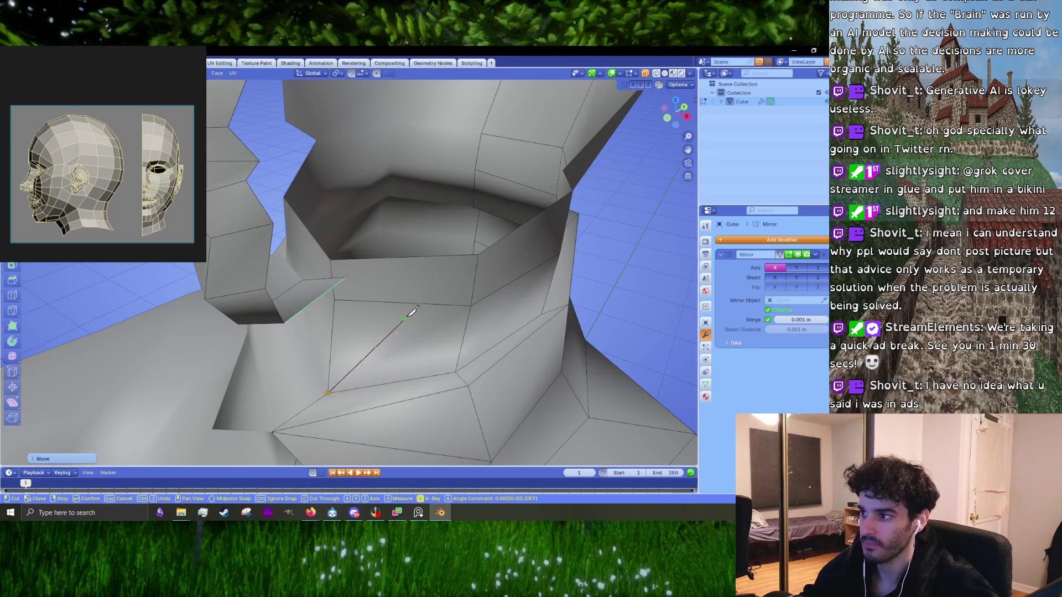
{"action": "left_click", "coordinate": [406, 304]}
{"action": "key", "text": "Return"}
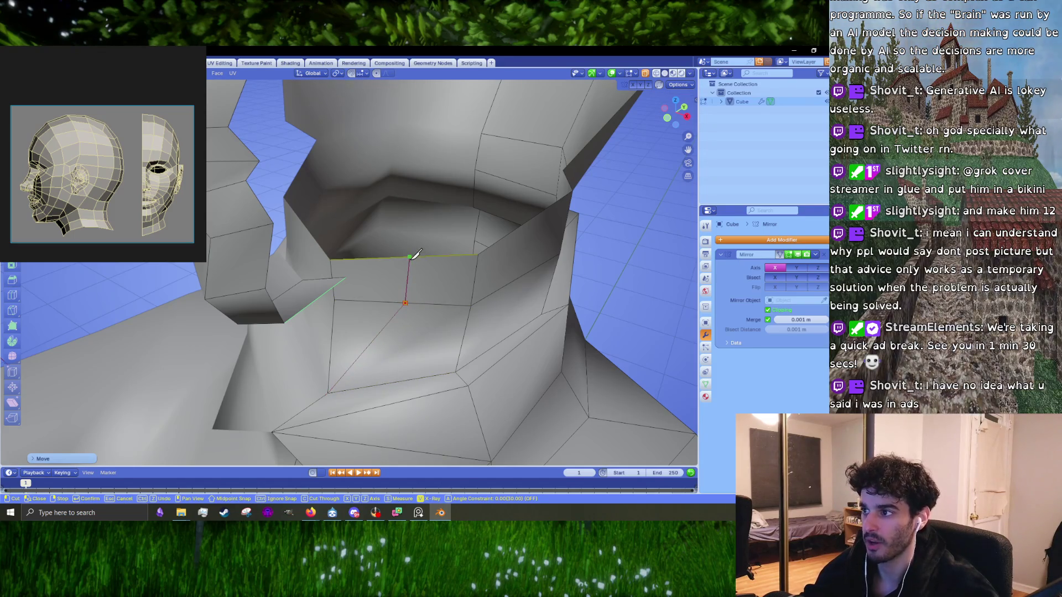
{"action": "middle_click_drag", "start_coordinate": [415, 268], "coordinate": [410, 260]}
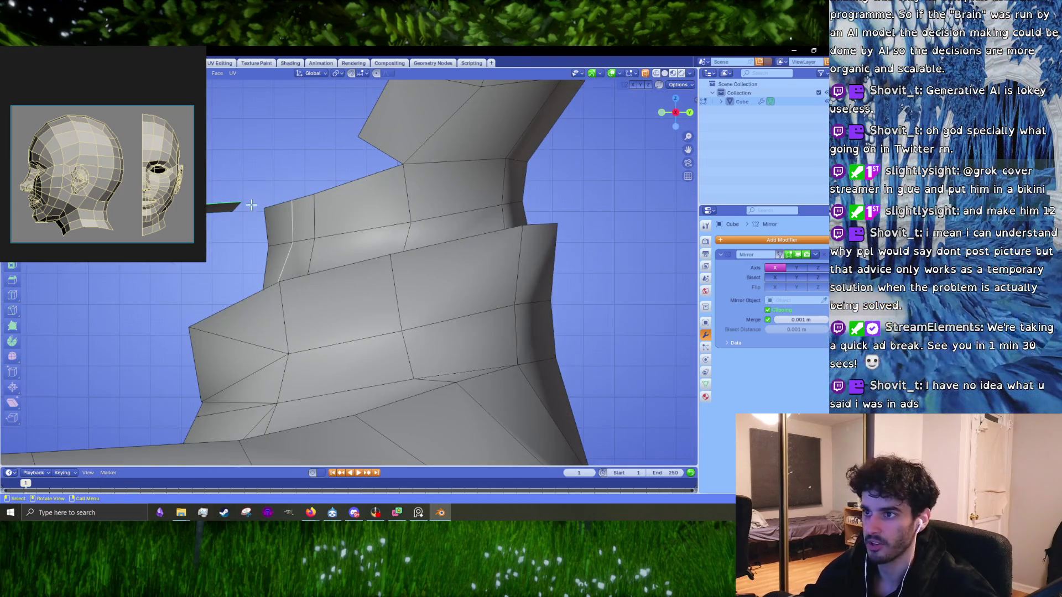
{"action": "middle_click_drag", "start_coordinate": [251, 205], "coordinate": [280, 257]}
- Move the edge under the jaw along the Y axis to line up with the jaw
{"action": "left_click", "coordinate": [326, 329]}
{"action": "key", "text": "g"}
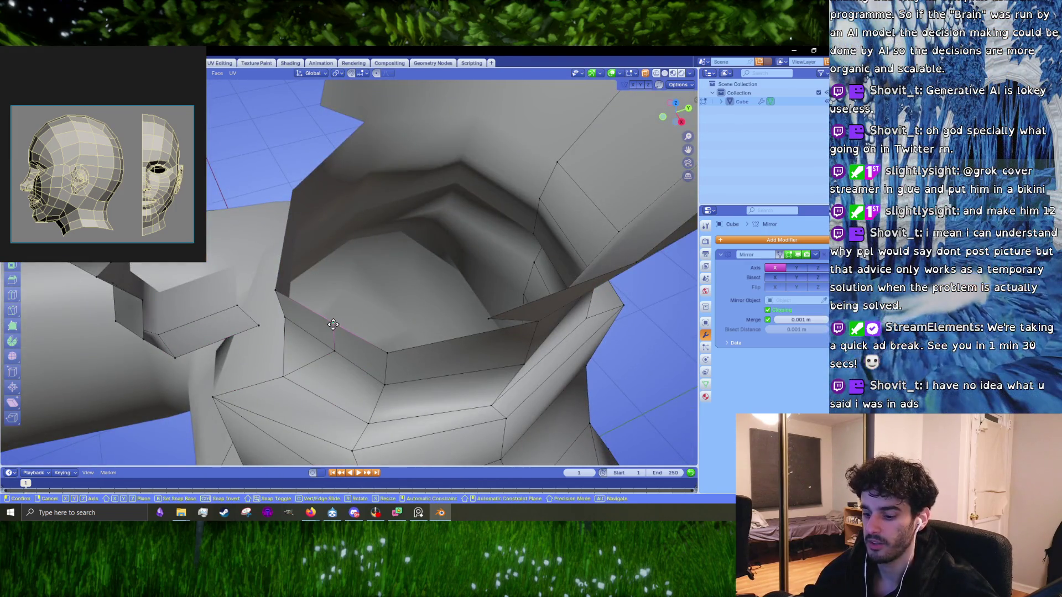
{"action": "key", "text": "y"}
{"action": "left_click", "coordinate": [319, 335]}
{"action": "middle_click_drag", "start_coordinate": [319, 336], "coordinate": [389, 331]}
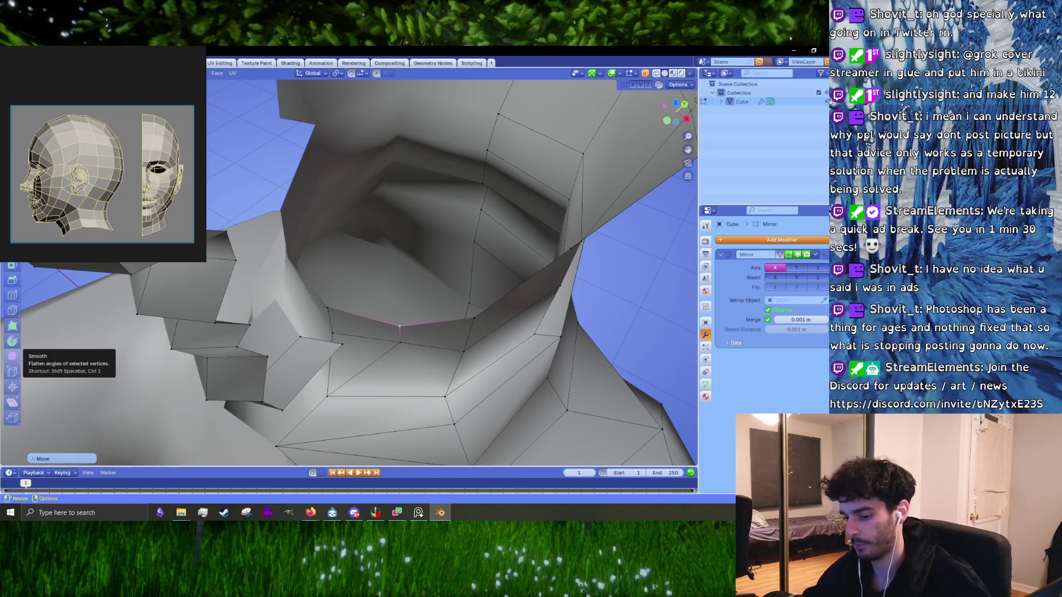
- Slide a jaw-neck junction vertex along its edge and reposition a neck vertex
{"action": "middle_click_drag", "start_coordinate": [341, 367], "coordinate": [380, 185]}
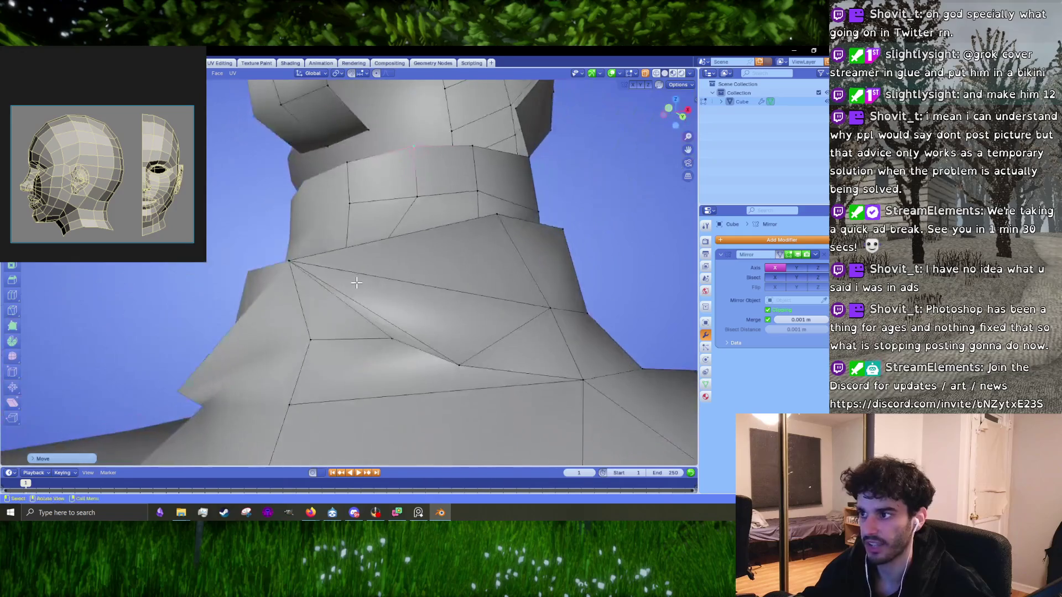
{"action": "middle_click_drag", "start_coordinate": [345, 143], "coordinate": [417, 274]}
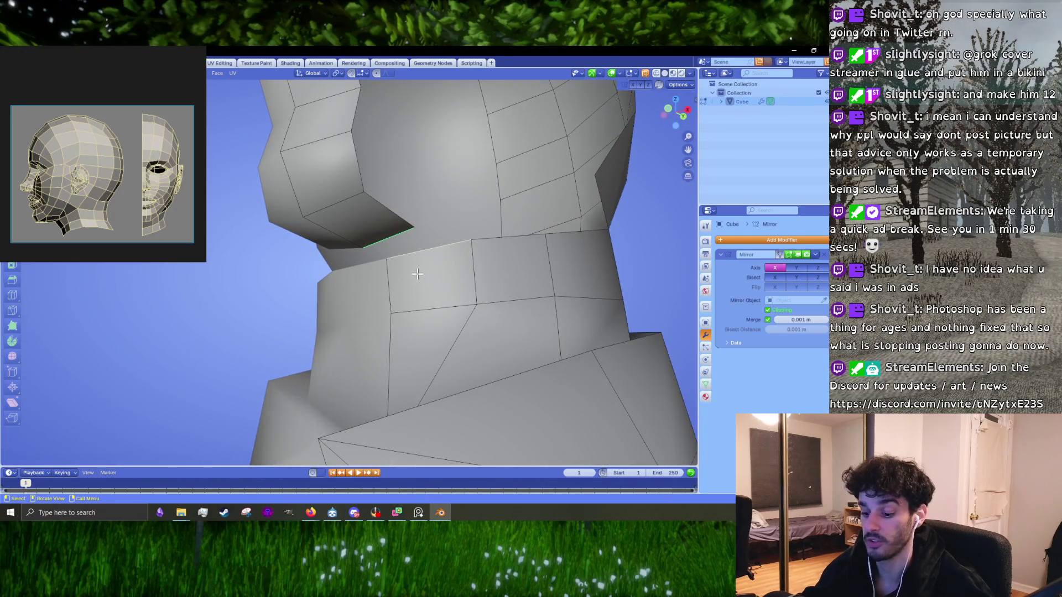
{"action": "mouse_move", "coordinate": [417, 274]}
{"action": "middle_mouse_down"}
{"action": "mouse_move", "coordinate": [453, 232]}
{"action": "mouse_move", "coordinate": [462, 259]}
{"action": "middle_mouse_up"}
{"action": "left_click", "coordinate": [453, 233], "text": "alt"}
{"action": "key", "text": "g"}
{"action": "key", "text": "g"}
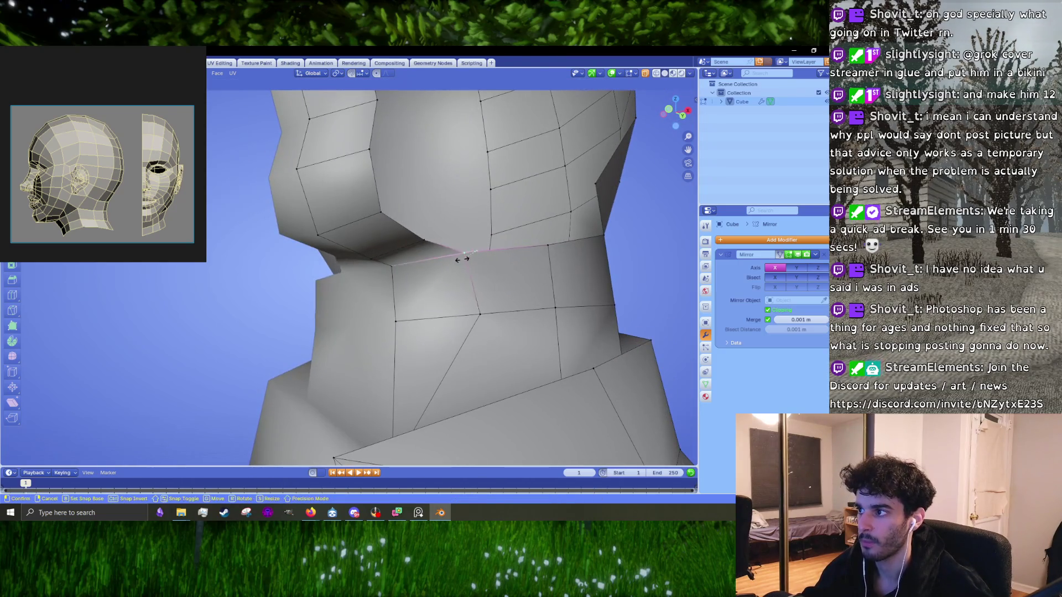
{"action": "left_click", "coordinate": [454, 267]}
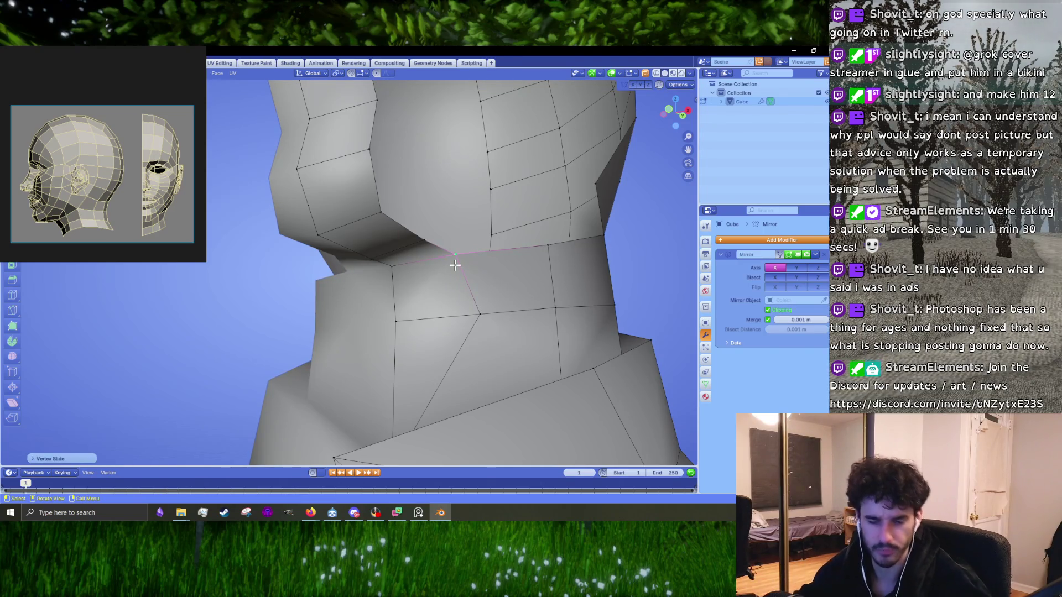
{"action": "left_click", "coordinate": [480, 315]}
{"action": "middle_click_drag", "start_coordinate": [480, 314], "coordinate": [517, 326]}
{"action": "key", "text": "g"}
{"action": "left_click", "coordinate": [501, 327]}
{"action": "key", "text": "g"}
{"action": "left_click", "coordinate": [564, 335]}
- Shift the neighbouring neck vertex and the jaw-corner vertex slightly left
{"action": "left_click", "coordinate": [568, 282]}
{"action": "key", "text": "g"}
{"action": "left_click", "coordinate": [559, 283]}
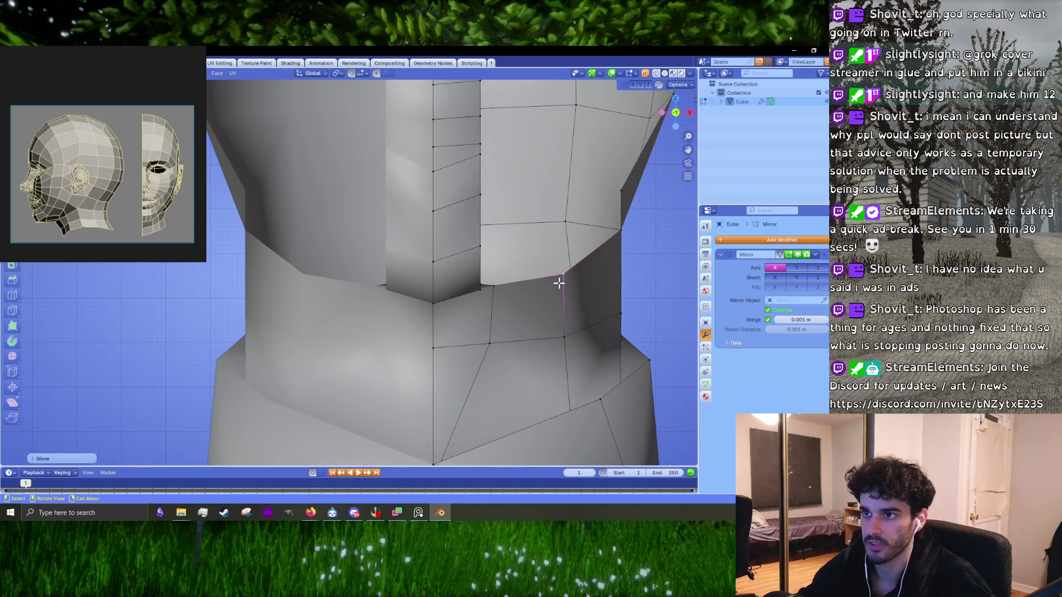
{"action": "middle_click_drag", "start_coordinate": [607, 283], "coordinate": [557, 270], "text": "shift"}
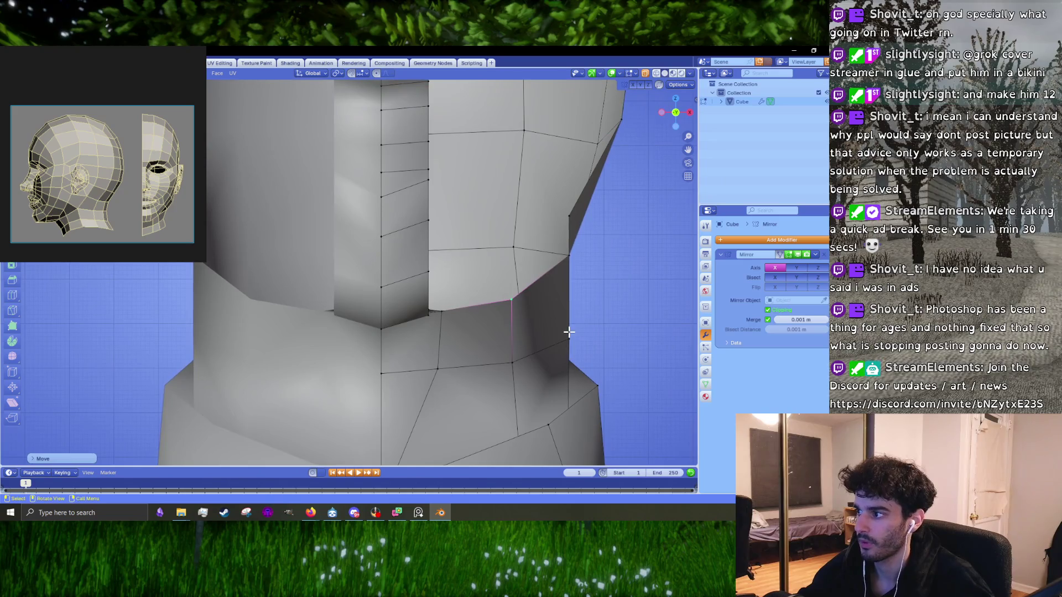
{"action": "left_click", "coordinate": [562, 264]}
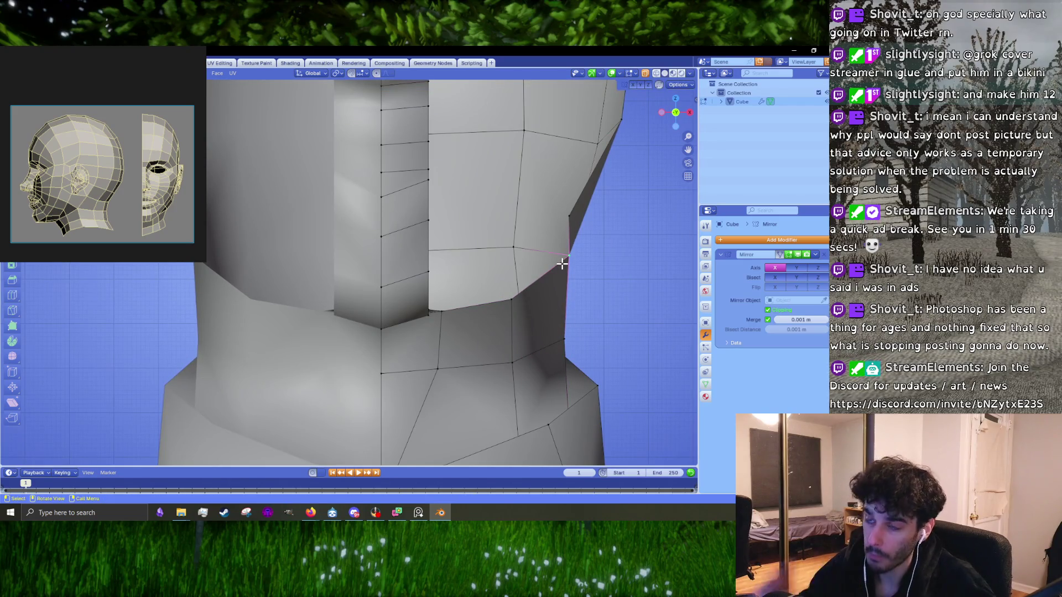
{"action": "key", "text": "g"}
{"action": "left_click", "coordinate": [553, 266]}
{"action": "middle_click_drag", "start_coordinate": [553, 265], "coordinate": [351, 304]}
{"action": "left_click", "coordinate": [386, 305]}
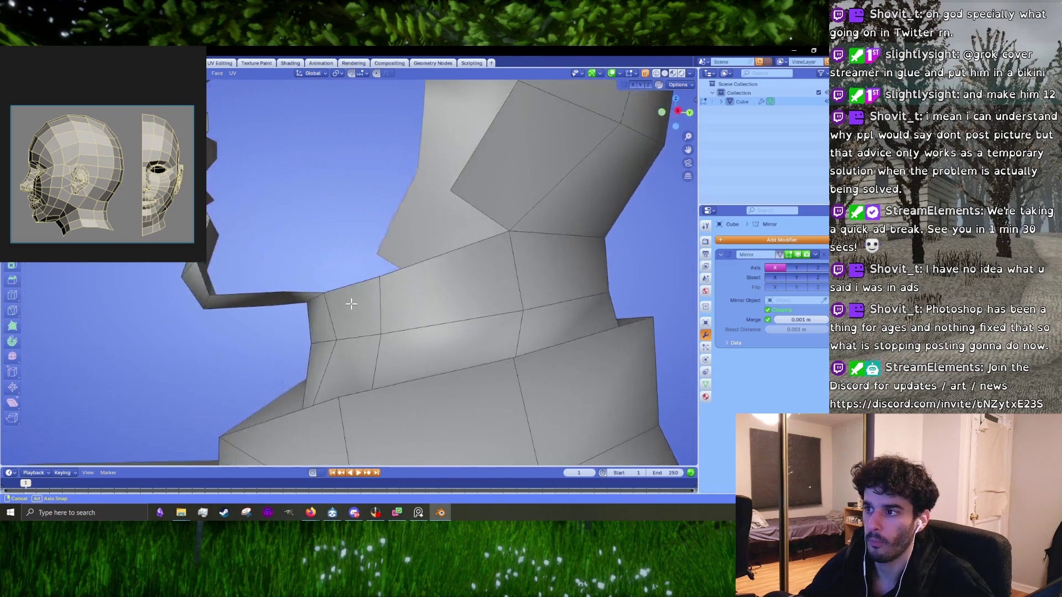
- In side view, move the thin neck edge up toward the jaw strip
{"action": "key", "text": "KP_3"}
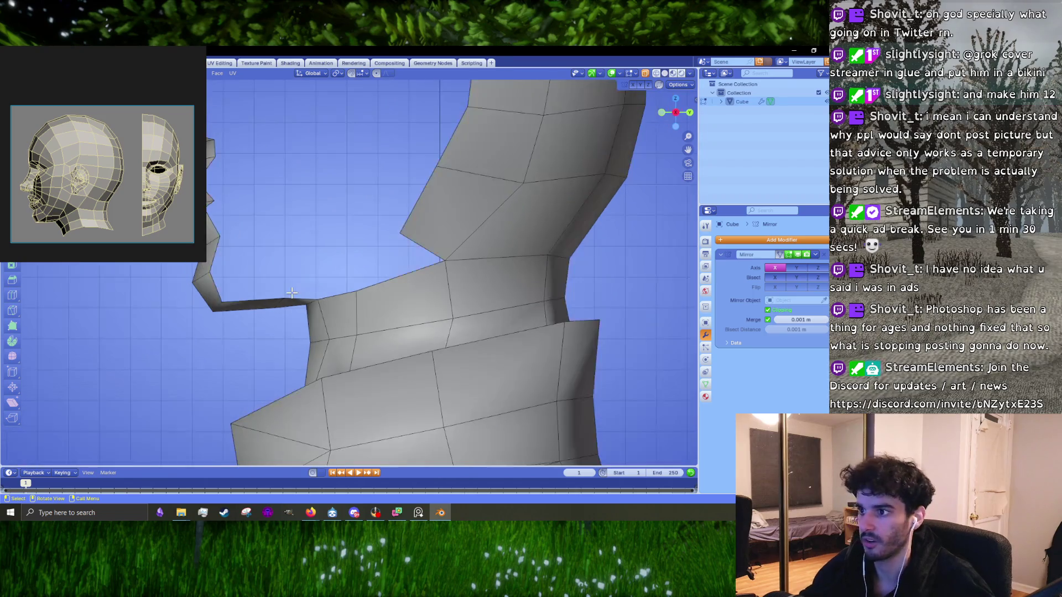
{"action": "scroll", "coordinate": [273, 310], "scroll_direction": "up", "scroll_amount": 2}
{"action": "left_click", "coordinate": [224, 329], "text": "shift"}
{"action": "left_click_drag", "start_coordinate": [233, 335], "coordinate": [236, 340]}
{"action": "middle_click_drag", "start_coordinate": [154, 335], "coordinate": [329, 334], "text": "shift"}
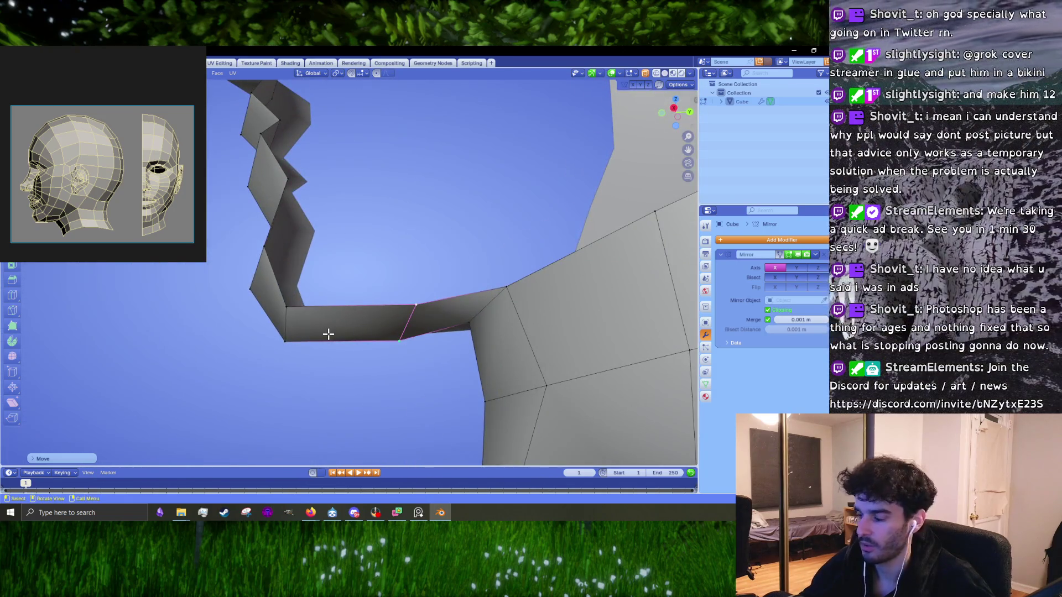
- In side orthographic view, move the jaw-neck edge left toward the chin to line up
{"action": "key", "text": "KP_1"}
{"action": "key", "text": "KP_3"}
{"action": "left_click", "coordinate": [12, 372]}
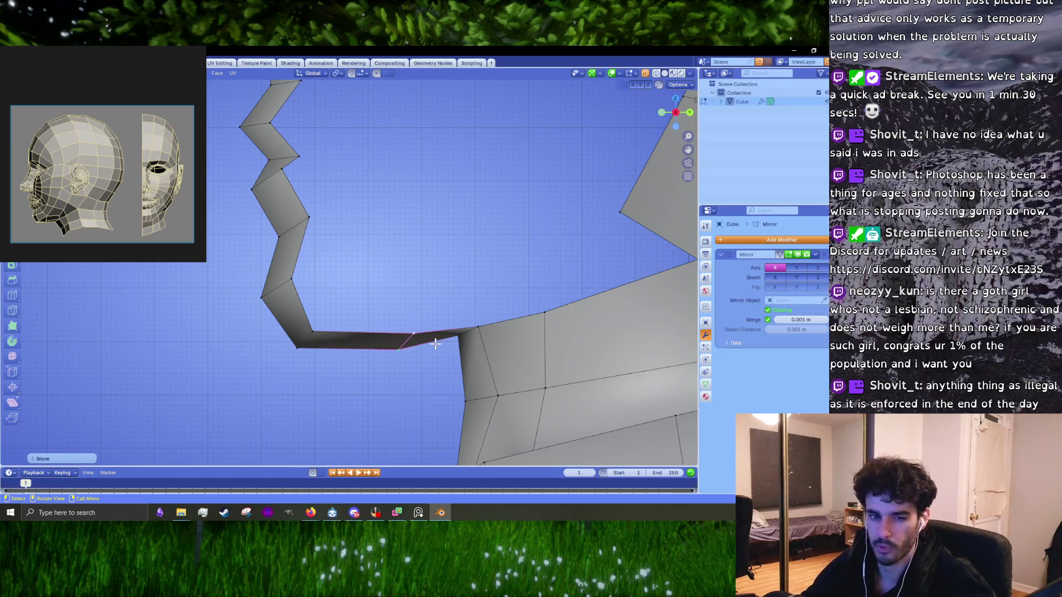
{"action": "key", "text": "g"}
{"action": "left_click", "coordinate": [410, 347]}
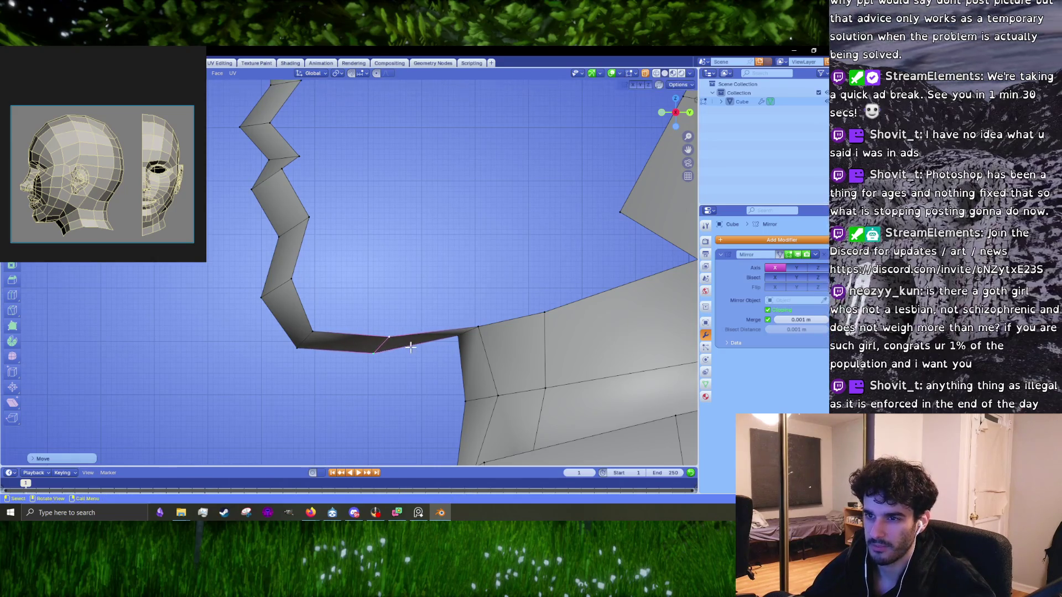
{"action": "middle_click_drag", "start_coordinate": [364, 336], "coordinate": [477, 346]}
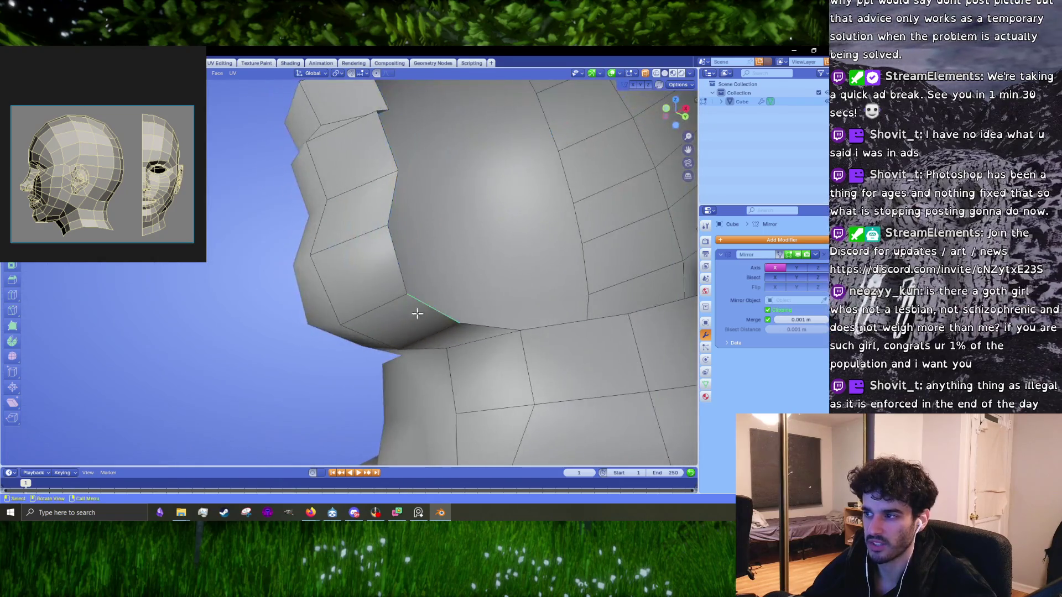
{"action": "scroll", "coordinate": [476, 346], "scroll_direction": "up", "scroll_amount": 3}
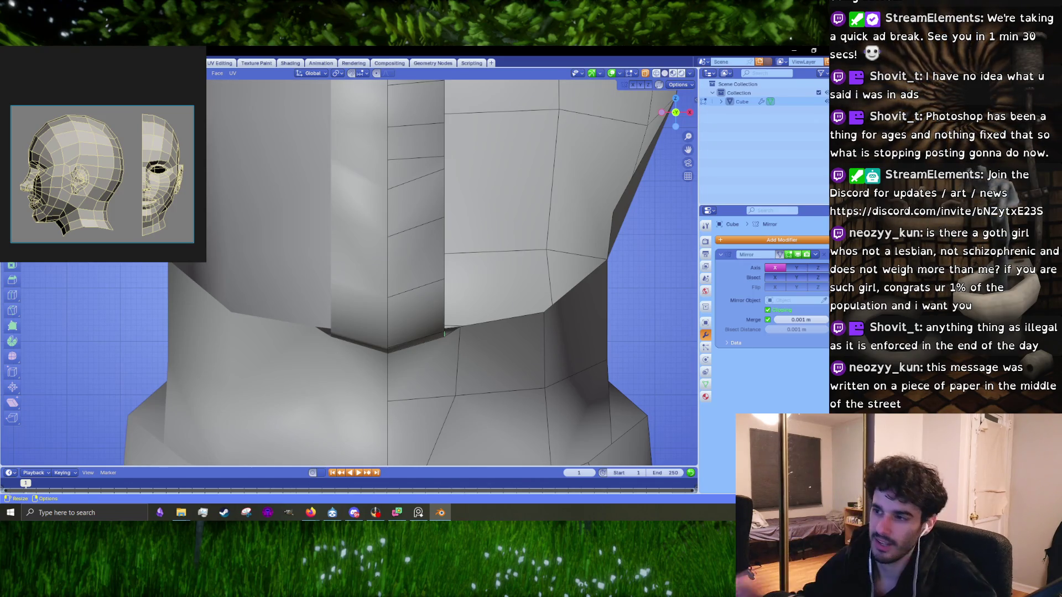
{"action": "key", "text": "Escape"}
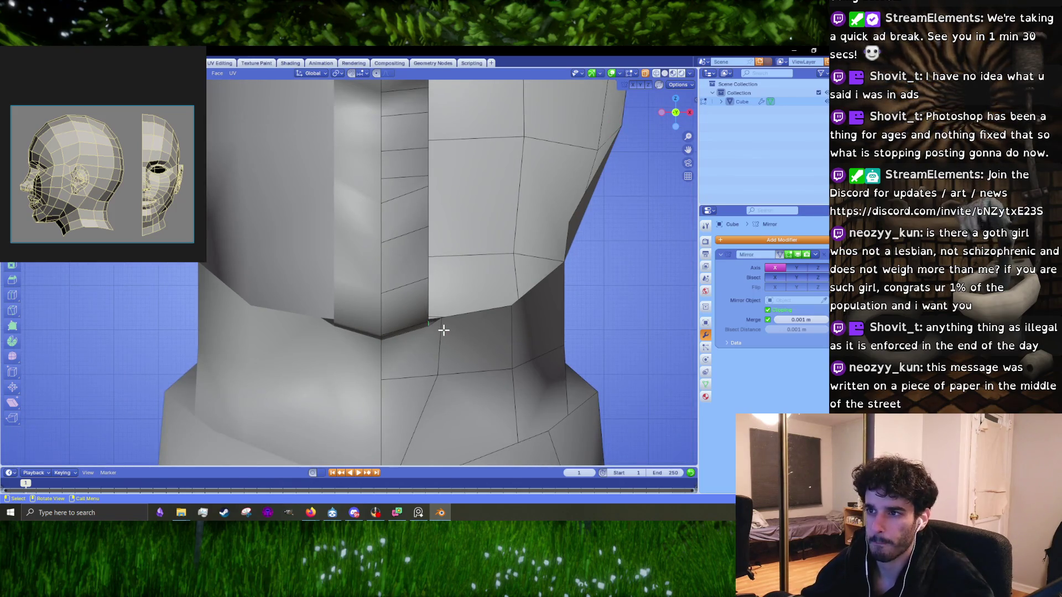
- Extrude the jaw-strip edge into a new strip, then scale and reposition its edge
{"action": "key", "text": "e"}
{"action": "left_click", "coordinate": [483, 316]}
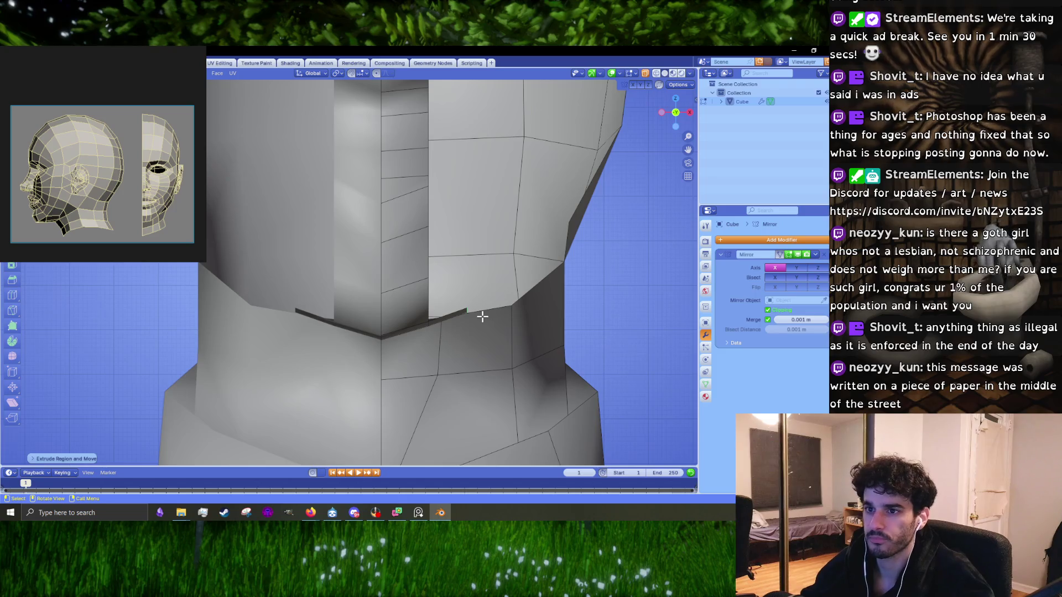
{"action": "key", "text": "KP_3"}
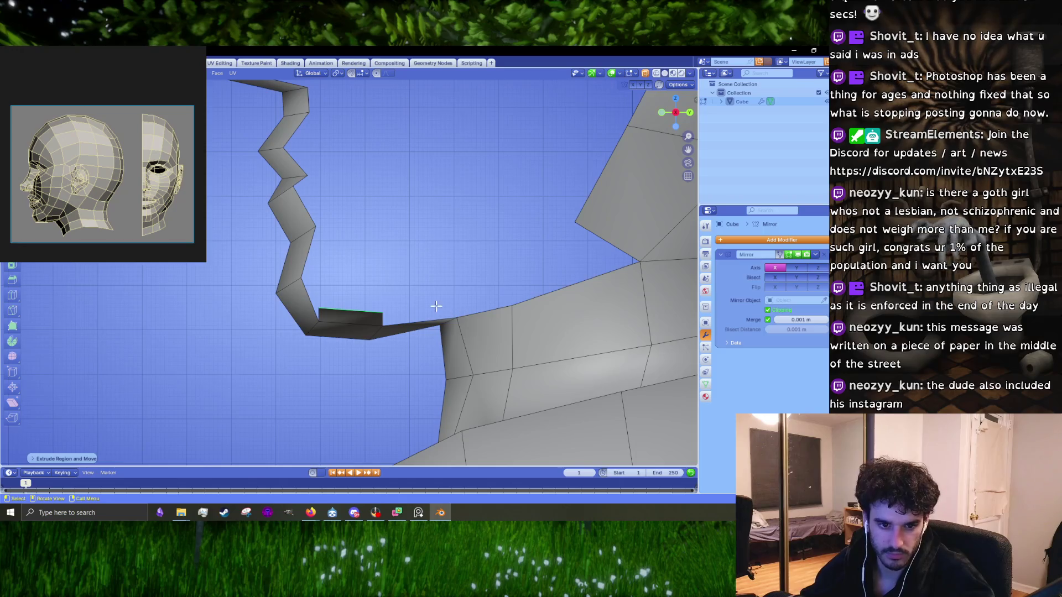
{"action": "middle_click_drag", "start_coordinate": [408, 313], "coordinate": [602, 357]}
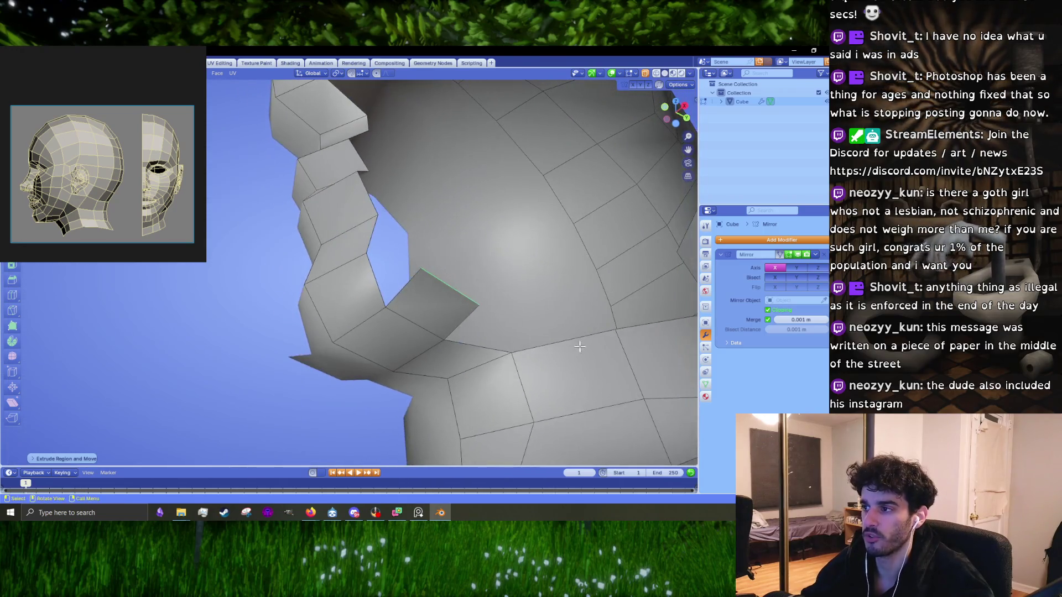
{"action": "key", "text": "s"}
{"action": "key", "text": "Return"}
{"action": "mouse_move", "coordinate": [553, 249]}
{"action": "middle_mouse_down"}
{"action": "mouse_move", "coordinate": [533, 327]}
{"action": "mouse_move", "coordinate": [496, 326]}
{"action": "mouse_move", "coordinate": [489, 316]}
{"action": "middle_mouse_up"}
{"action": "key", "text": "g"}
{"action": "left_click", "coordinate": [515, 323]}
{"action": "key", "text": "KP_3"}
{"action": "key", "text": "KP_1"}
- Extrude a second strip from the face edge, place it, and scale its inner edge
{"action": "key", "text": "e"}
{"action": "left_click", "coordinate": [480, 283]}
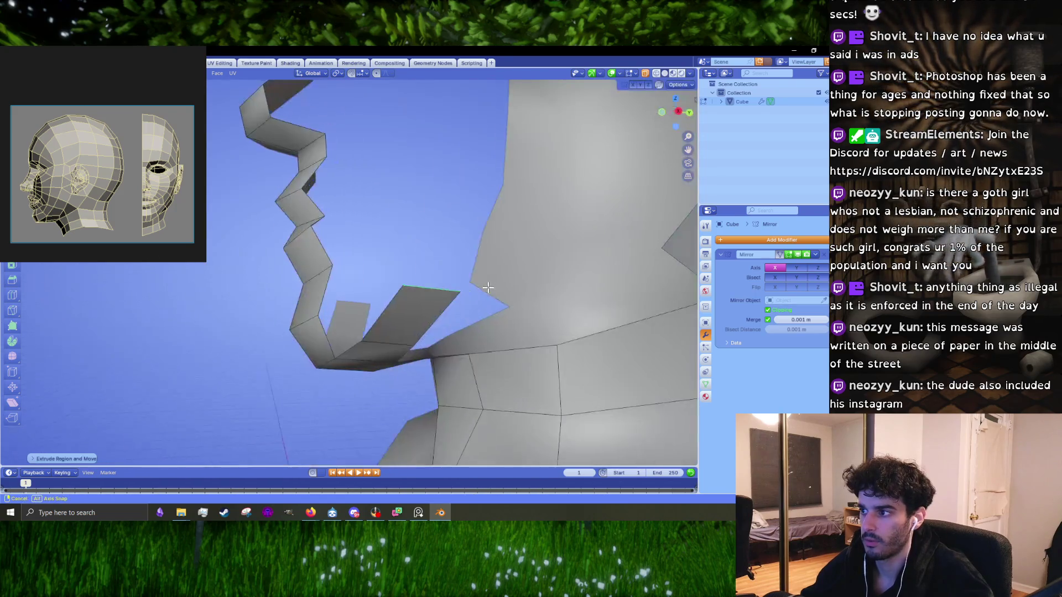
{"action": "key", "text": "KP_3"}
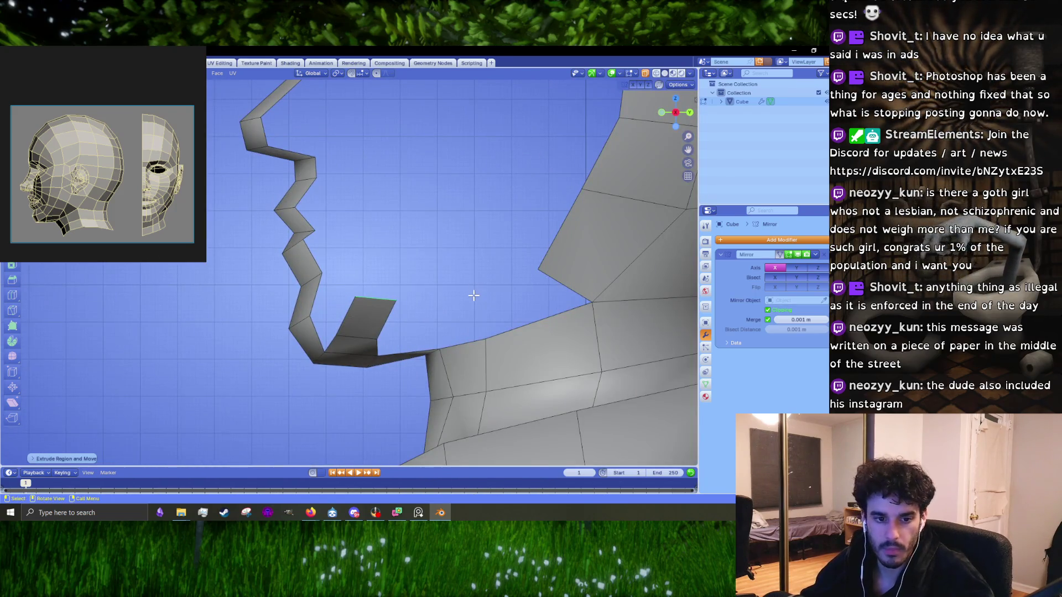
{"action": "key", "text": "e"}
{"action": "left_click", "coordinate": [474, 302]}
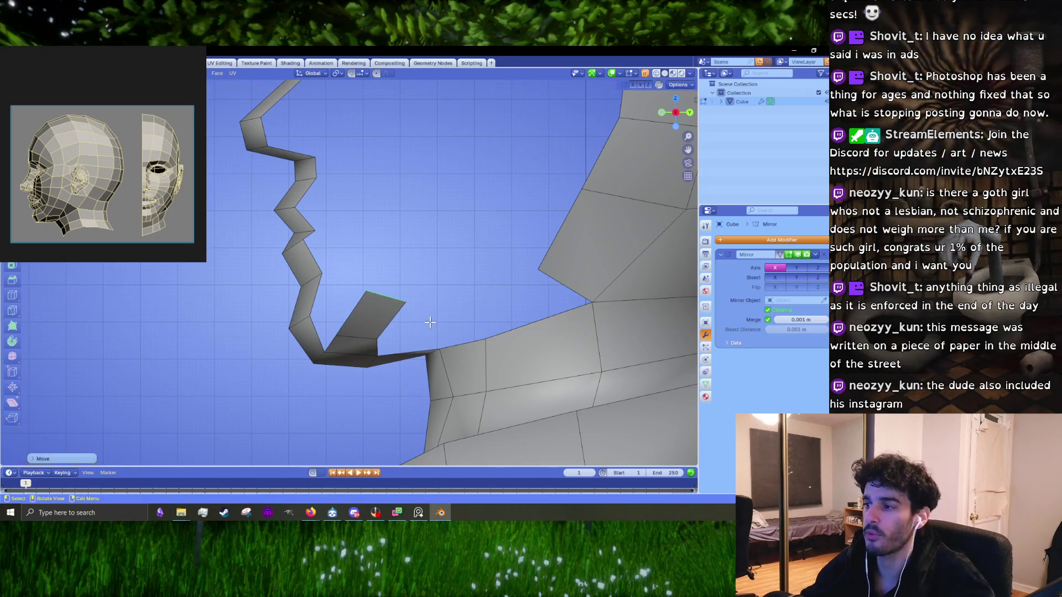
{"action": "middle_click_drag", "start_coordinate": [474, 301], "coordinate": [423, 291]}
{"action": "mouse_move", "coordinate": [431, 220]}
{"action": "middle_mouse_down"}
{"action": "mouse_move", "coordinate": [437, 233]}
{"action": "mouse_move", "coordinate": [404, 250]}
{"action": "mouse_move", "coordinate": [430, 300]}
{"action": "middle_mouse_up"}
{"action": "left_click", "coordinate": [387, 249]}
{"action": "key", "text": "s"}
{"action": "left_click", "coordinate": [449, 256]}
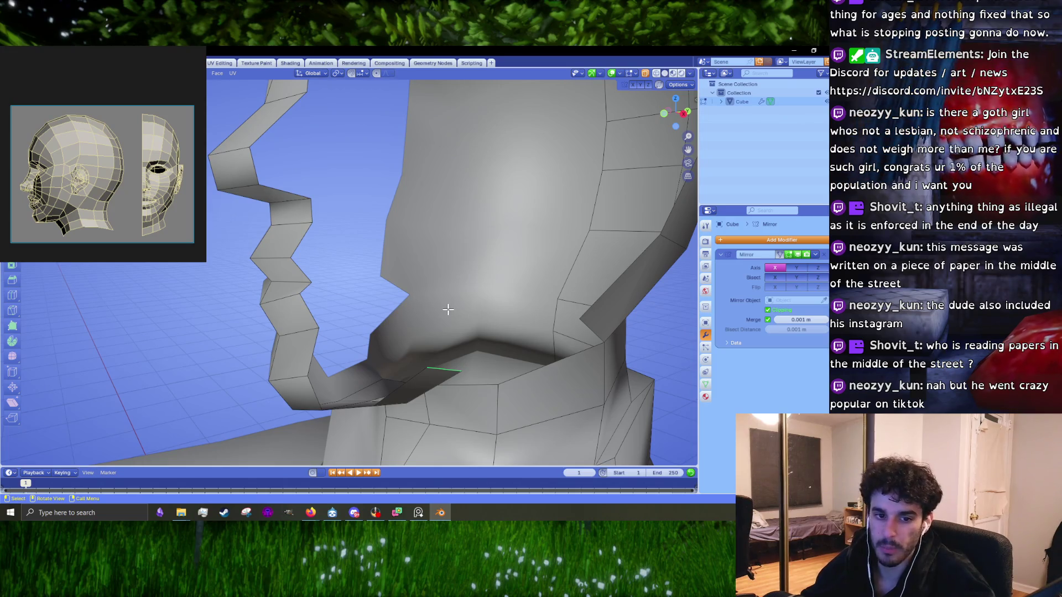
- In right orthographic view, extrude the selected jaw-strip face up toward the cheek
{"action": "key", "text": "KP_1"}
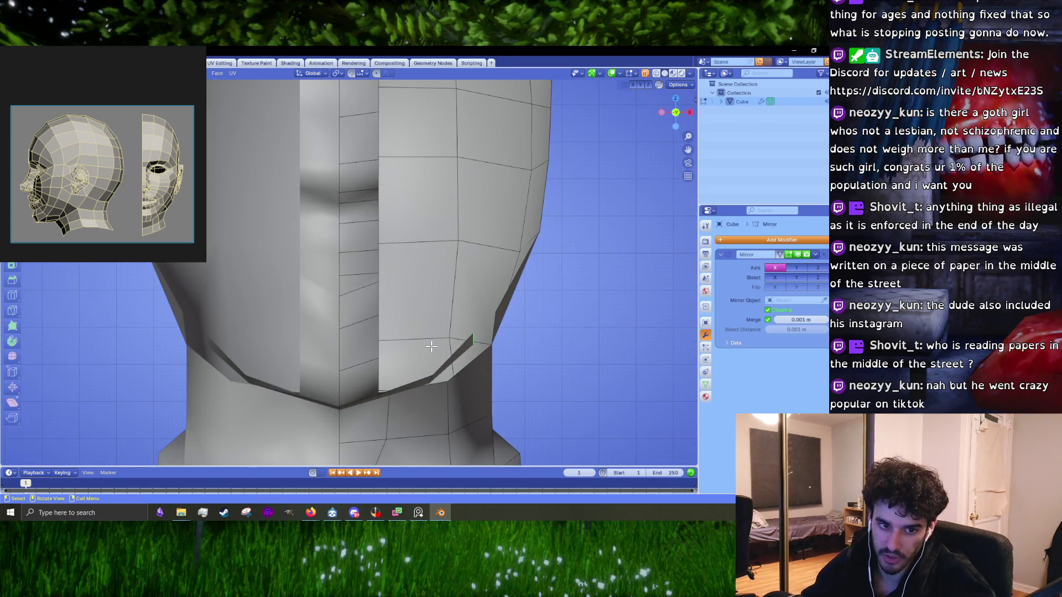
{"action": "mouse_move", "coordinate": [437, 349]}
{"action": "middle_mouse_down"}
{"action": "mouse_move", "coordinate": [405, 365]}
{"action": "mouse_move", "coordinate": [354, 318]}
{"action": "mouse_move", "coordinate": [369, 307]}
{"action": "middle_mouse_up"}
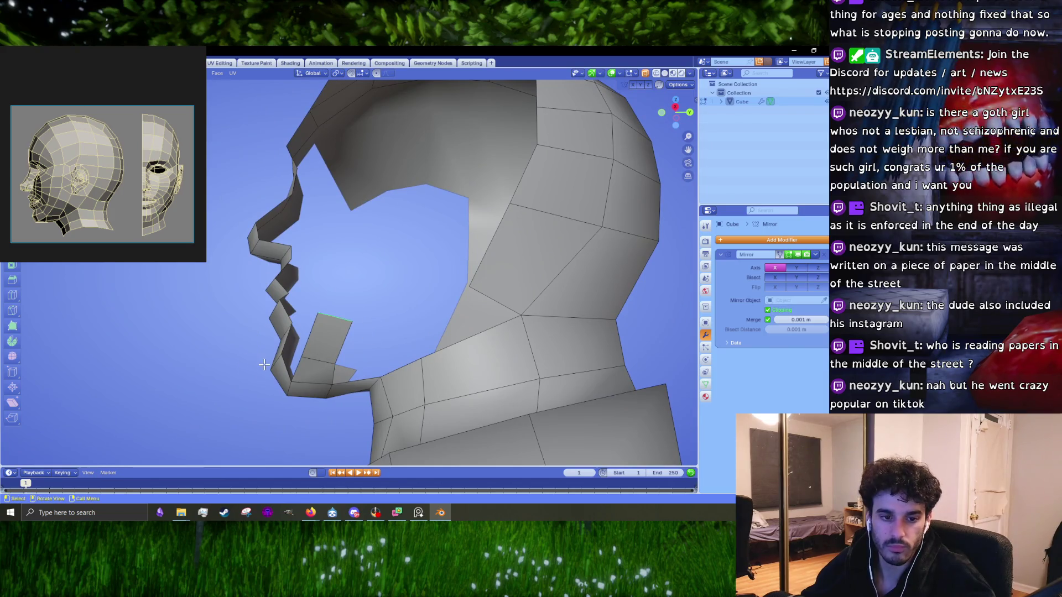
{"action": "mouse_move", "coordinate": [380, 355]}
{"action": "middle_mouse_down"}
{"action": "mouse_move", "coordinate": [394, 357]}
{"action": "mouse_move", "coordinate": [388, 346]}
{"action": "middle_mouse_up"}
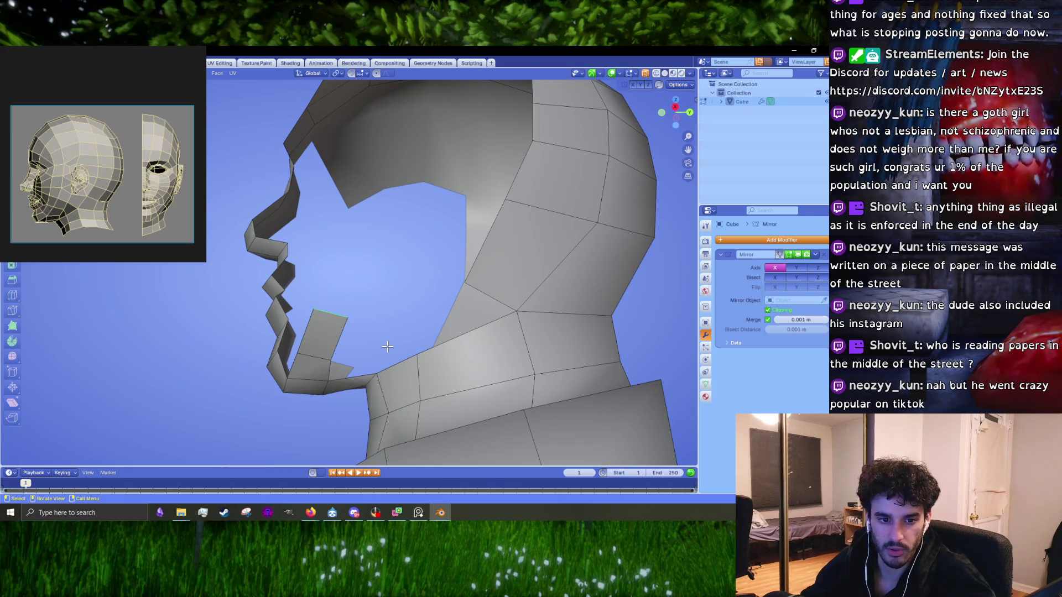
{"action": "key", "text": "KP_3"}
{"action": "scroll", "coordinate": [387, 348], "scroll_direction": "up", "scroll_amount": 3, "text": "shift"}
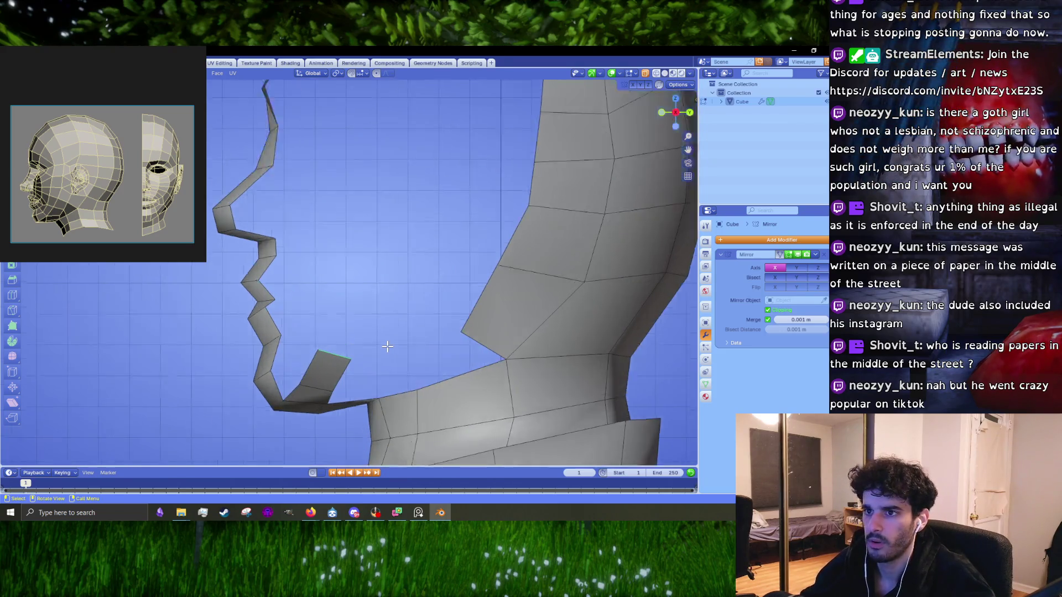
{"action": "scroll", "coordinate": [381, 341], "scroll_direction": "up", "scroll_amount": 2, "text": "shift"}
{"action": "scroll", "coordinate": [382, 341], "scroll_direction": "down", "scroll_amount": 2}
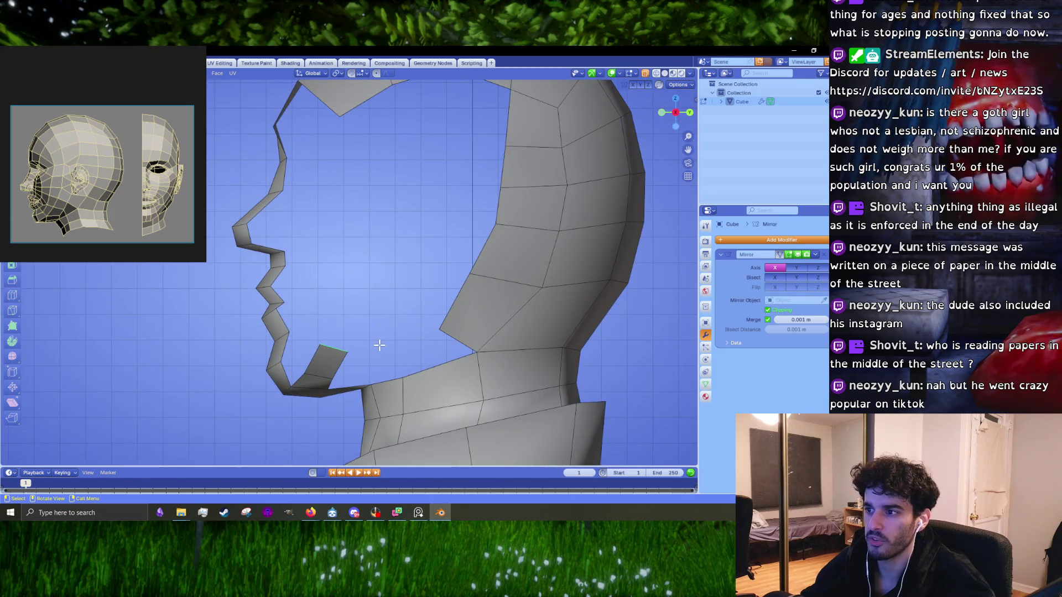
{"action": "key", "text": "e"}
{"action": "mouse_move", "coordinate": [387, 306]}
{"action": "middle_mouse_down"}
{"action": "mouse_move", "coordinate": [463, 312]}
{"action": "mouse_move", "coordinate": [396, 325]}
{"action": "middle_mouse_up"}
{"action": "left_click", "coordinate": [463, 312]}
- Resize the newly extruded face, then reposition and shrink its edge
{"action": "key", "text": "s"}
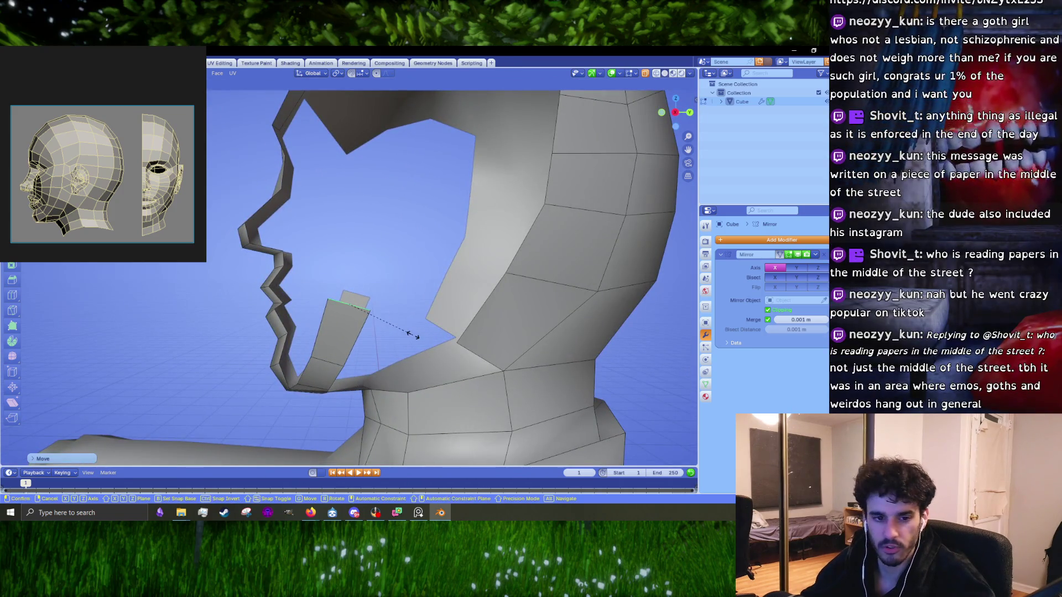
{"action": "left_click", "coordinate": [407, 332]}
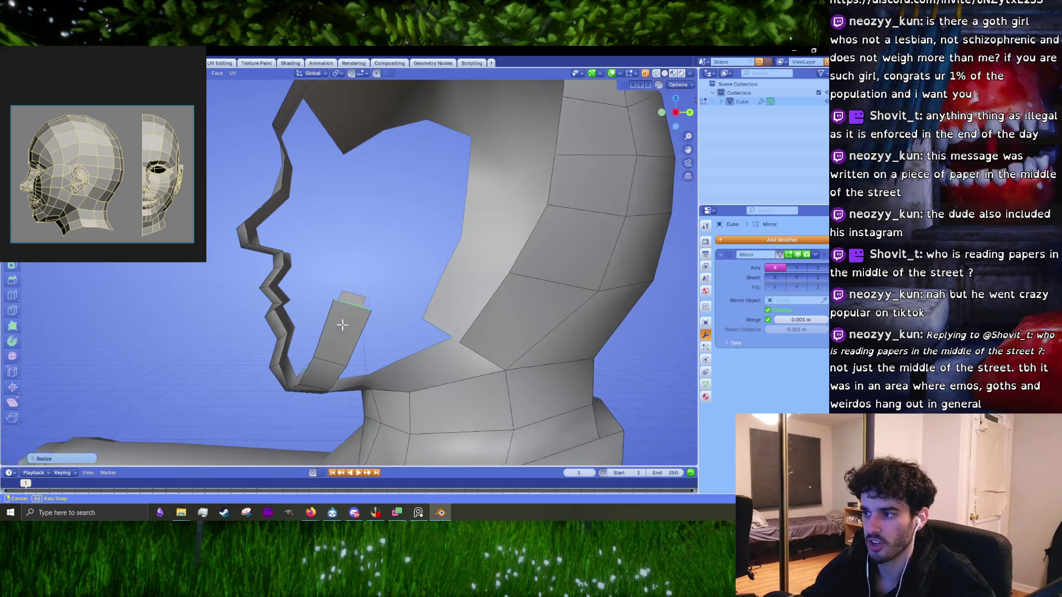
{"action": "middle_click_drag", "start_coordinate": [427, 330], "coordinate": [393, 317]}
{"action": "mouse_move", "coordinate": [420, 356]}
{"action": "middle_mouse_down"}
{"action": "mouse_move", "coordinate": [471, 343]}
{"action": "mouse_move", "coordinate": [454, 352]}
{"action": "mouse_move", "coordinate": [438, 339]}
{"action": "mouse_move", "coordinate": [424, 389]}
{"action": "middle_mouse_up"}
{"action": "key", "text": "g"}
{"action": "left_click", "coordinate": [465, 363]}
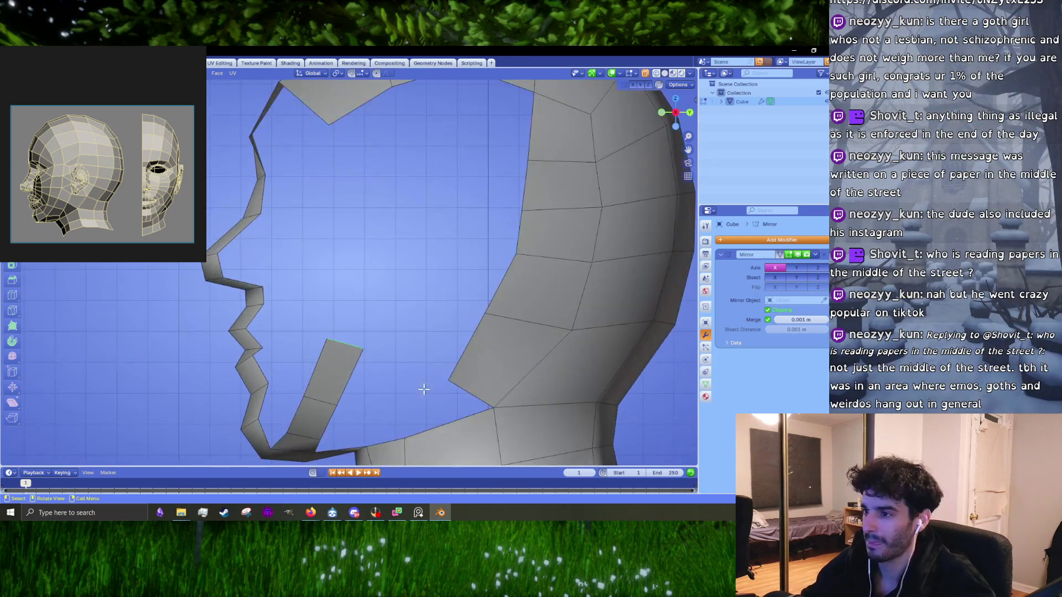
{"action": "key", "text": "s"}
{"action": "left_click", "coordinate": [418, 394]}
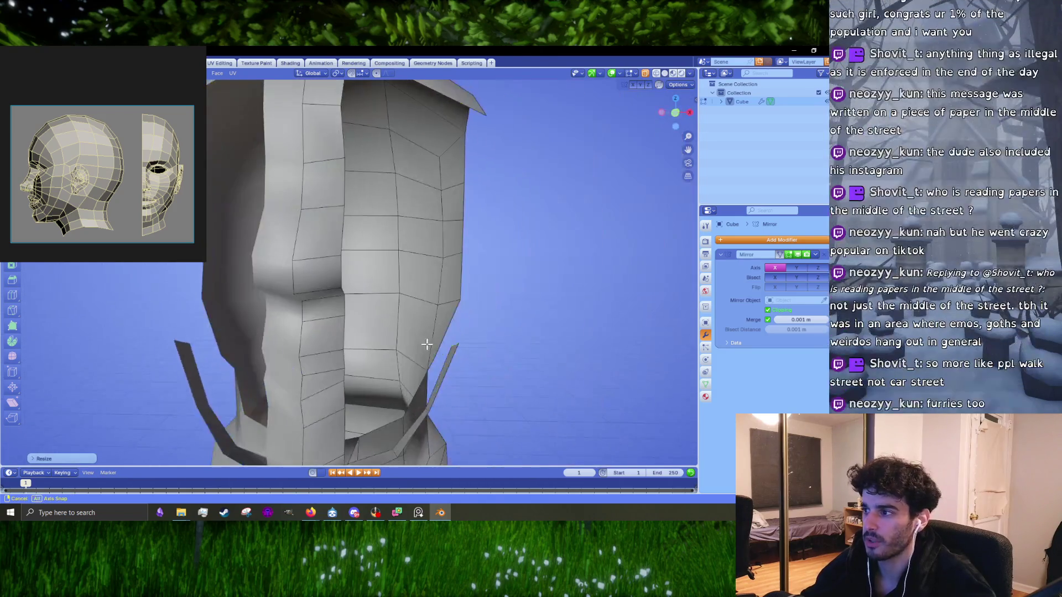
{"action": "middle_click_drag", "start_coordinate": [330, 341], "coordinate": [431, 347]}
{"action": "key", "text": "KP_3"}
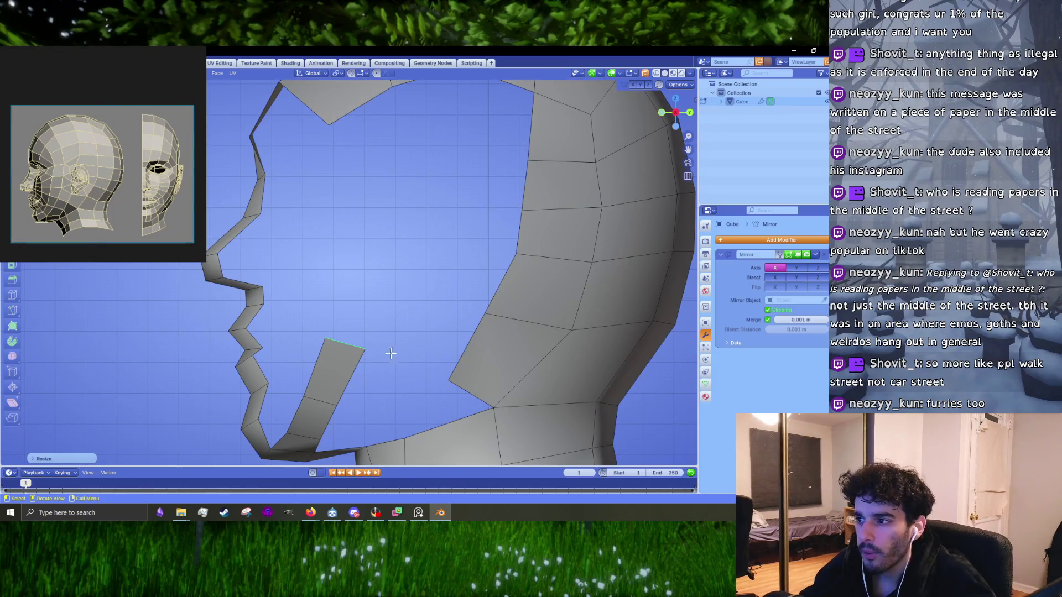
- Extrude the top edge upward toward the cheek, adjust its depth and resize the strip
{"action": "key", "text": "e"}
{"action": "left_click", "coordinate": [402, 292]}
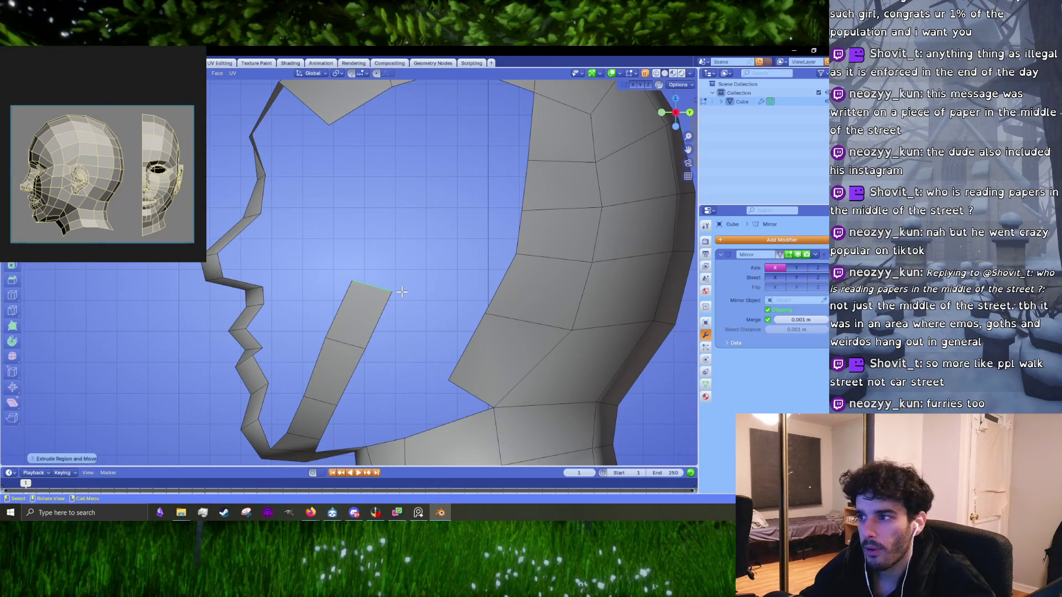
{"action": "key", "text": "KP_1"}
{"action": "scroll", "coordinate": [494, 300], "scroll_direction": "up", "scroll_amount": 2}
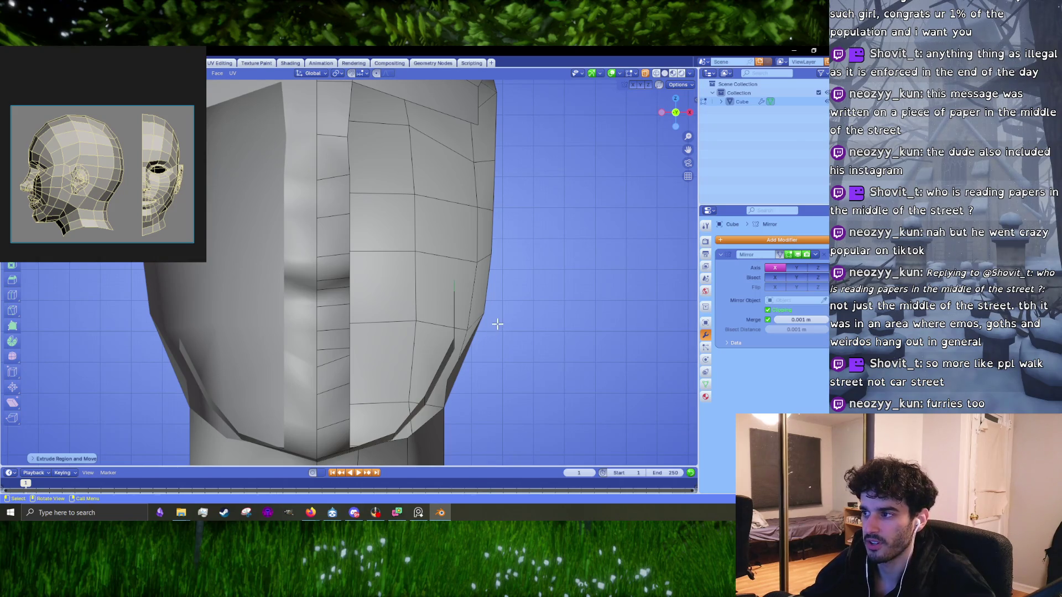
{"action": "key", "text": "g"}
{"action": "left_click", "coordinate": [528, 327]}
{"action": "middle_click_drag", "start_coordinate": [540, 327], "coordinate": [504, 329]}
{"action": "key", "text": "g"}
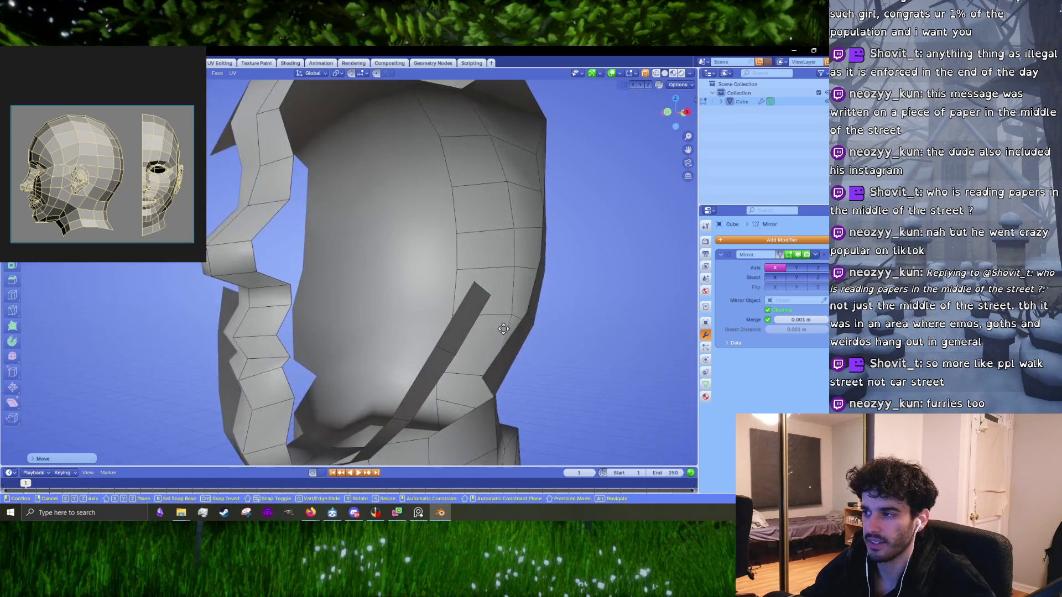
{"action": "key", "text": "KP_3"}
{"action": "key", "text": "s"}
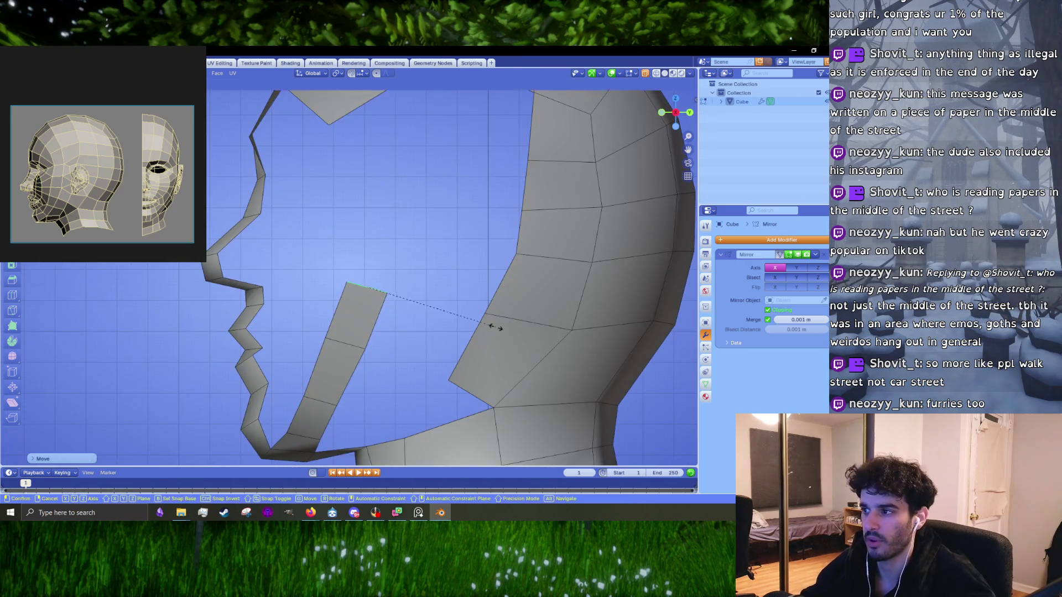
{"action": "left_click", "coordinate": [468, 332]}
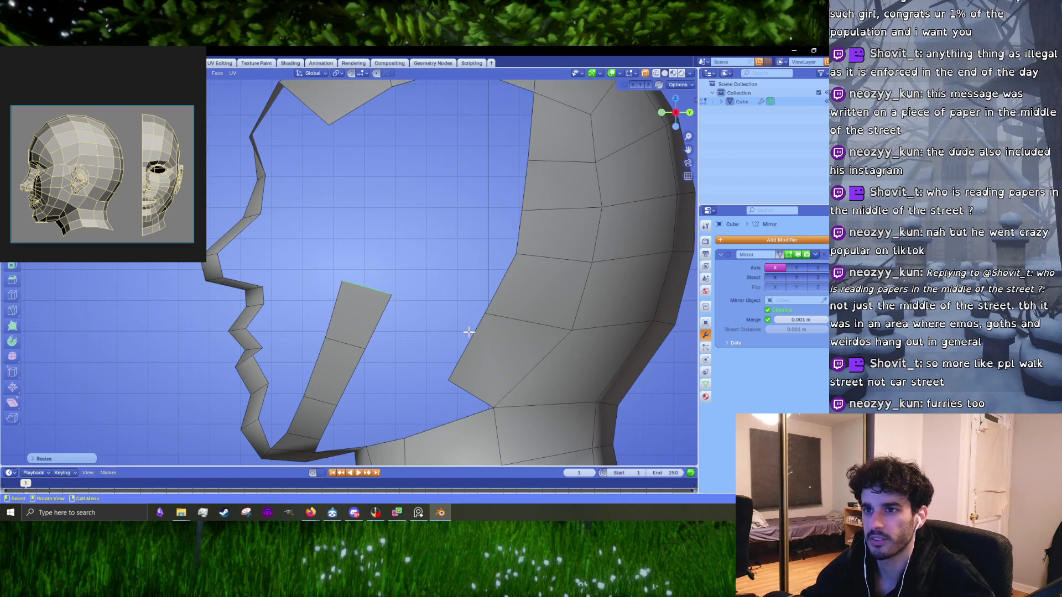
- Fill a face between the strip and the head's front edge, and align the small upper face's edge
{"action": "left_click", "coordinate": [464, 334]}
{"action": "key", "text": "g"}
{"action": "left_click", "coordinate": [464, 335]}
{"action": "key", "text": "f"}
{"action": "left_click", "coordinate": [349, 293]}
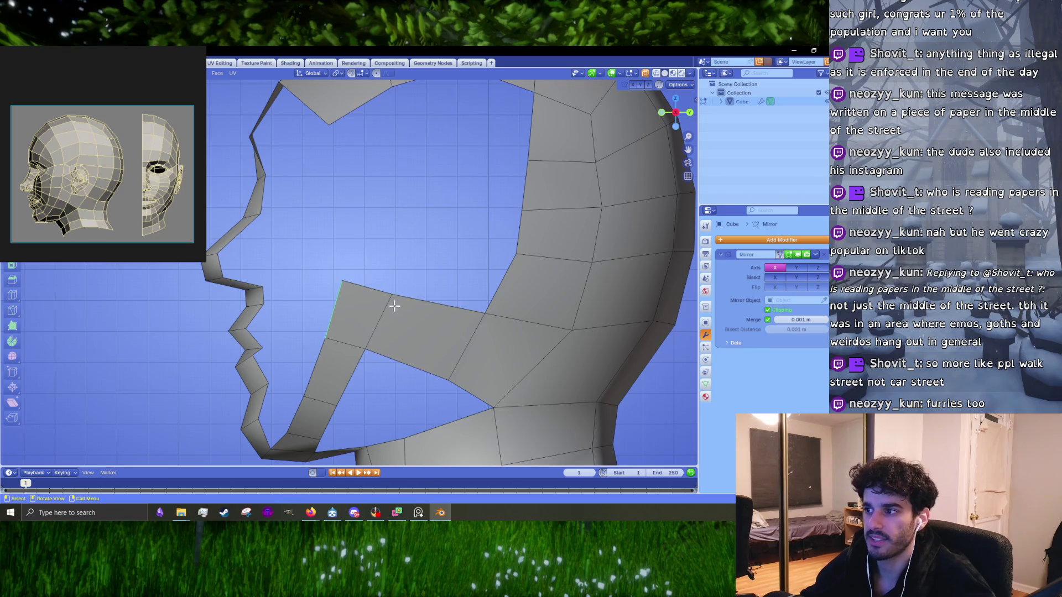
{"action": "key", "text": "g"}
{"action": "left_click", "coordinate": [396, 327]}
{"action": "scroll", "coordinate": [450, 326], "scroll_direction": "down", "scroll_amount": 2, "text": "shift"}
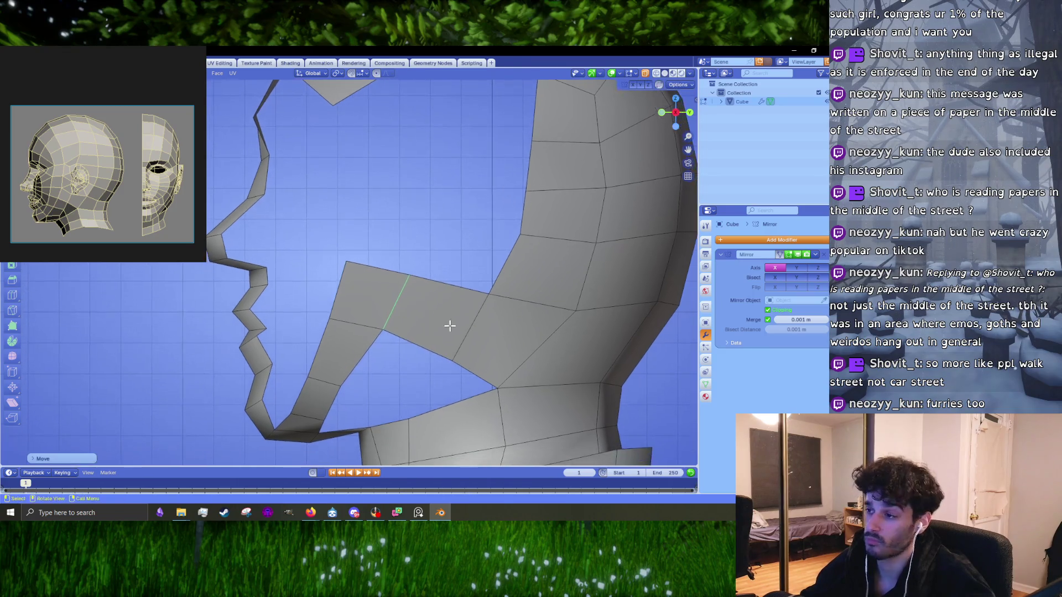
{"action": "mouse_move", "coordinate": [455, 318]}
{"action": "middle_mouse_down"}
{"action": "mouse_move", "coordinate": [502, 334]}
{"action": "mouse_move", "coordinate": [473, 325]}
{"action": "mouse_move", "coordinate": [461, 345]}
{"action": "mouse_move", "coordinate": [396, 367]}
{"action": "mouse_move", "coordinate": [452, 371]}
{"action": "mouse_move", "coordinate": [442, 351]}
{"action": "middle_mouse_up"}
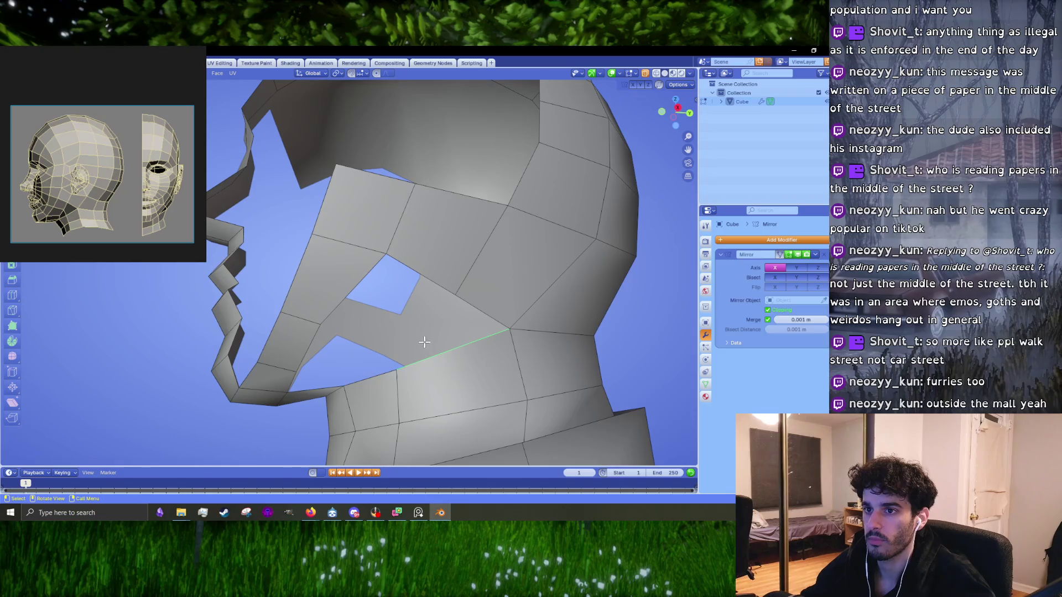
{"action": "mouse_move", "coordinate": [425, 343]}
{"action": "middle_mouse_down"}
{"action": "mouse_move", "coordinate": [468, 320]}
{"action": "mouse_move", "coordinate": [360, 380]}
{"action": "mouse_move", "coordinate": [510, 367]}
{"action": "mouse_move", "coordinate": [546, 393]}
{"action": "middle_mouse_up"}
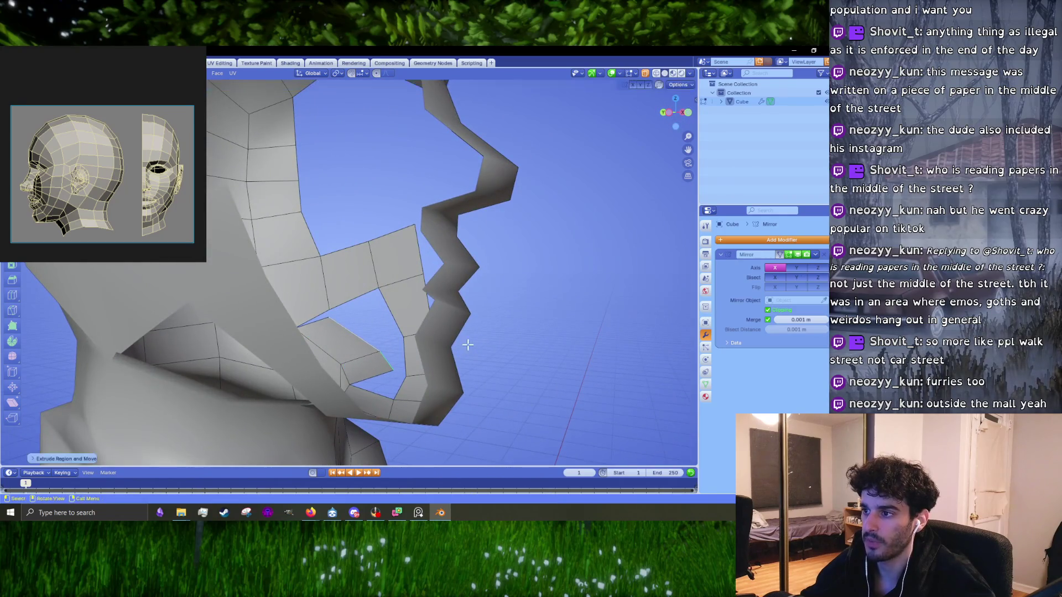
{"action": "middle_click_drag", "start_coordinate": [468, 345], "coordinate": [467, 336]}
- Merge the stray vertices near the jaw and join a jaw vertex to the neck
{"action": "left_click", "coordinate": [443, 316]}
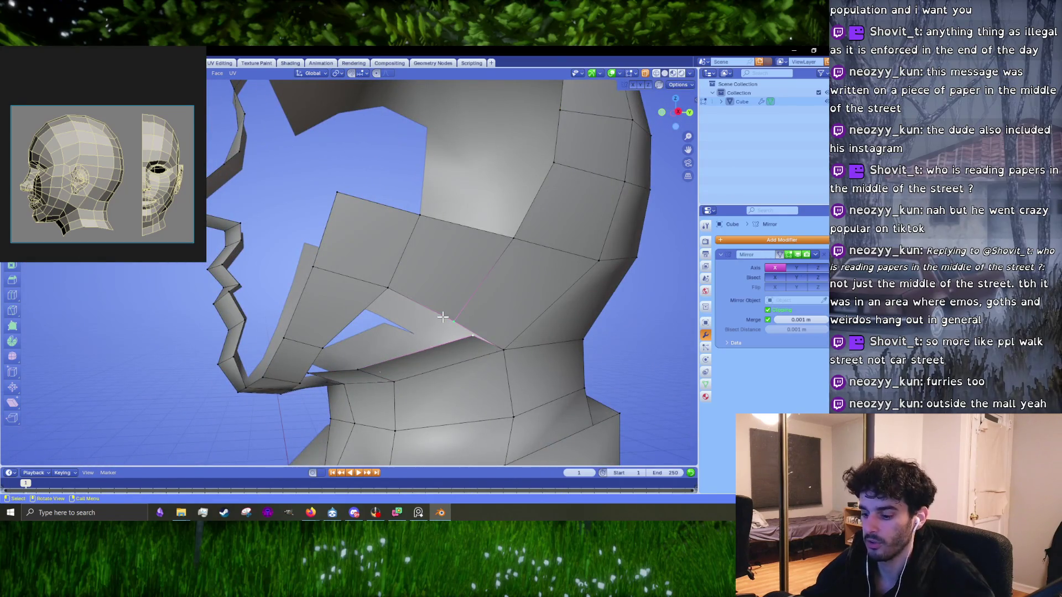
{"action": "key", "text": "m"}
{"action": "left_click", "coordinate": [428, 353]}
{"action": "mouse_move", "coordinate": [426, 356]}
{"action": "middle_mouse_down"}
{"action": "mouse_move", "coordinate": [383, 334]}
{"action": "mouse_move", "coordinate": [394, 332]}
{"action": "middle_mouse_up"}
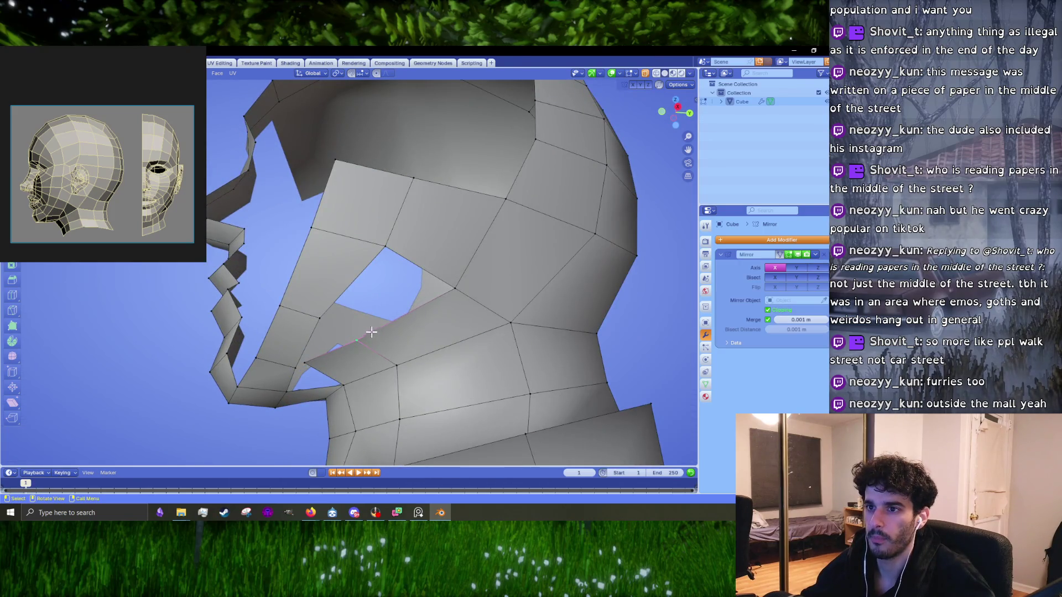
{"action": "middle_click_drag", "start_coordinate": [313, 352], "coordinate": [373, 332]}
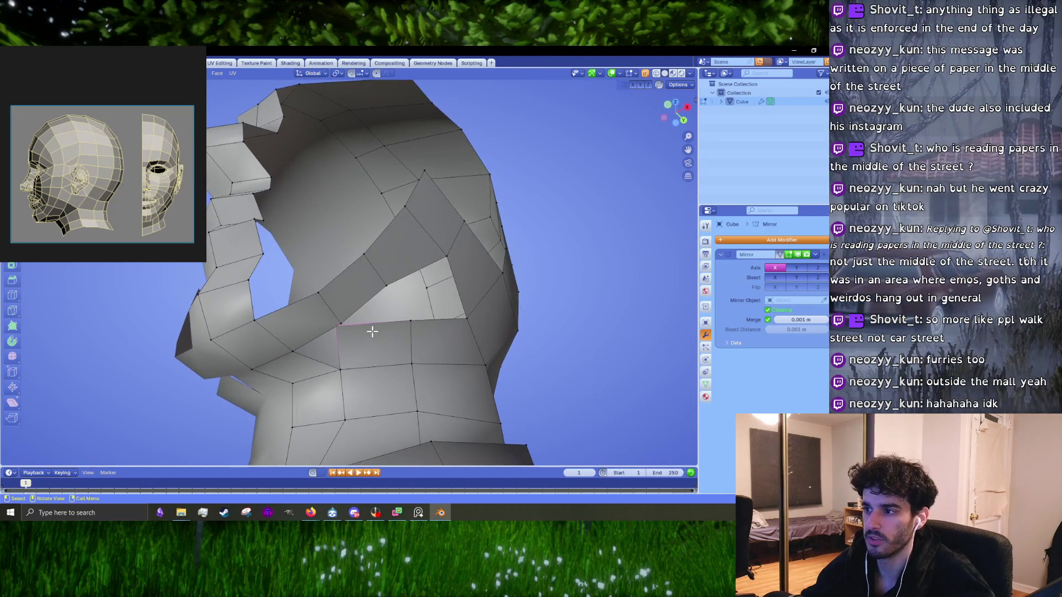
{"action": "left_click", "coordinate": [292, 352], "text": "shift"}
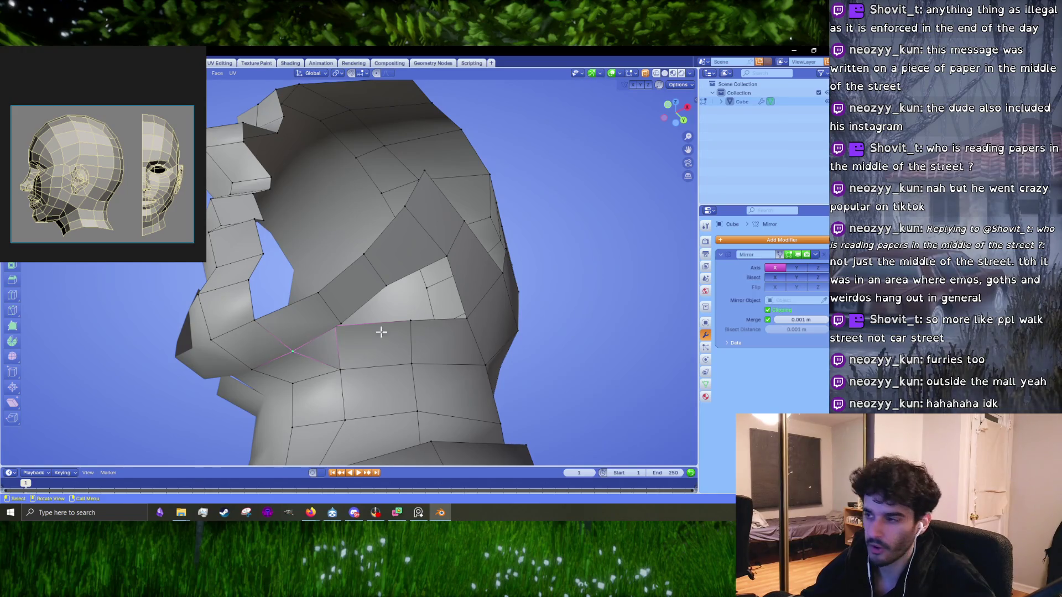
{"action": "mouse_move", "coordinate": [382, 332]}
{"action": "middle_mouse_down"}
{"action": "mouse_move", "coordinate": [408, 308]}
{"action": "mouse_move", "coordinate": [361, 348]}
{"action": "mouse_move", "coordinate": [375, 341]}
{"action": "mouse_move", "coordinate": [344, 332]}
{"action": "middle_mouse_up"}
{"action": "key", "text": "m"}
{"action": "left_click", "coordinate": [361, 347]}
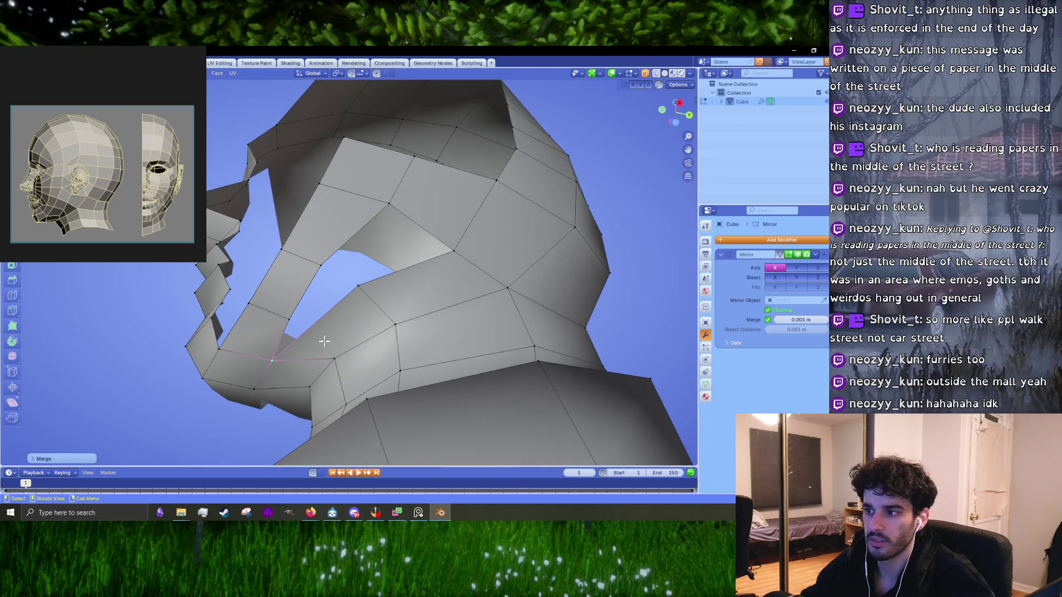
- Knife-cut a new edge across the cheek from the jaw vertex and merge the leftover vertex
{"action": "scroll", "coordinate": [324, 341], "scroll_direction": "up", "scroll_amount": 2}
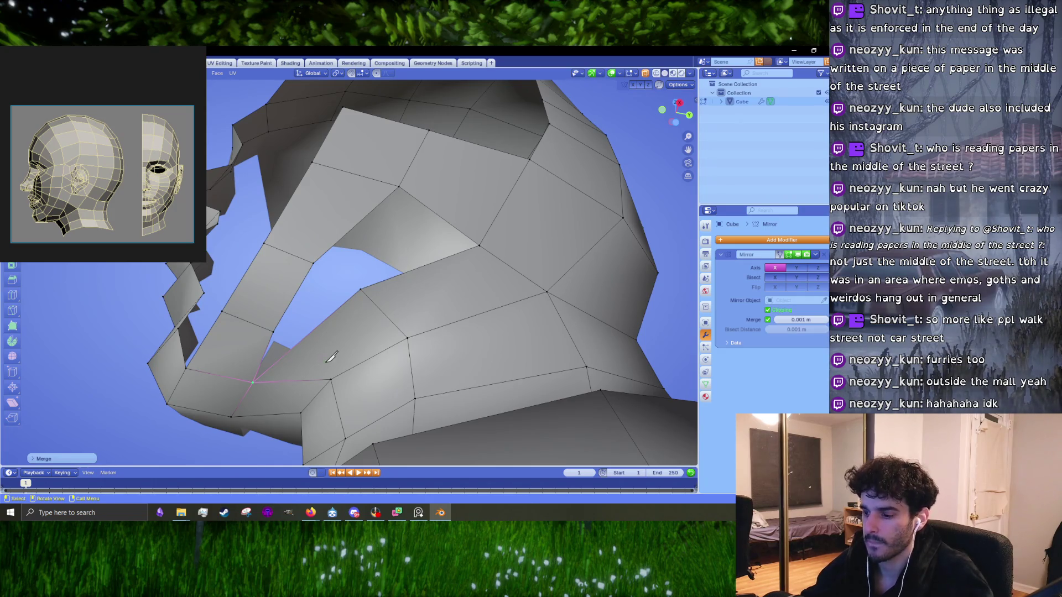
{"action": "key", "text": "k"}
{"action": "left_click", "coordinate": [330, 379]}
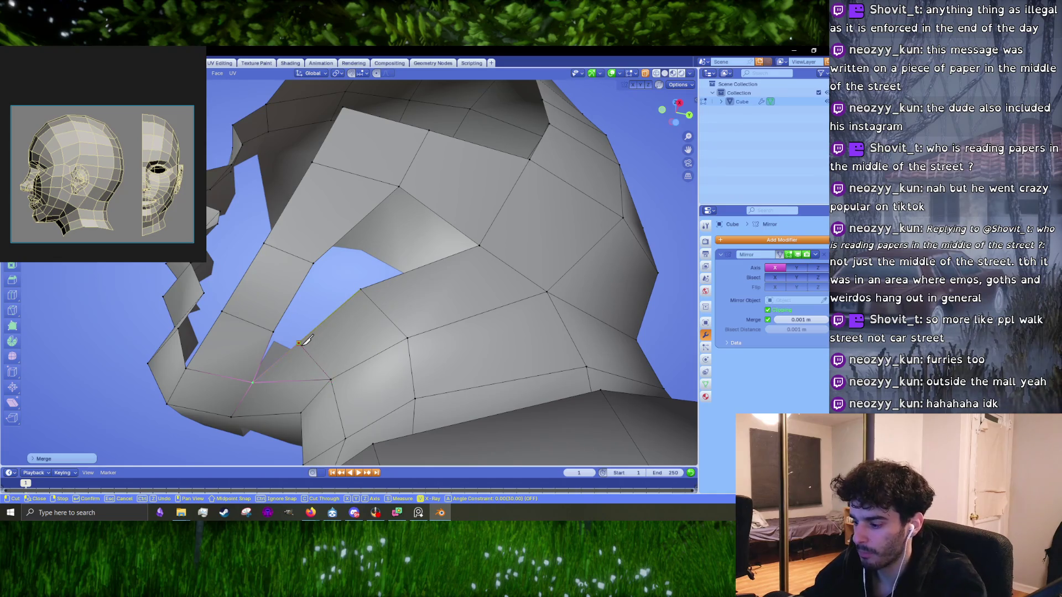
{"action": "left_click", "coordinate": [304, 346]}
{"action": "key", "text": "Return"}
{"action": "left_click", "coordinate": [276, 341], "text": "shift"}
{"action": "key", "text": "m"}
{"action": "left_click", "coordinate": [275, 341]}
- Reposition the jaw vertex in side orthographic view
{"action": "middle_click_drag", "start_coordinate": [314, 336], "coordinate": [349, 354]}
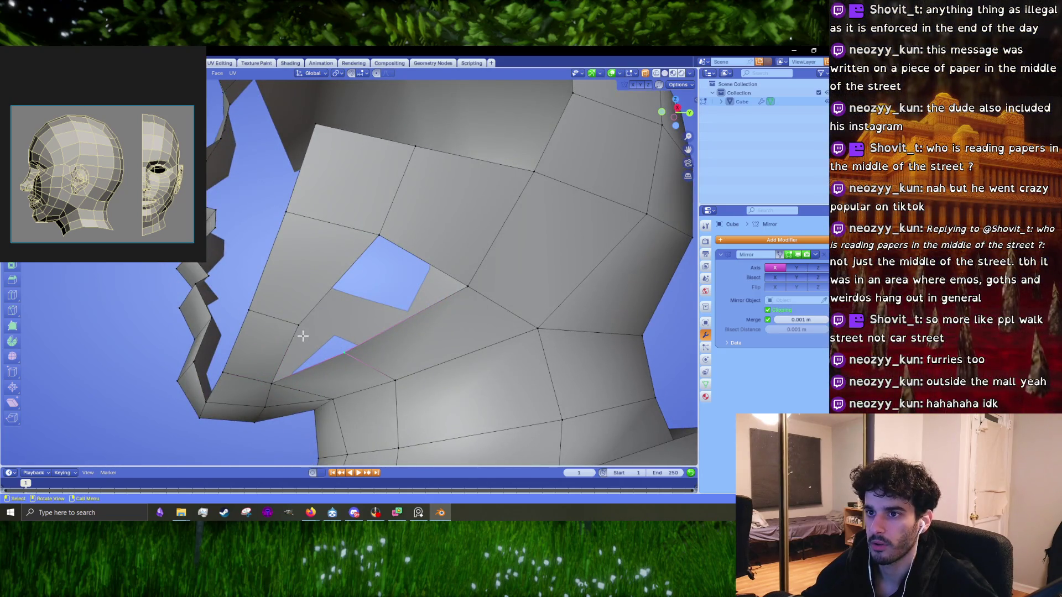
{"action": "scroll", "coordinate": [303, 336], "scroll_direction": "down", "scroll_amount": 3}
{"action": "middle_click_drag", "start_coordinate": [303, 335], "coordinate": [232, 277]}
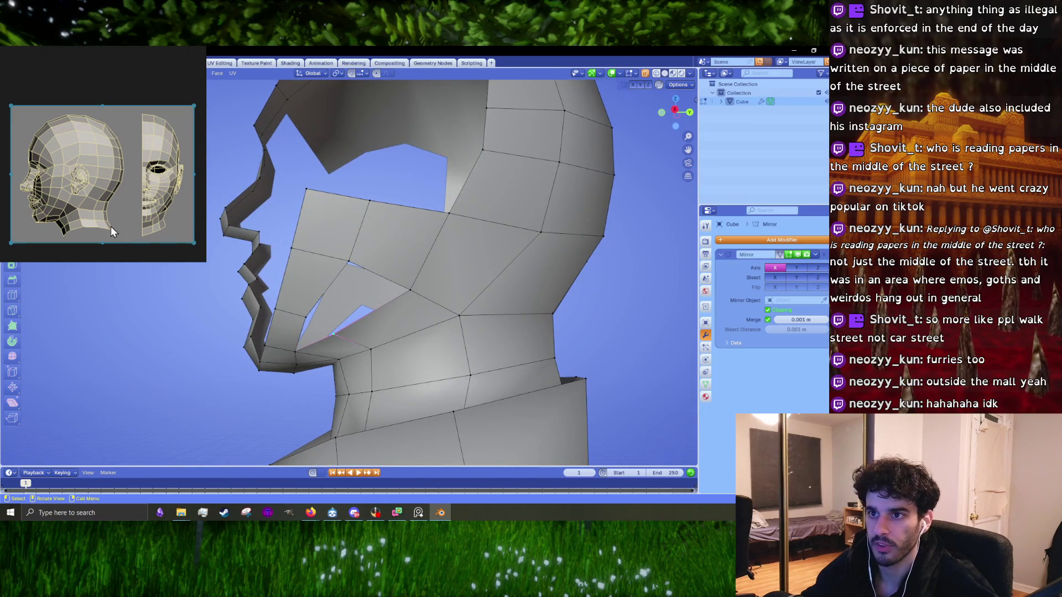
{"action": "key", "text": "KP_3"}
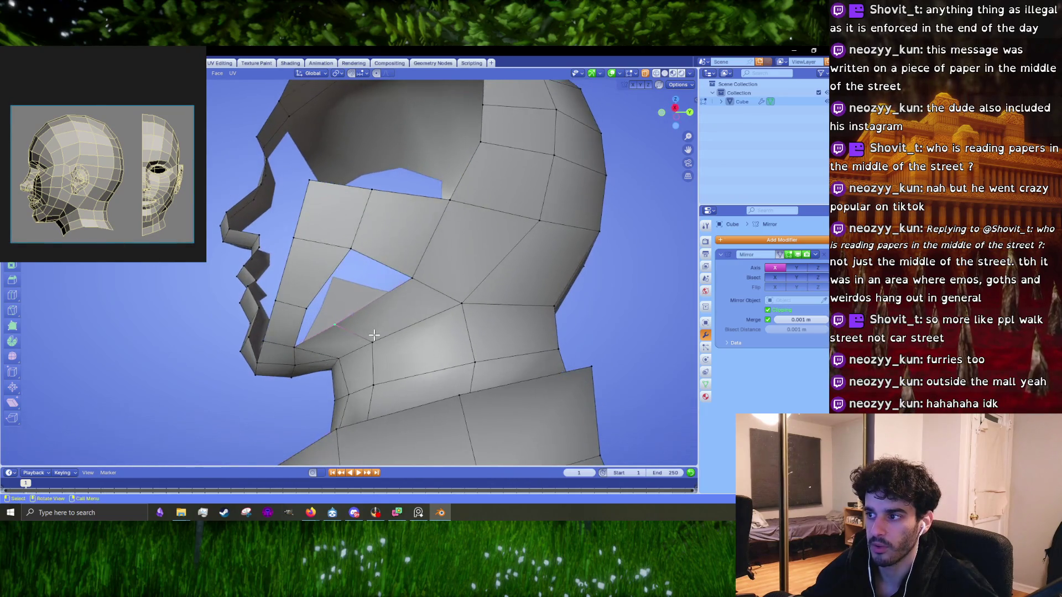
{"action": "scroll", "coordinate": [373, 336], "scroll_direction": "up", "scroll_amount": 1}
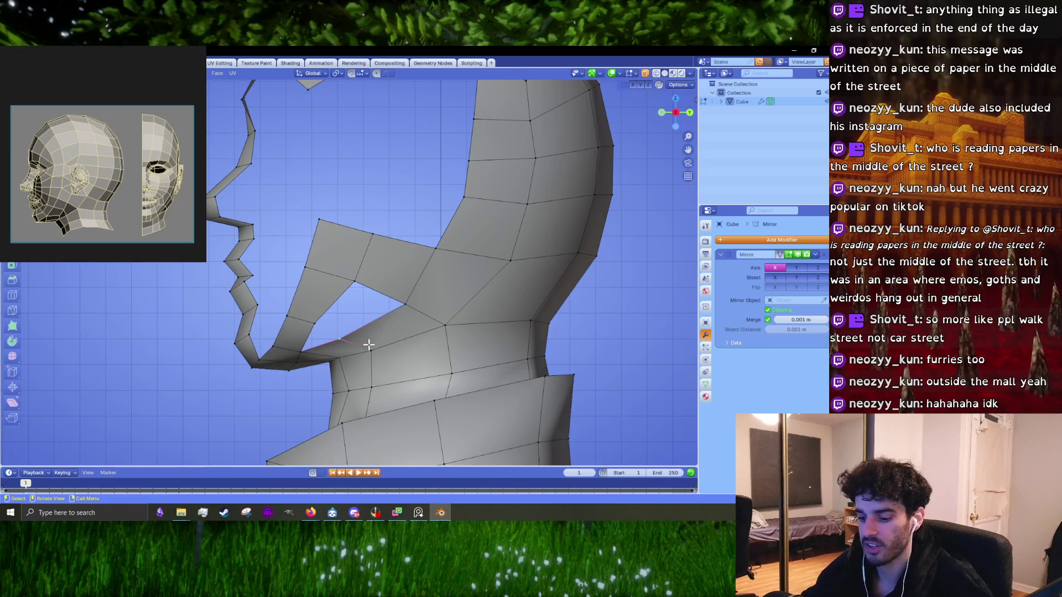
{"action": "scroll", "coordinate": [371, 342], "scroll_direction": "up", "scroll_amount": 1}
{"action": "key", "text": "g"}
{"action": "left_click", "coordinate": [388, 351]}
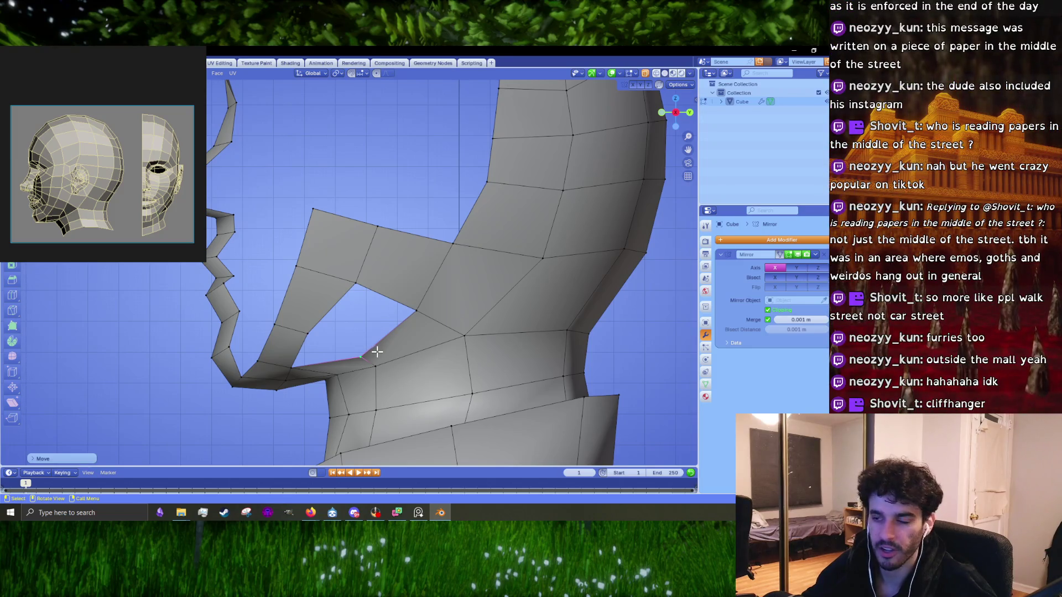
- Nudge the jaw vertex down slightly, then clear the selection
{"action": "middle_click_drag", "start_coordinate": [377, 352], "coordinate": [393, 323]}
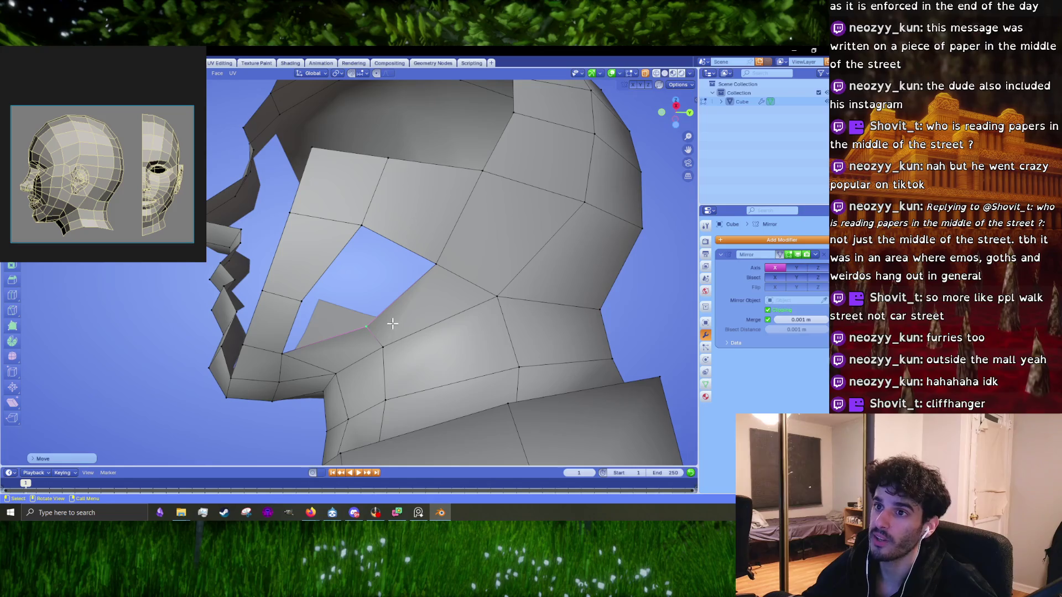
{"action": "key", "text": "g"}
{"action": "left_click", "coordinate": [390, 333]}
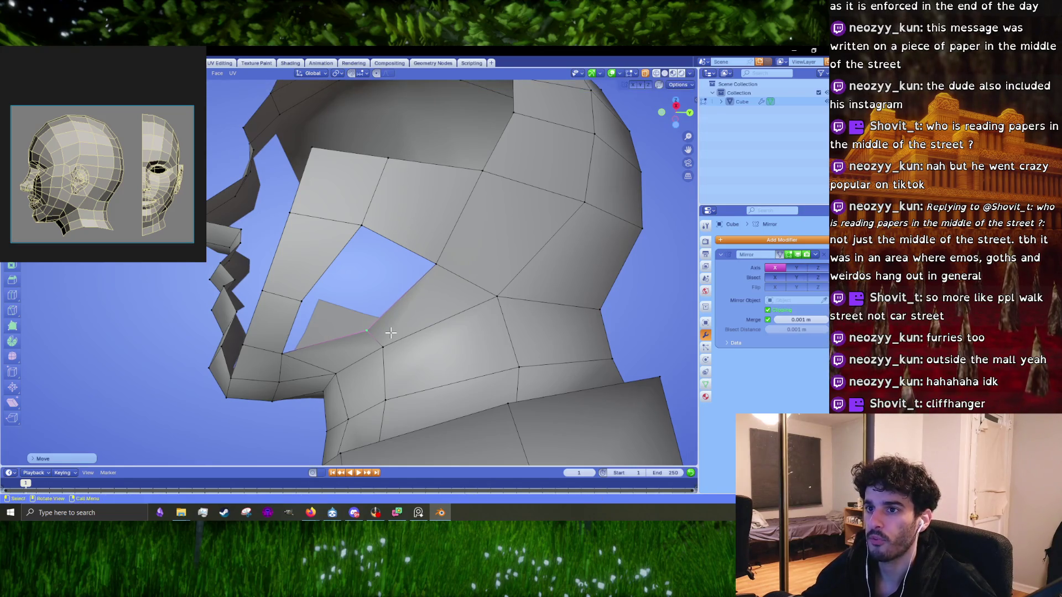
{"action": "left_click", "coordinate": [379, 226]}
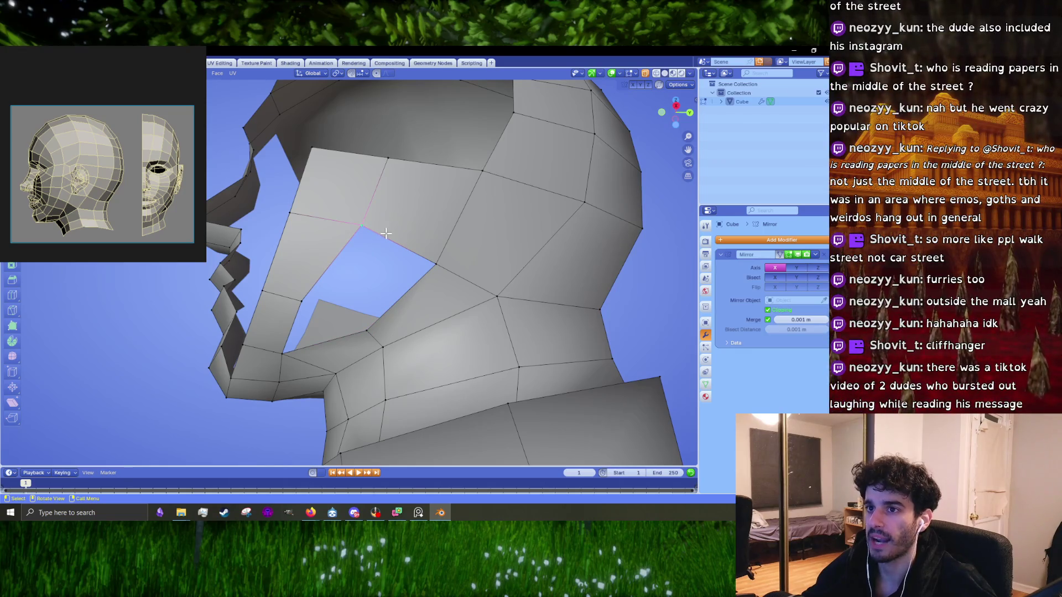
{"action": "key", "text": "alt+a"}
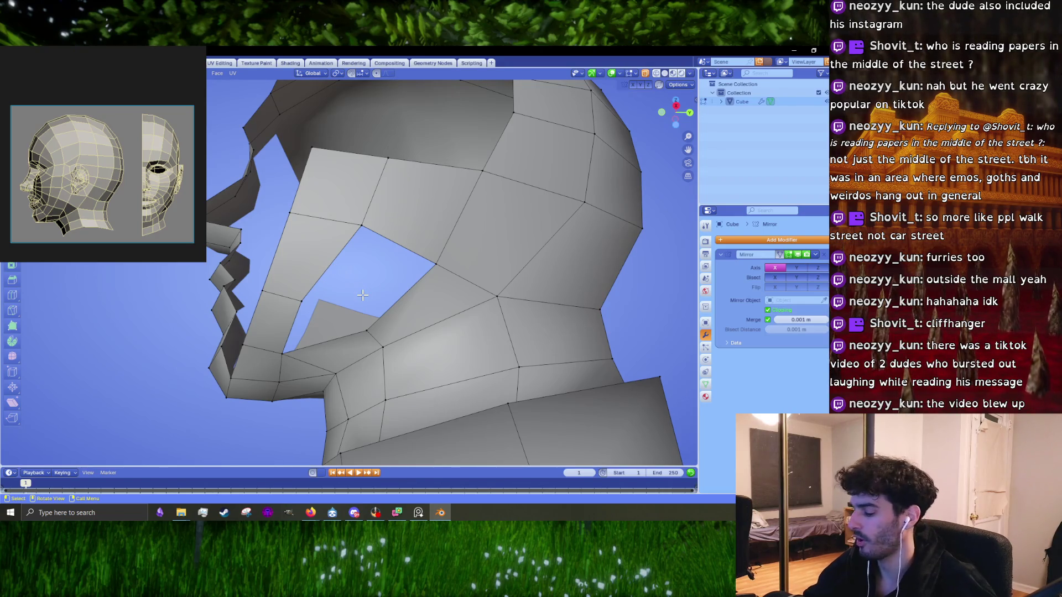
- Move the lower cheek-hole vertex into place using front and side views, then inspect the mesh
{"action": "key", "text": "KP_1"}
{"action": "key", "text": "KP_3"}
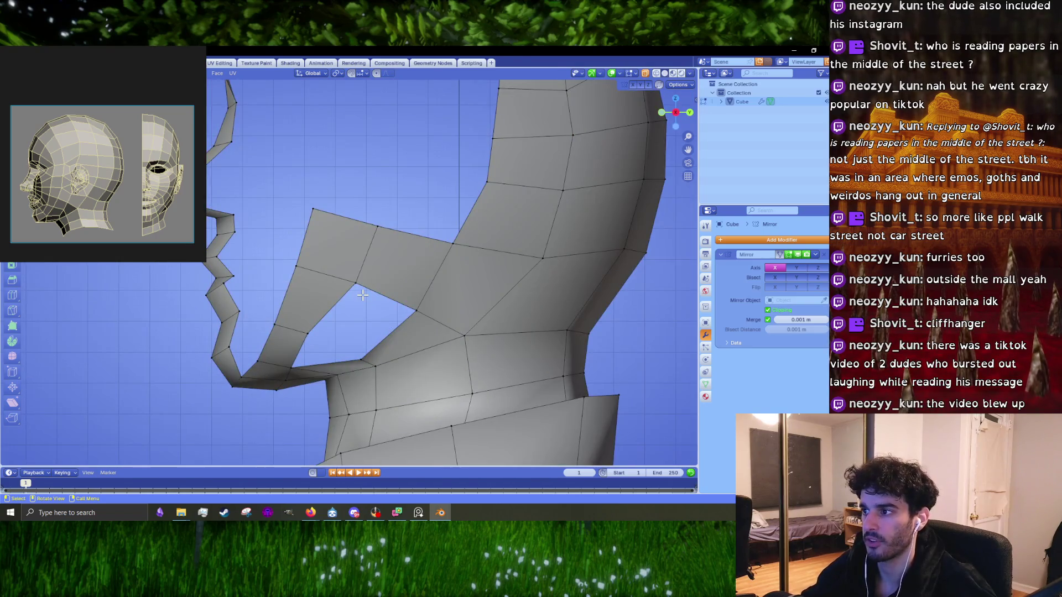
{"action": "key", "text": "g"}
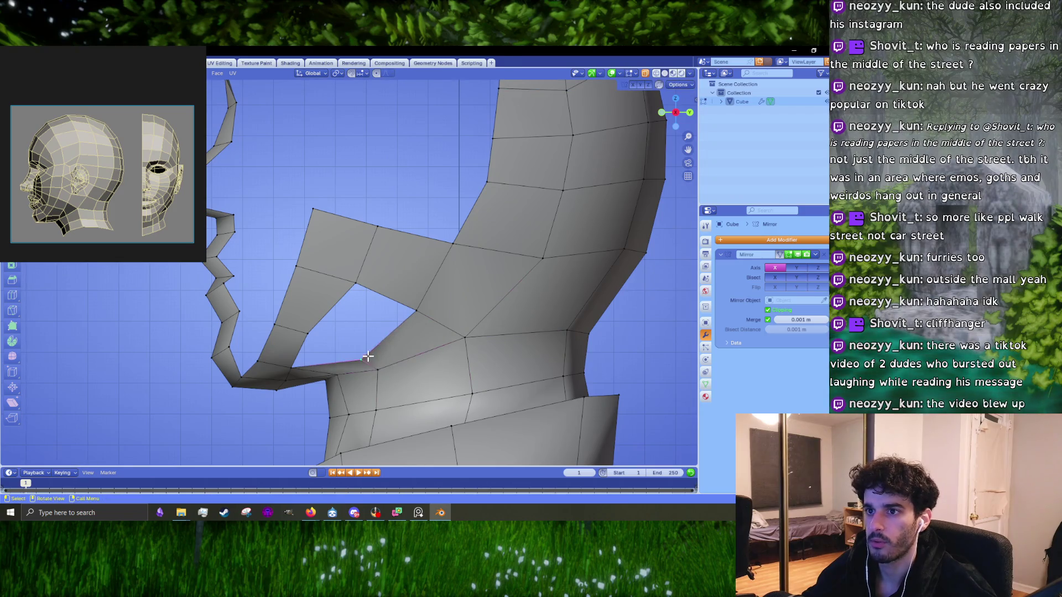
{"action": "middle_click_drag", "start_coordinate": [374, 357], "coordinate": [382, 326], "text": "alt"}
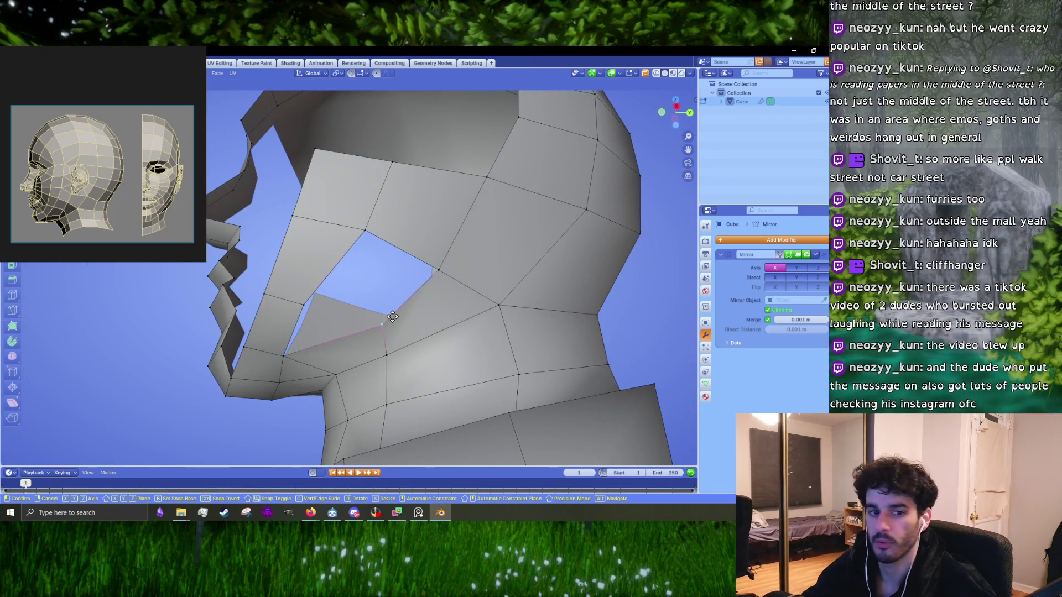
{"action": "left_click", "coordinate": [392, 316]}
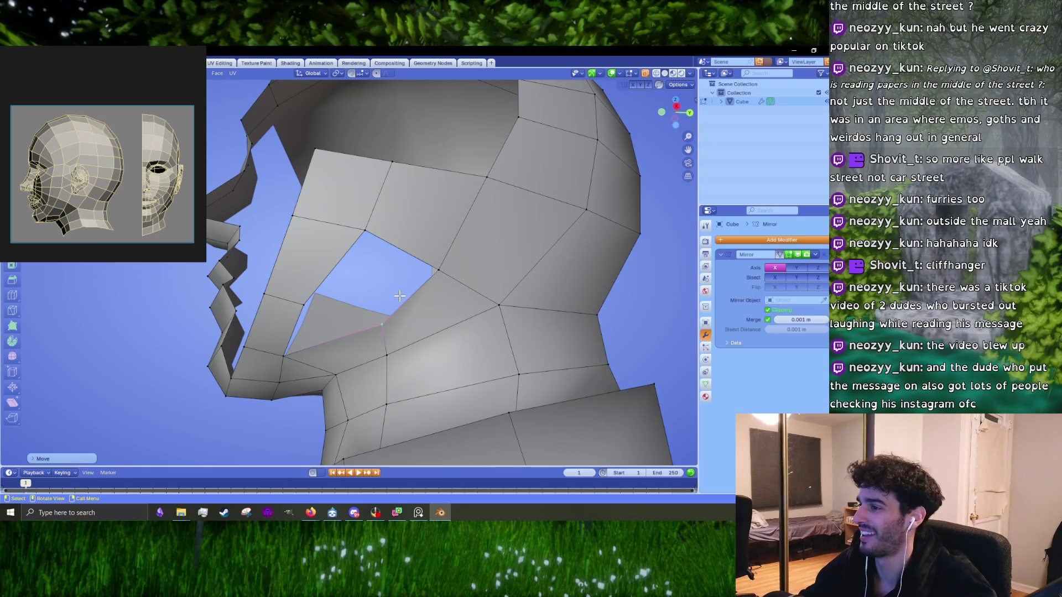
{"action": "middle_click_drag", "start_coordinate": [446, 260], "coordinate": [491, 288]}
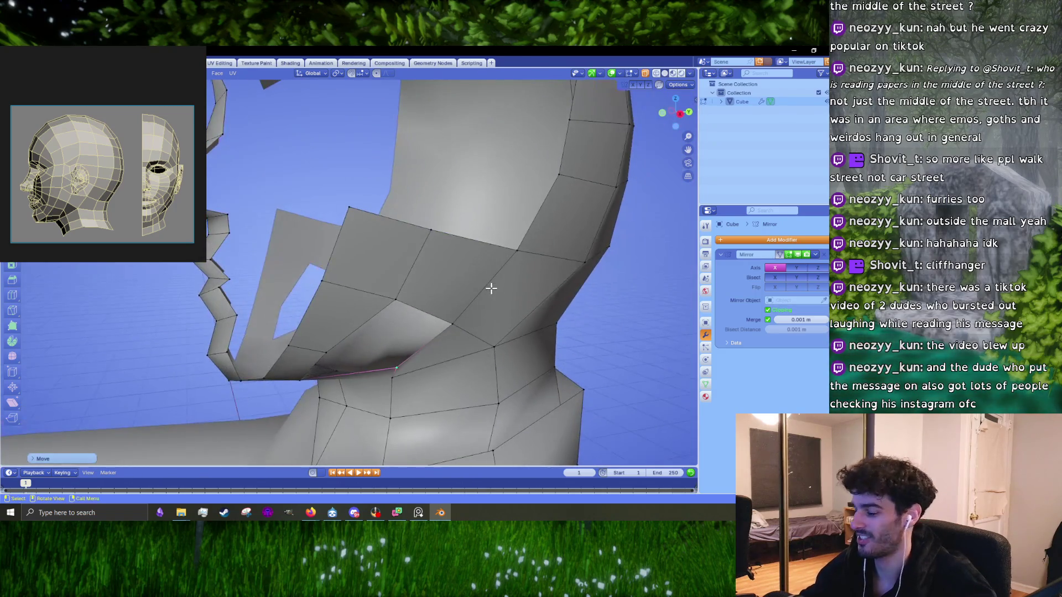
{"action": "scroll", "coordinate": [509, 279], "scroll_direction": "up", "scroll_amount": 1}
{"action": "scroll", "coordinate": [476, 285], "scroll_direction": "up", "scroll_amount": 1}
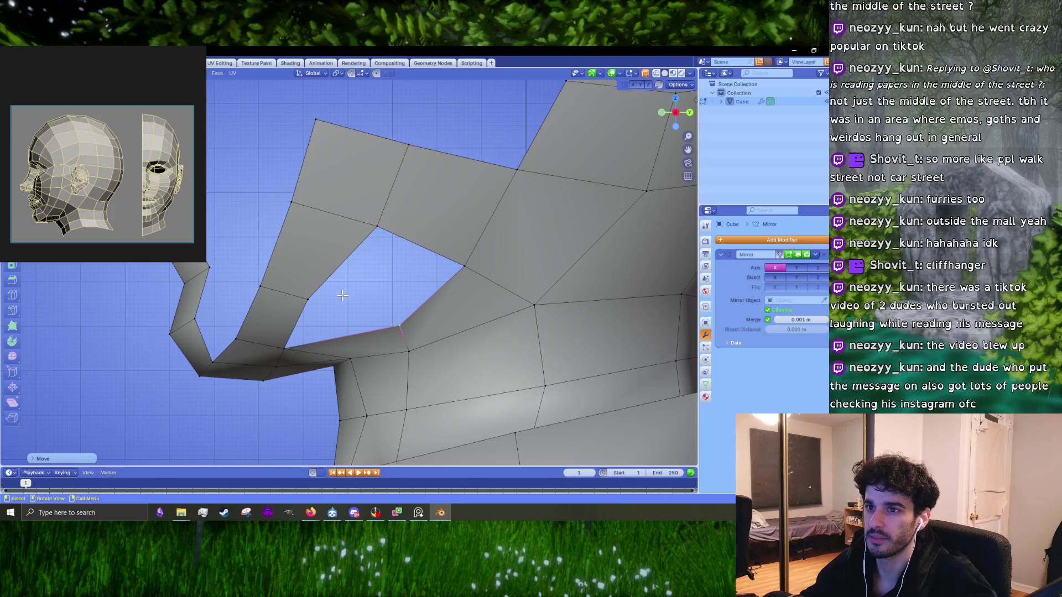
- Select the cheek hole's bottom, upper-left and right edges and pull them closer together
{"action": "left_click", "coordinate": [327, 276]}
{"action": "left_click", "coordinate": [305, 297]}
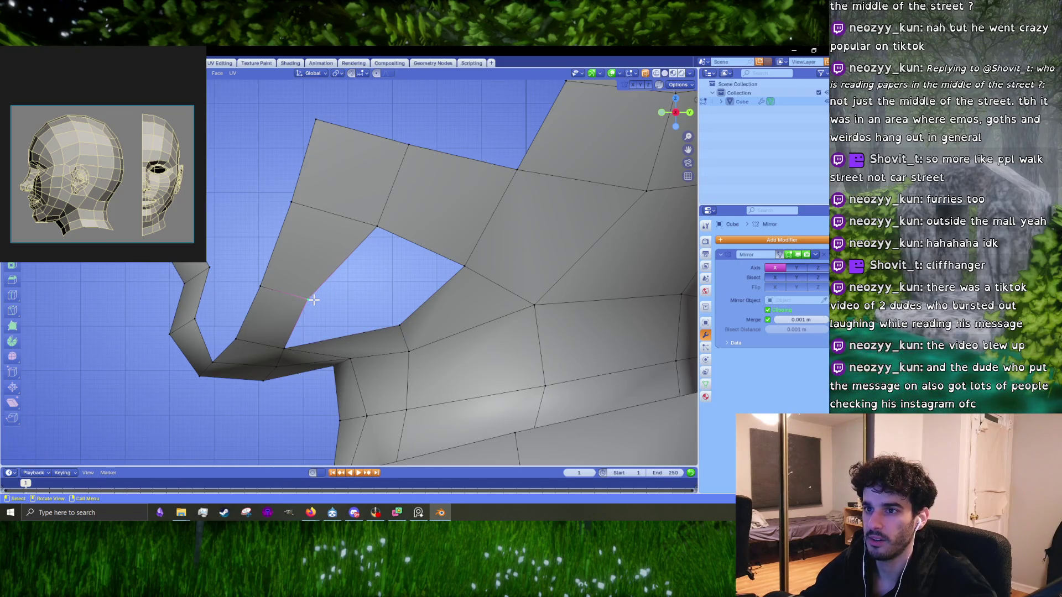
{"action": "left_click", "coordinate": [396, 320]}
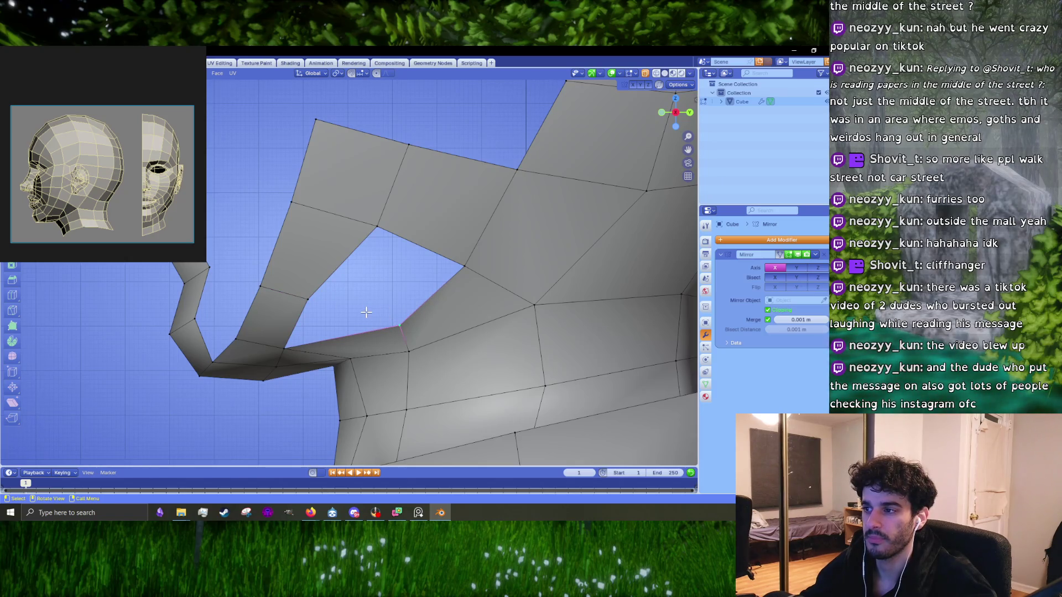
{"action": "left_click", "coordinate": [340, 270]}
{"action": "left_click", "coordinate": [345, 269]}
{"action": "left_click", "coordinate": [433, 299], "text": "shift"}
{"action": "key", "text": "g"}
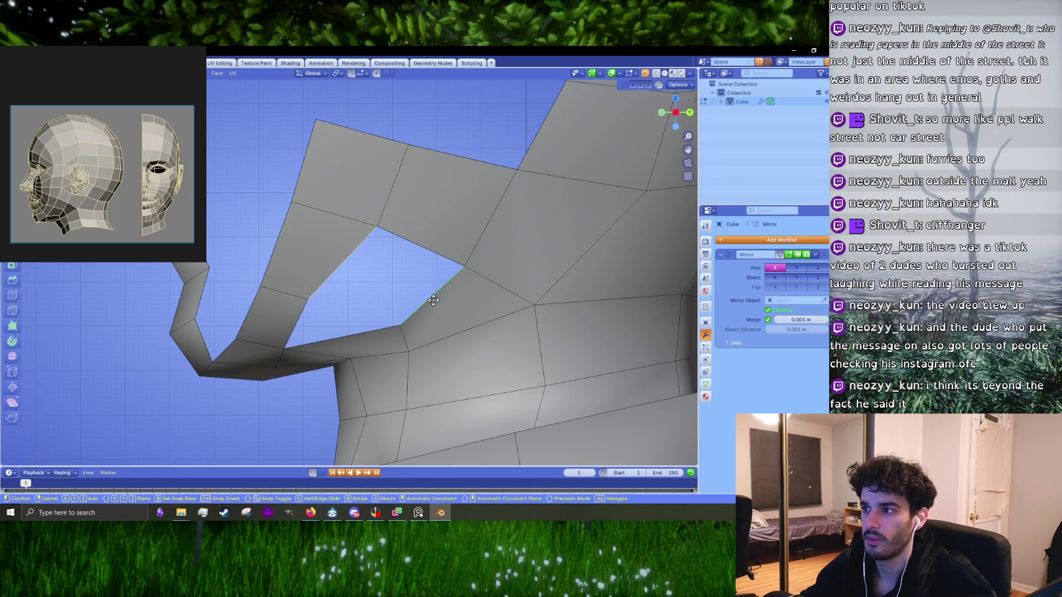
{"action": "left_click", "coordinate": [391, 234]}
{"action": "middle_click_drag", "start_coordinate": [391, 234], "coordinate": [359, 305]}
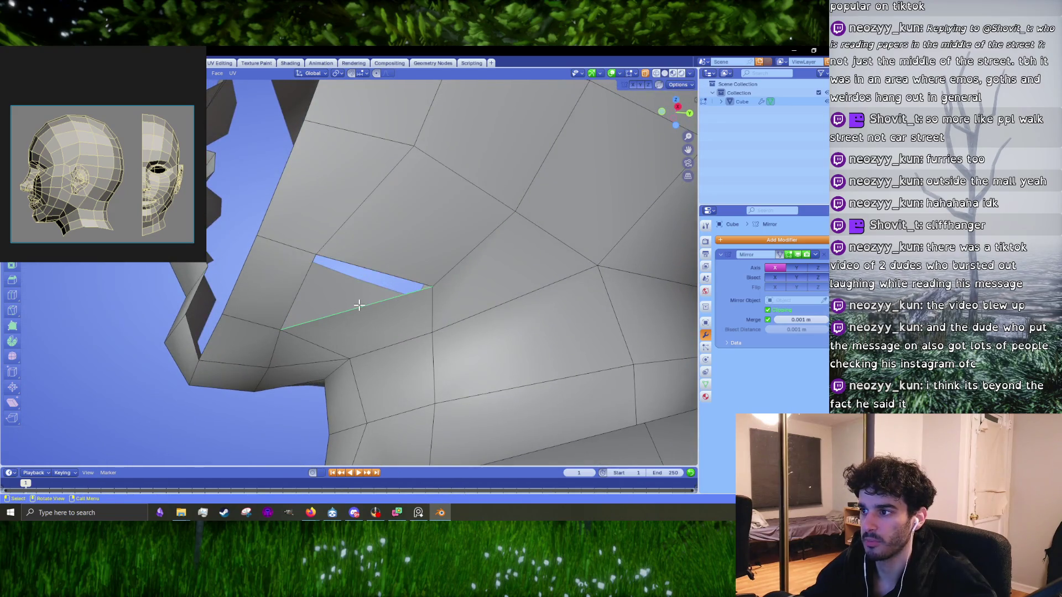
- Delete and restore a face spanning the hole, then fill the gap between two bordering edges
{"action": "key", "text": "1"}
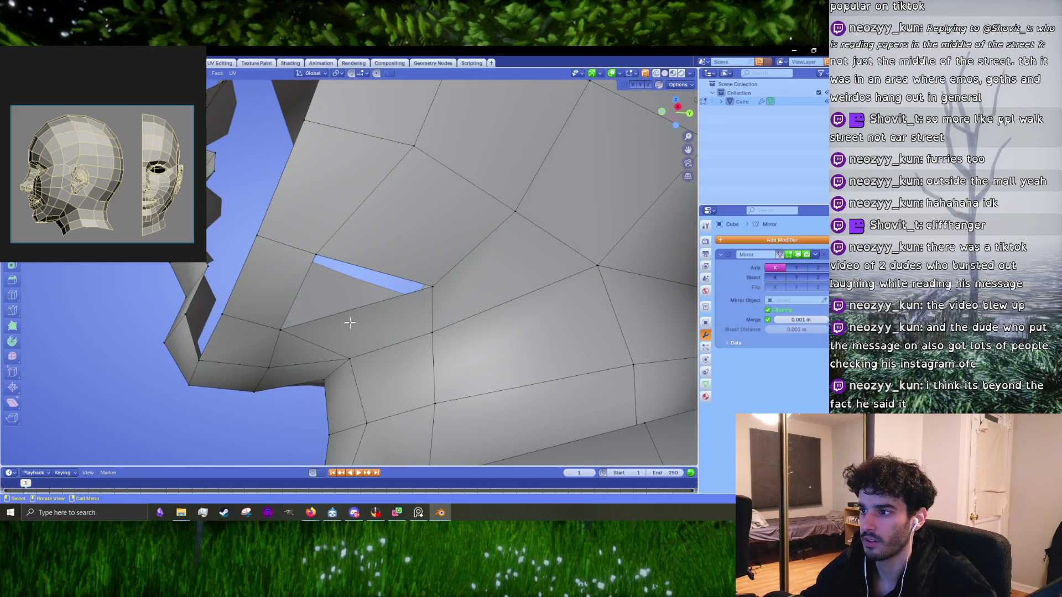
{"action": "left_click", "coordinate": [354, 320]}
{"action": "key", "text": "x"}
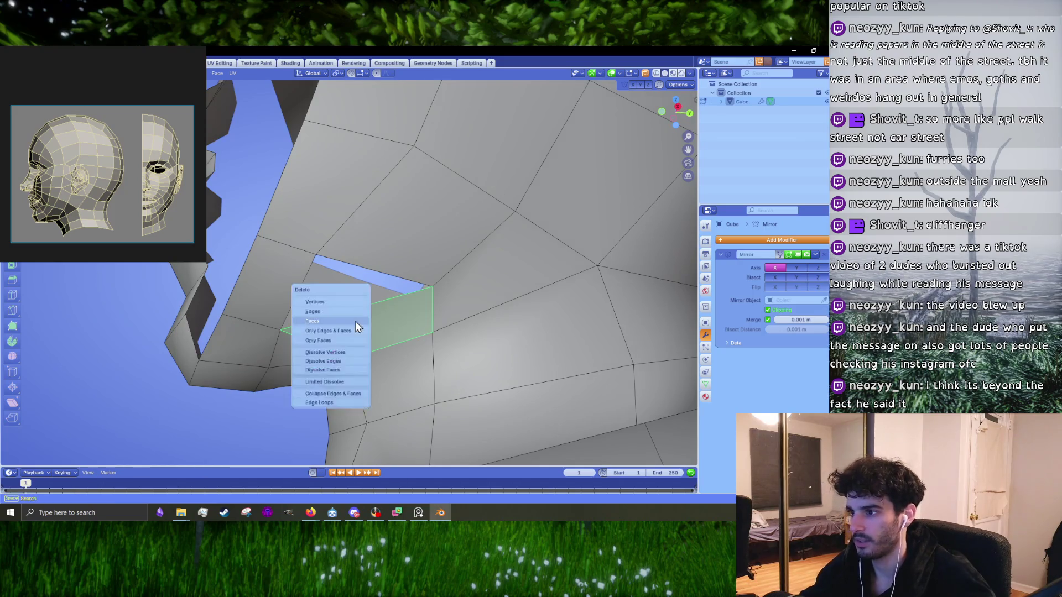
{"action": "left_click", "coordinate": [357, 322]}
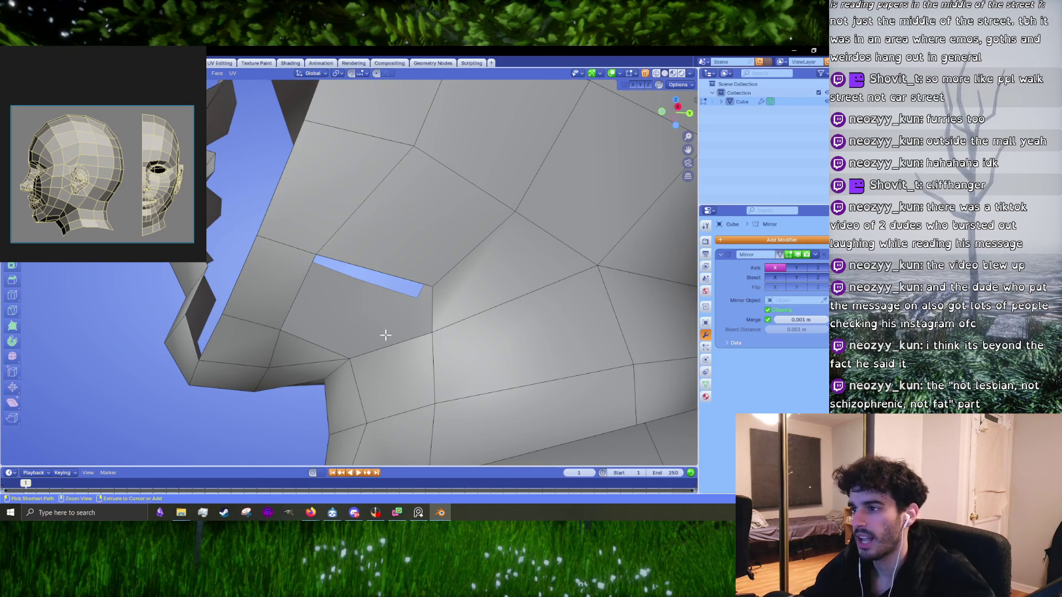
{"action": "key", "text": "ctrl+z"}
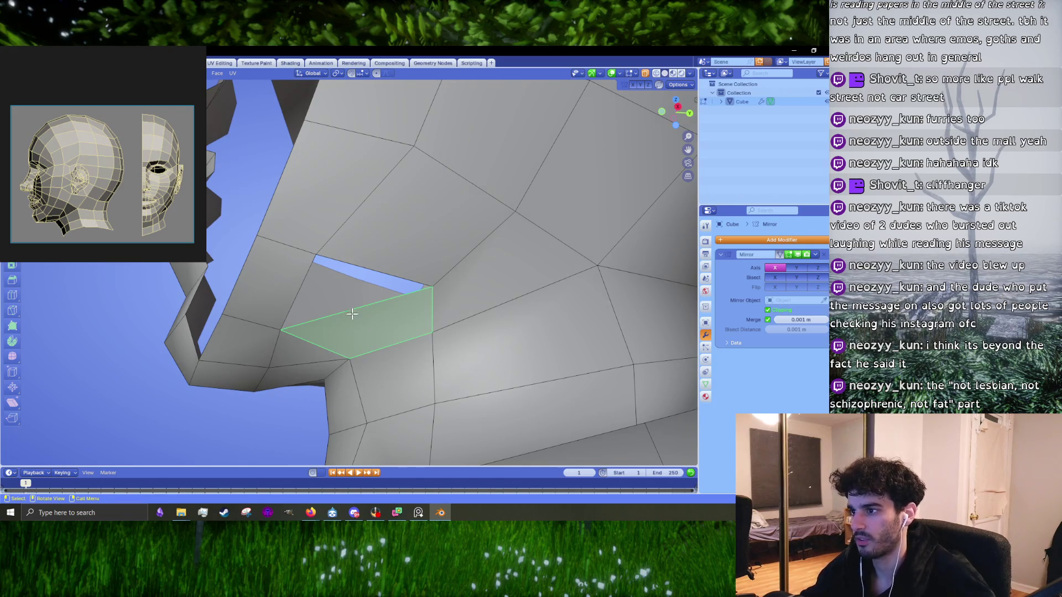
{"action": "left_click", "coordinate": [339, 314]}
{"action": "left_click", "coordinate": [376, 272], "text": "shift"}
{"action": "key", "text": "f"}
{"action": "scroll", "coordinate": [390, 294], "scroll_direction": "down", "scroll_amount": 5}
{"action": "mouse_move", "coordinate": [442, 330]}
{"action": "middle_mouse_down"}
{"action": "mouse_move", "coordinate": [430, 315]}
{"action": "mouse_move", "coordinate": [392, 323]}
{"action": "mouse_move", "coordinate": [396, 289]}
{"action": "middle_mouse_up"}
- Delete two faces beside the jaw and neck, opening a larger hole next to the sliver gap
{"action": "key", "text": "Tab"}
{"action": "left_click", "coordinate": [380, 356]}
{"action": "key", "text": "x"}
{"action": "left_click", "coordinate": [383, 359]}
{"action": "middle_click_drag", "start_coordinate": [379, 356], "coordinate": [348, 313]}
{"action": "left_click", "coordinate": [348, 313]}
{"action": "key", "text": "x"}
{"action": "left_click", "coordinate": [347, 313]}
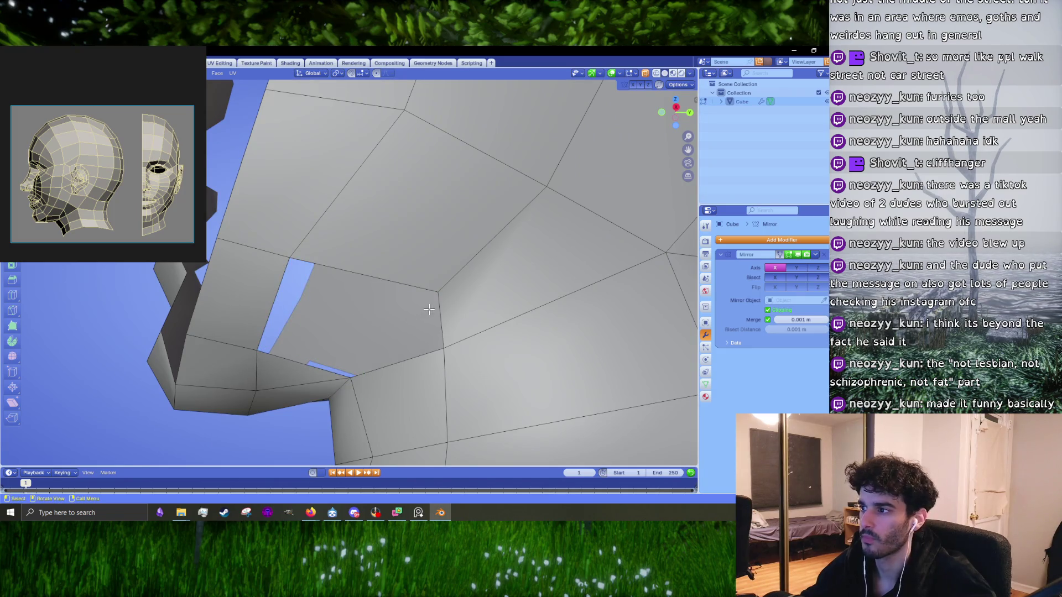
- Extrude the hole's edge into a new face and merge its corner vertex at last
{"action": "mouse_move", "coordinate": [438, 310]}
{"action": "middle_mouse_down"}
{"action": "mouse_move", "coordinate": [450, 324]}
{"action": "mouse_move", "coordinate": [388, 326]}
{"action": "mouse_move", "coordinate": [374, 345]}
{"action": "middle_mouse_up"}
{"action": "key", "text": "e"}
{"action": "left_click", "coordinate": [365, 332]}
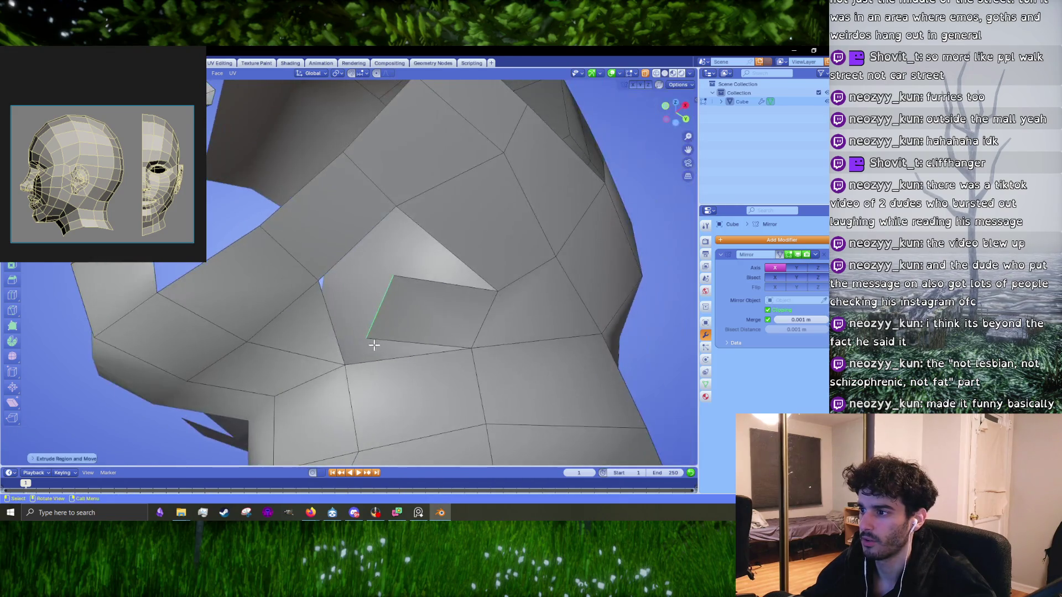
{"action": "left_click", "coordinate": [366, 338]}
{"action": "left_click", "coordinate": [346, 363], "text": "shift"}
{"action": "key", "text": "m"}
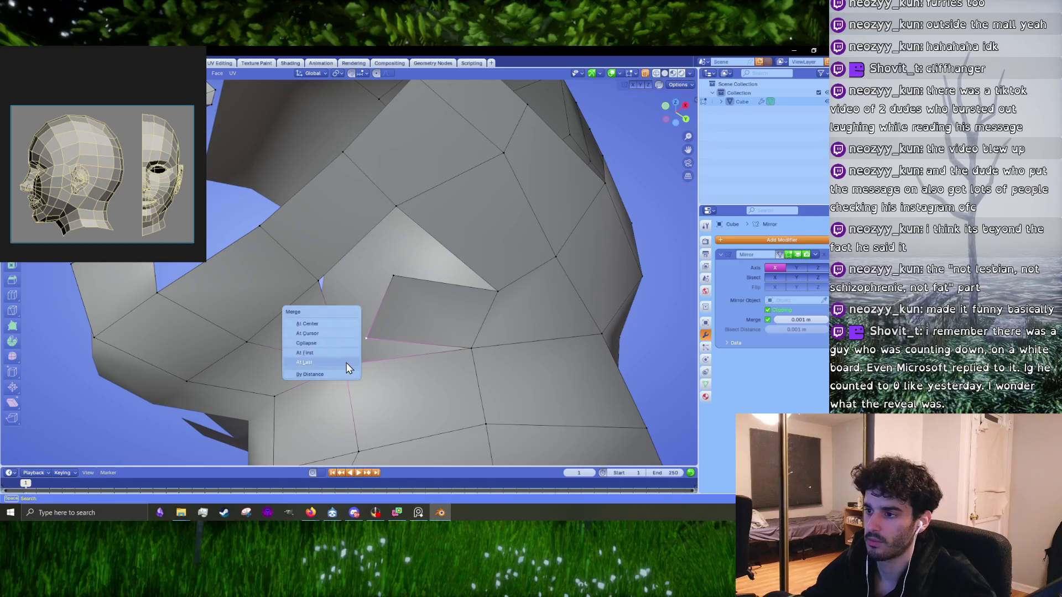
{"action": "left_click", "coordinate": [347, 362]}
- Hide the selected geometry, add a vertex in the lower hole, then switch to the browser
{"action": "key", "text": "h"}
{"action": "middle_click_drag", "start_coordinate": [354, 354], "coordinate": [463, 303]}
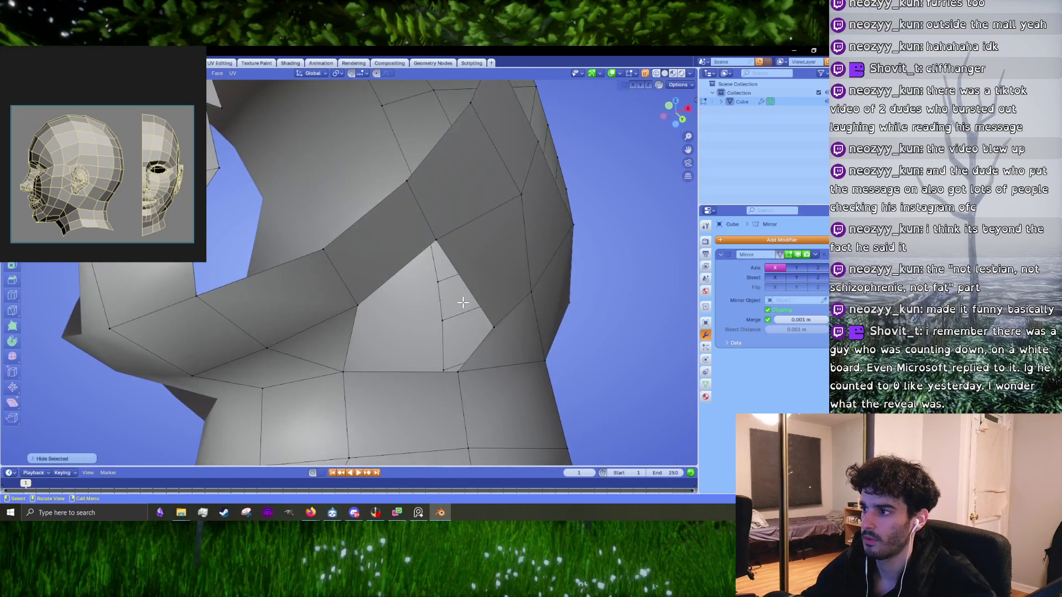
{"action": "right_click", "coordinate": [425, 308], "text": "ctrl"}
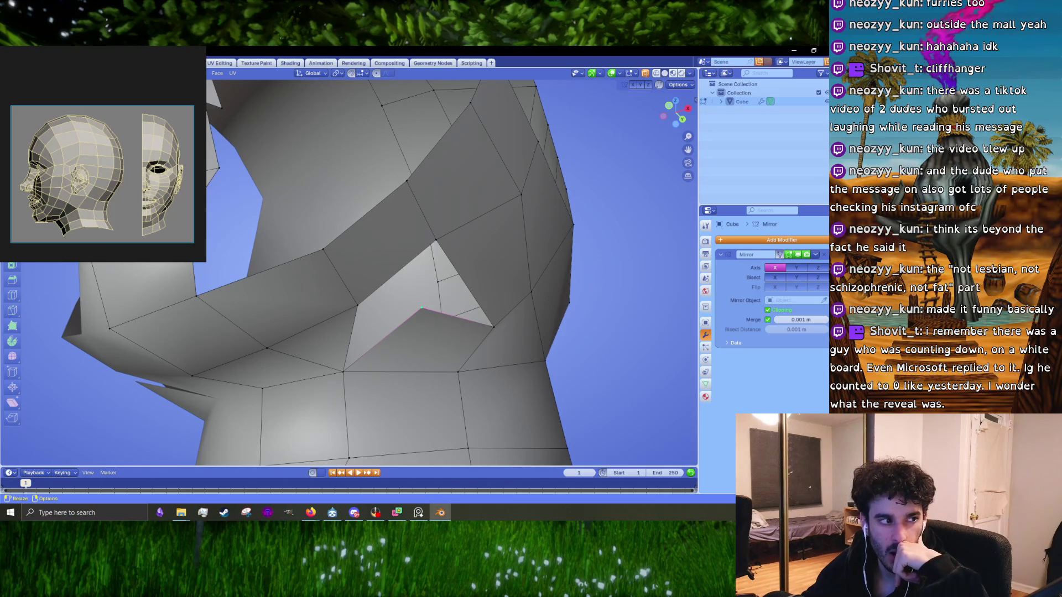
{"action": "key", "text": "alt+Tab"}
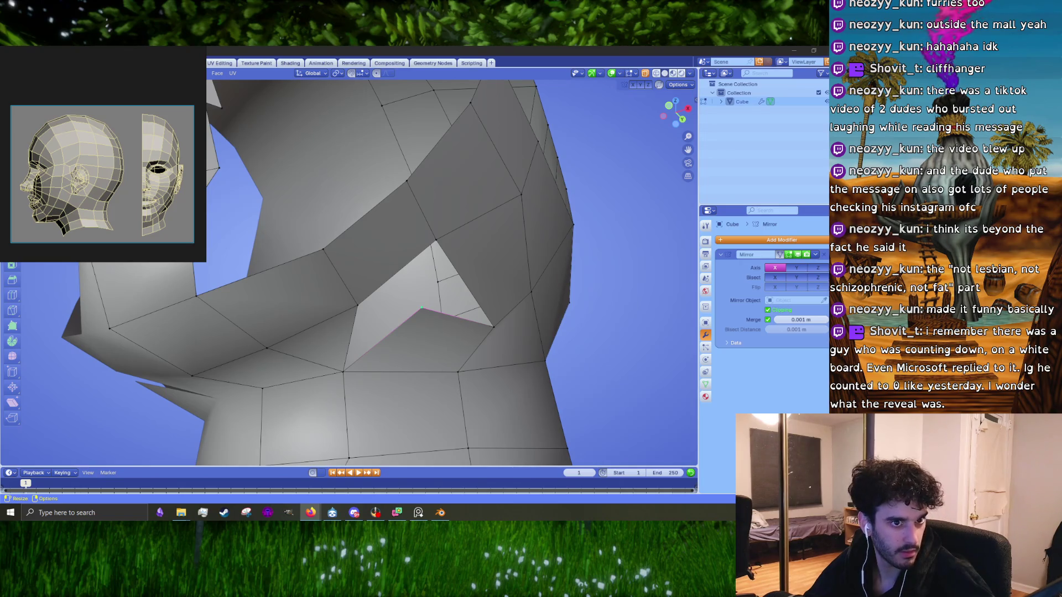
{"action": "key", "text": "alt+Tab"}
- Open the first grid post to view its comments, then close it
{"action": "scroll", "coordinate": [343, 275], "scroll_direction": "down", "scroll_amount": 5}
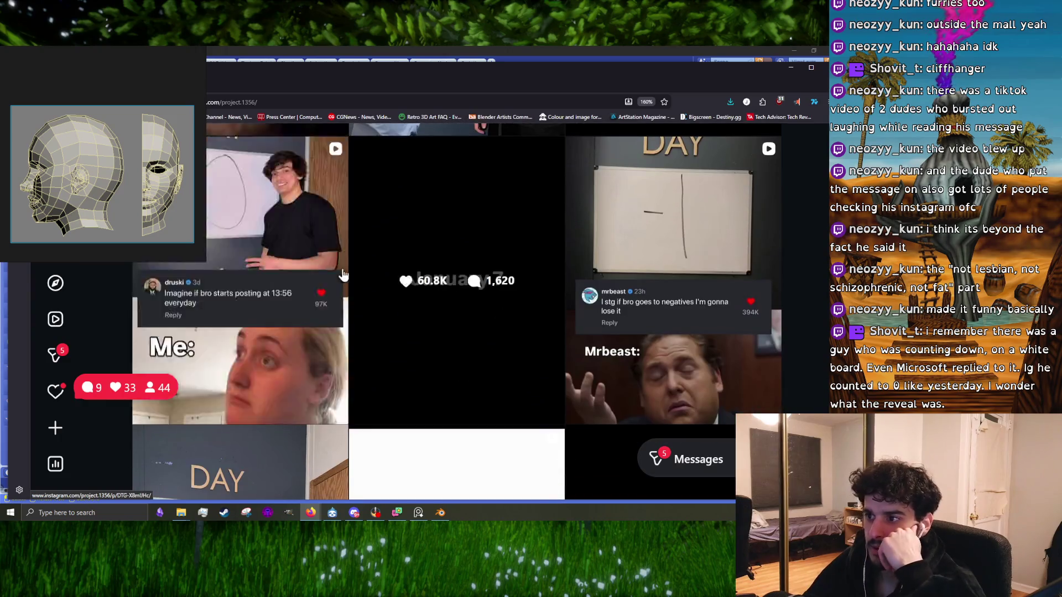
{"action": "left_click", "coordinate": [284, 230]}
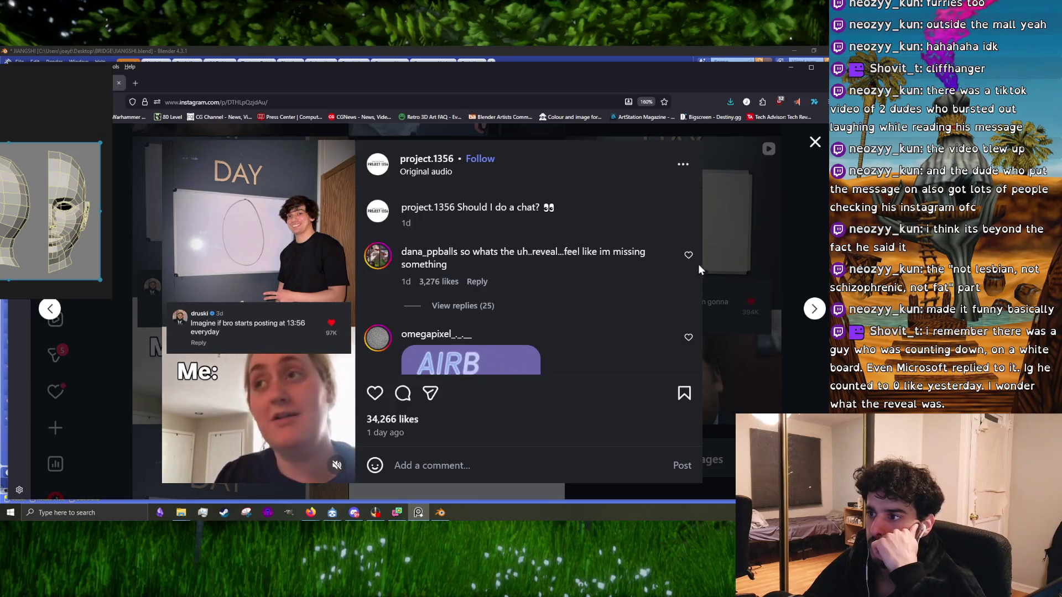
{"action": "left_click", "coordinate": [719, 269]}
- Scroll down the profile grid and view the Day 3 post
{"action": "scroll", "coordinate": [589, 305], "scroll_direction": "down", "scroll_amount": 5}
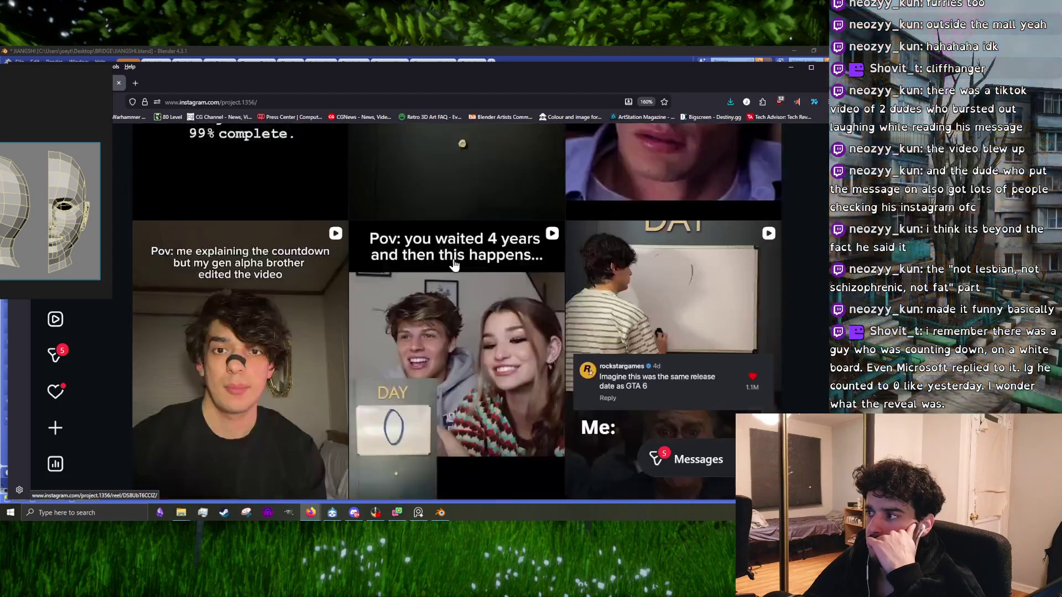
{"action": "scroll", "coordinate": [453, 266], "scroll_direction": "down", "scroll_amount": 1}
{"action": "scroll", "coordinate": [452, 266], "scroll_direction": "down", "scroll_amount": 1}
{"action": "scroll", "coordinate": [453, 265], "scroll_direction": "down", "scroll_amount": 2}
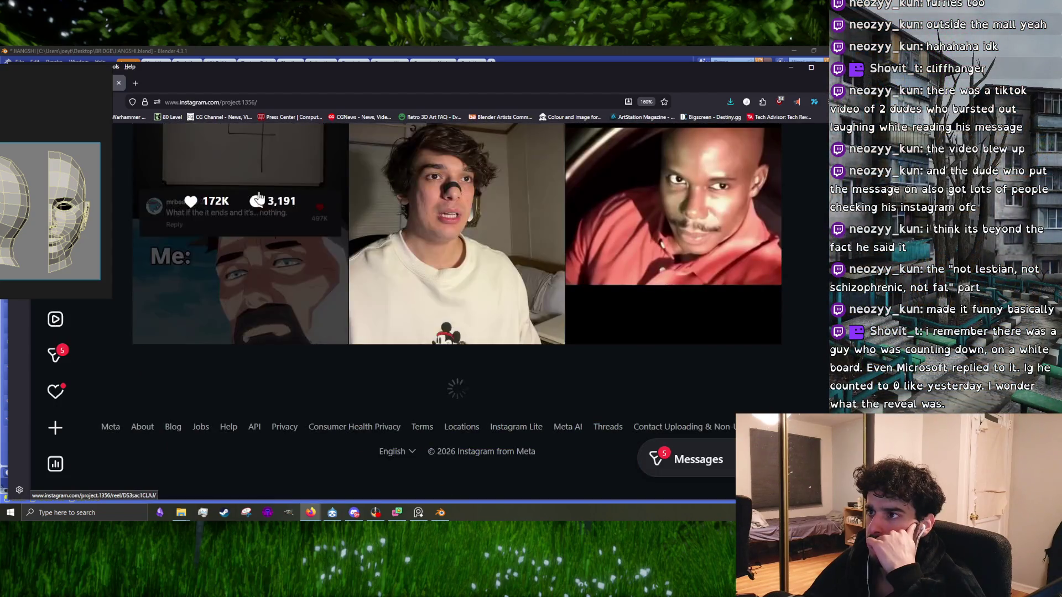
{"action": "left_click", "coordinate": [322, 249]}
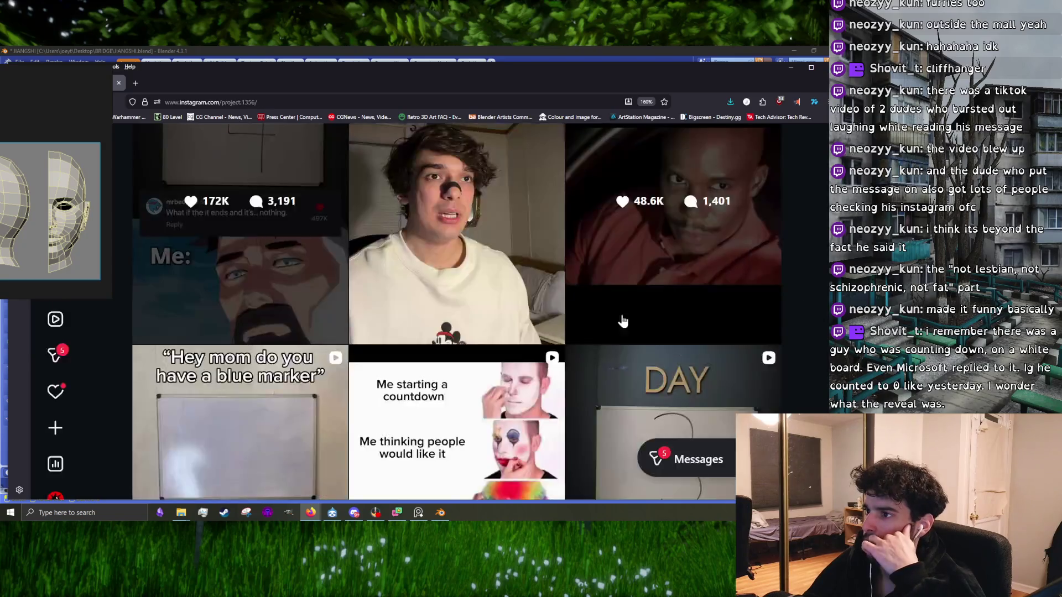
{"action": "left_click", "coordinate": [714, 263]}
- Browse the grid and view the whiteboard countdown post with its comments
{"action": "scroll", "coordinate": [419, 371], "scroll_direction": "down", "scroll_amount": 5}
{"action": "scroll", "coordinate": [443, 344], "scroll_direction": "up", "scroll_amount": 1}
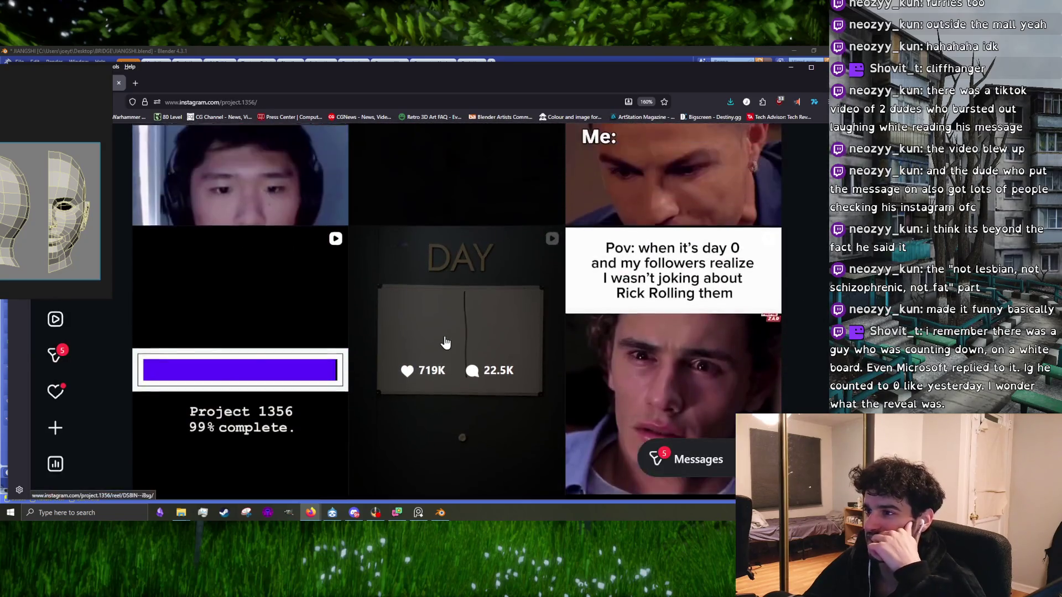
{"action": "scroll", "coordinate": [280, 360], "scroll_direction": "down", "scroll_amount": 5}
{"action": "scroll", "coordinate": [309, 366], "scroll_direction": "down", "scroll_amount": 3}
{"action": "scroll", "coordinate": [308, 365], "scroll_direction": "up", "scroll_amount": 8}
{"action": "scroll", "coordinate": [293, 332], "scroll_direction": "up", "scroll_amount": 2}
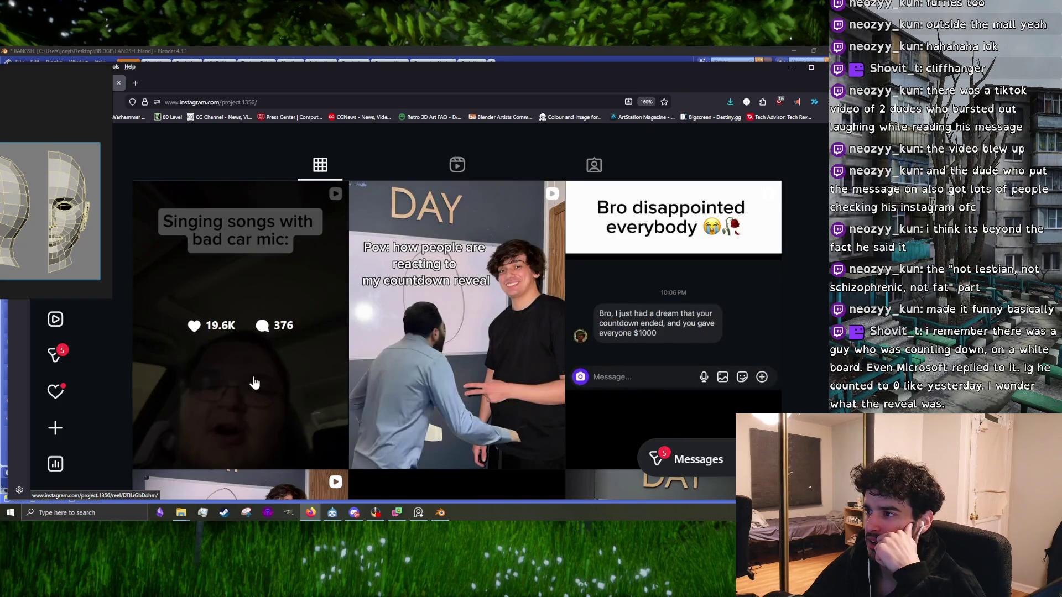
{"action": "scroll", "coordinate": [485, 355], "scroll_direction": "down", "scroll_amount": 5}
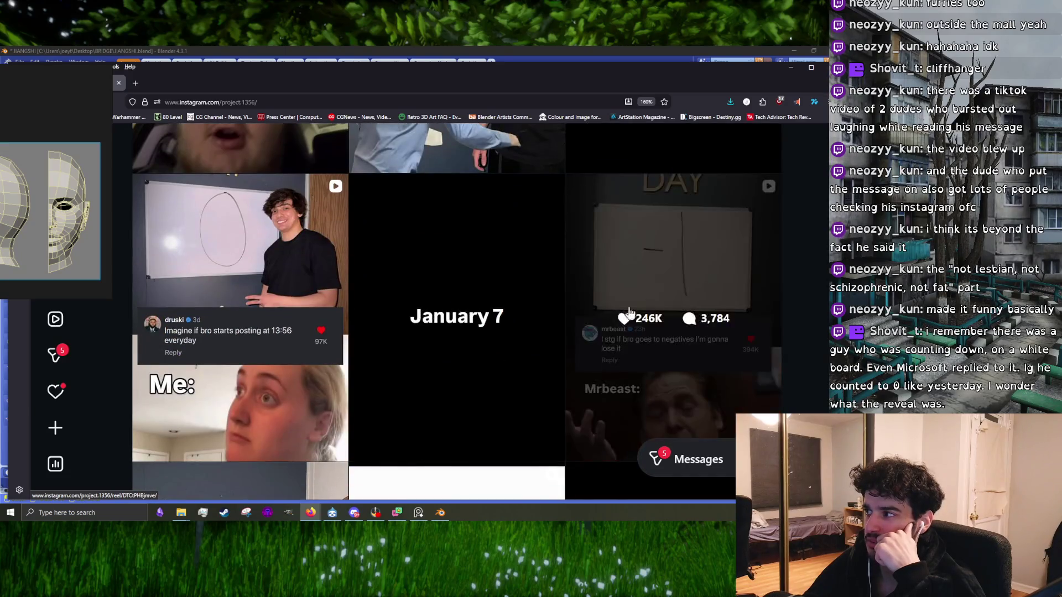
{"action": "scroll", "coordinate": [589, 309], "scroll_direction": "down", "scroll_amount": 4}
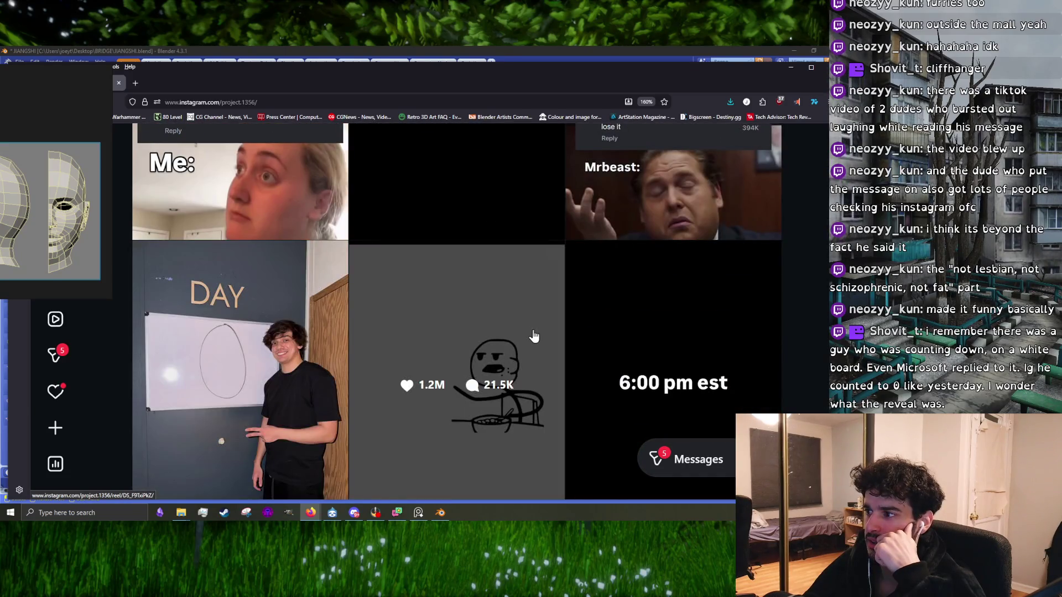
{"action": "scroll", "coordinate": [609, 334], "scroll_direction": "up", "scroll_amount": 3}
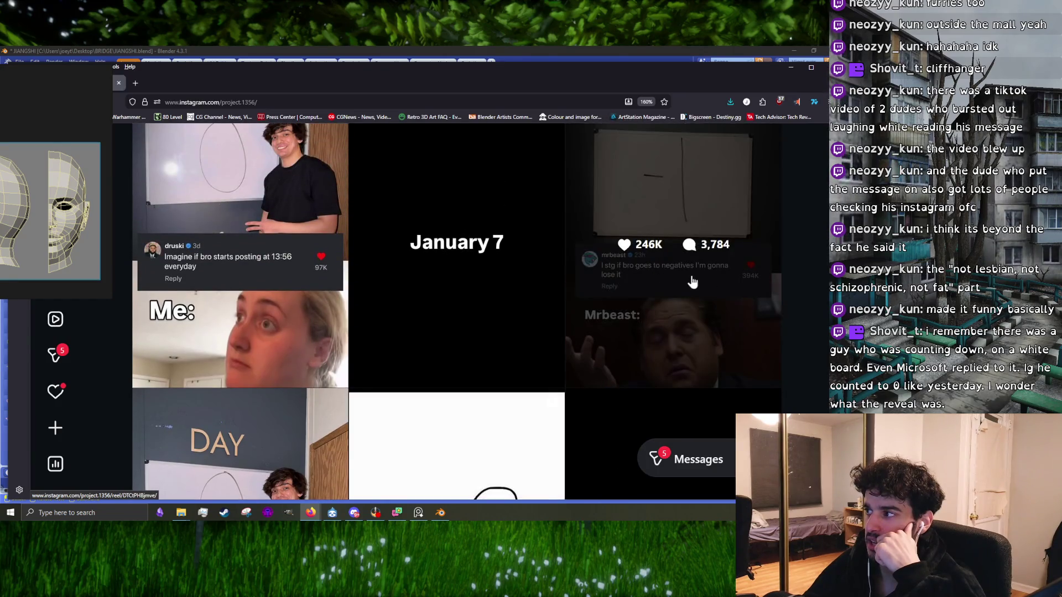
{"action": "left_click", "coordinate": [613, 296]}
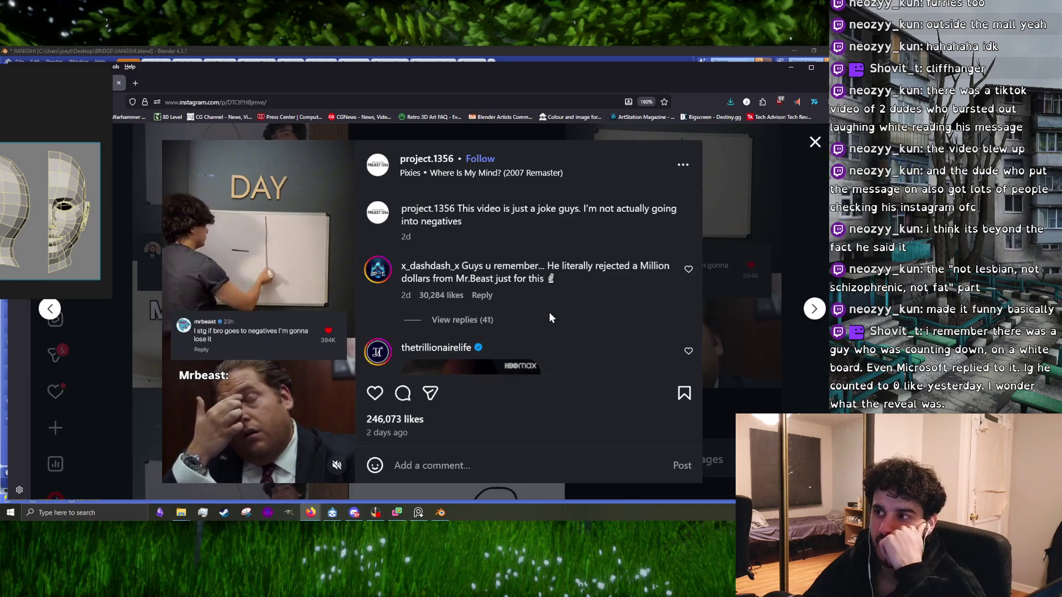
{"action": "left_click", "coordinate": [742, 260]}
- View the Day 0 post, then the January 7 post and its comments
{"action": "left_click", "coordinate": [268, 420]}
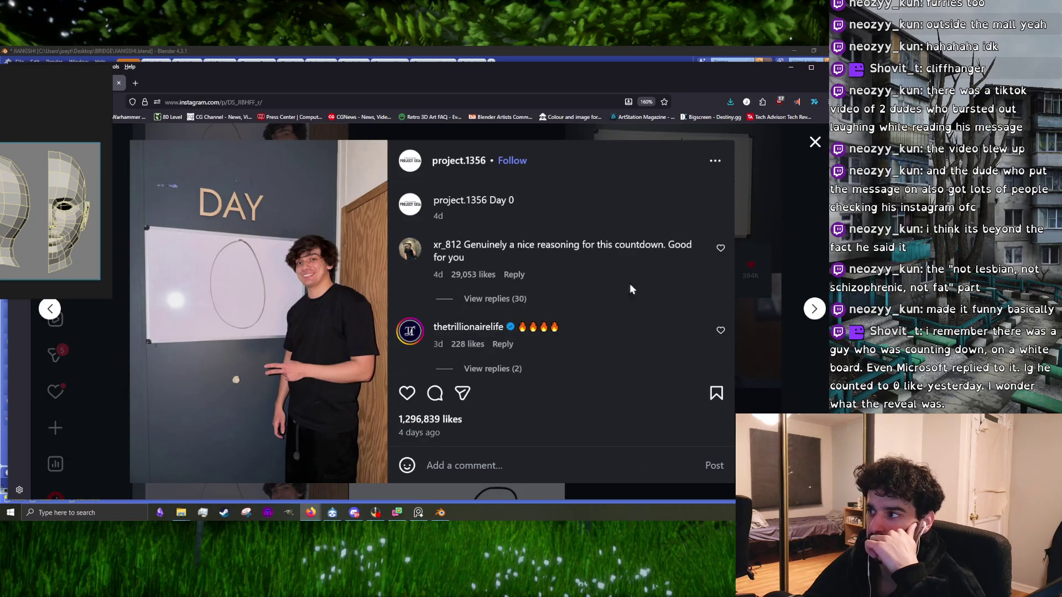
{"action": "left_click", "coordinate": [776, 258]}
{"action": "left_click", "coordinate": [488, 332]}
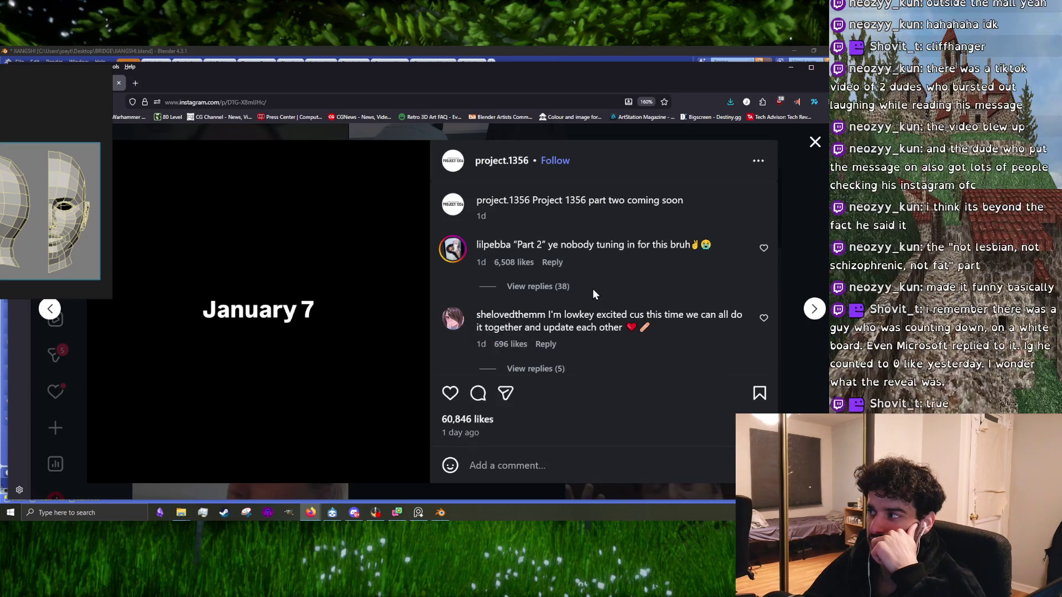
{"action": "scroll", "coordinate": [592, 289], "scroll_direction": "down", "scroll_amount": 5}
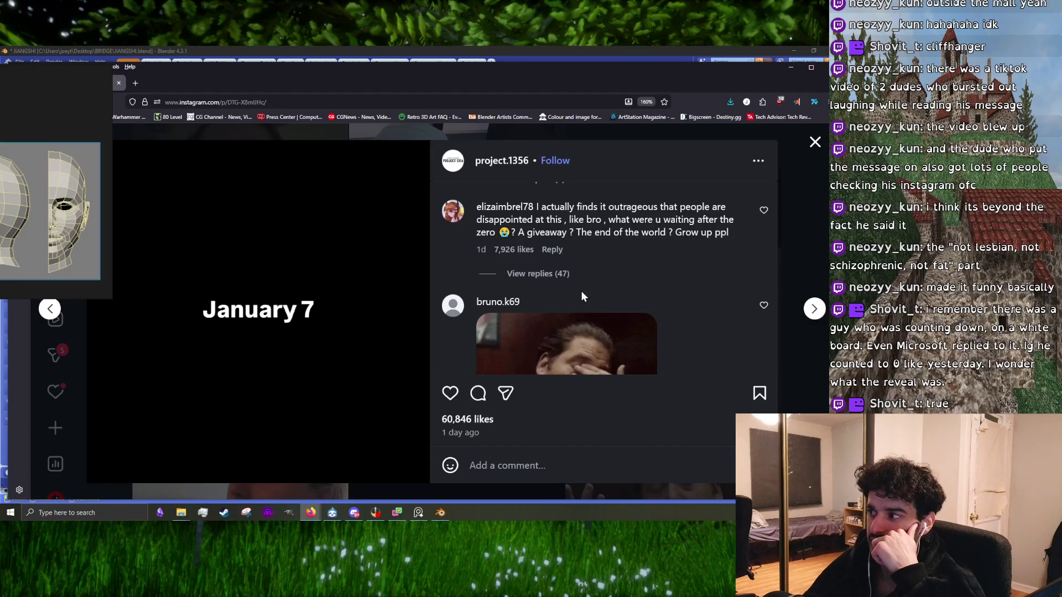
{"action": "left_click", "coordinate": [780, 231]}
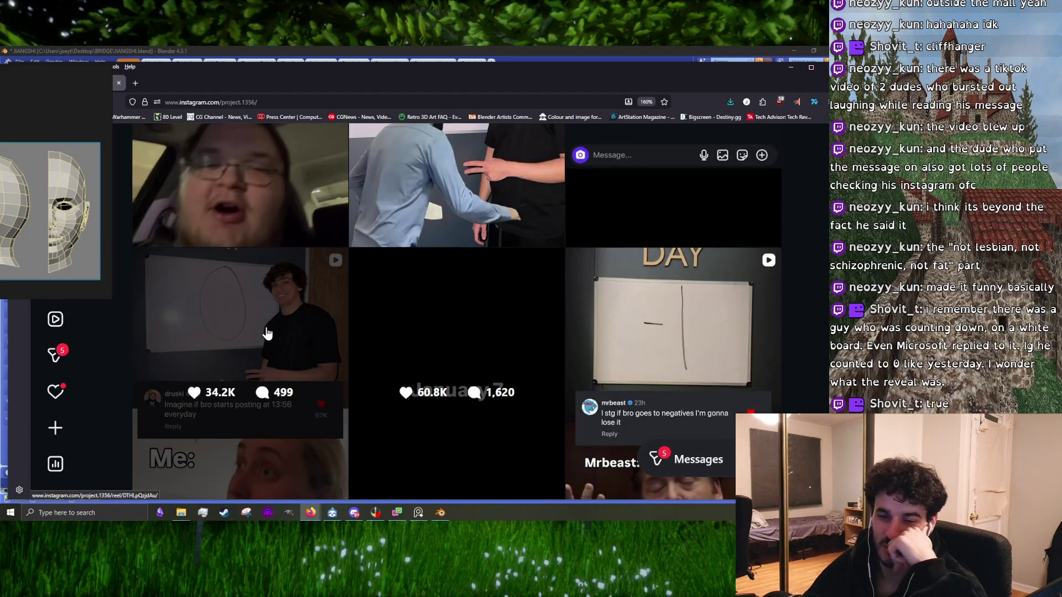
- Watch the whiteboard reel with the reply, then return to the profile grid
{"action": "left_click", "coordinate": [273, 335]}
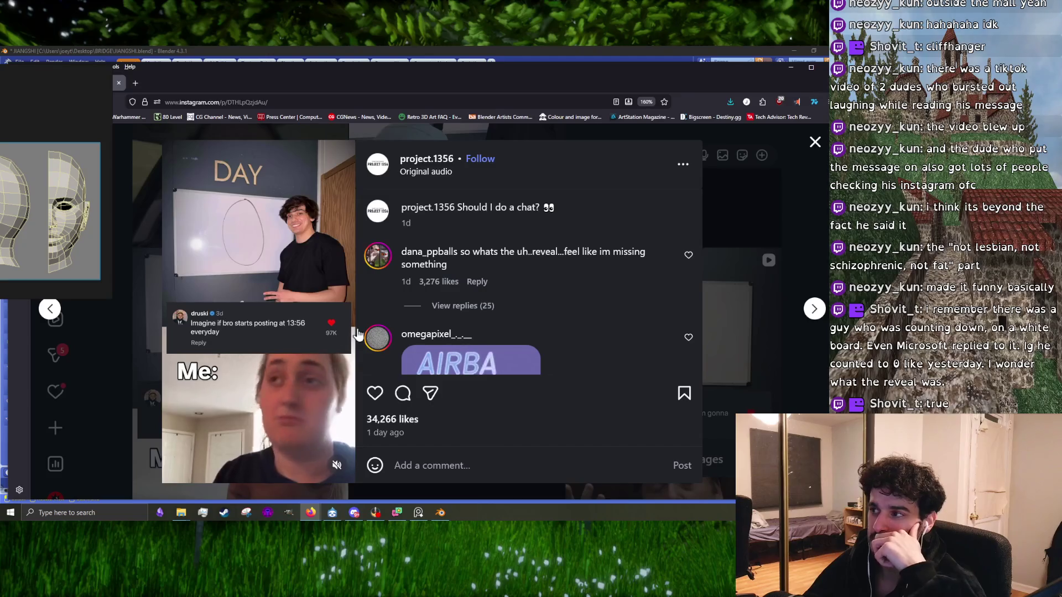
{"action": "left_click", "coordinate": [721, 302]}
{"action": "scroll", "coordinate": [489, 409], "scroll_direction": "up", "scroll_amount": 5}
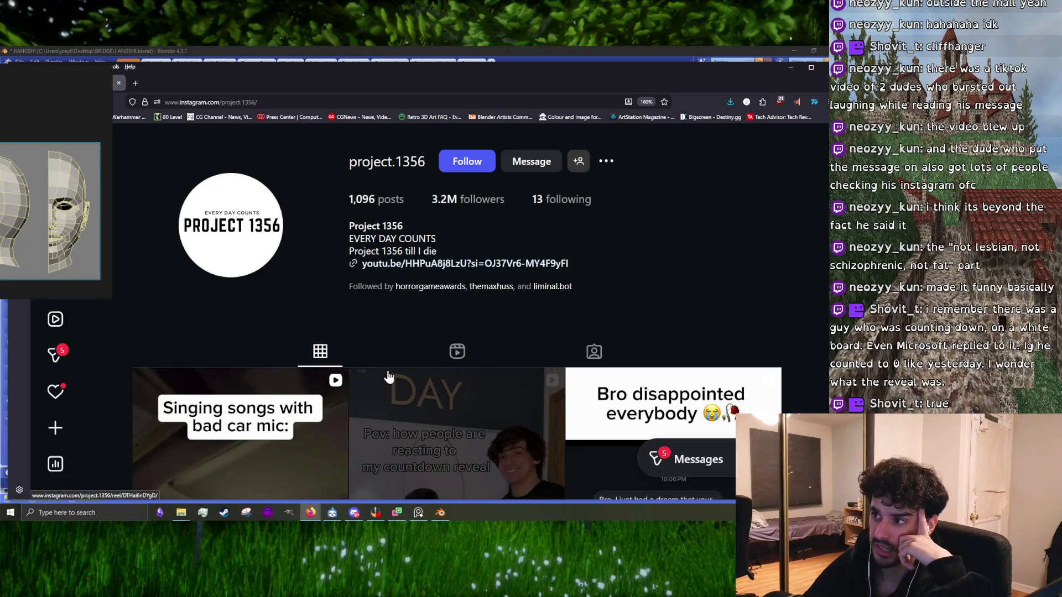
{"action": "scroll", "coordinate": [388, 376], "scroll_direction": "down", "scroll_amount": 4}
{"action": "scroll", "coordinate": [387, 373], "scroll_direction": "up", "scroll_amount": 4}
{"action": "scroll", "coordinate": [365, 361], "scroll_direction": "down", "scroll_amount": 4}
- Open the 'Singing songs with bad car mic' reel muted and read its comments
{"action": "left_click", "coordinate": [327, 343]}
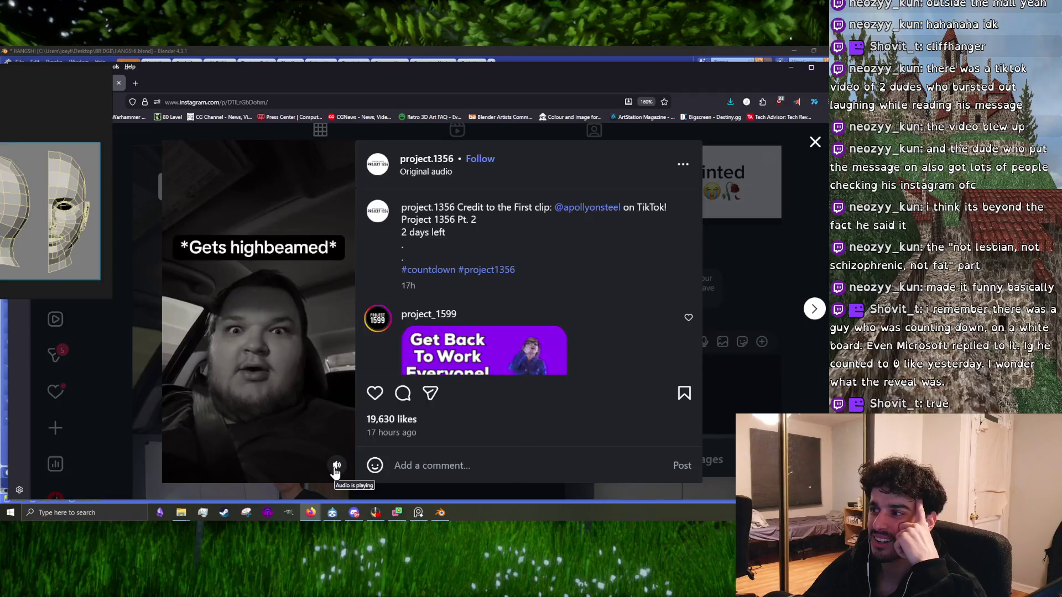
{"action": "left_click", "coordinate": [335, 467]}
{"action": "scroll", "coordinate": [485, 326], "scroll_direction": "down", "scroll_amount": 3}
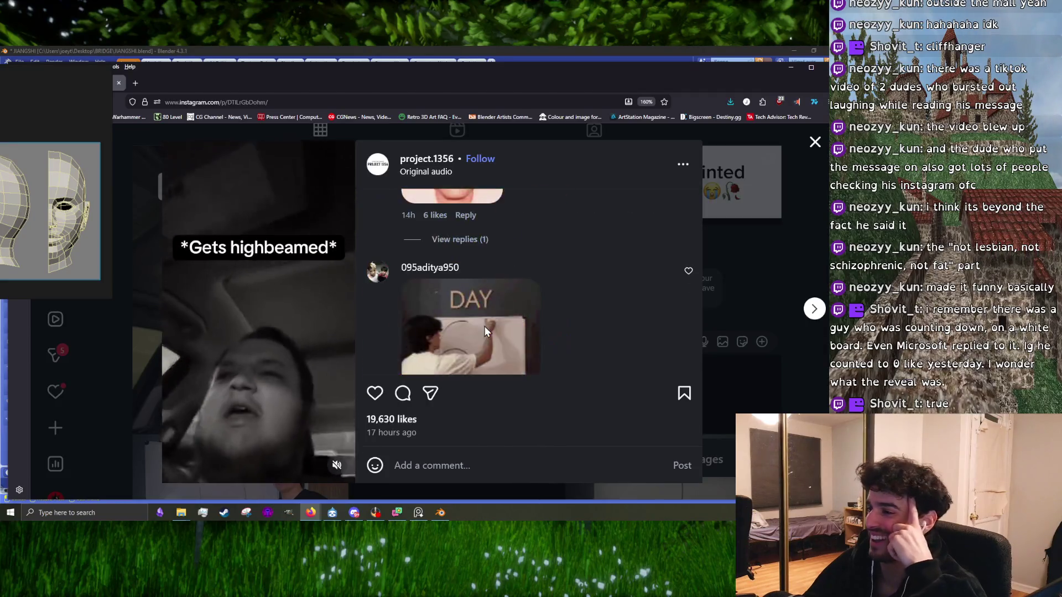
{"action": "scroll", "coordinate": [483, 326], "scroll_direction": "down", "scroll_amount": 2}
{"action": "scroll", "coordinate": [479, 331], "scroll_direction": "down", "scroll_amount": 2}
{"action": "scroll", "coordinate": [477, 331], "scroll_direction": "down", "scroll_amount": 2}
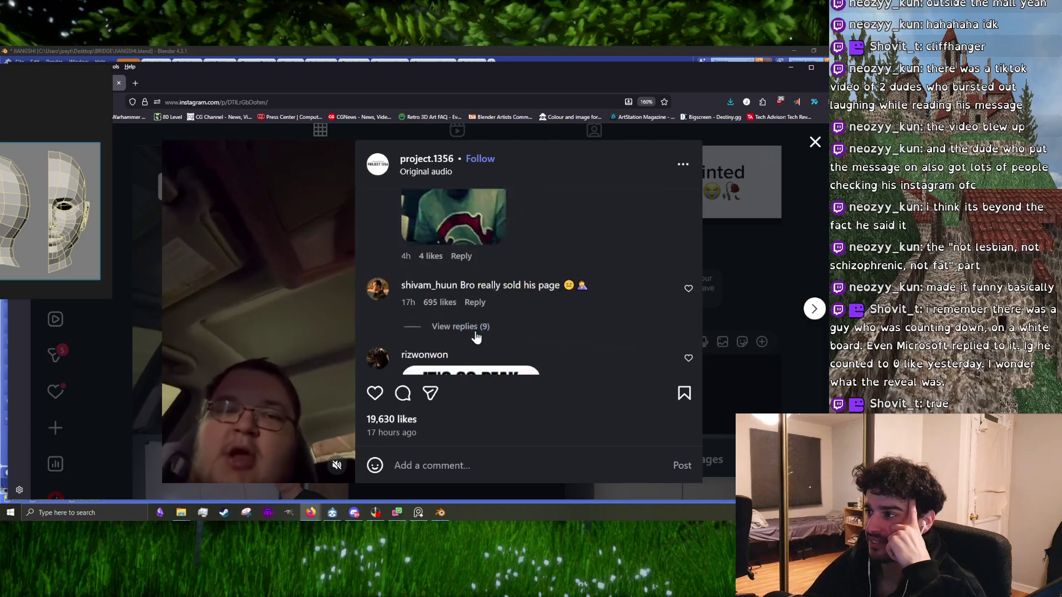
{"action": "scroll", "coordinate": [476, 331], "scroll_direction": "up", "scroll_amount": 3}
{"action": "scroll", "coordinate": [474, 331], "scroll_direction": "down", "scroll_amount": 2}
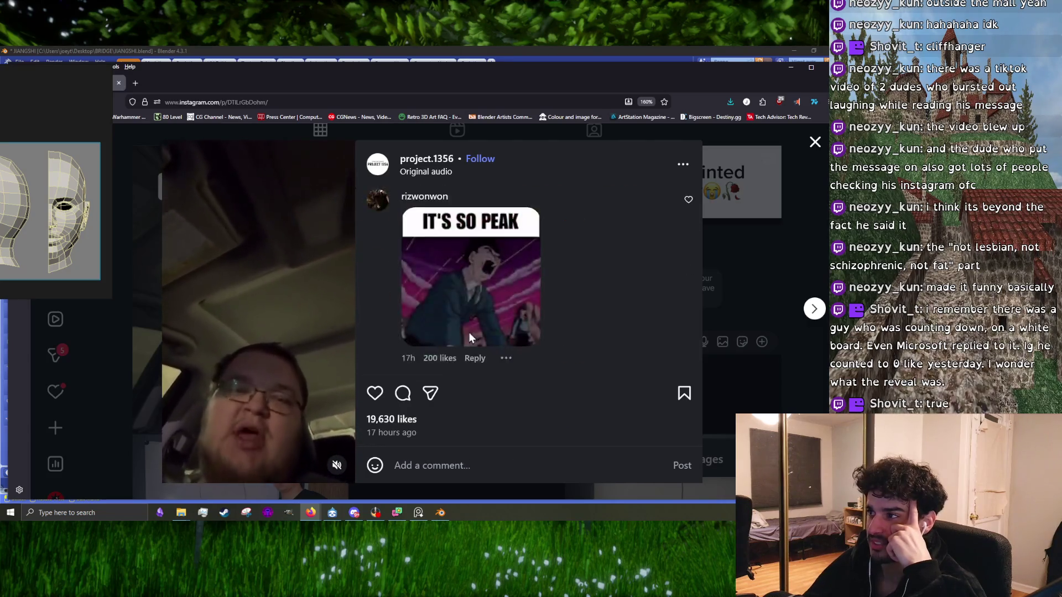
{"action": "scroll", "coordinate": [469, 333], "scroll_direction": "down", "scroll_amount": 2}
{"action": "scroll", "coordinate": [467, 337], "scroll_direction": "down", "scroll_amount": 3}
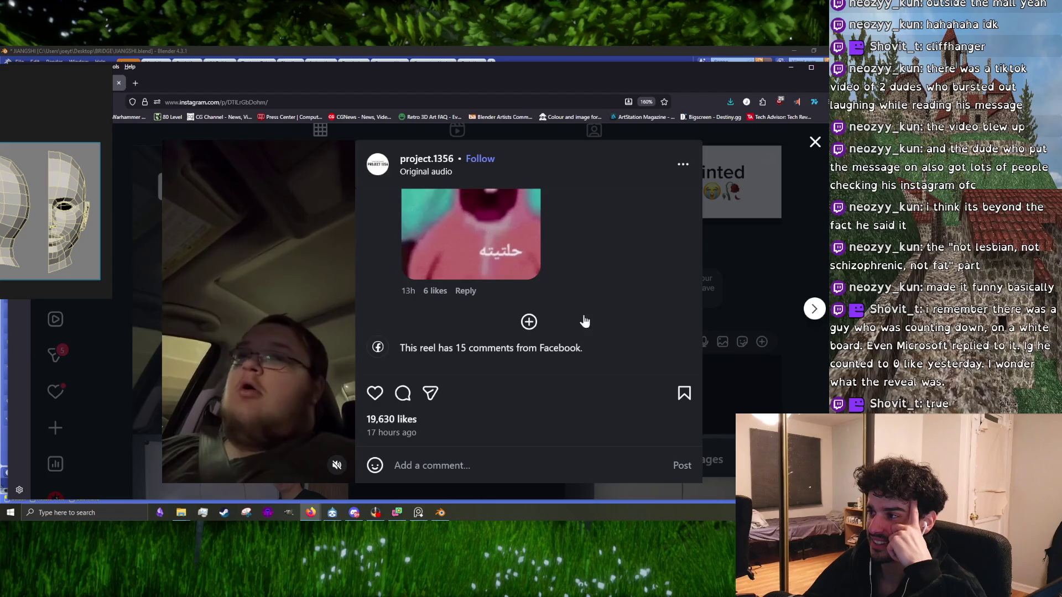
{"action": "left_click", "coordinate": [742, 301]}
- View the countdown-reveal reaction reel and its comments
{"action": "left_click", "coordinate": [467, 325]}
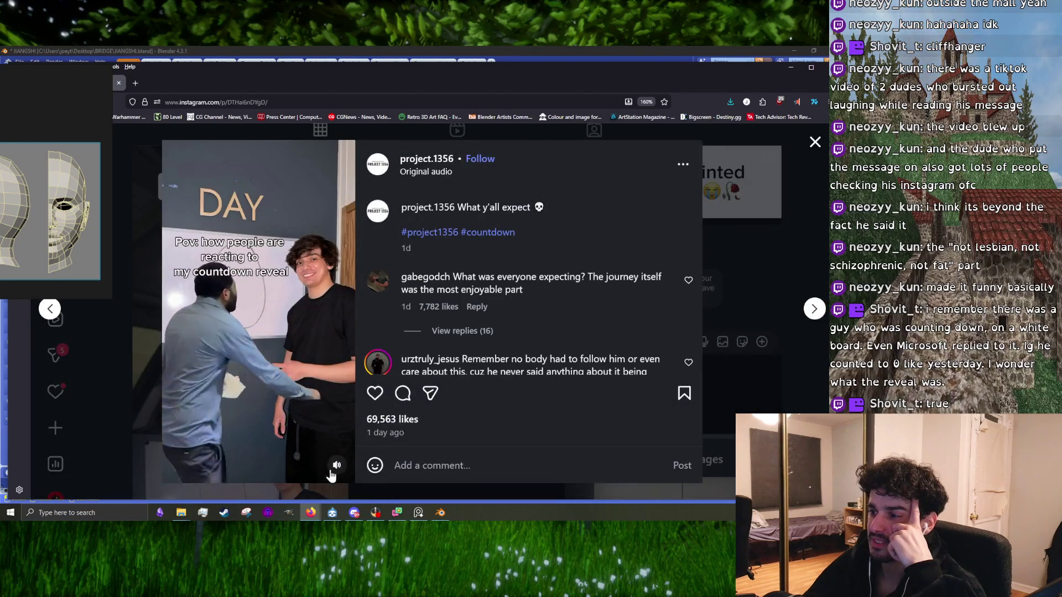
{"action": "scroll", "coordinate": [585, 354], "scroll_direction": "down", "scroll_amount": 10}
{"action": "scroll", "coordinate": [553, 332], "scroll_direction": "down", "scroll_amount": 5}
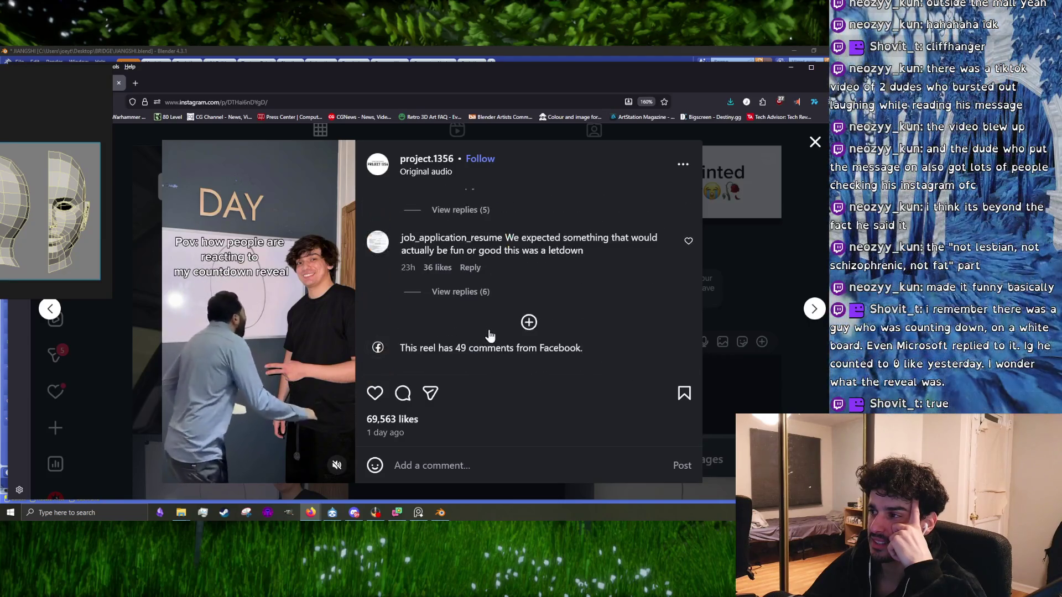
{"action": "left_click", "coordinate": [755, 300]}
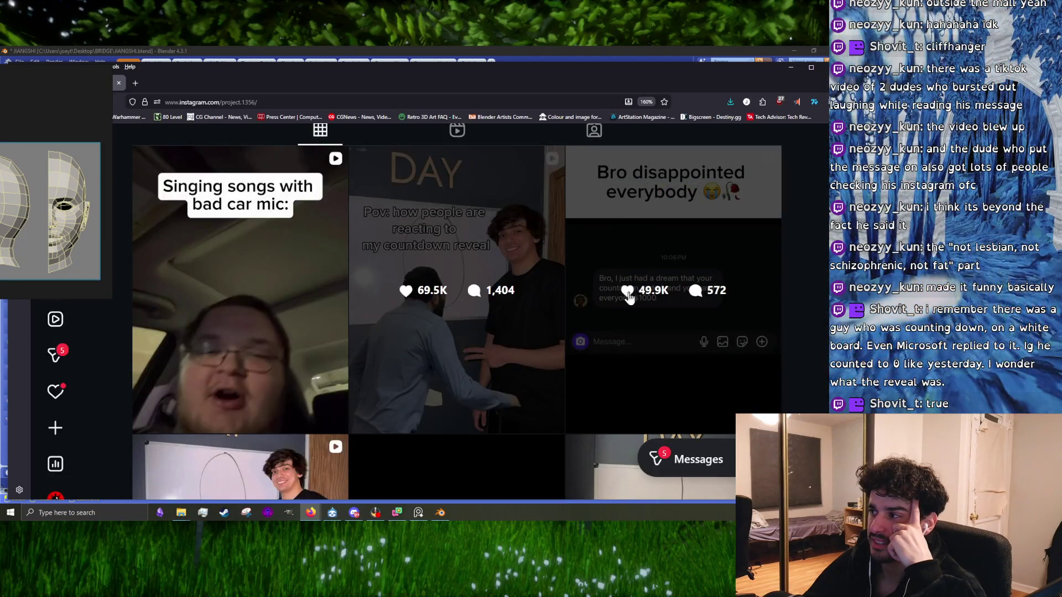
- Close Firefox to return to Blender
{"action": "scroll", "coordinate": [625, 277], "scroll_direction": "down", "scroll_amount": 5}
{"action": "scroll", "coordinate": [410, 176], "scroll_direction": "down", "scroll_amount": 3}
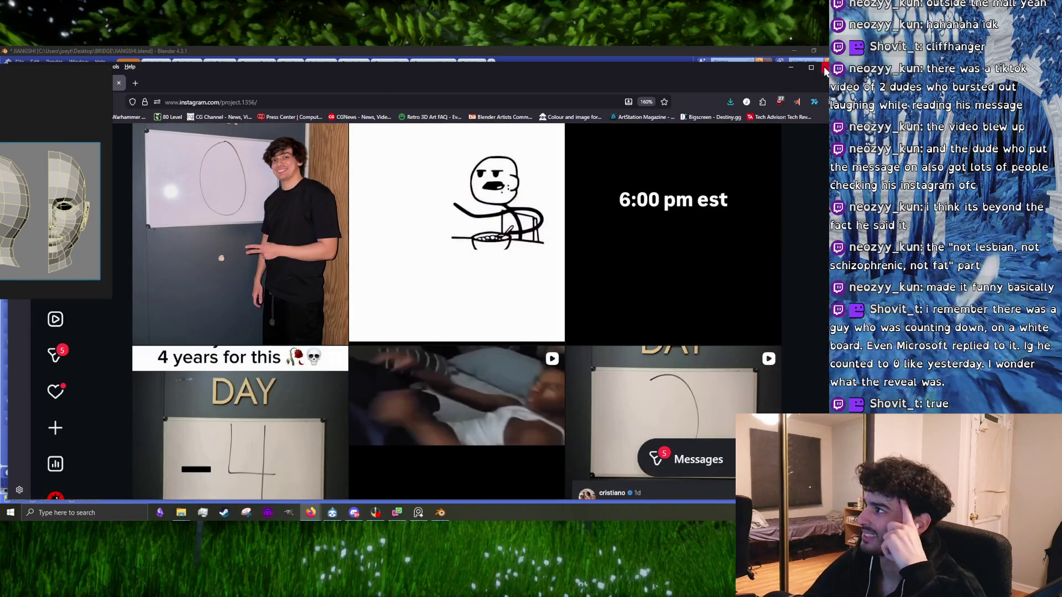
{"action": "left_click", "coordinate": [824, 68]}
{"action": "scroll", "coordinate": [159, 231], "scroll_direction": "up", "scroll_amount": 2}
{"action": "scroll", "coordinate": [161, 230], "scroll_direction": "up", "scroll_amount": 1}
- Delete the quad face beside the cheek hole
{"action": "middle_click_drag", "start_coordinate": [354, 310], "coordinate": [372, 329]}
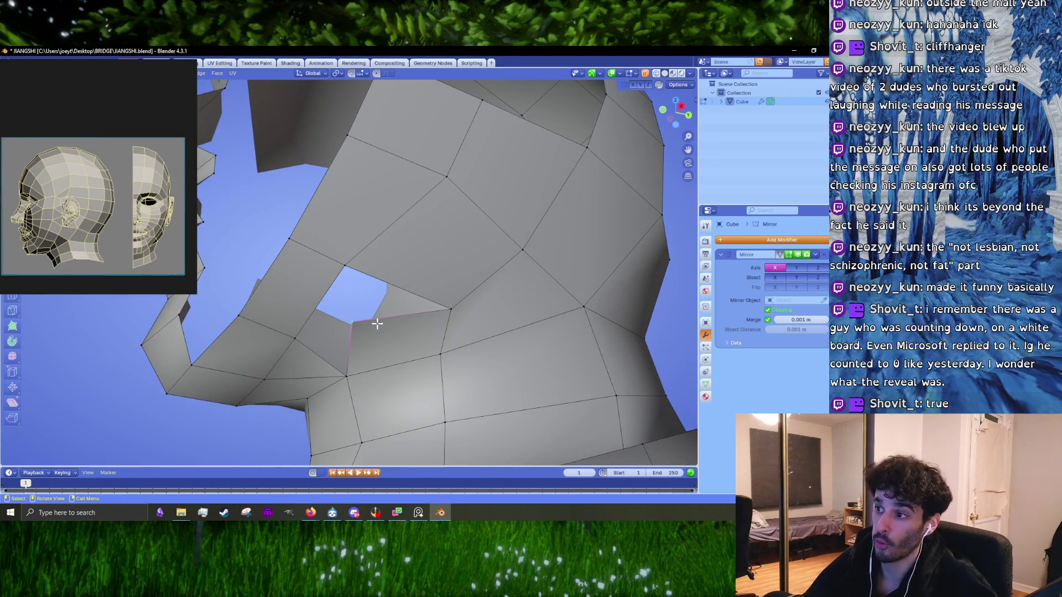
{"action": "left_click", "coordinate": [388, 328]}
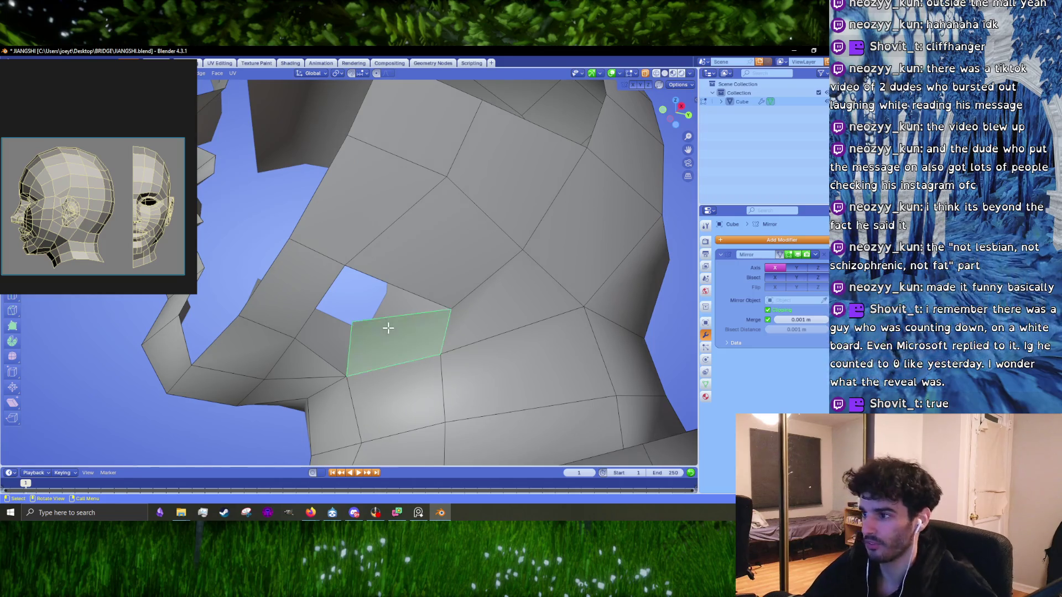
{"action": "key", "text": "x"}
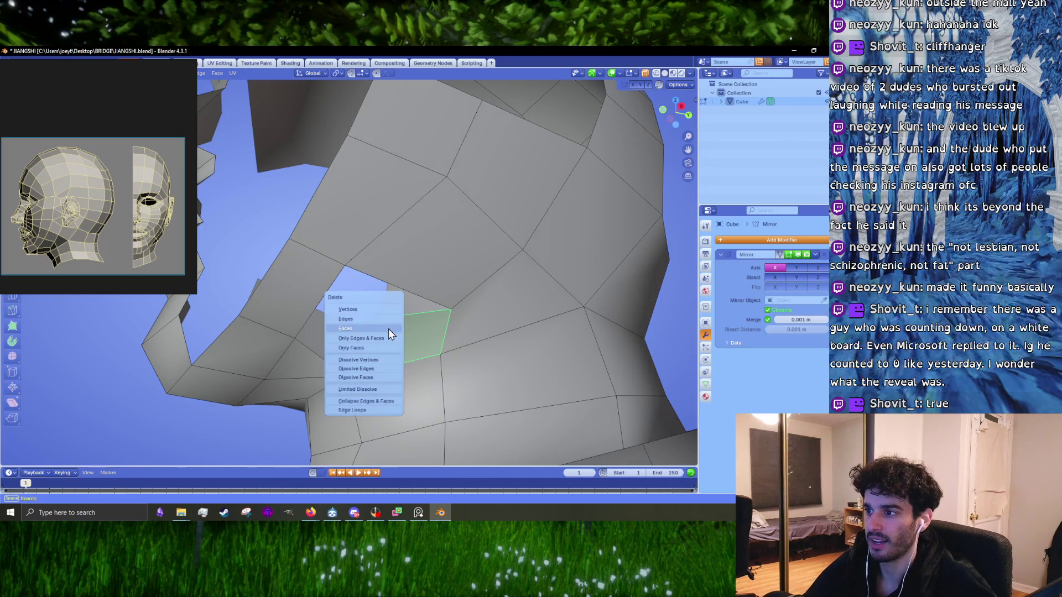
{"action": "left_click", "coordinate": [389, 328]}
- Extrude an edge across the hole and merge its vertices onto the neighbours with At Last
{"action": "middle_click_drag", "start_coordinate": [400, 365], "coordinate": [406, 357]}
{"action": "key", "text": "e"}
{"action": "left_click", "coordinate": [315, 322]}
{"action": "key", "text": "m"}
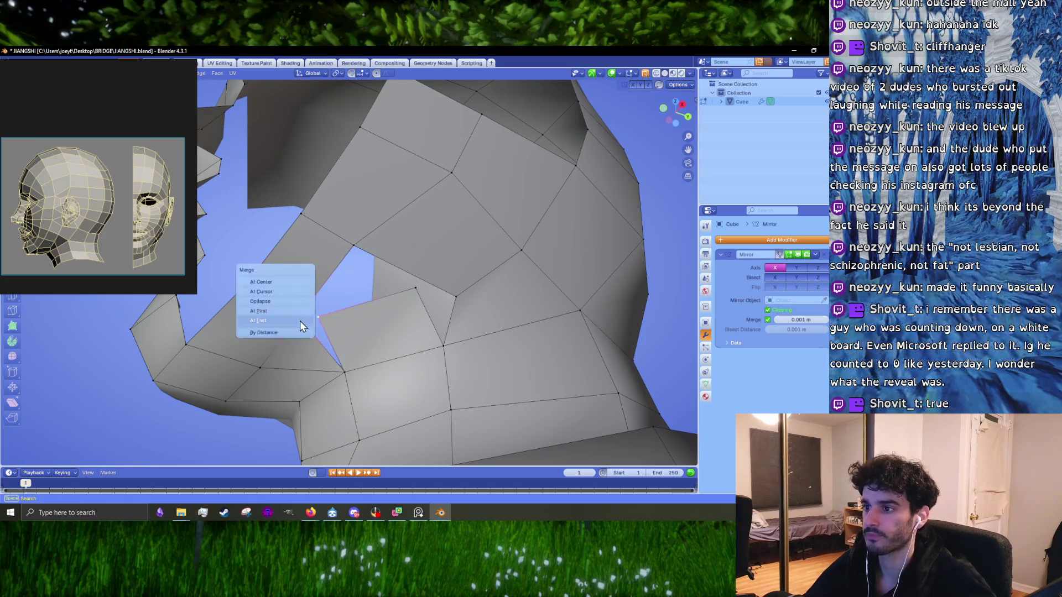
{"action": "left_click", "coordinate": [300, 324]}
{"action": "key", "text": "m"}
{"action": "left_click", "coordinate": [357, 253]}
- Try merging vertices around the triangle, then undo the unwanted merge
{"action": "mouse_move", "coordinate": [358, 253]}
{"action": "middle_mouse_down"}
{"action": "mouse_move", "coordinate": [376, 302]}
{"action": "mouse_move", "coordinate": [398, 299]}
{"action": "middle_mouse_up"}
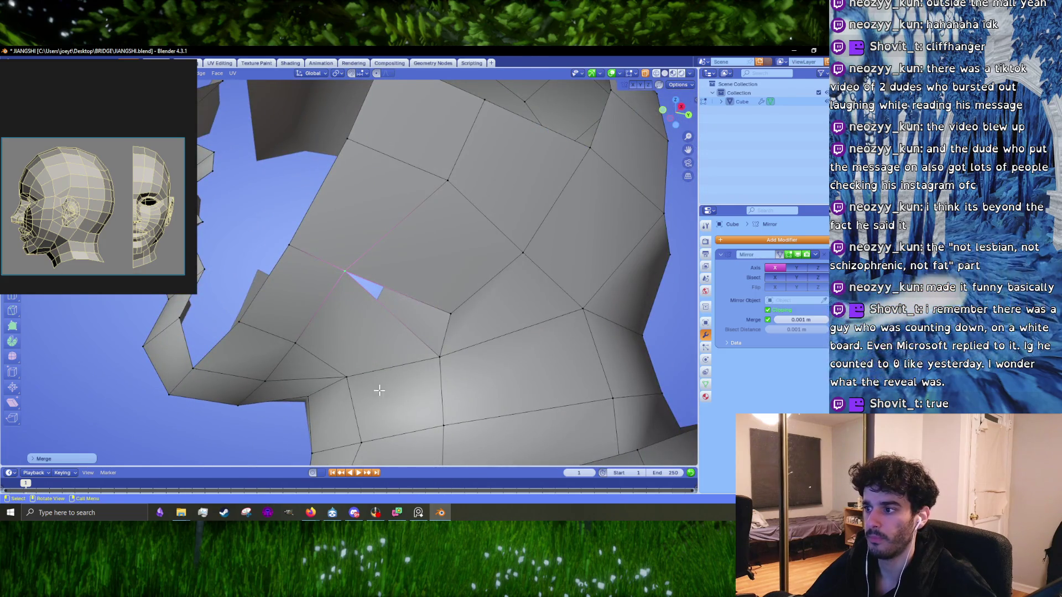
{"action": "scroll", "coordinate": [379, 391], "scroll_direction": "down", "scroll_amount": 2}
{"action": "scroll", "coordinate": [365, 390], "scroll_direction": "down", "scroll_amount": 2}
{"action": "middle_click_drag", "start_coordinate": [359, 387], "coordinate": [318, 337]}
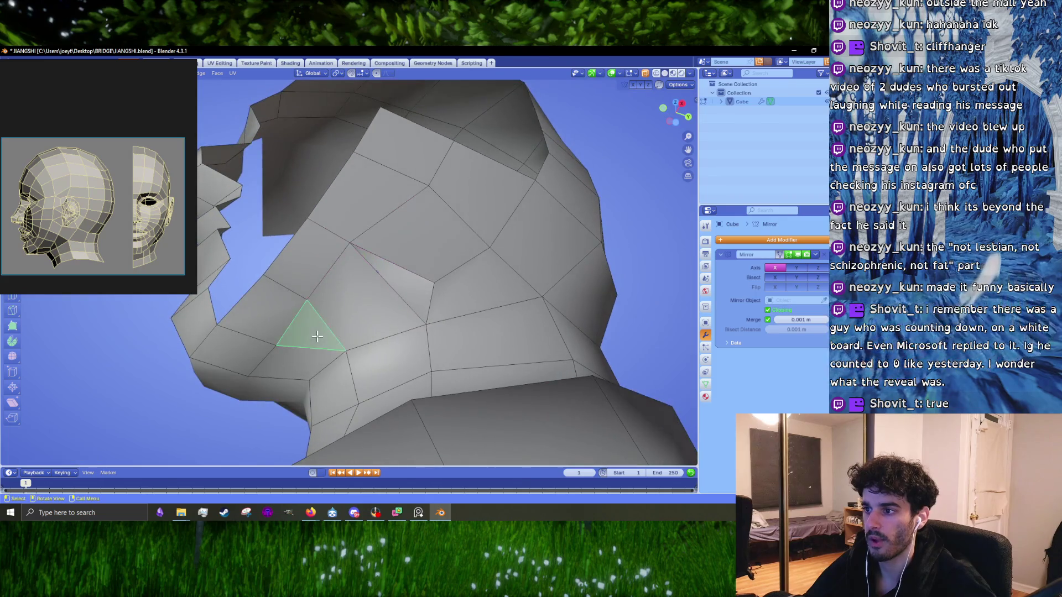
{"action": "key", "text": "m"}
{"action": "left_click", "coordinate": [332, 346]}
{"action": "key", "text": "ctrl+z"}
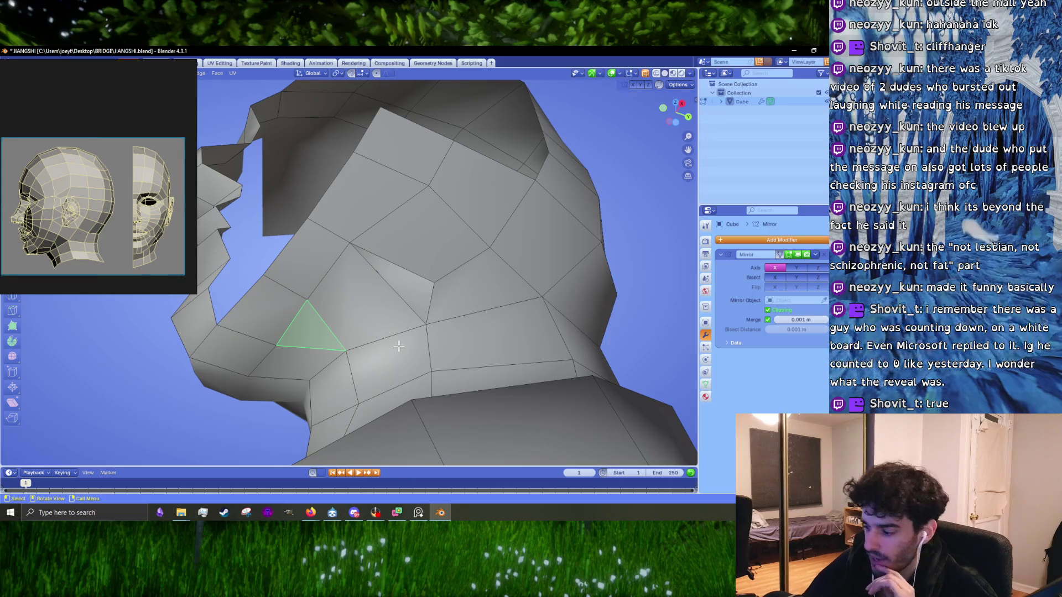
- Delete the stray triangle face and select the quad next to the hole
{"action": "key", "text": "KP_3"}
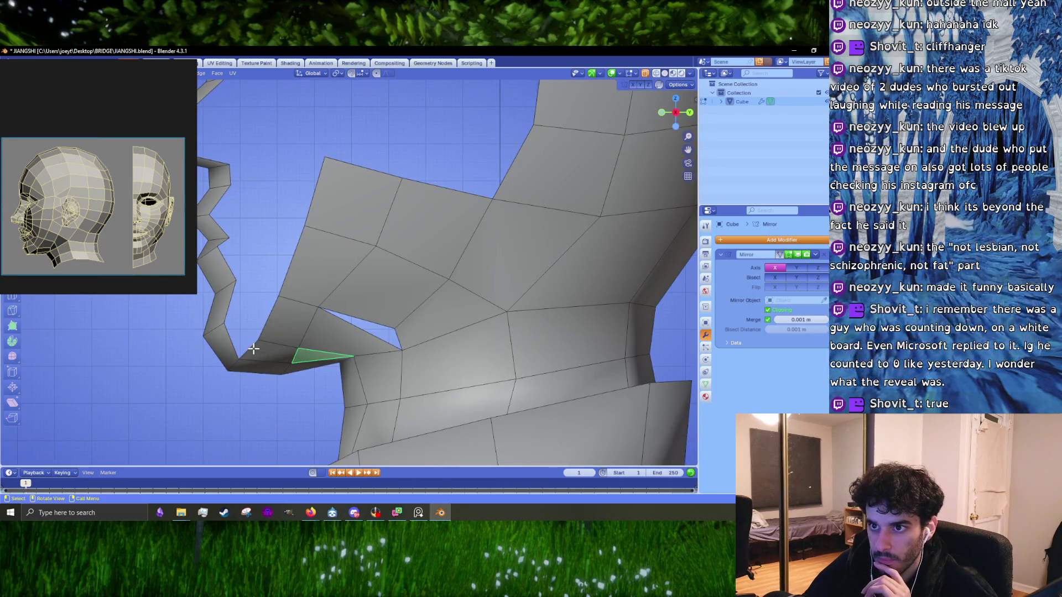
{"action": "mouse_move", "coordinate": [389, 343]}
{"action": "middle_mouse_down"}
{"action": "mouse_move", "coordinate": [405, 303]}
{"action": "mouse_move", "coordinate": [324, 340]}
{"action": "middle_mouse_up"}
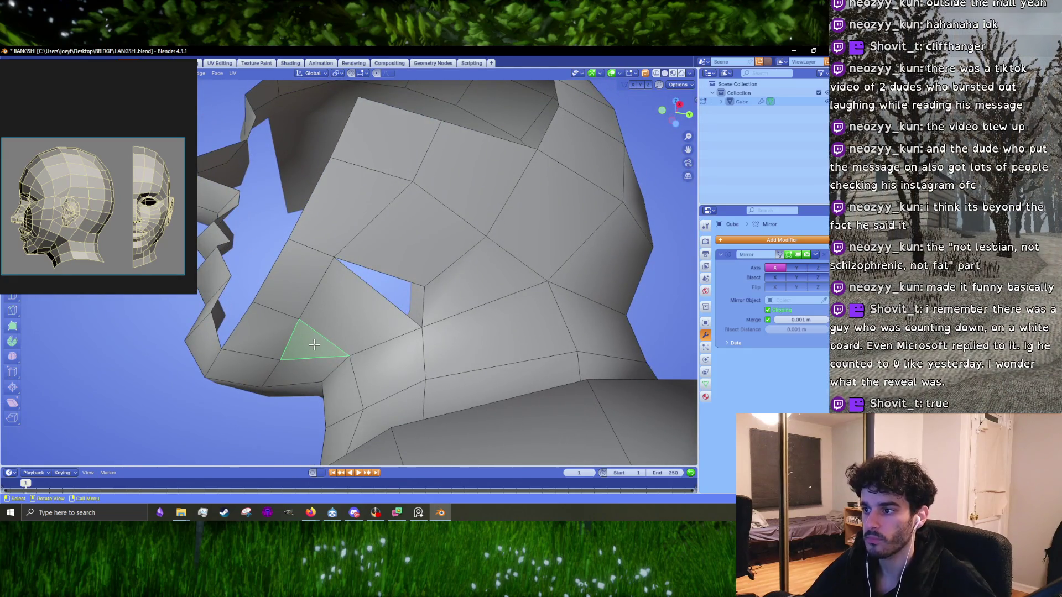
{"action": "key", "text": "x"}
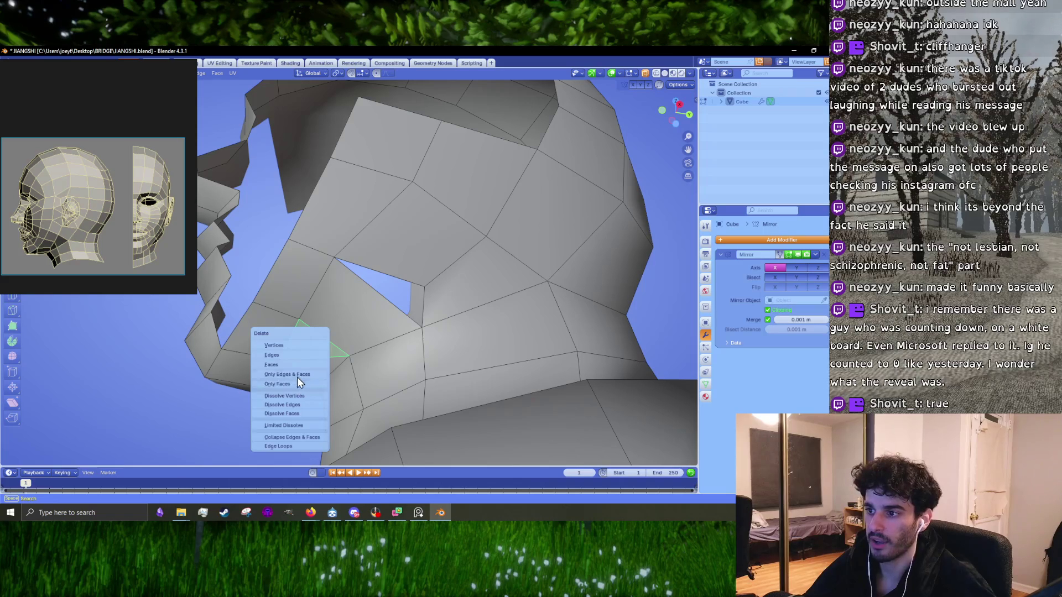
{"action": "left_click", "coordinate": [297, 377]}
{"action": "middle_click_drag", "start_coordinate": [297, 377], "coordinate": [300, 344]}
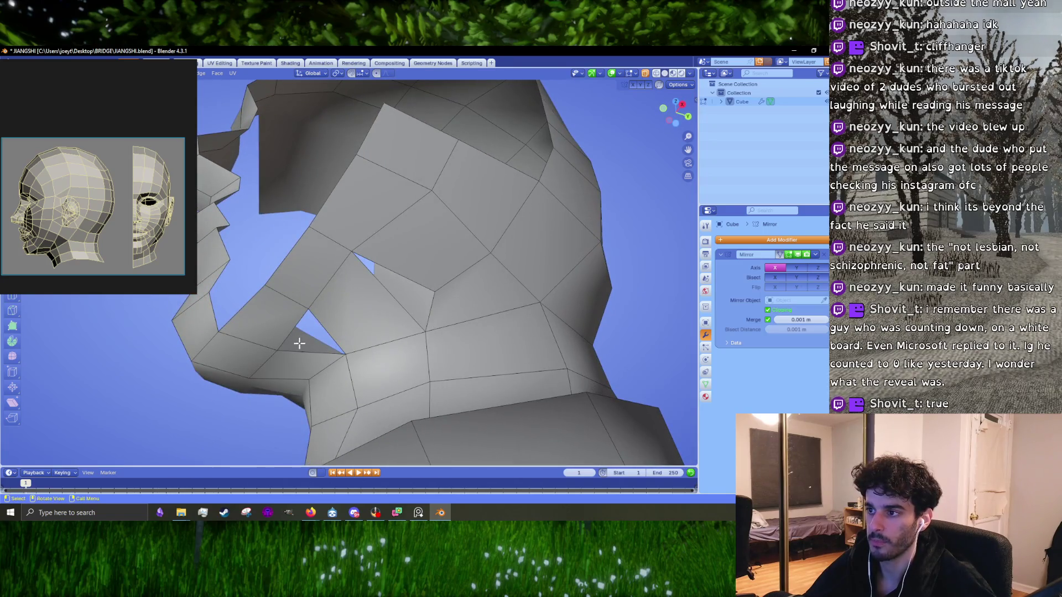
{"action": "left_click", "coordinate": [356, 308]}
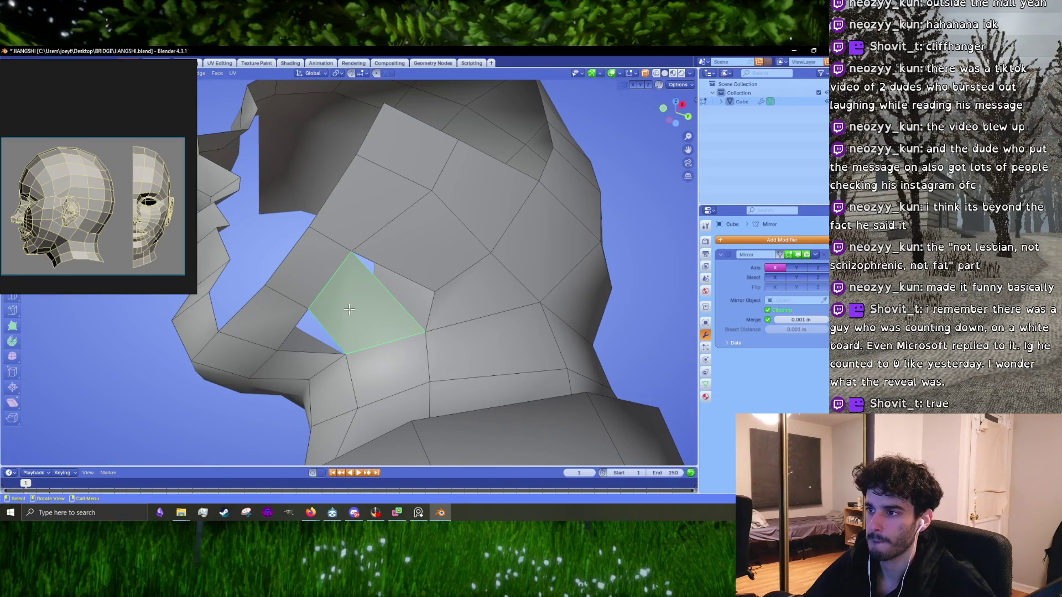
- Delete the cheek face beside the jaw, leaving a hole
{"action": "key", "text": "x"}
{"action": "left_click", "coordinate": [347, 304]}
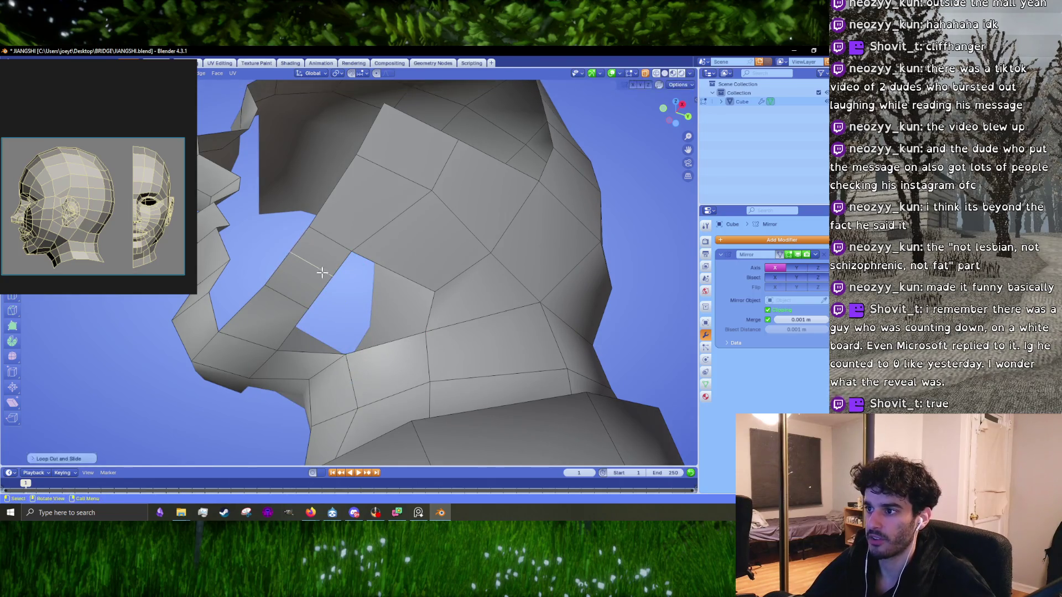
{"action": "mouse_move", "coordinate": [291, 296]}
{"action": "middle_mouse_down"}
{"action": "mouse_move", "coordinate": [363, 321]}
{"action": "mouse_move", "coordinate": [359, 369]}
{"action": "mouse_move", "coordinate": [375, 339]}
{"action": "mouse_move", "coordinate": [382, 375]}
{"action": "middle_mouse_up"}
{"action": "key", "text": "ctrl+z"}
- Knife-cut the neck face below the hole and move the new edge into line with the jaw
{"action": "left_click", "coordinate": [375, 339]}
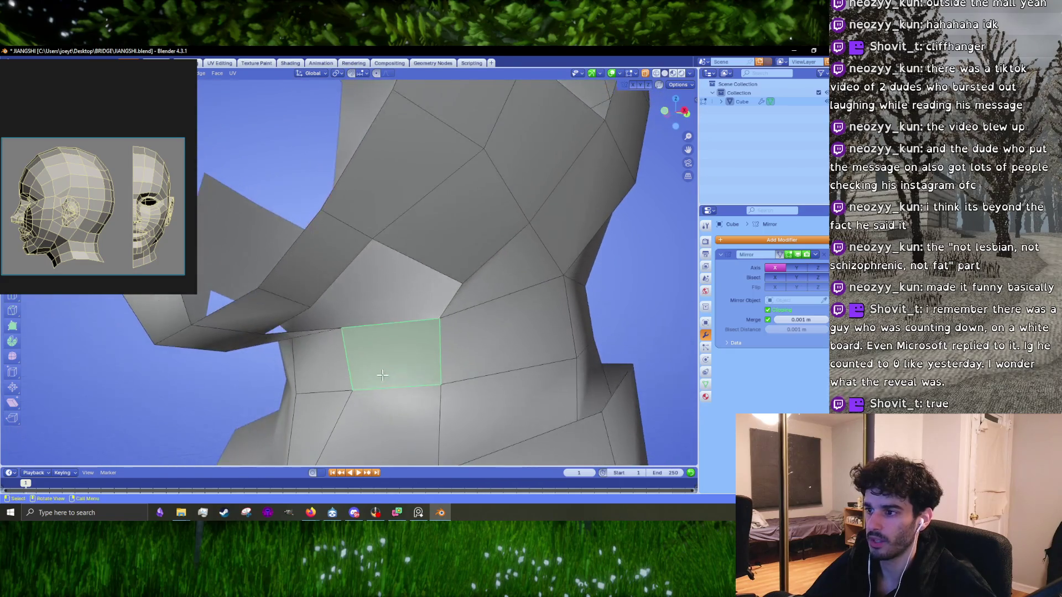
{"action": "mouse_move", "coordinate": [362, 325]}
{"action": "middle_mouse_down"}
{"action": "mouse_move", "coordinate": [431, 298]}
{"action": "mouse_move", "coordinate": [451, 353]}
{"action": "middle_mouse_up"}
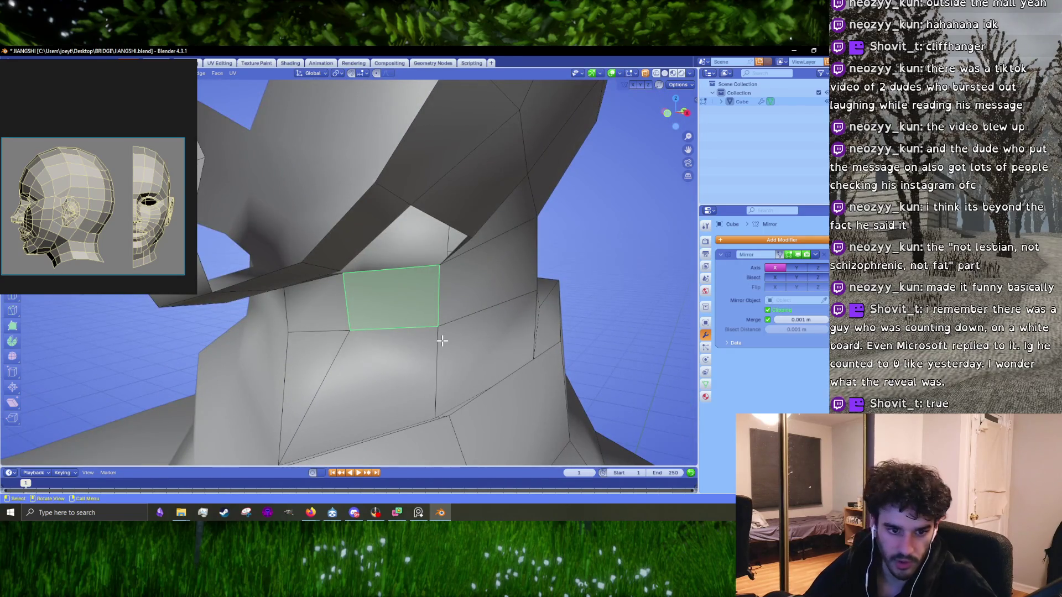
{"action": "key", "text": "k"}
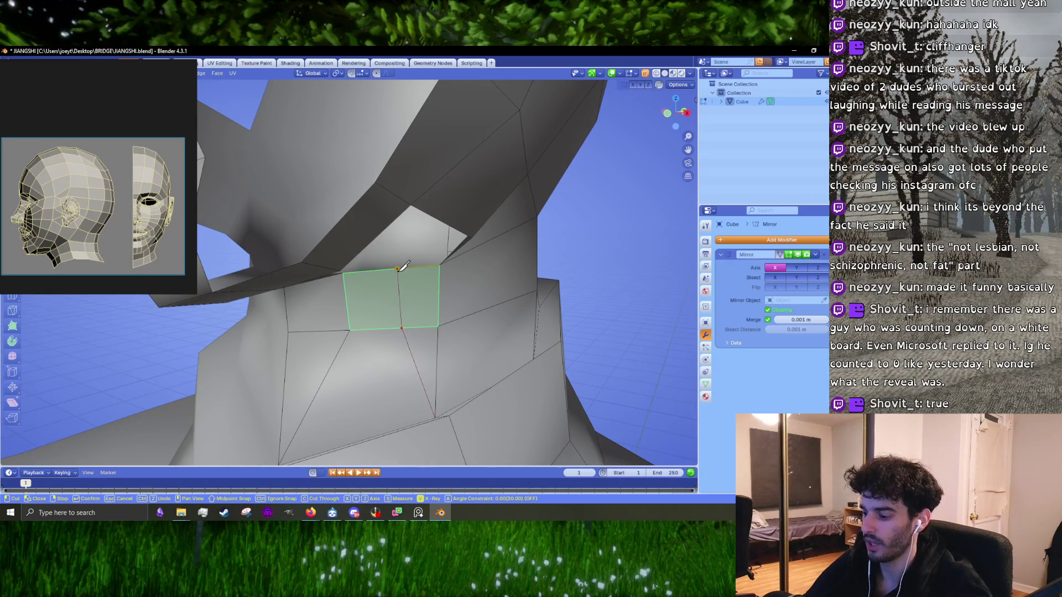
{"action": "key", "text": "Return"}
{"action": "mouse_move", "coordinate": [400, 268]}
{"action": "middle_mouse_down"}
{"action": "mouse_move", "coordinate": [455, 301]}
{"action": "mouse_move", "coordinate": [477, 333]}
{"action": "mouse_move", "coordinate": [394, 351]}
{"action": "mouse_move", "coordinate": [383, 268]}
{"action": "mouse_move", "coordinate": [402, 262]}
{"action": "mouse_move", "coordinate": [347, 272]}
{"action": "mouse_move", "coordinate": [366, 266]}
{"action": "mouse_move", "coordinate": [354, 302]}
{"action": "mouse_move", "coordinate": [335, 294]}
{"action": "middle_mouse_up"}
{"action": "left_click", "coordinate": [455, 302]}
{"action": "key", "text": "g"}
{"action": "left_click", "coordinate": [394, 352]}
- Select the lower and upper neck edges, trying and cancelling rotations on them
{"action": "mouse_move", "coordinate": [417, 315]}
{"action": "middle_mouse_down"}
{"action": "mouse_move", "coordinate": [435, 341]}
{"action": "mouse_move", "coordinate": [427, 348]}
{"action": "middle_mouse_up"}
{"action": "key", "text": "r"}
{"action": "right_click", "coordinate": [425, 307]}
{"action": "key", "text": "g"}
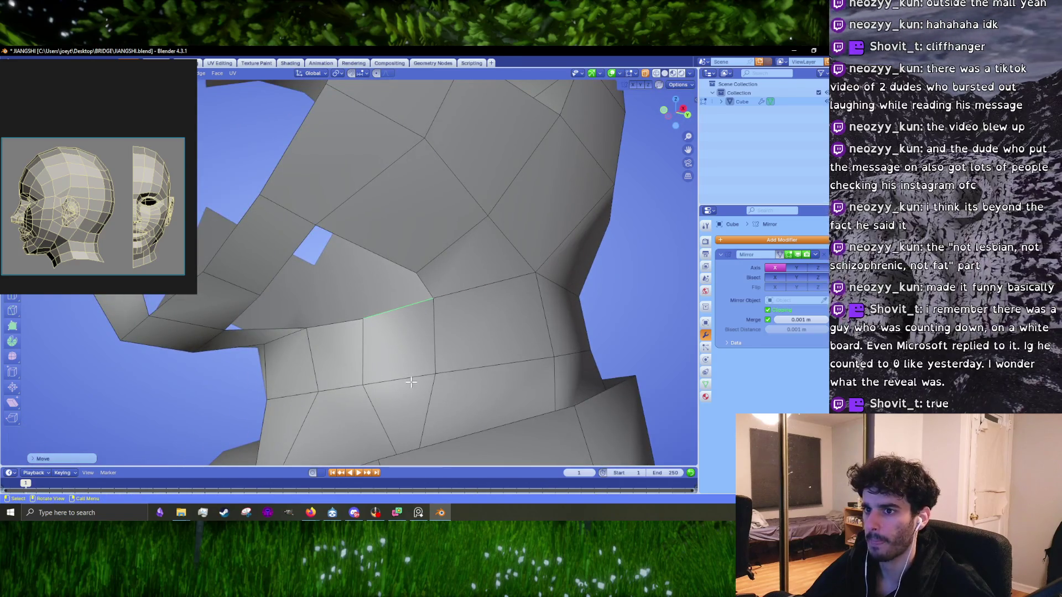
{"action": "left_click", "coordinate": [407, 377], "text": "alt"}
{"action": "left_click", "coordinate": [402, 377]}
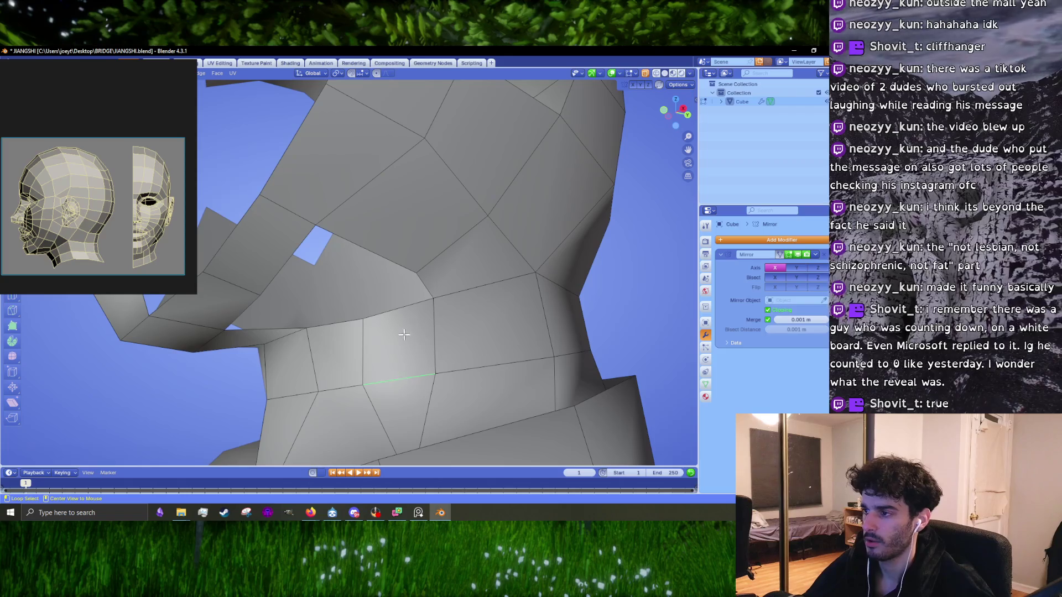
{"action": "left_click", "coordinate": [401, 311], "text": "shift"}
{"action": "mouse_move", "coordinate": [402, 313]}
{"action": "middle_mouse_down"}
{"action": "mouse_move", "coordinate": [435, 358]}
{"action": "mouse_move", "coordinate": [495, 395]}
{"action": "middle_mouse_up"}
{"action": "key", "text": "r"}
{"action": "right_click", "coordinate": [495, 398]}
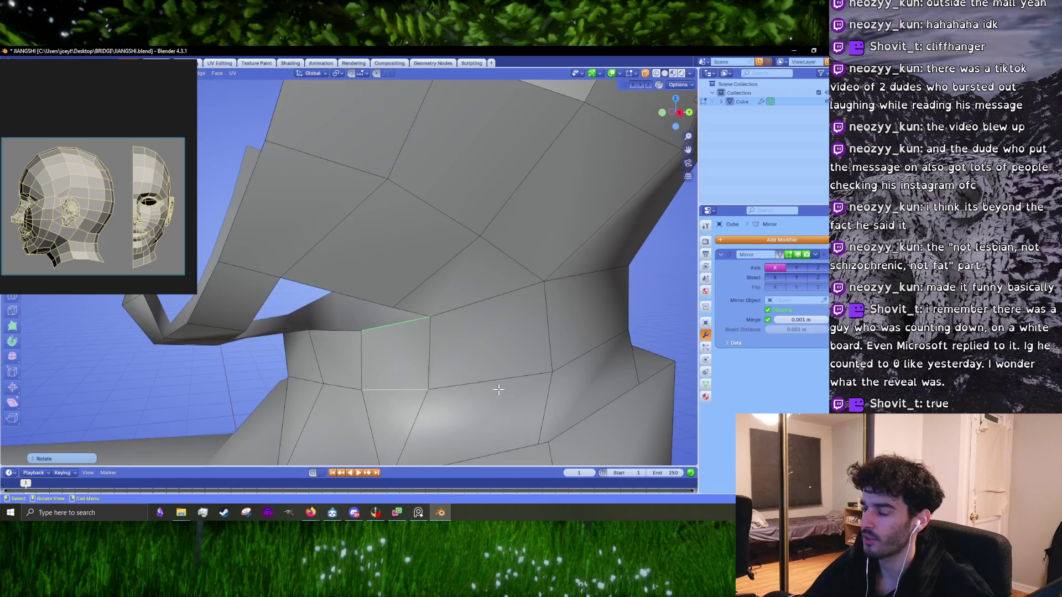
- Nudge three neck vertices into place, then pick a vertex on the hole's edge
{"action": "middle_click_drag", "start_coordinate": [387, 354], "coordinate": [360, 317]}
{"action": "left_click_drag", "start_coordinate": [445, 294], "coordinate": [444, 298]}
{"action": "left_click_drag", "start_coordinate": [459, 360], "coordinate": [464, 358]}
{"action": "left_click_drag", "start_coordinate": [386, 374], "coordinate": [390, 375]}
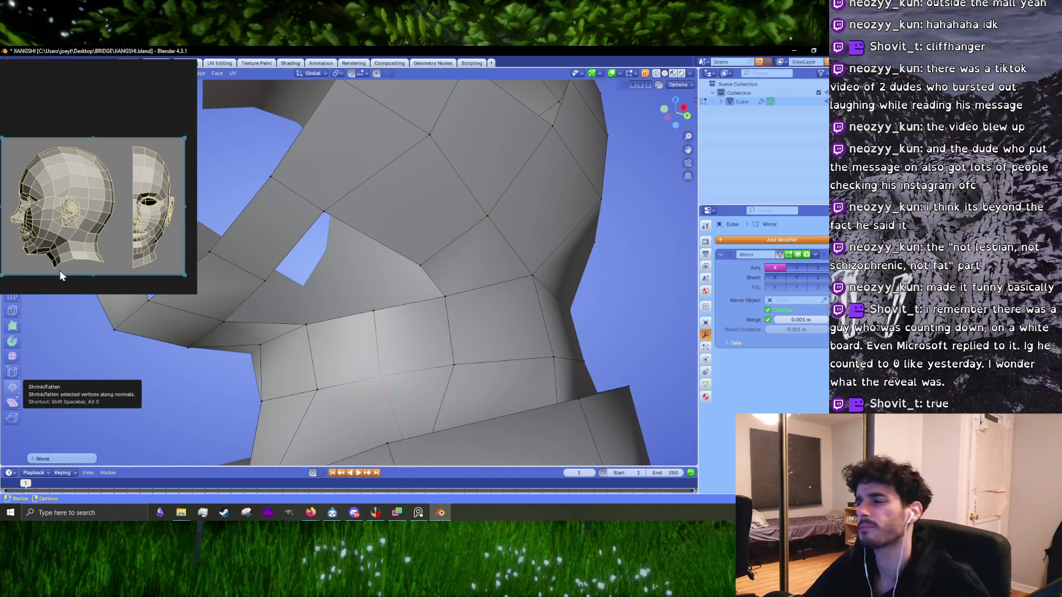
{"action": "mouse_move", "coordinate": [419, 329]}
{"action": "middle_mouse_down"}
{"action": "mouse_move", "coordinate": [434, 336]}
{"action": "mouse_move", "coordinate": [419, 354]}
{"action": "mouse_move", "coordinate": [387, 353]}
{"action": "mouse_move", "coordinate": [371, 323]}
{"action": "middle_mouse_up"}
{"action": "left_click", "coordinate": [448, 343]}
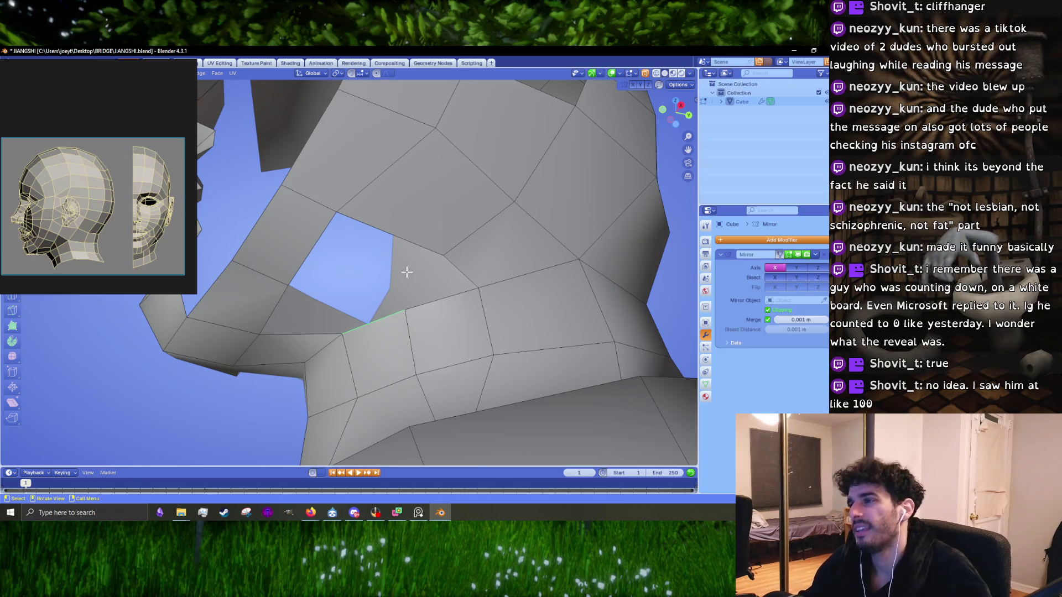
{"action": "key", "text": "1"}
{"action": "left_click", "coordinate": [361, 219]}
- Move the hole-edge vertex into its new position and clear the selection
{"action": "key", "text": "g"}
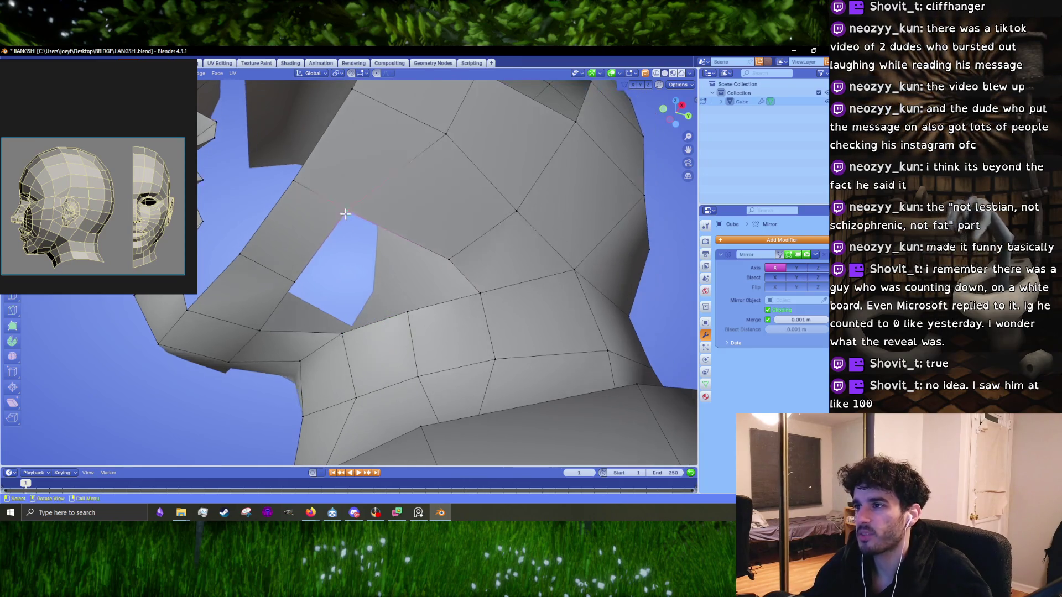
{"action": "left_click", "coordinate": [361, 219]}
{"action": "middle_click_drag", "start_coordinate": [361, 219], "coordinate": [364, 234]}
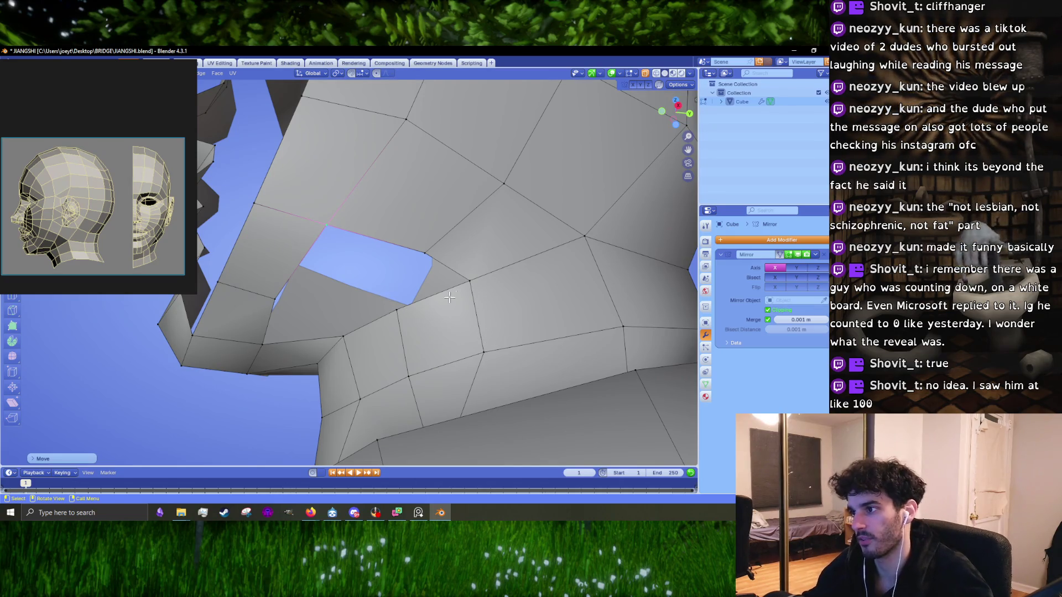
{"action": "left_click", "coordinate": [421, 298]}
{"action": "middle_click_drag", "start_coordinate": [421, 298], "coordinate": [434, 295]}
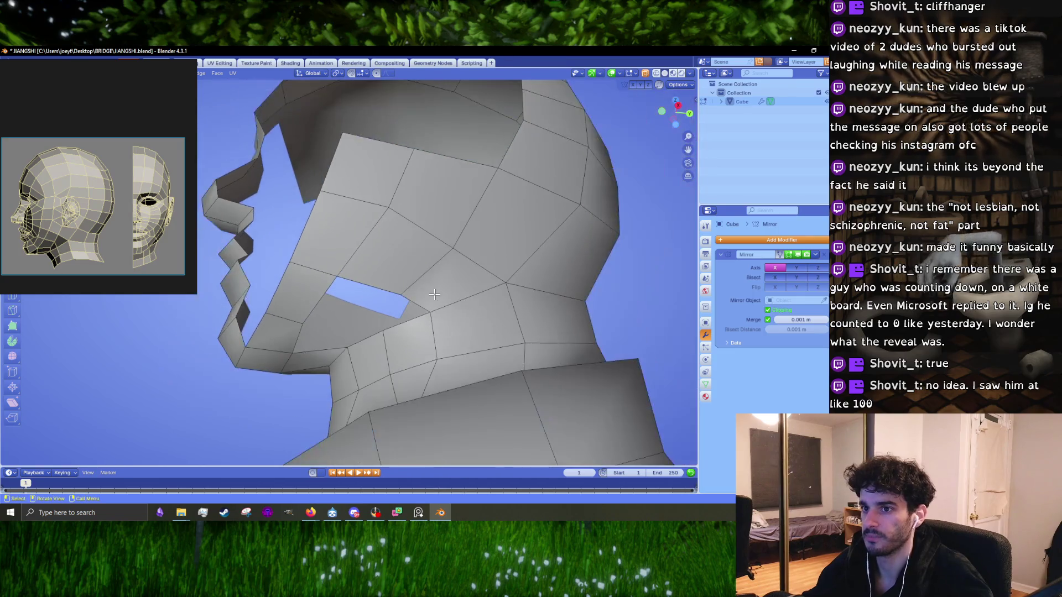
- Select the edge beside the cheek hole in orthographic side view, then open Windows search
{"action": "key", "text": "KP_3"}
{"action": "key", "text": "KP_5"}
{"action": "left_click", "coordinate": [409, 347]}
{"action": "middle_click_drag", "start_coordinate": [409, 347], "coordinate": [421, 323]}
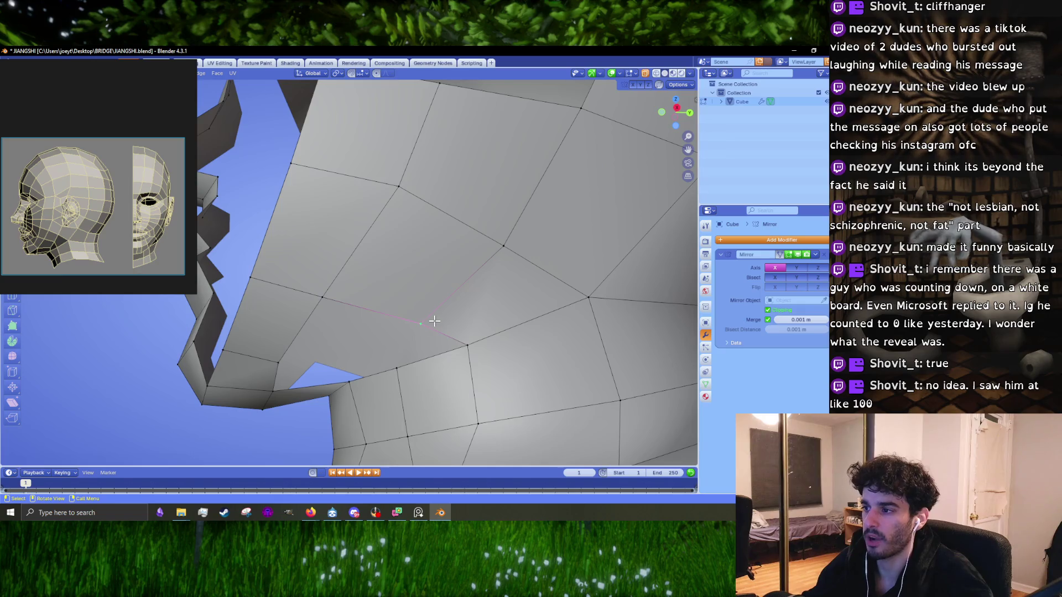
{"action": "key", "text": "KP_1"}
{"action": "key", "text": "KP_3"}
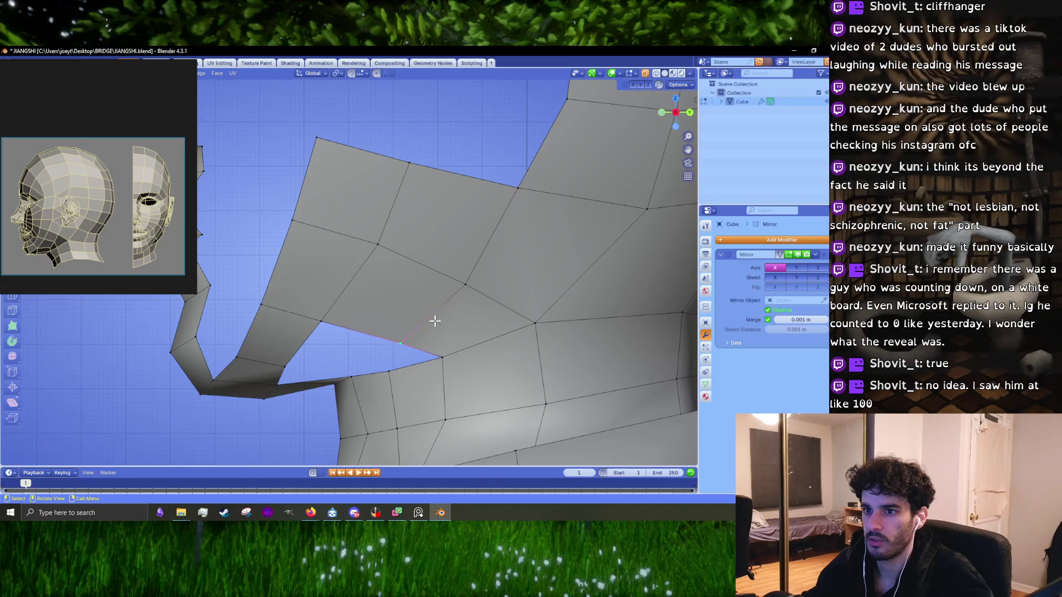
{"action": "left_click", "coordinate": [83, 513]}
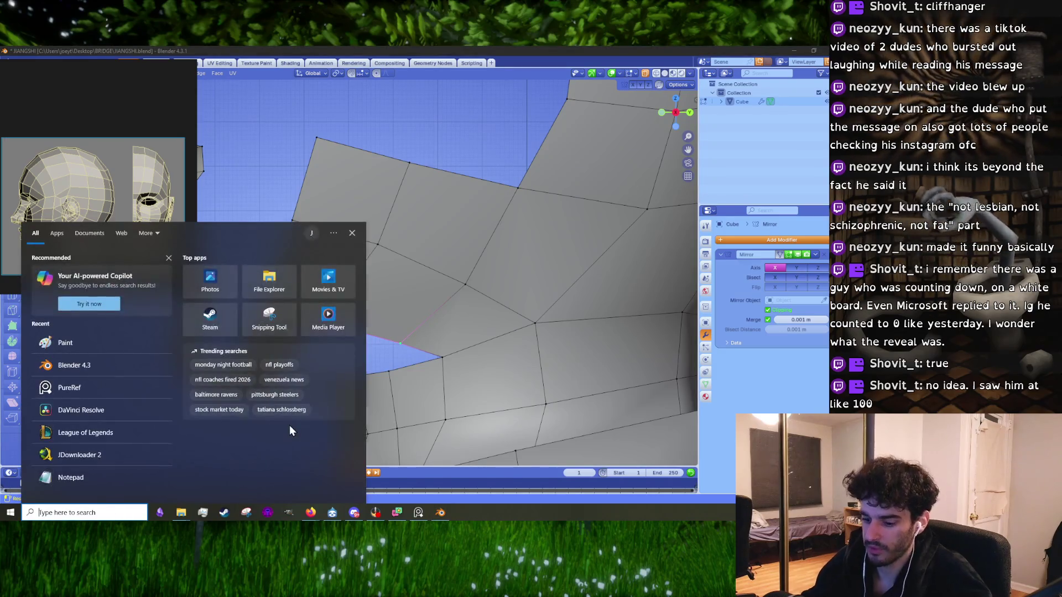
- Launch Paint via 'pa', sketch two black edge-layout lines, and switch to red
{"action": "type", "text": "paint"}
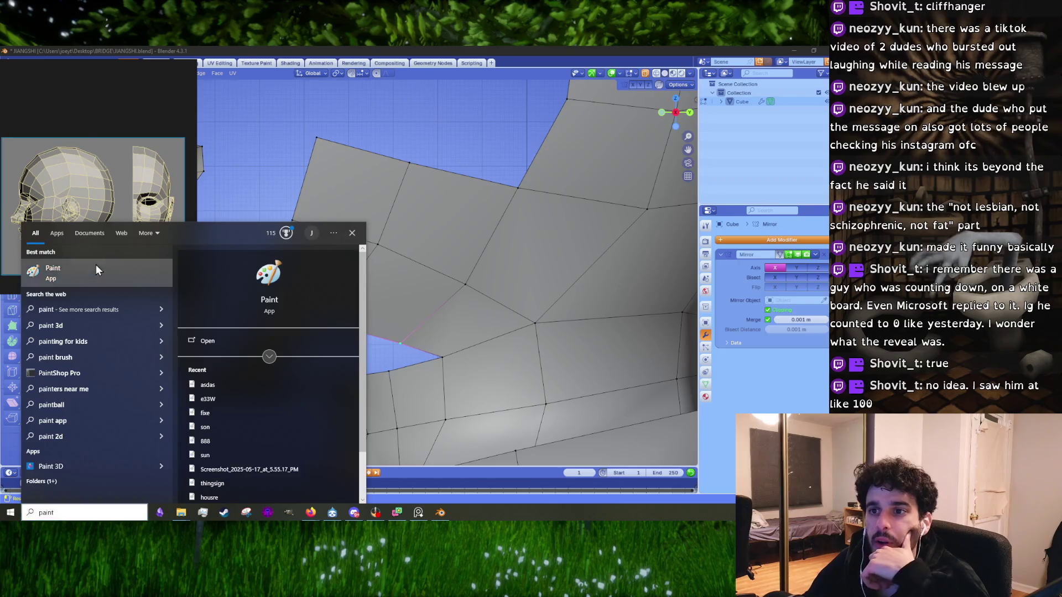
{"action": "left_click", "coordinate": [95, 266]}
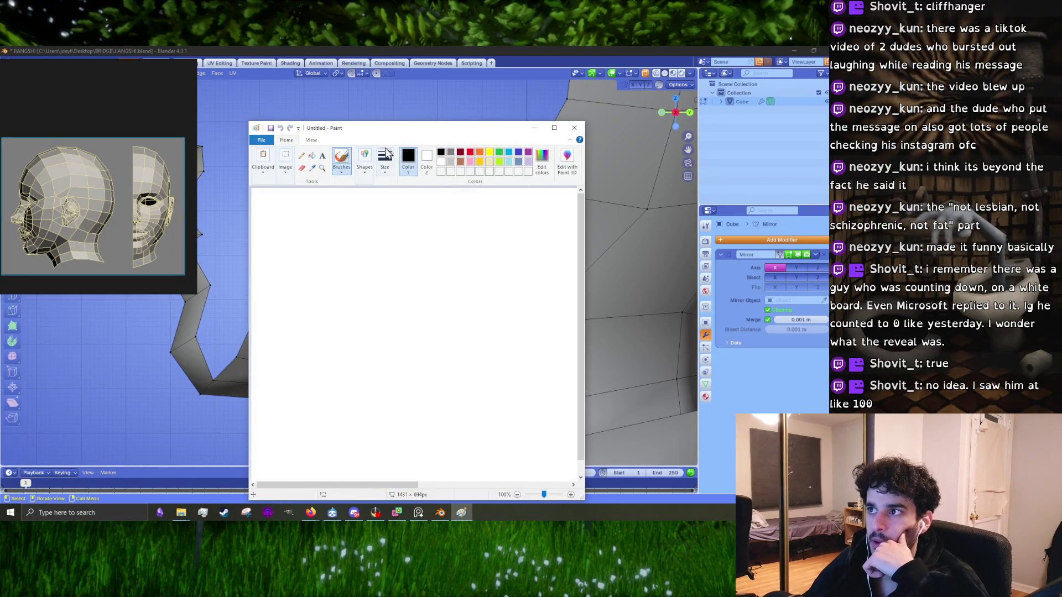
{"action": "left_click_drag", "start_coordinate": [384, 135], "coordinate": [374, 99]}
{"action": "left_click_drag", "start_coordinate": [384, 232], "coordinate": [371, 285]}
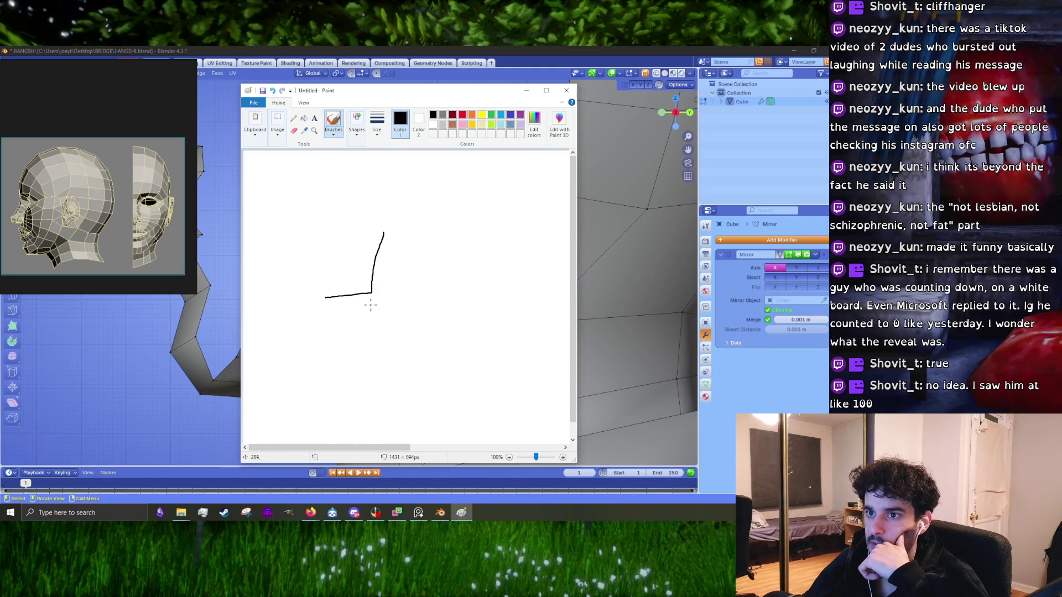
{"action": "left_click_drag", "start_coordinate": [392, 264], "coordinate": [443, 370]}
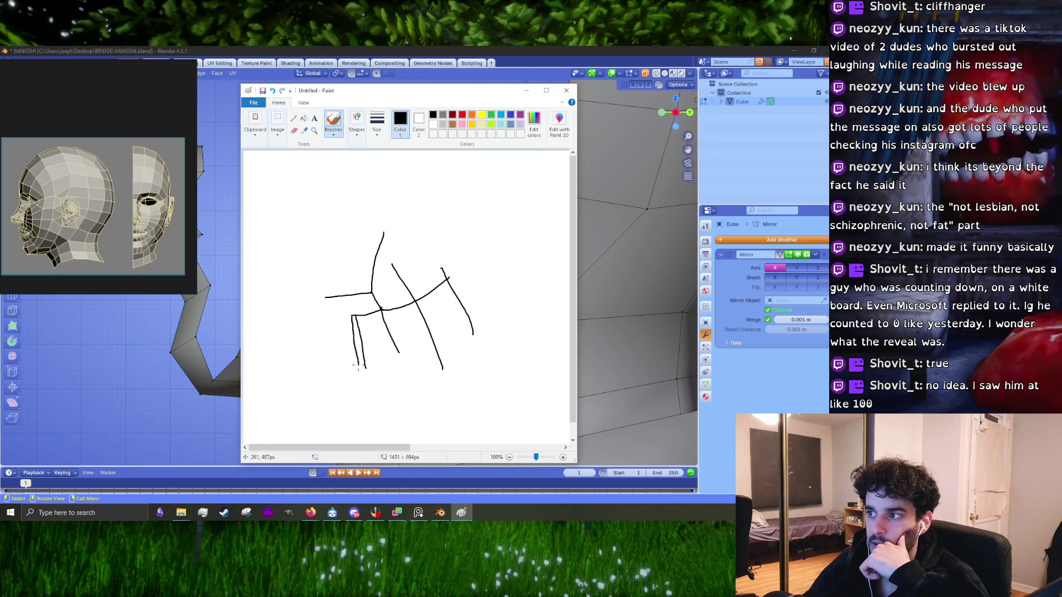
{"action": "left_click", "coordinate": [462, 114]}
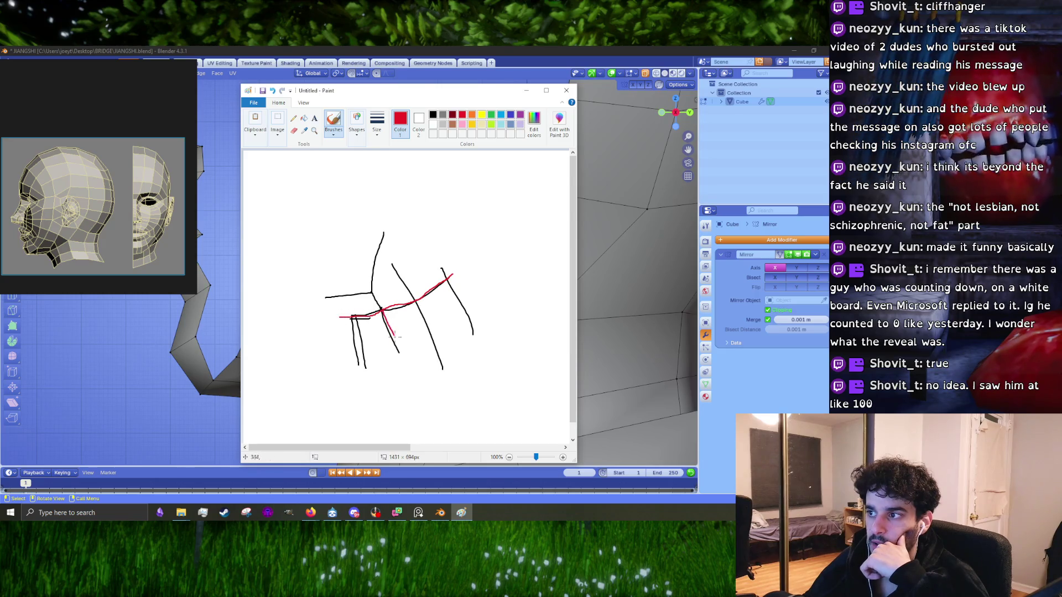
- Trace two red lines over the sketch and add black strokes at the left junction and top
{"action": "left_click_drag", "start_coordinate": [350, 318], "coordinate": [356, 359]}
{"action": "left_click_drag", "start_coordinate": [417, 301], "coordinate": [446, 357]}
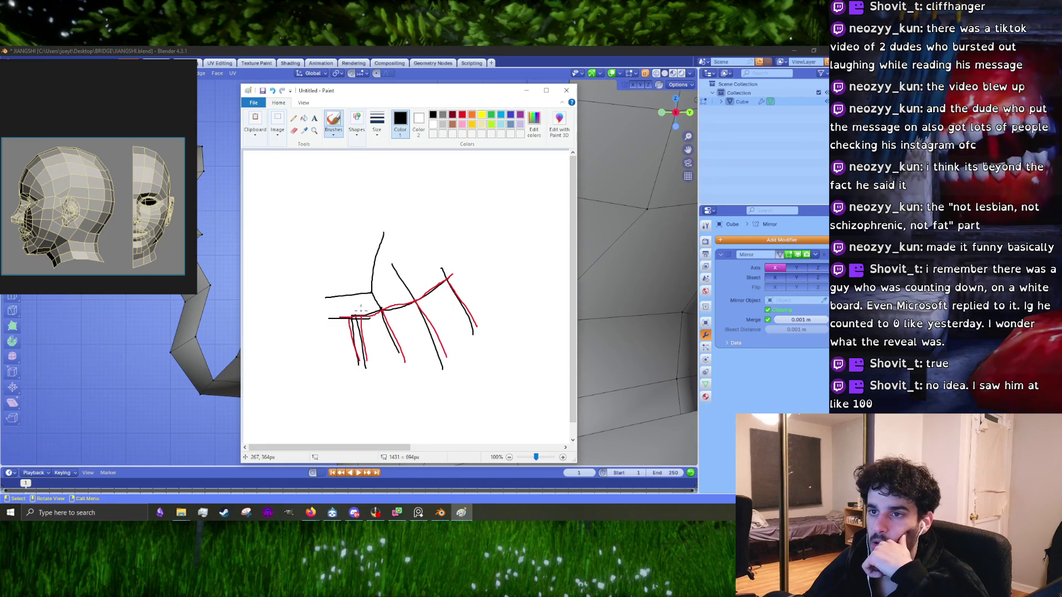
{"action": "left_click_drag", "start_coordinate": [362, 313], "coordinate": [334, 306]}
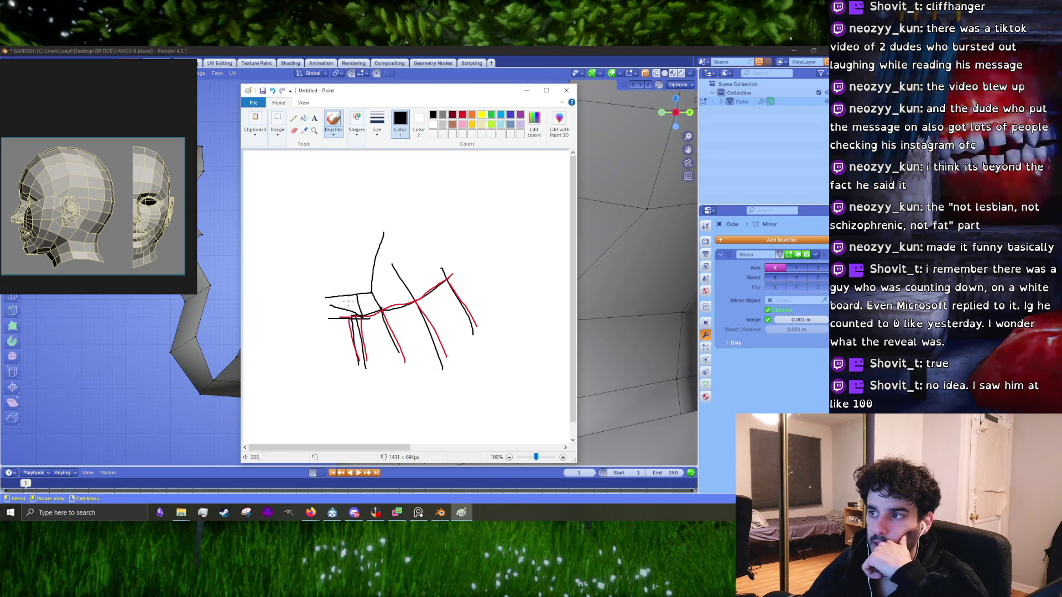
{"action": "left_click_drag", "start_coordinate": [330, 298], "coordinate": [326, 319]}
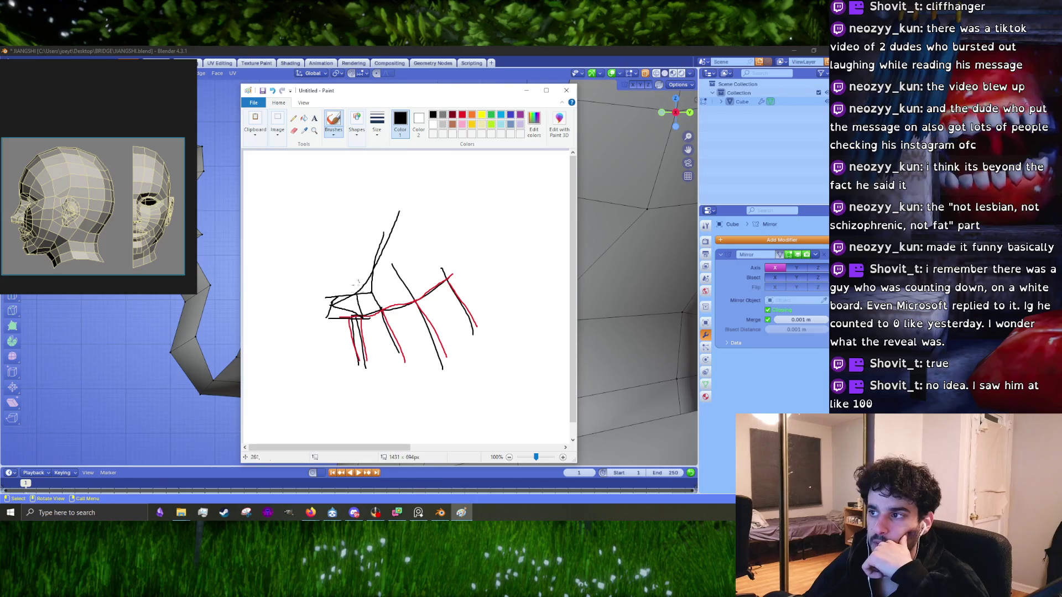
{"action": "left_click_drag", "start_coordinate": [356, 296], "coordinate": [373, 279]}
{"action": "left_click_drag", "start_coordinate": [326, 310], "coordinate": [415, 224]}
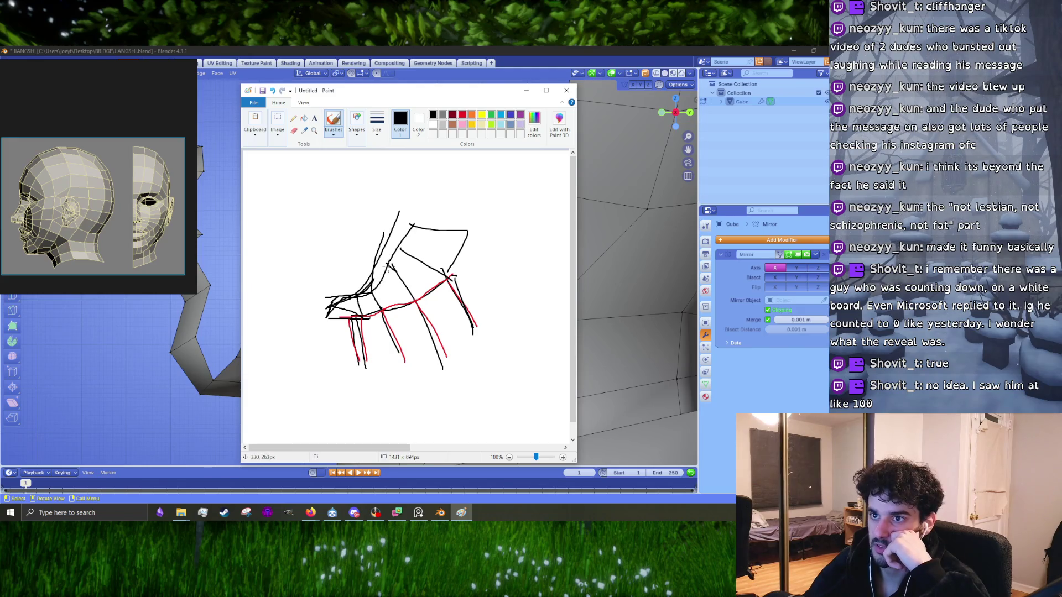
{"action": "left_click_drag", "start_coordinate": [388, 264], "coordinate": [343, 296]}
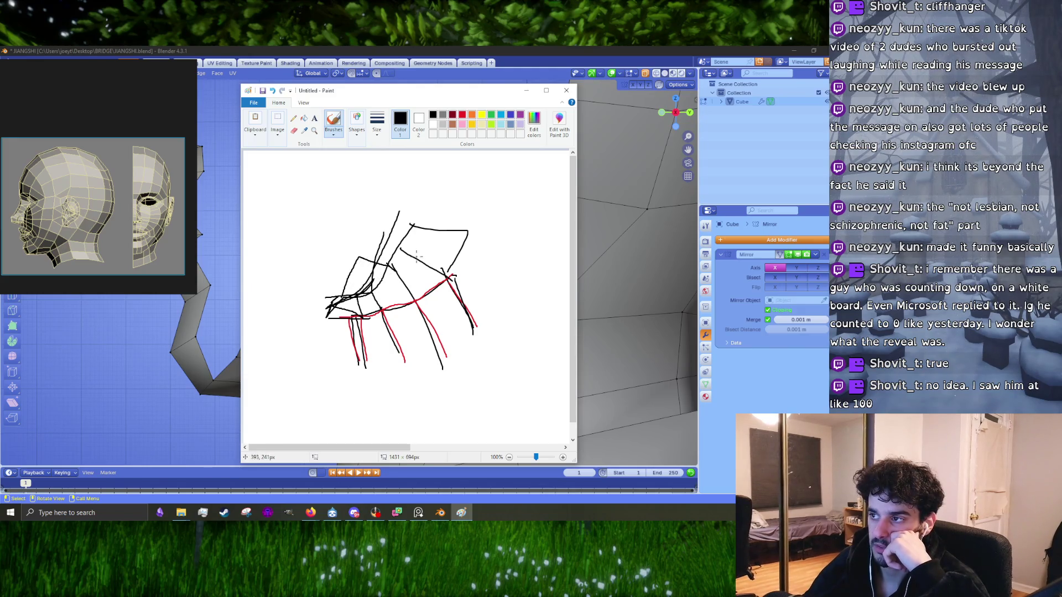
- Close Paint with Don't Save and return to the head mesh
{"action": "left_click", "coordinate": [567, 90]}
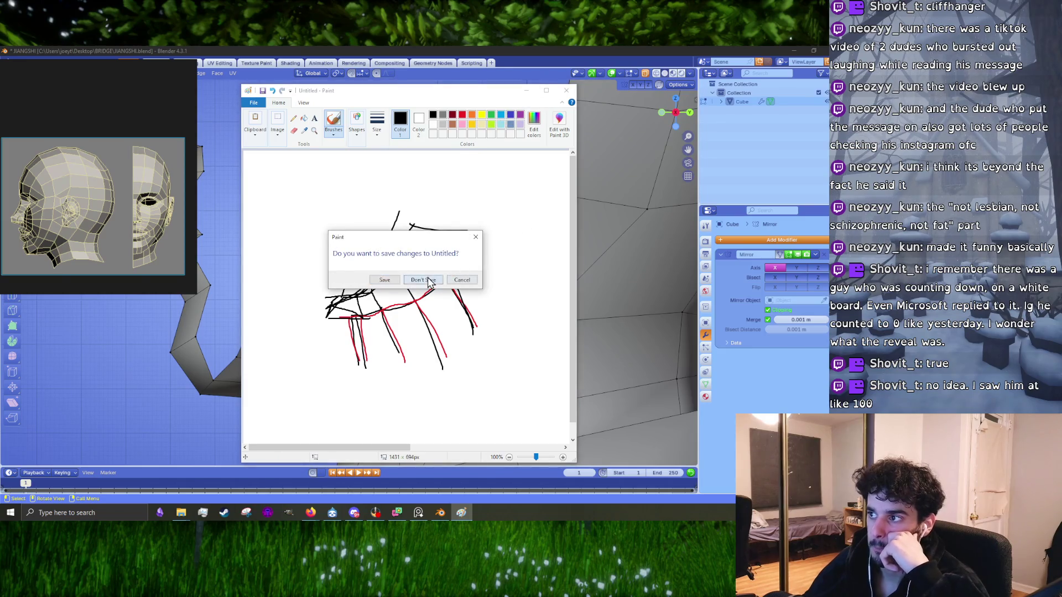
{"action": "left_click", "coordinate": [441, 289]}
{"action": "mouse_move", "coordinate": [402, 332]}
{"action": "middle_mouse_down"}
{"action": "mouse_move", "coordinate": [403, 298]}
{"action": "mouse_move", "coordinate": [394, 314]}
{"action": "middle_mouse_up"}
- Extrude the face beside the cheek hole and merge its vertices at center
{"action": "mouse_move", "coordinate": [343, 348]}
{"action": "middle_mouse_down"}
{"action": "mouse_move", "coordinate": [353, 339]}
{"action": "mouse_move", "coordinate": [341, 342]}
{"action": "middle_mouse_up"}
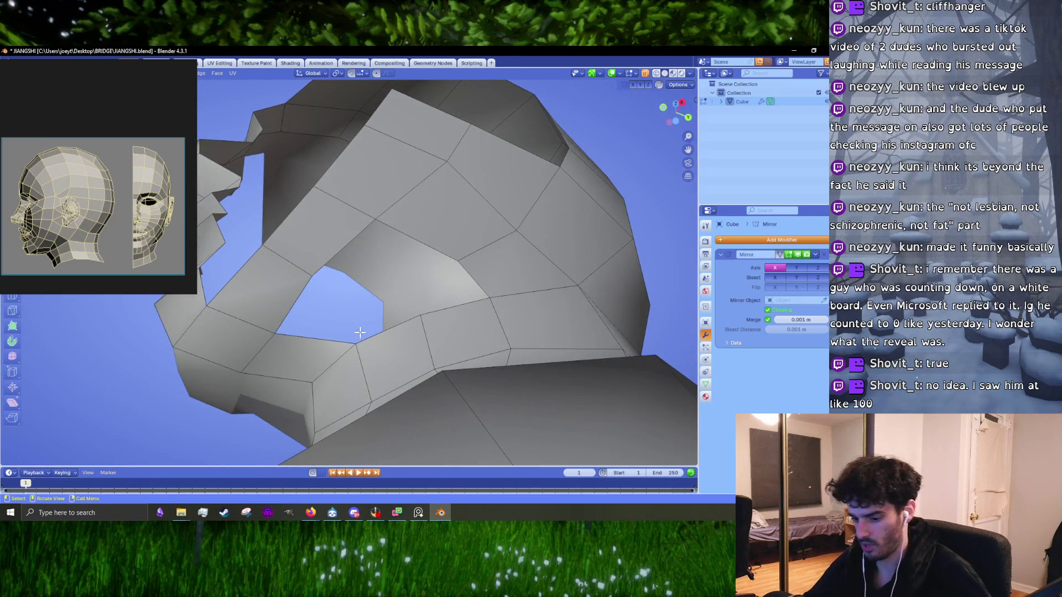
{"action": "left_click", "coordinate": [326, 346]}
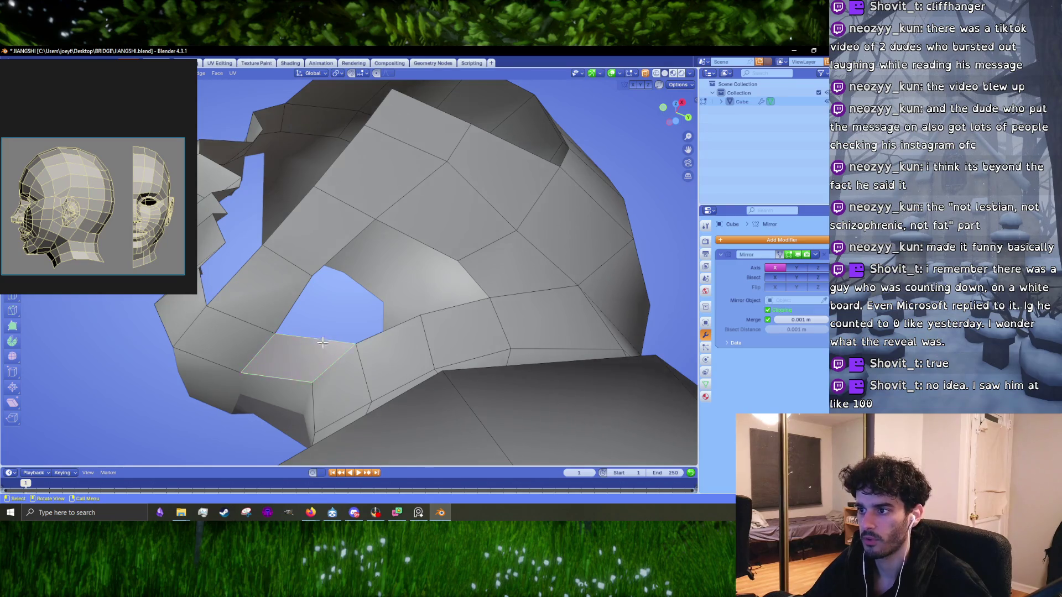
{"action": "key", "text": "e"}
{"action": "left_click", "coordinate": [343, 305]}
{"action": "key", "text": "m"}
{"action": "left_click", "coordinate": [345, 302]}
- In vertex mode, merge the cheek hole's border vertices at last, then the next pair
{"action": "key", "text": "1"}
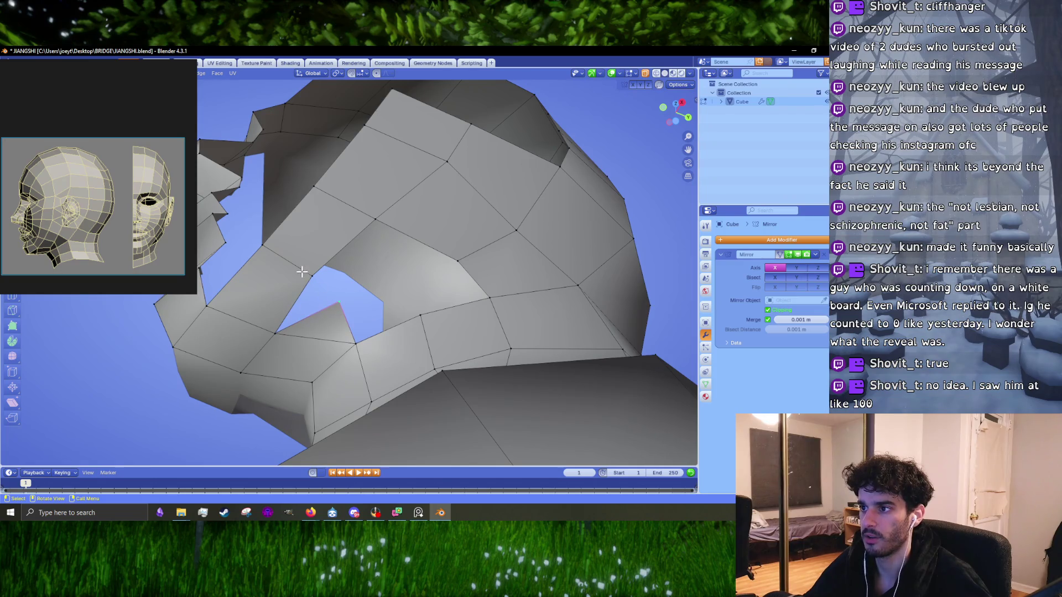
{"action": "key", "text": "m"}
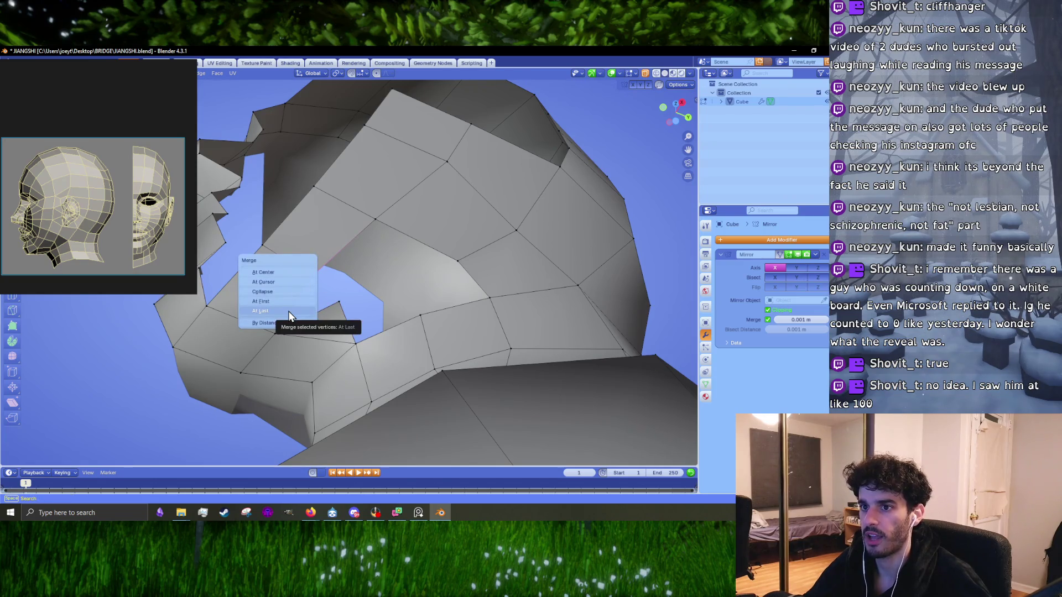
{"action": "left_click", "coordinate": [288, 313]}
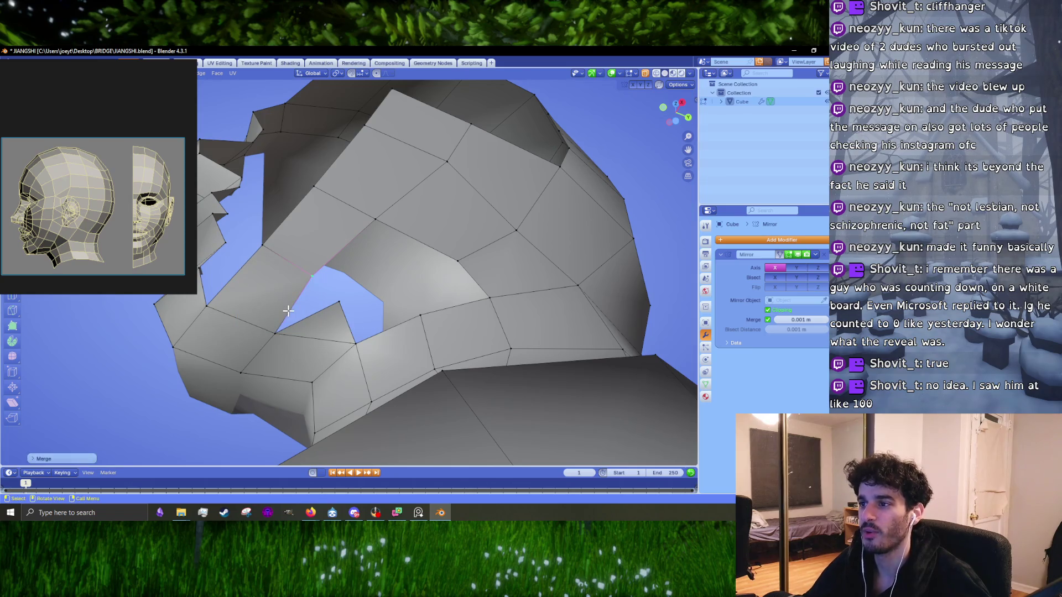
{"action": "key", "text": "m"}
{"action": "key", "text": "Escape"}
{"action": "left_click", "coordinate": [335, 304]}
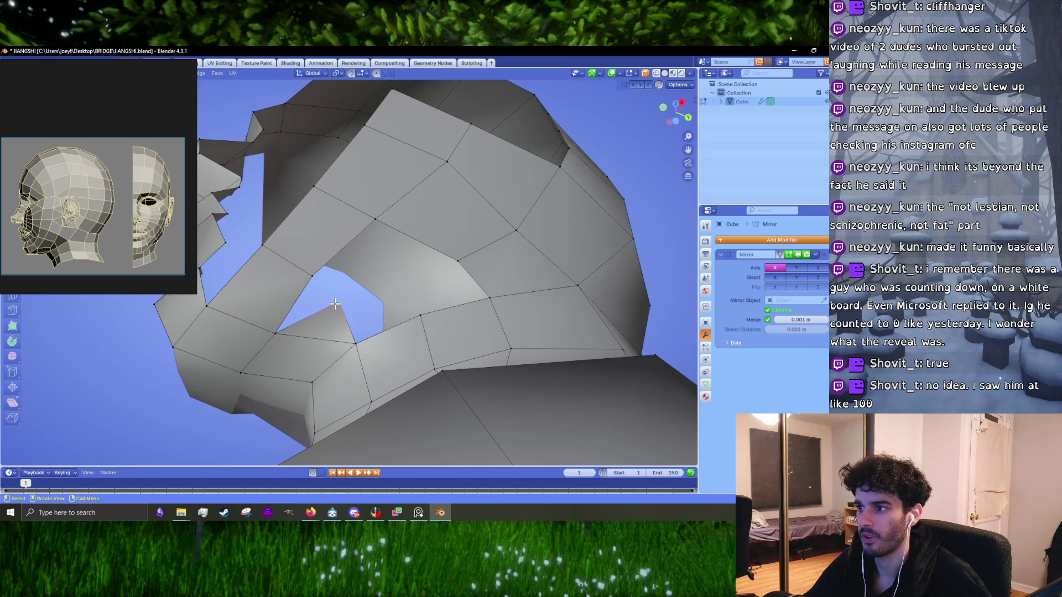
{"action": "key", "text": "m"}
{"action": "left_click", "coordinate": [314, 282]}
- Hide the selected faces to inspect the merged area behind, then restore them
{"action": "mouse_move", "coordinate": [314, 282]}
{"action": "middle_mouse_down"}
{"action": "mouse_move", "coordinate": [310, 363]}
{"action": "mouse_move", "coordinate": [434, 315]}
{"action": "middle_mouse_up"}
{"action": "key", "text": "h"}
{"action": "middle_click_drag", "start_coordinate": [367, 301], "coordinate": [354, 267]}
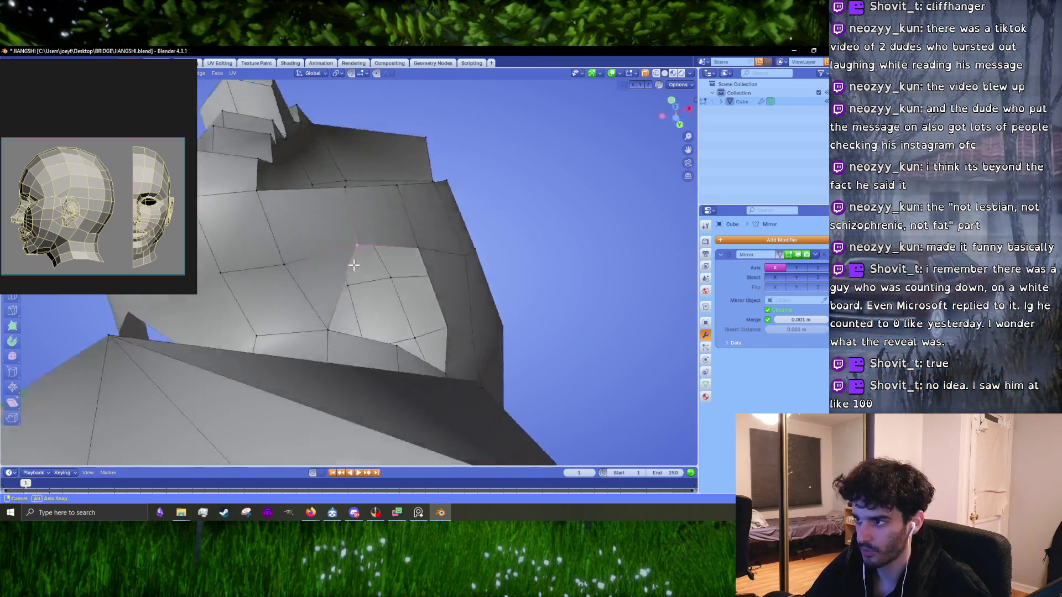
{"action": "key", "text": "ctrl+z"}
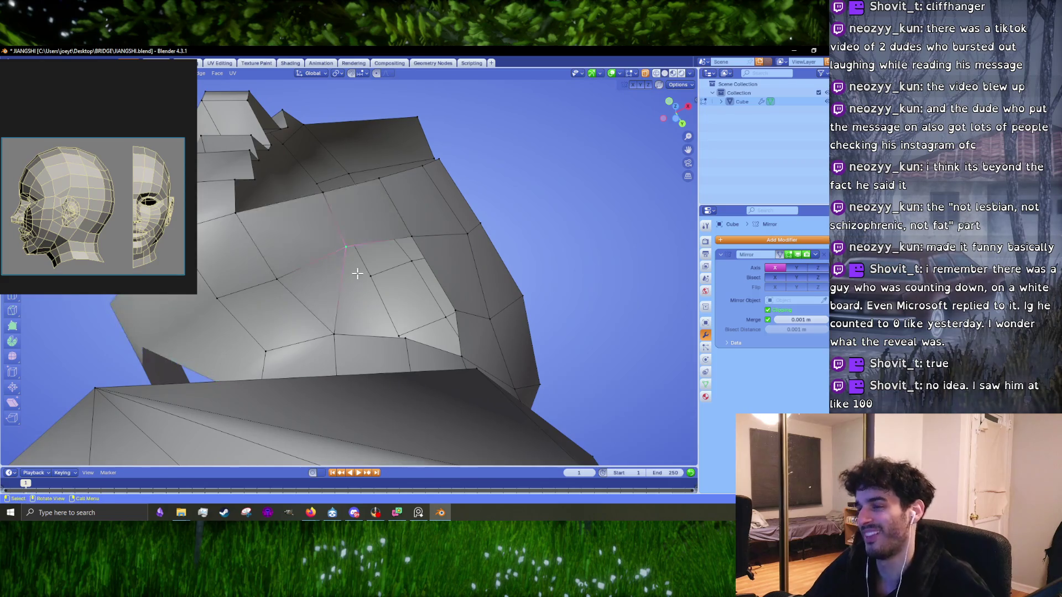
- Check the reference images in the web browser, then close the browser window
{"action": "key", "text": "alt+Tab"}
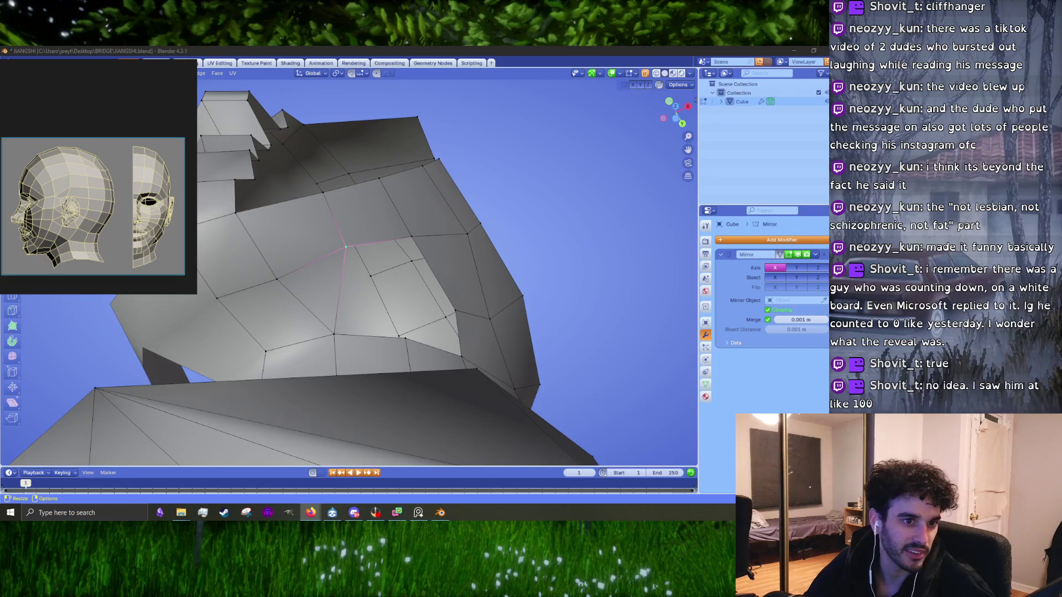
{"action": "key", "text": "alt+Tab"}
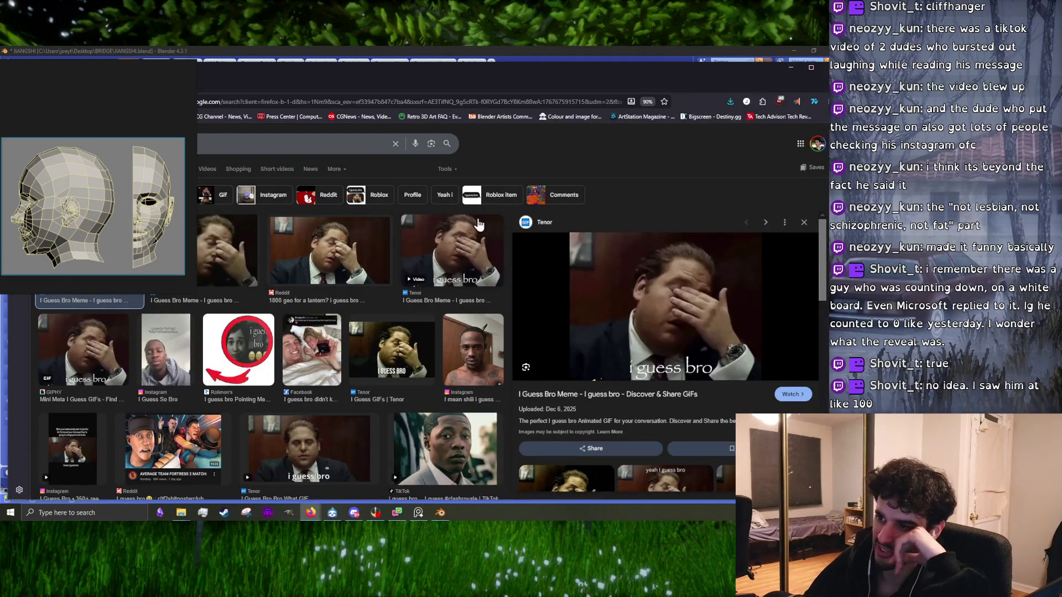
{"action": "left_click_drag", "start_coordinate": [584, 82], "coordinate": [304, 84]}
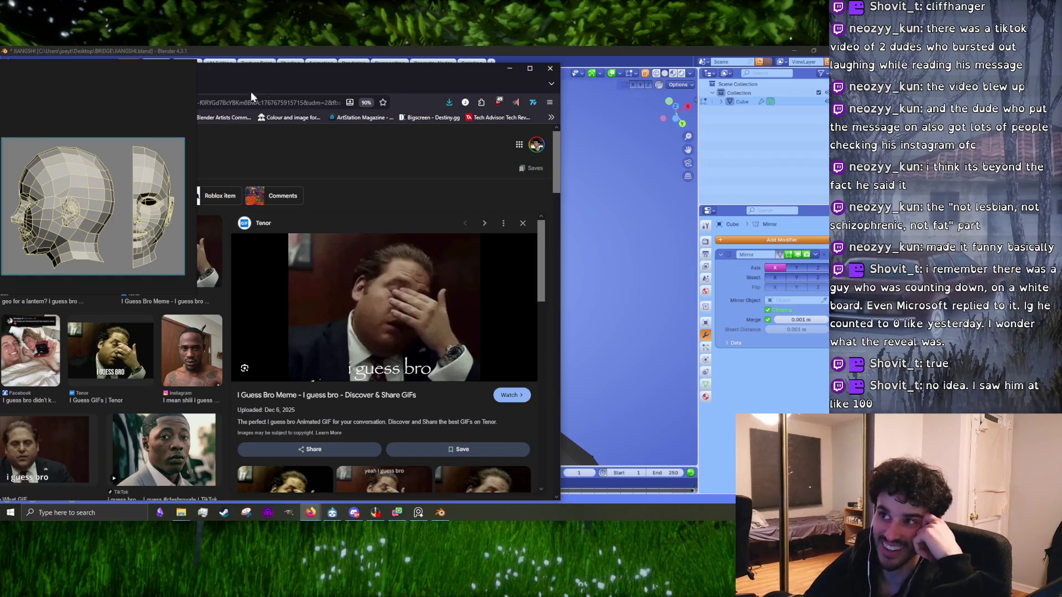
{"action": "left_click", "coordinate": [553, 69]}
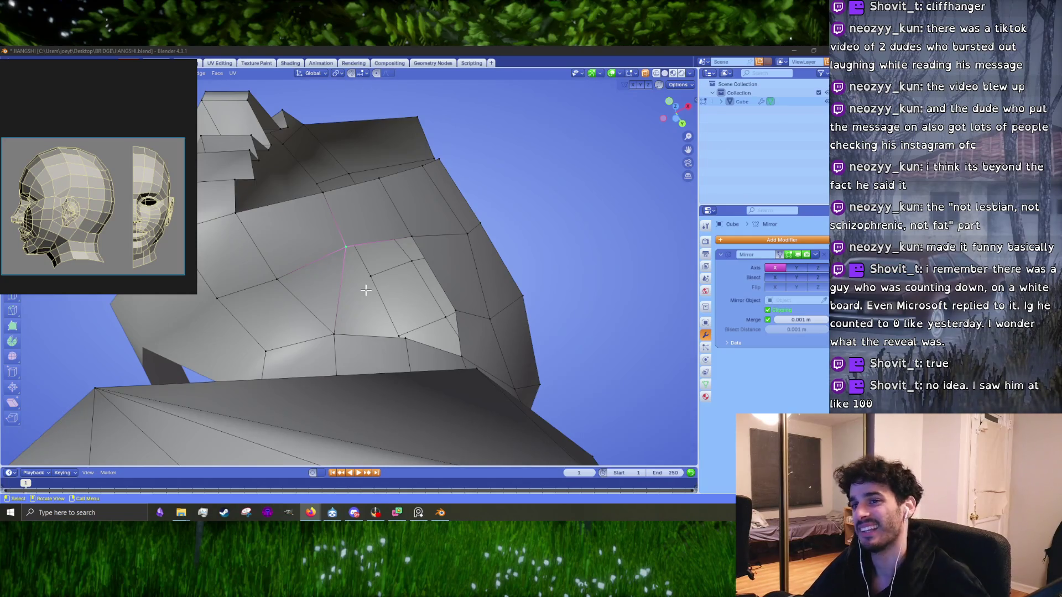
- Extrude a new vertex into the cheek hole and loop cut across the jaw faces
{"action": "middle_click_drag", "start_coordinate": [335, 260], "coordinate": [313, 361]}
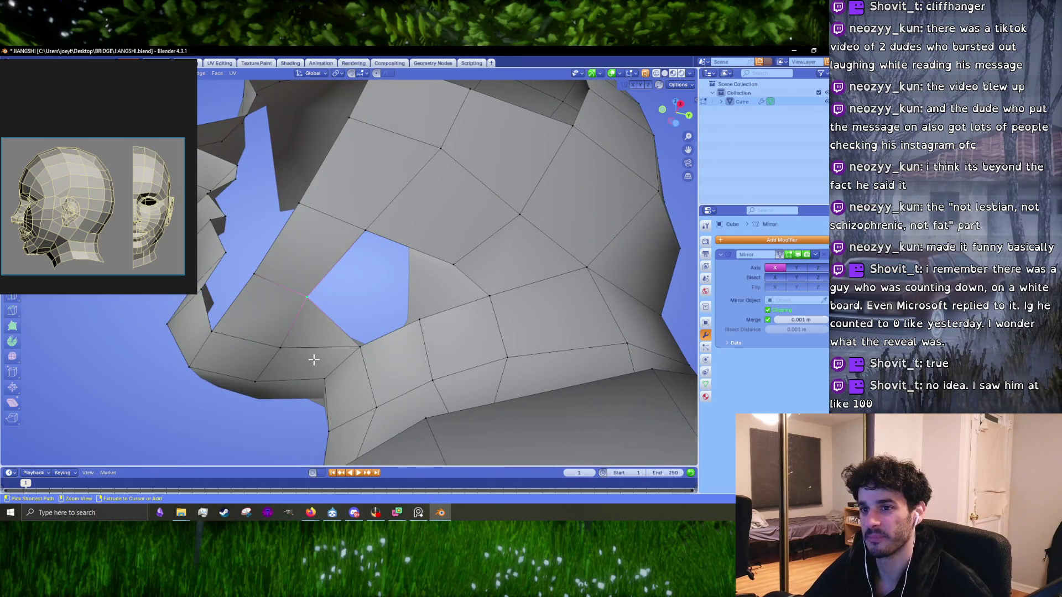
{"action": "right_click", "coordinate": [314, 360], "text": "ctrl"}
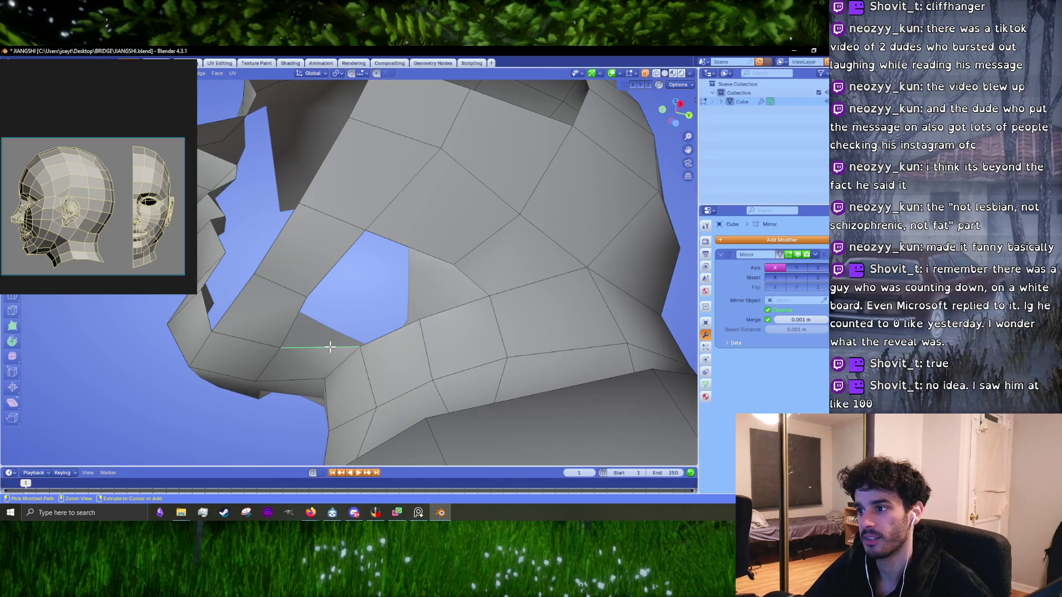
{"action": "mouse_move", "coordinate": [330, 347]}
{"action": "middle_mouse_down"}
{"action": "mouse_move", "coordinate": [328, 326]}
{"action": "mouse_move", "coordinate": [313, 333]}
{"action": "middle_mouse_up"}
{"action": "key", "text": "ctrl+r"}
{"action": "left_click", "coordinate": [327, 346]}
{"action": "left_click", "coordinate": [327, 346]}
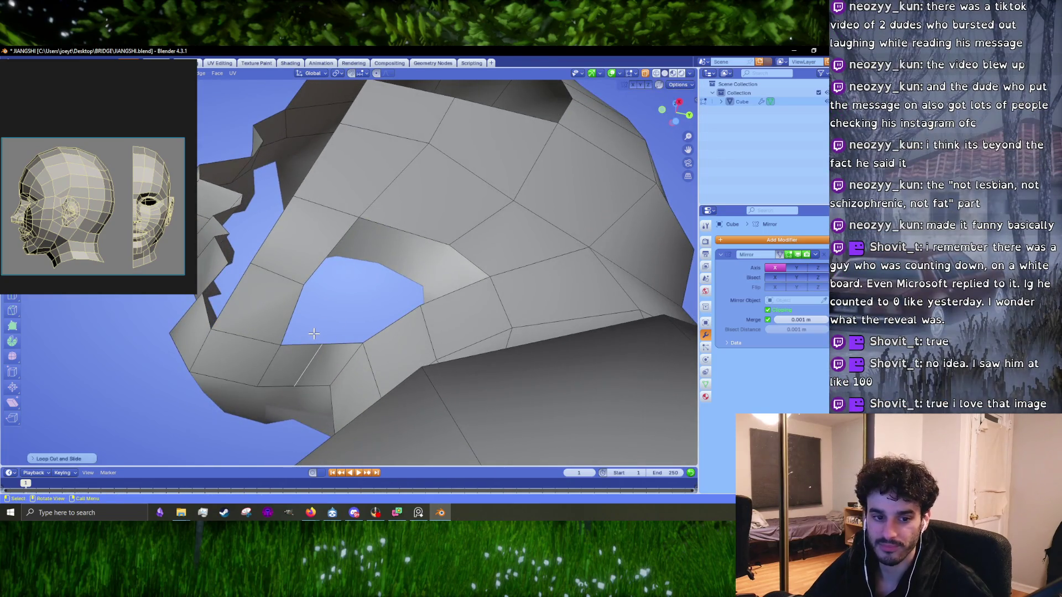
- Edge-slide the new vertical jaw edge into position, checking it from the side view
{"action": "left_click", "coordinate": [307, 339]}
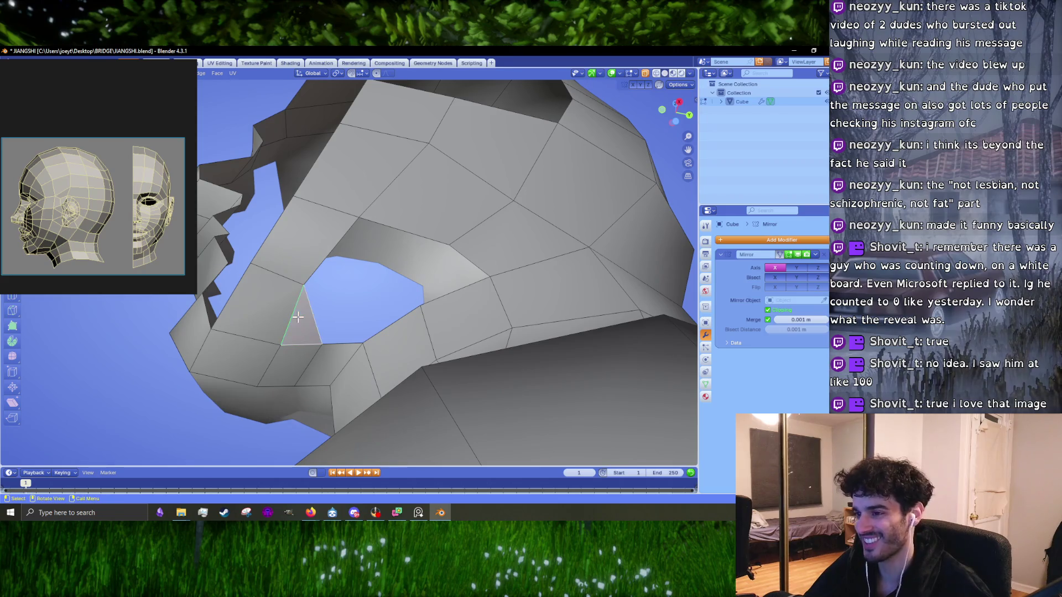
{"action": "middle_click_drag", "start_coordinate": [297, 317], "coordinate": [280, 362]}
{"action": "left_click", "coordinate": [280, 362]}
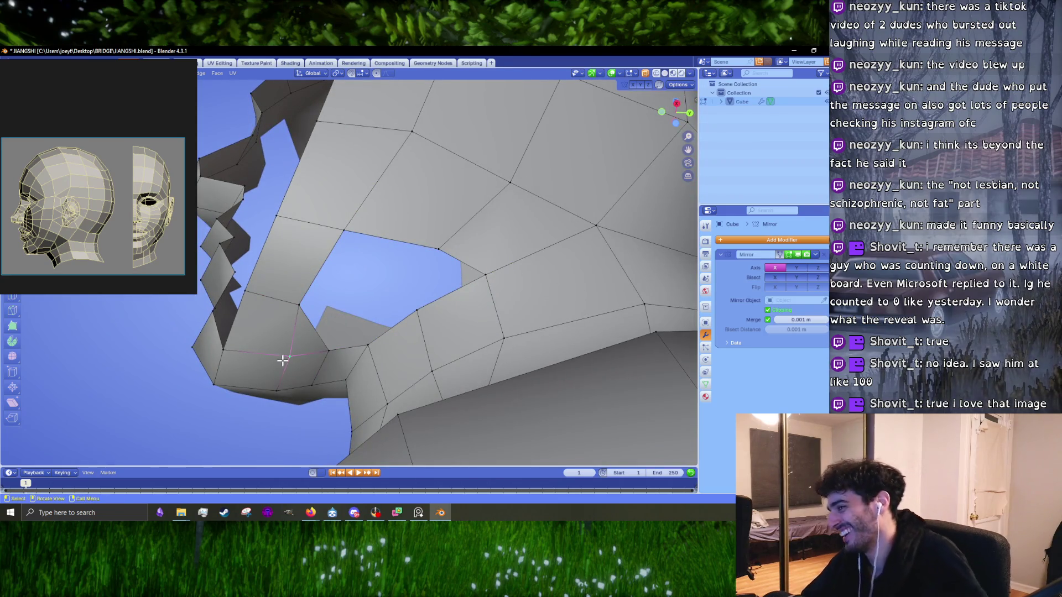
{"action": "scroll", "coordinate": [301, 346], "scroll_direction": "up", "scroll_amount": 3}
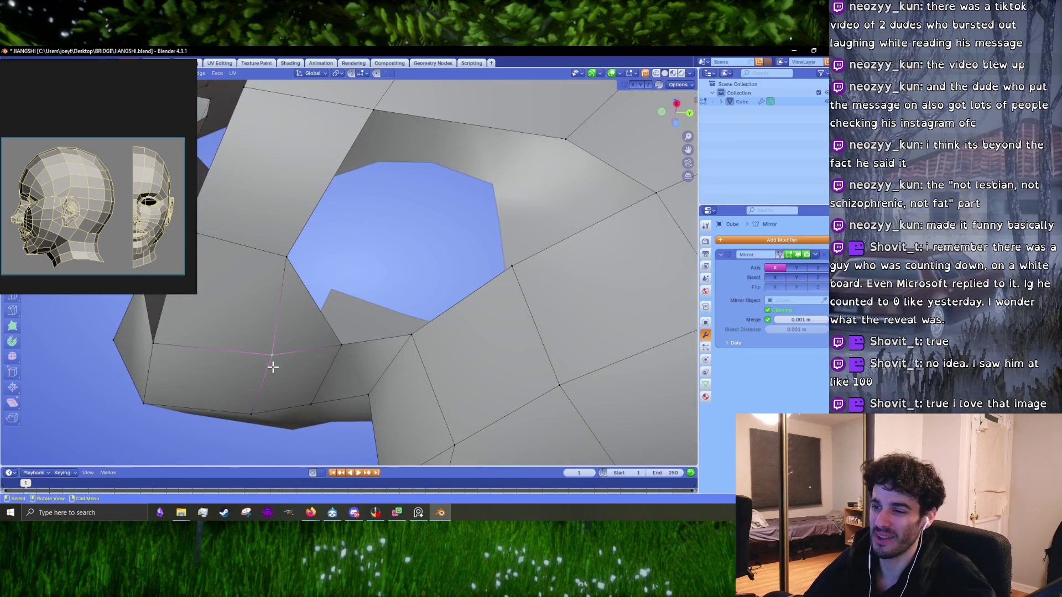
{"action": "left_click", "coordinate": [258, 385]}
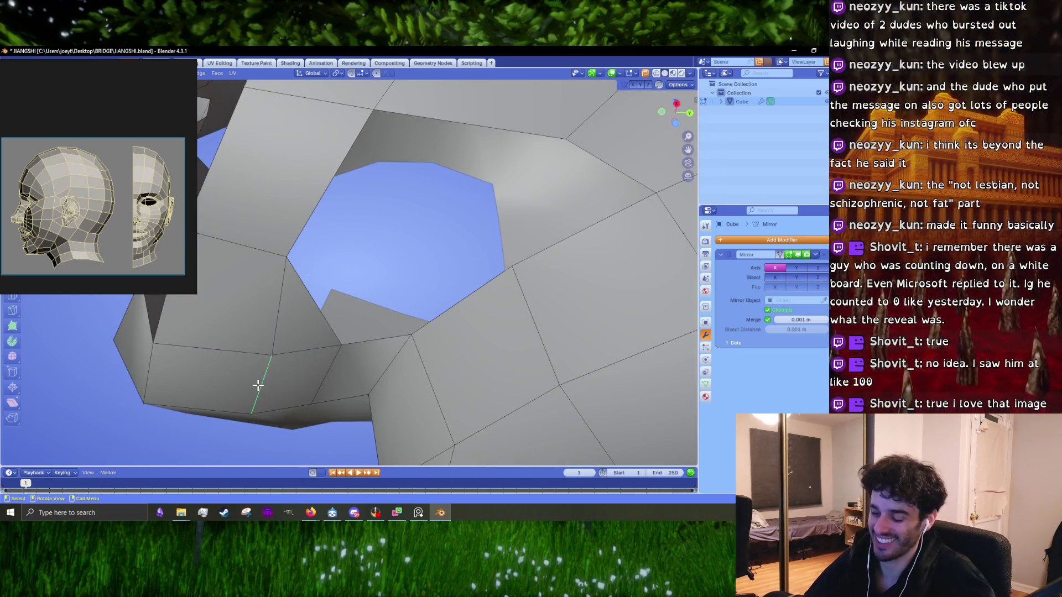
{"action": "key", "text": "g"}
{"action": "key", "text": "g"}
{"action": "left_click", "coordinate": [319, 380]}
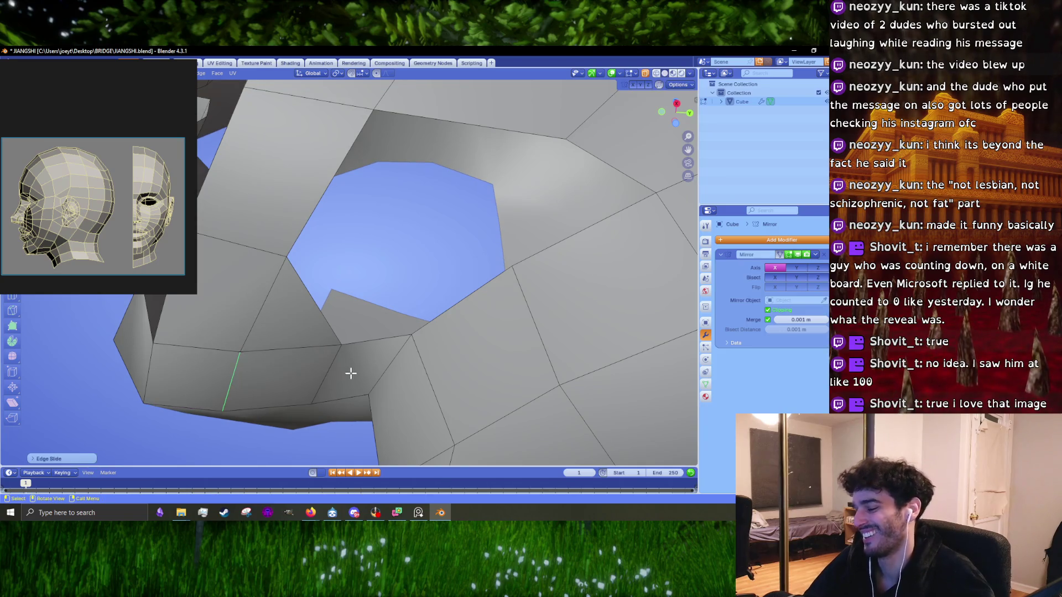
{"action": "key", "text": "KP_3"}
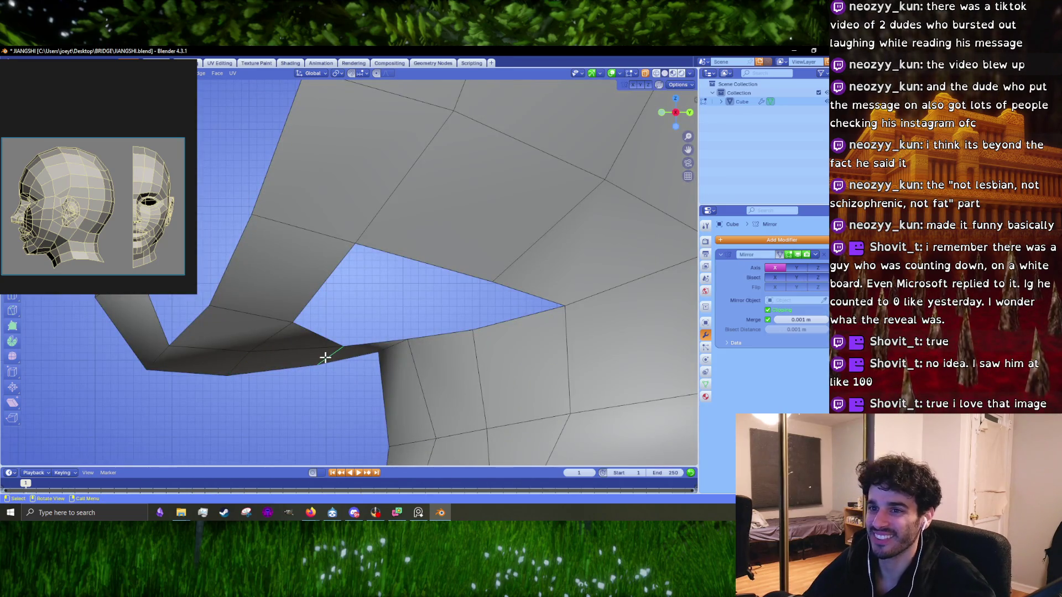
{"action": "key", "text": "g"}
{"action": "key", "text": "g"}
{"action": "left_click", "coordinate": [308, 365]}
- Select the bottom border edges of the cheek hole beside the jaw
{"action": "middle_click_drag", "start_coordinate": [308, 364], "coordinate": [338, 313]}
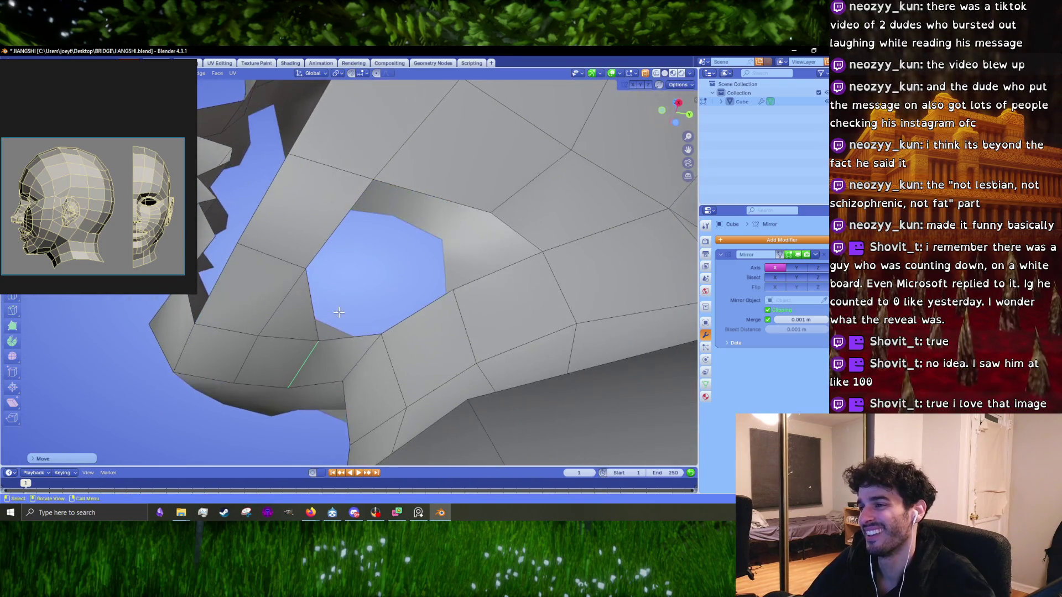
{"action": "left_click", "coordinate": [302, 308]}
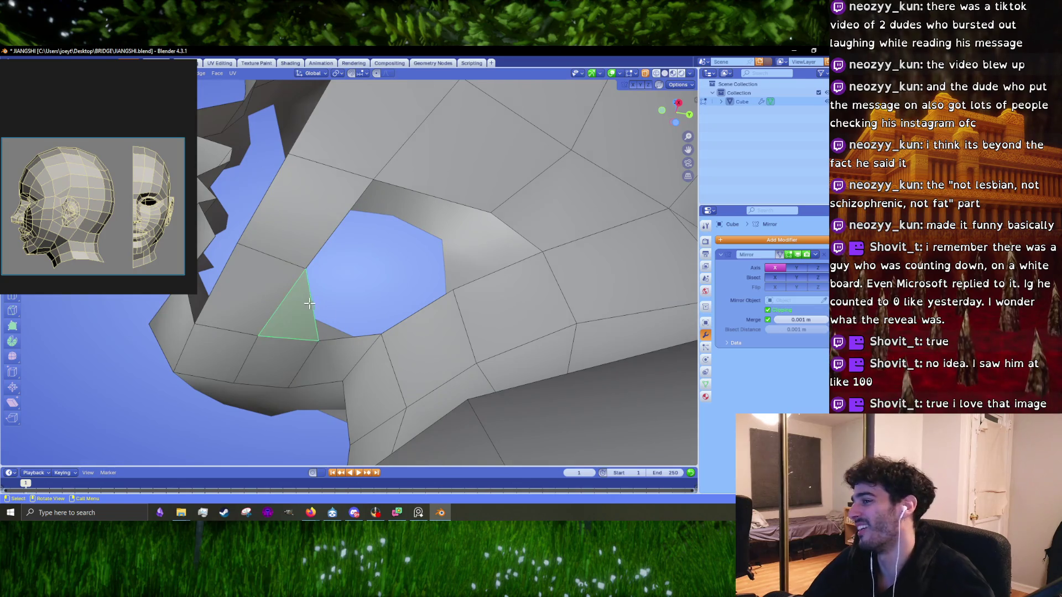
{"action": "left_click", "coordinate": [362, 338], "text": "shift"}
{"action": "left_click", "coordinate": [412, 317], "text": "shift"}
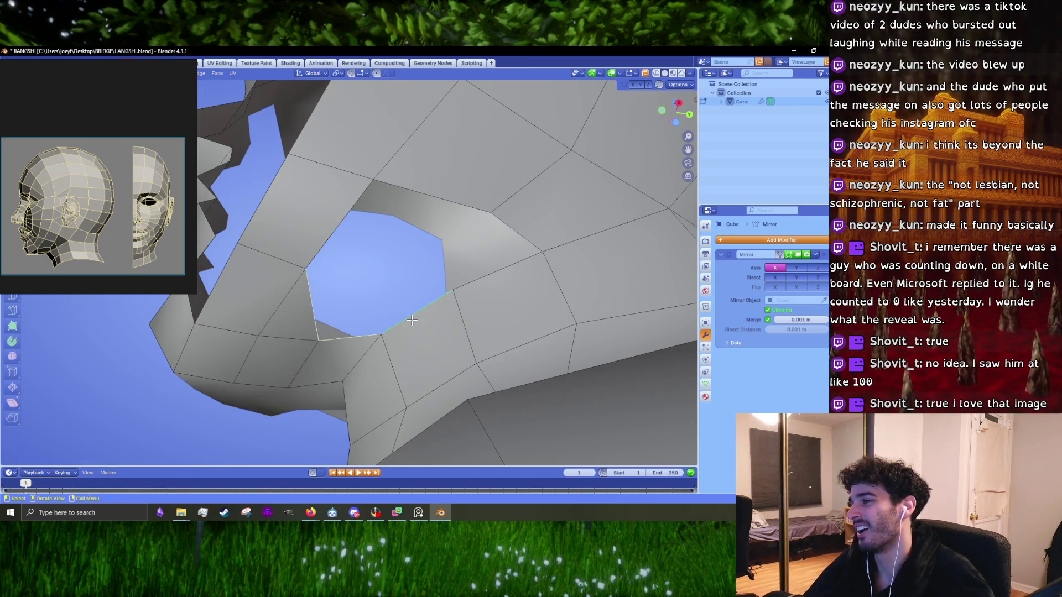
{"action": "key", "text": "g"}
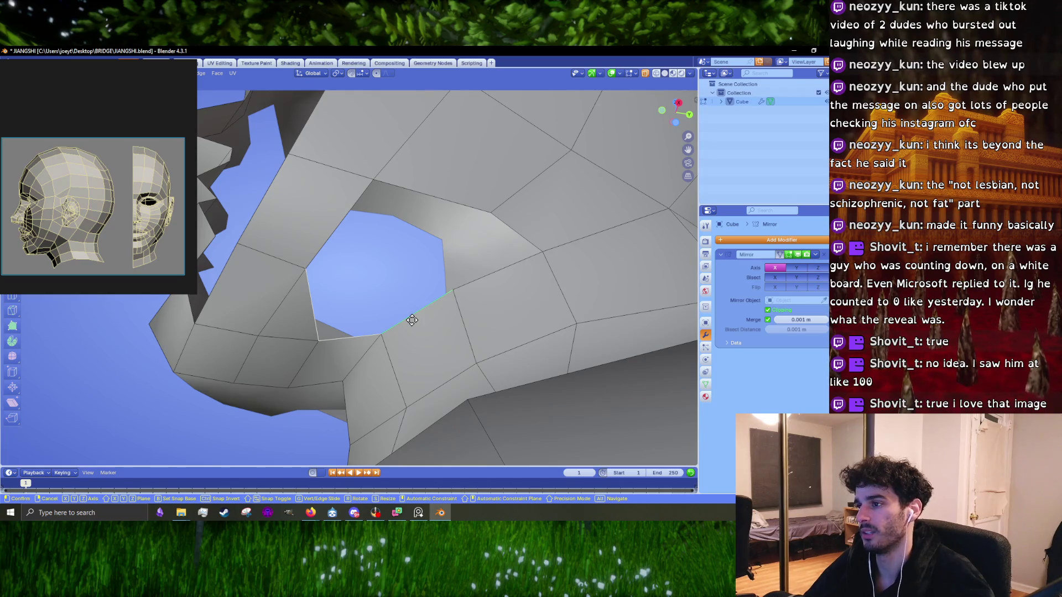
{"action": "right_click", "coordinate": [412, 320]}
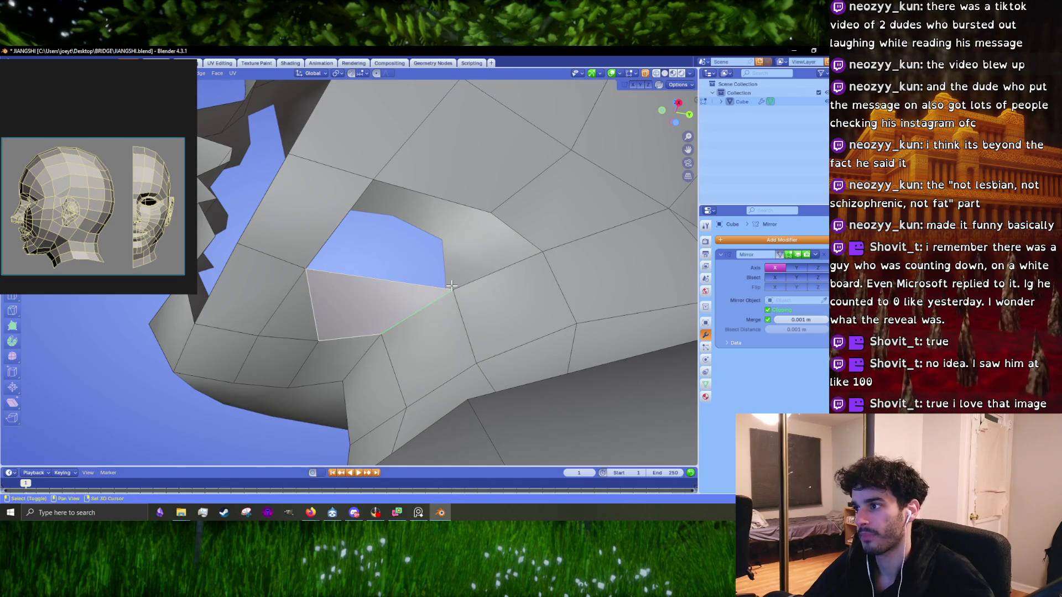
{"action": "middle_click_drag", "start_coordinate": [394, 326], "coordinate": [401, 304]}
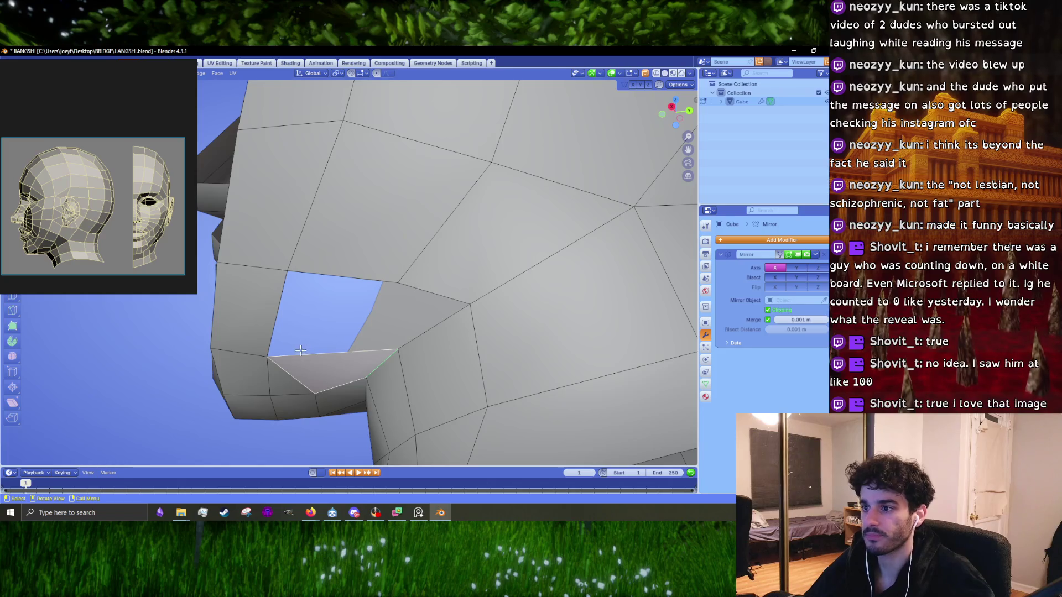
{"action": "middle_click_drag", "start_coordinate": [300, 351], "coordinate": [265, 332]}
{"action": "left_click", "coordinate": [259, 332]}
- Move the gap's corner vertex to close the opening, then inspect the neck and jaw
{"action": "middle_click_drag", "start_coordinate": [286, 285], "coordinate": [326, 277]}
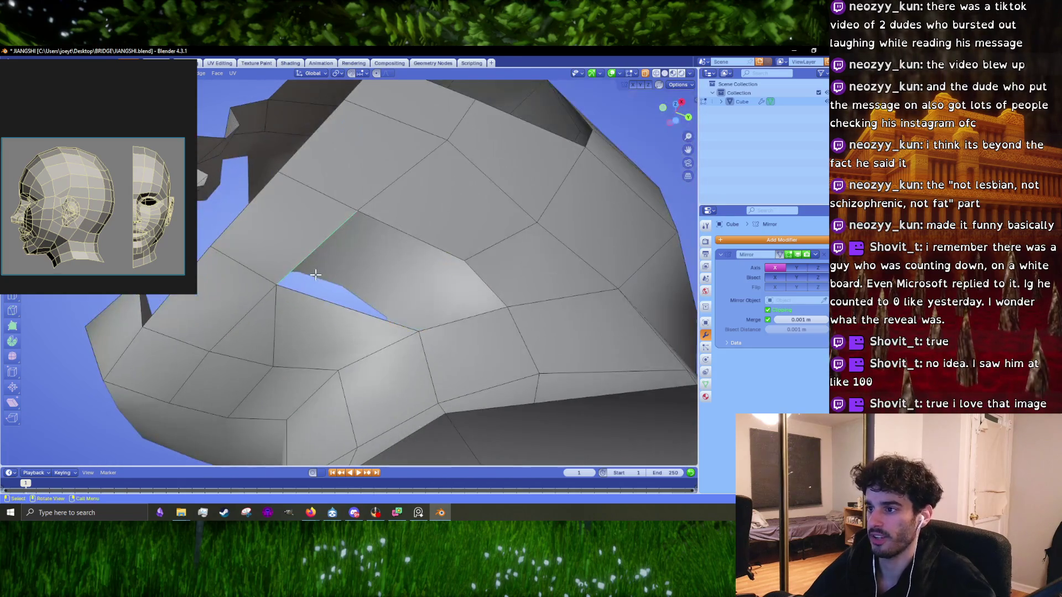
{"action": "left_click_drag", "start_coordinate": [326, 277], "coordinate": [344, 285]}
{"action": "mouse_move", "coordinate": [344, 285]}
{"action": "middle_mouse_down"}
{"action": "mouse_move", "coordinate": [352, 327]}
{"action": "mouse_move", "coordinate": [387, 349]}
{"action": "middle_mouse_up"}
{"action": "left_click", "coordinate": [387, 349]}
{"action": "key", "text": "g"}
{"action": "left_click", "coordinate": [393, 351]}
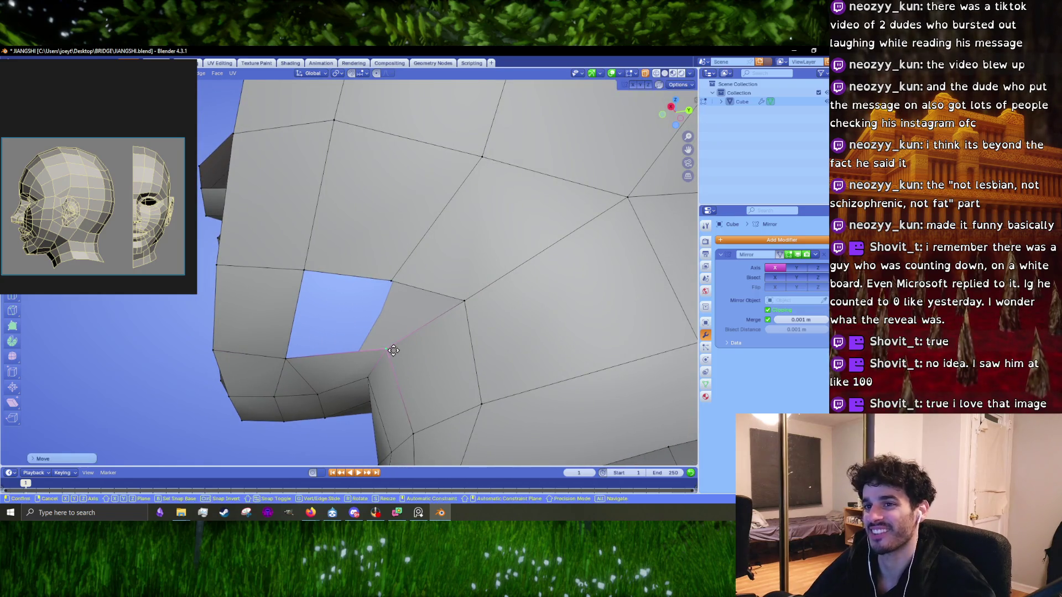
{"action": "middle_click_drag", "start_coordinate": [396, 310], "coordinate": [435, 297]}
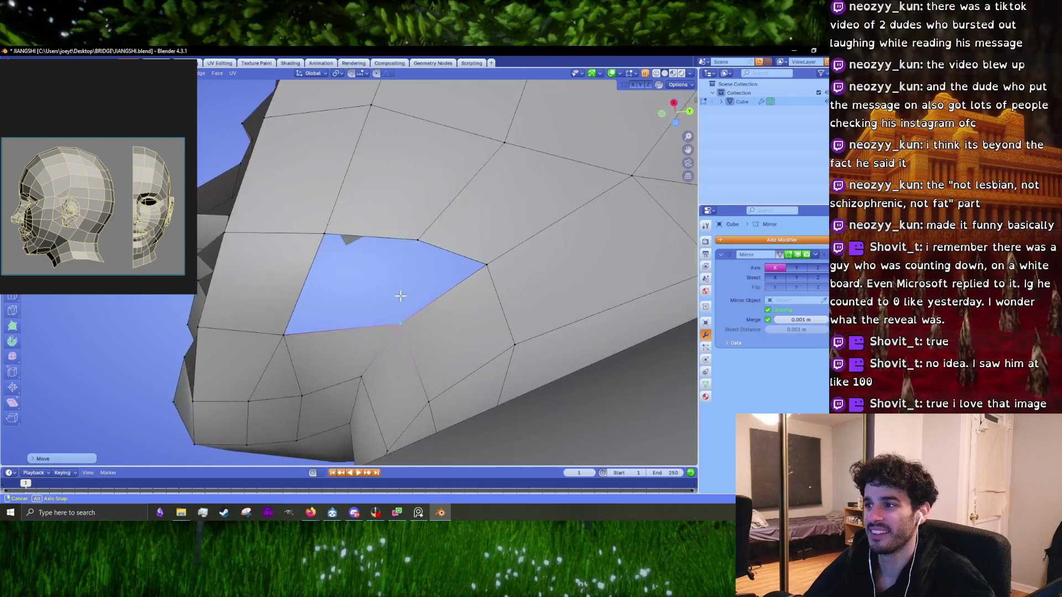
{"action": "middle_click_drag", "start_coordinate": [418, 260], "coordinate": [444, 283]}
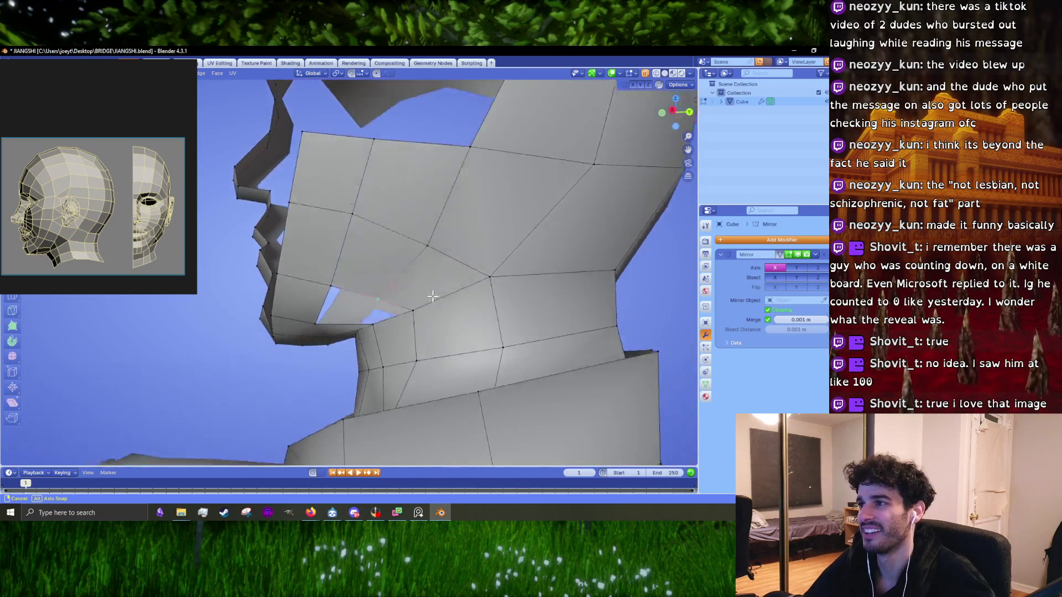
{"action": "scroll", "coordinate": [446, 296], "scroll_direction": "up", "scroll_amount": 1}
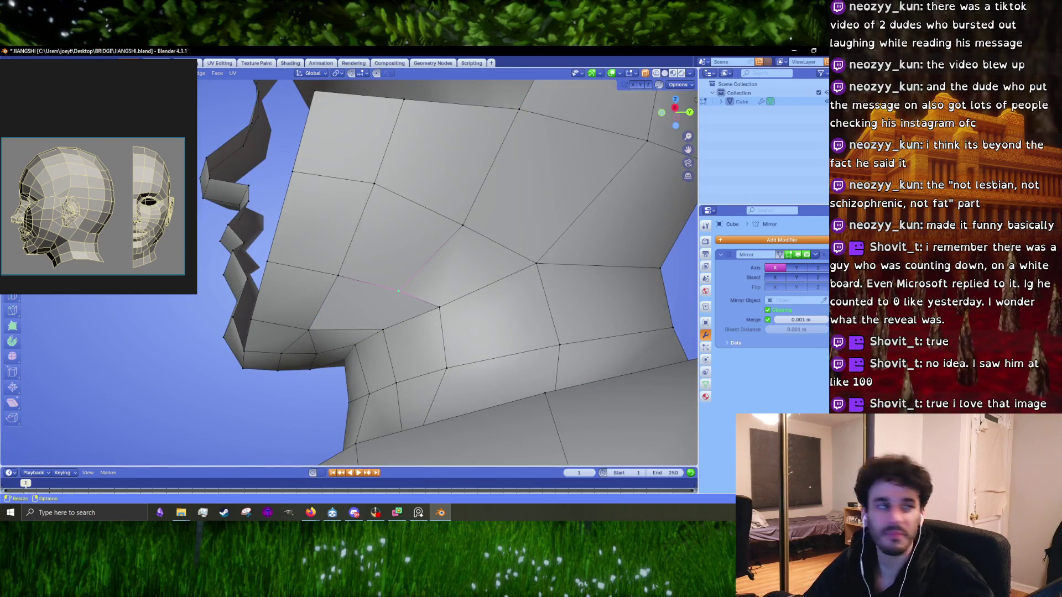
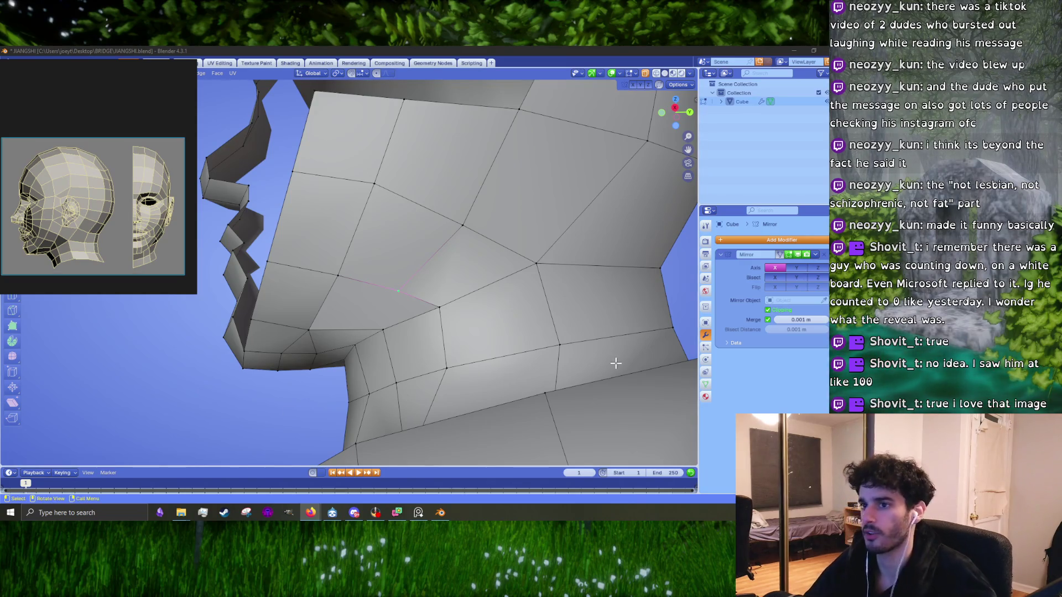
- From below the jaw, grab the strip of jaw faces and drop it beside the neck
{"action": "scroll", "coordinate": [521, 337], "scroll_direction": "down", "scroll_amount": 2}
{"action": "scroll", "coordinate": [446, 311], "scroll_direction": "down", "scroll_amount": 3}
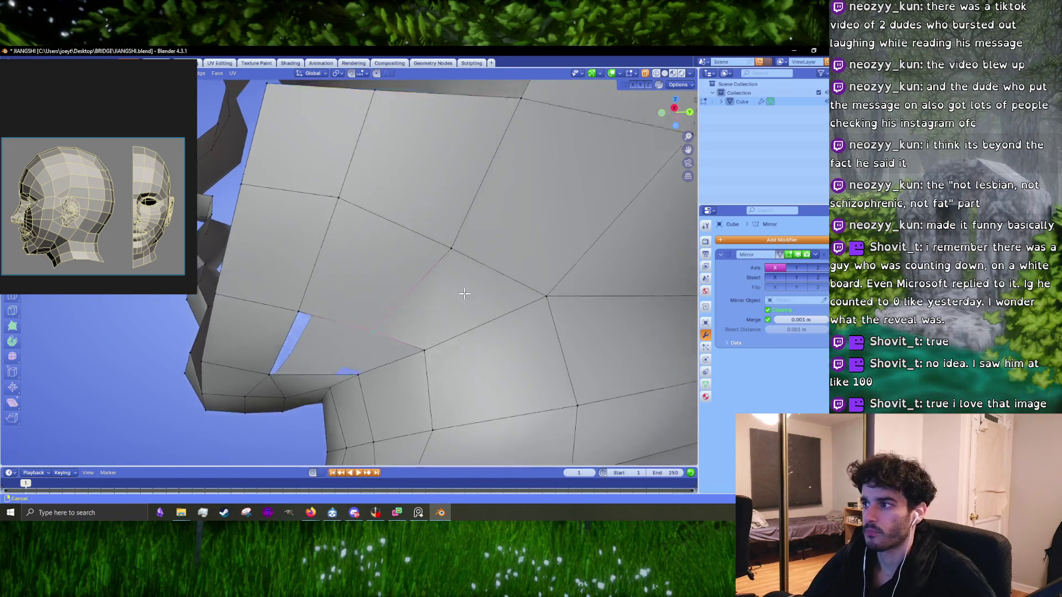
{"action": "mouse_move", "coordinate": [446, 311]}
{"action": "middle_mouse_down"}
{"action": "mouse_move", "coordinate": [431, 308]}
{"action": "mouse_move", "coordinate": [429, 278]}
{"action": "mouse_move", "coordinate": [394, 334]}
{"action": "mouse_move", "coordinate": [455, 315]}
{"action": "middle_mouse_up"}
{"action": "key", "text": "g"}
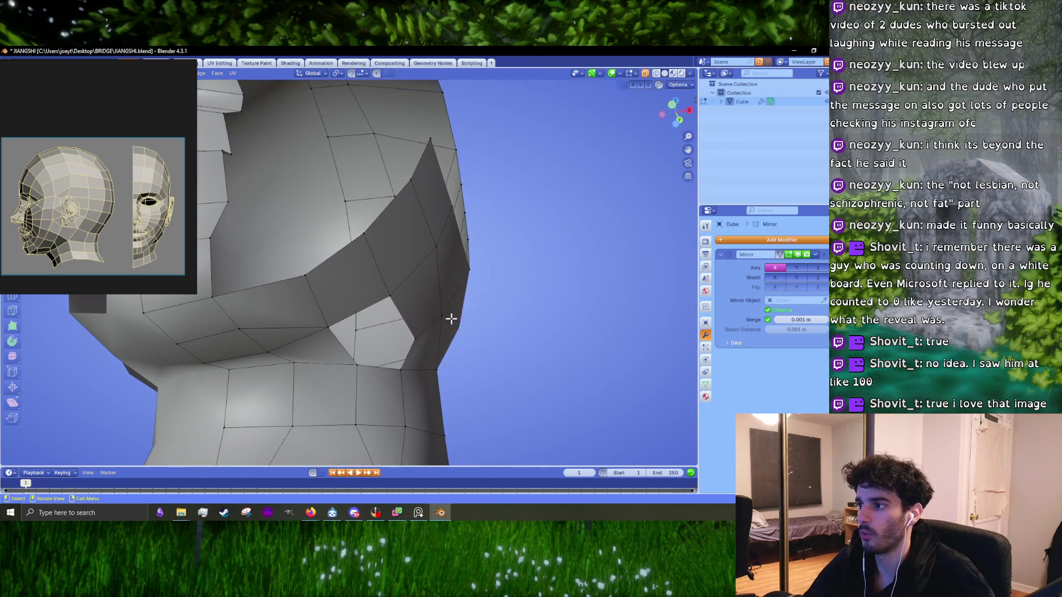
{"action": "left_click", "coordinate": [432, 321]}
- Orbit and zoom around the side of the head to inspect the open jaw gap
{"action": "middle_click_drag", "start_coordinate": [433, 321], "coordinate": [394, 333]}
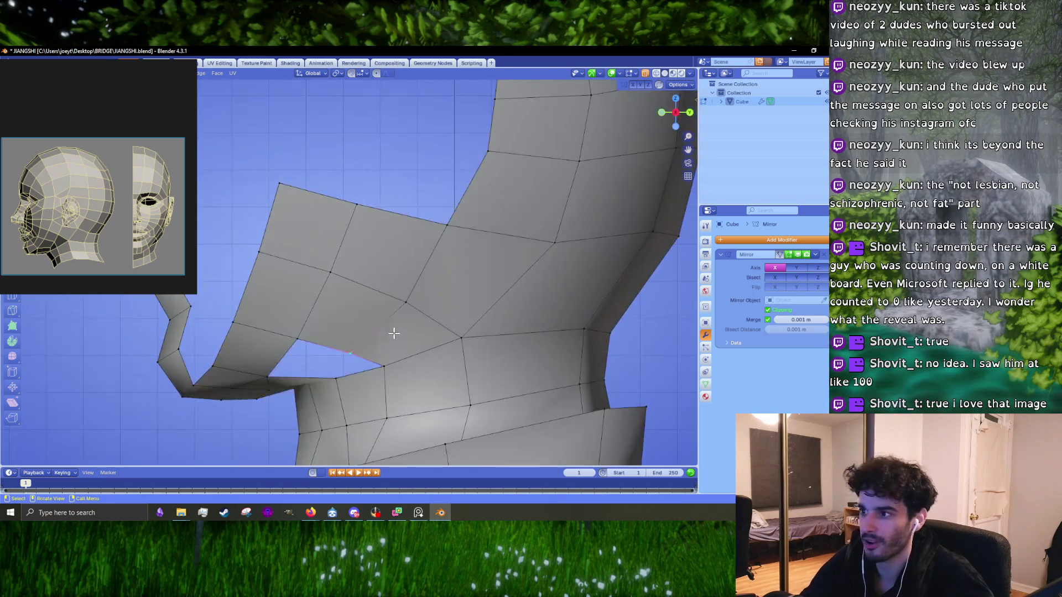
{"action": "mouse_move", "coordinate": [375, 372]}
{"action": "middle_mouse_down"}
{"action": "mouse_move", "coordinate": [354, 321]}
{"action": "mouse_move", "coordinate": [357, 290]}
{"action": "middle_mouse_up"}
{"action": "scroll", "coordinate": [346, 305], "scroll_direction": "up", "scroll_amount": 3}
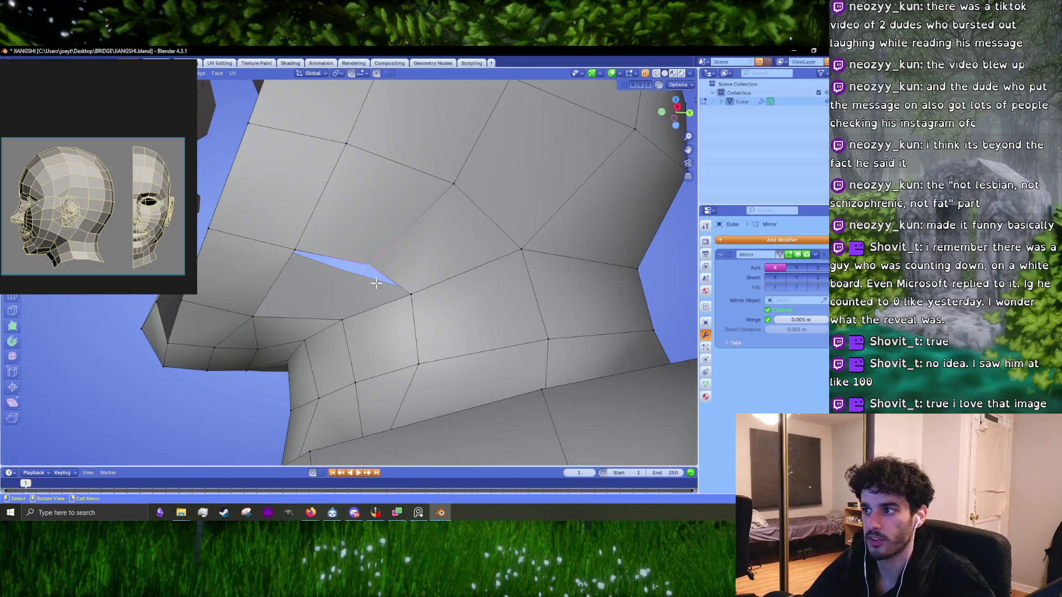
{"action": "scroll", "coordinate": [415, 316], "scroll_direction": "down", "scroll_amount": 2}
{"action": "mouse_move", "coordinate": [432, 239]}
{"action": "middle_mouse_down", "text": "shift"}
{"action": "mouse_move", "coordinate": [415, 315]}
{"action": "mouse_move", "coordinate": [356, 338]}
{"action": "middle_mouse_up", "text": "shift"}
{"action": "scroll", "coordinate": [355, 334], "scroll_direction": "up", "scroll_amount": 2}
{"action": "scroll", "coordinate": [348, 337], "scroll_direction": "up", "scroll_amount": 2}
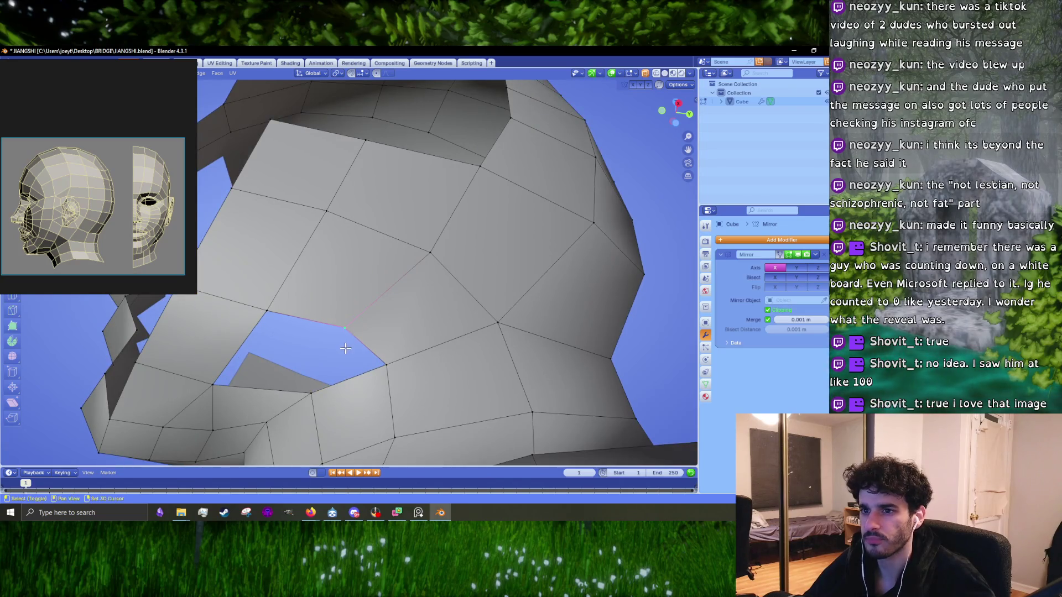
{"action": "middle_click_drag", "start_coordinate": [351, 338], "coordinate": [358, 323]}
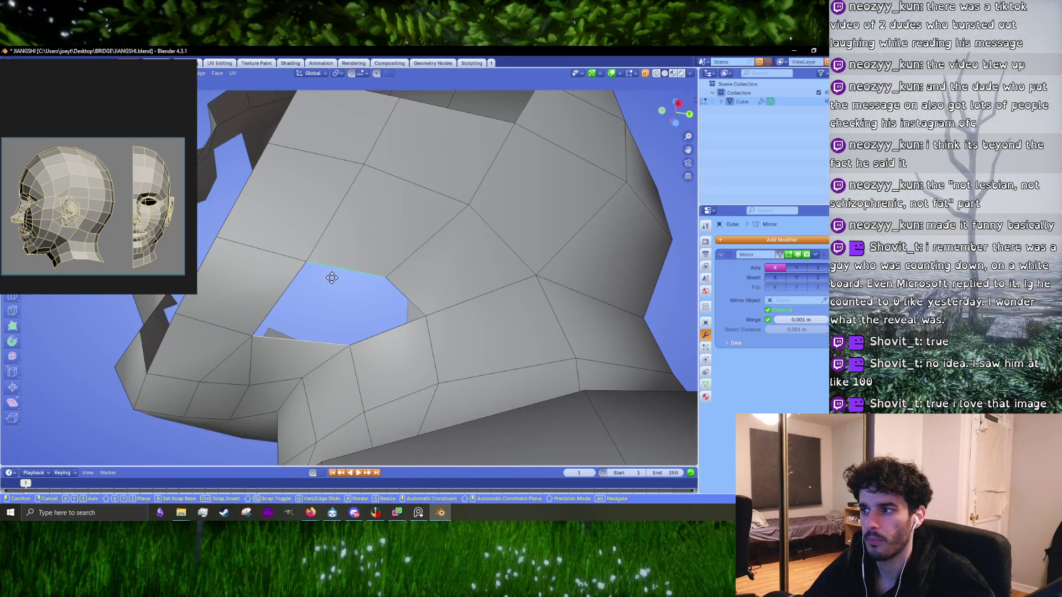
- Fill the jaw hole and the remaining triangular hole with new faces
{"action": "key", "text": "f"}
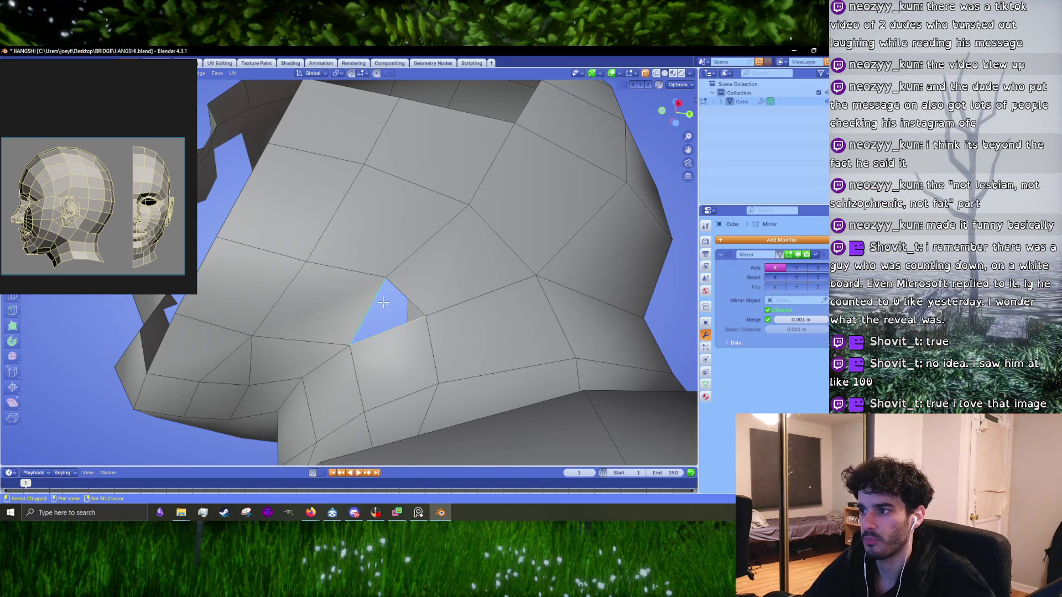
{"action": "key", "text": "f"}
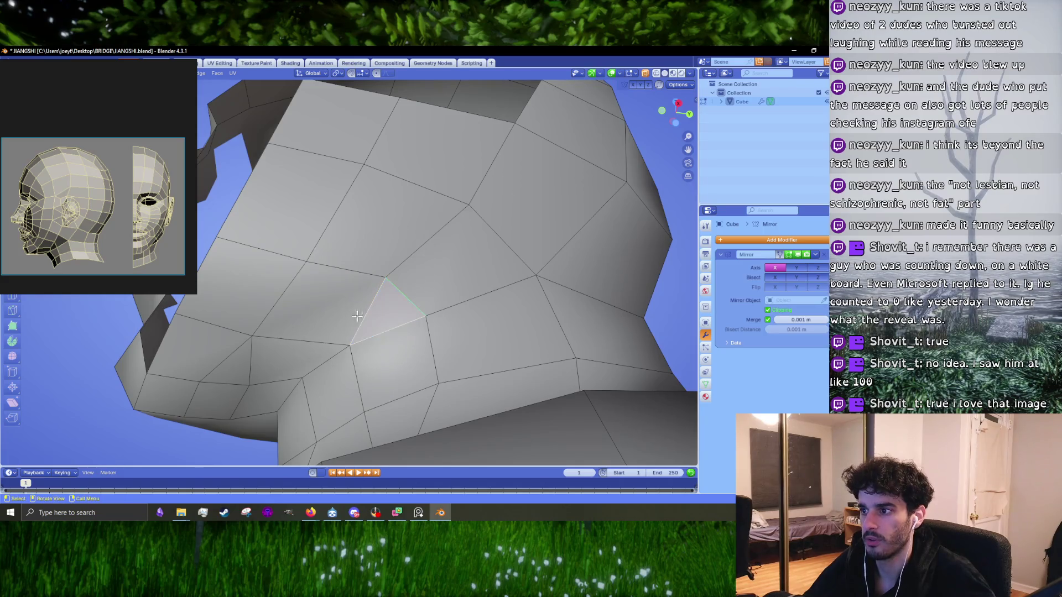
{"action": "key", "text": "k"}
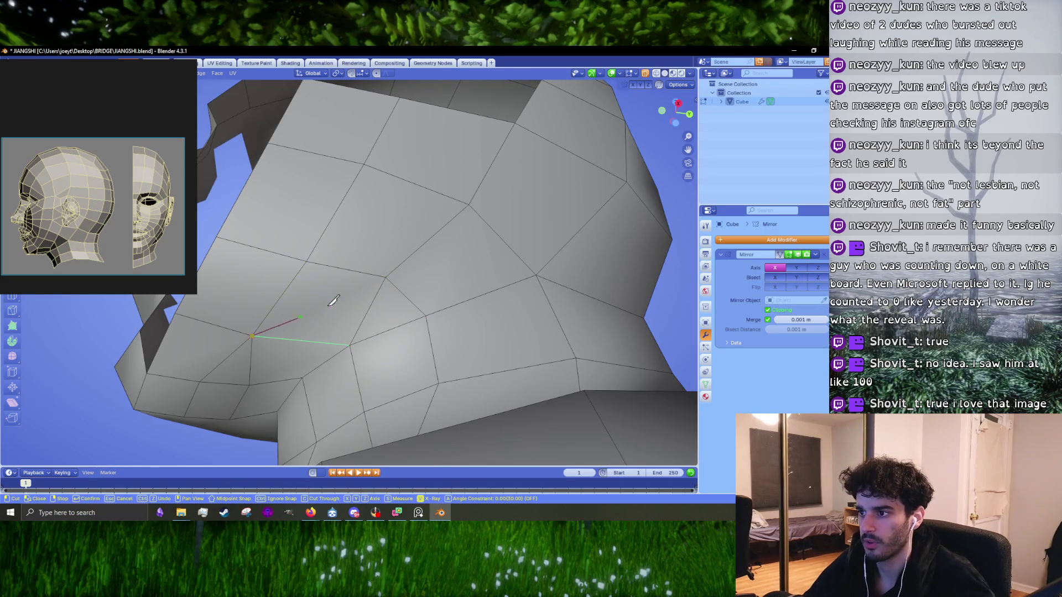
{"action": "key", "text": "Escape"}
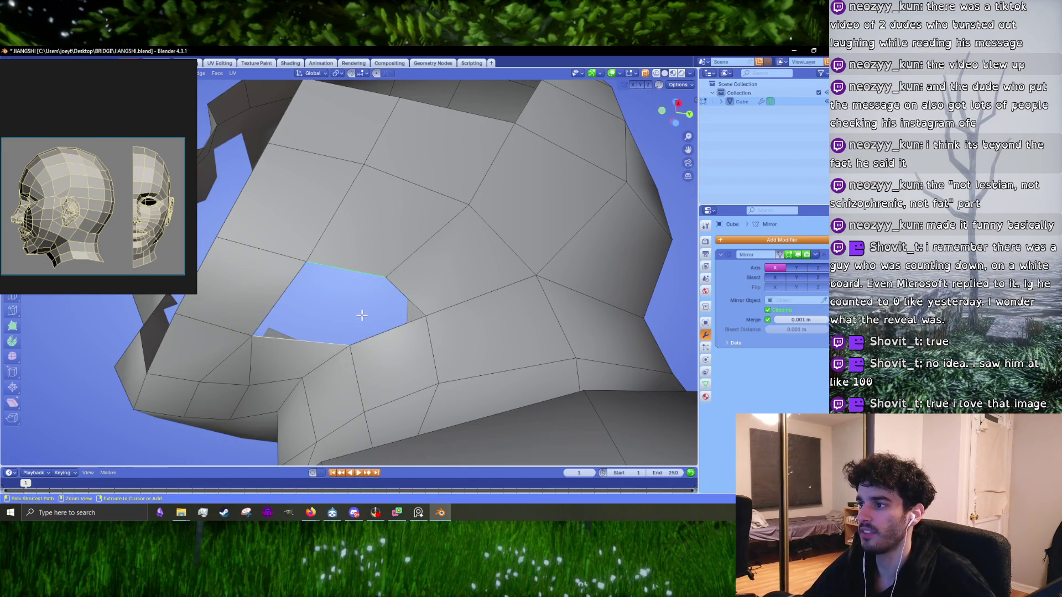
- From the front and right views, select the face beside the jaw gap for deletion
{"action": "key", "text": "KP_1"}
{"action": "key", "text": "KP_3"}
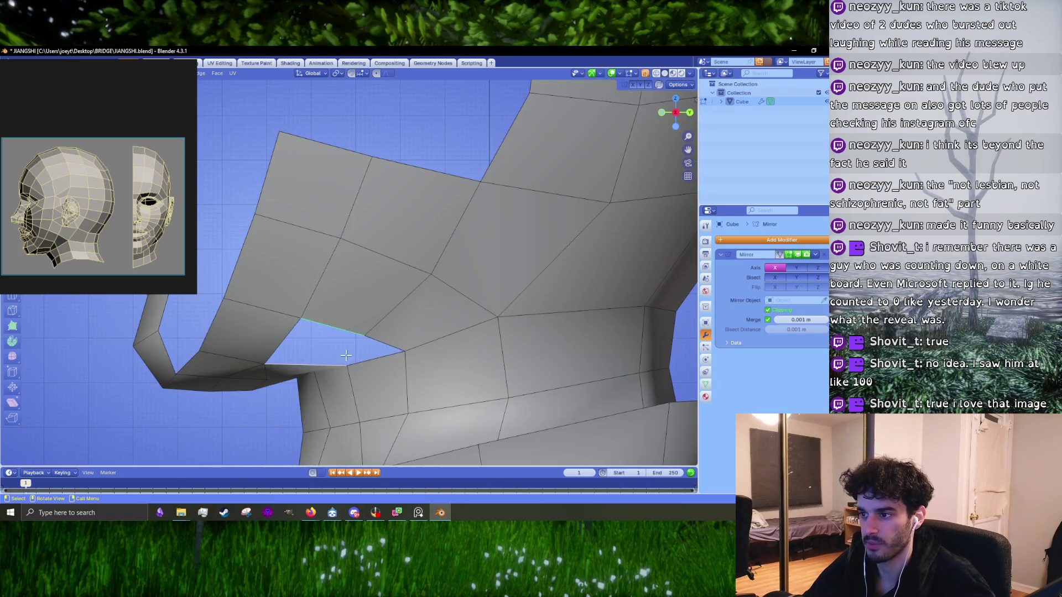
{"action": "scroll", "coordinate": [345, 356], "scroll_direction": "up", "scroll_amount": 1}
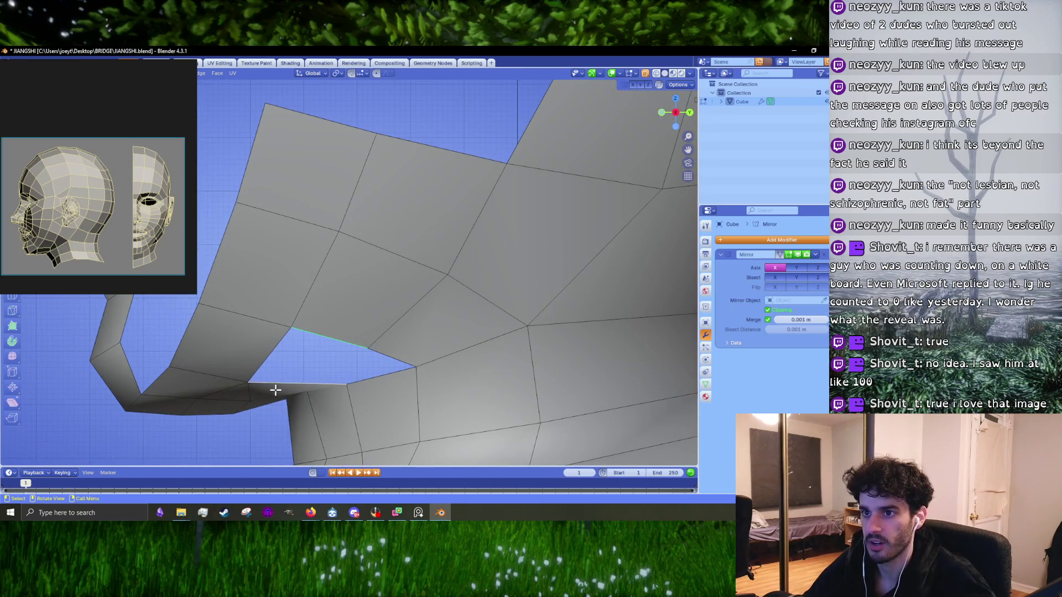
{"action": "middle_click_drag", "start_coordinate": [297, 389], "coordinate": [297, 374]}
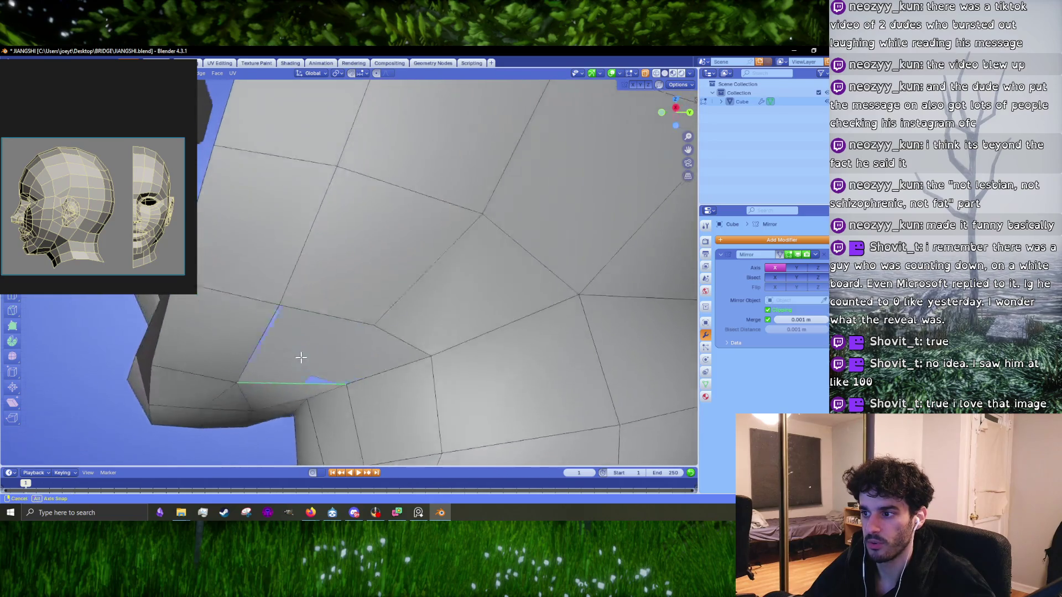
{"action": "left_click", "coordinate": [296, 374]}
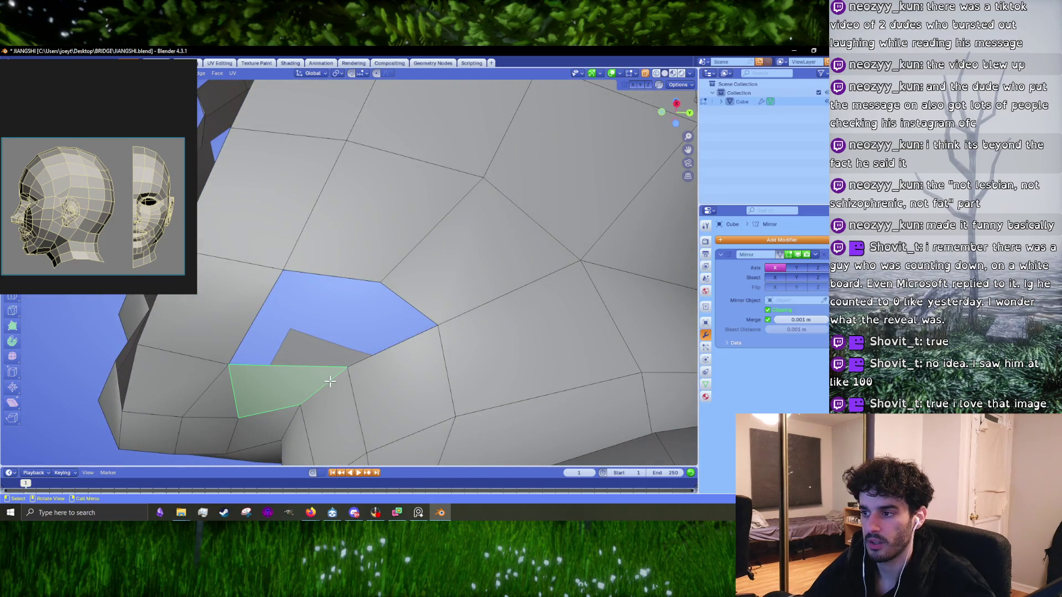
{"action": "key", "text": "x"}
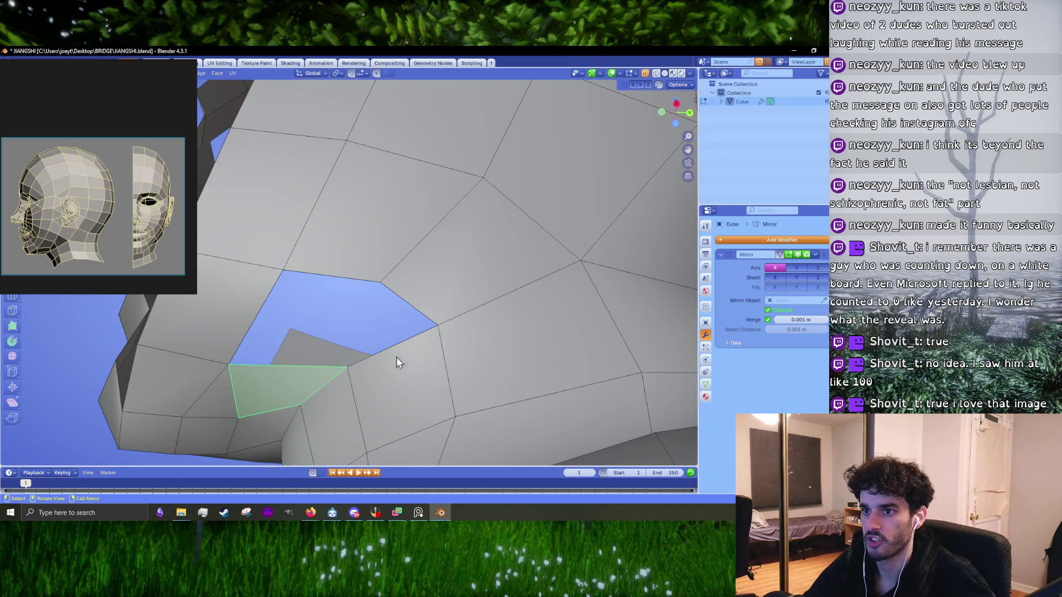
- Shrink the selected face along the Y axis, then delete a selected face
{"action": "mouse_move", "coordinate": [351, 372]}
{"action": "middle_mouse_down"}
{"action": "mouse_move", "coordinate": [451, 312]}
{"action": "mouse_move", "coordinate": [457, 367]}
{"action": "middle_mouse_up"}
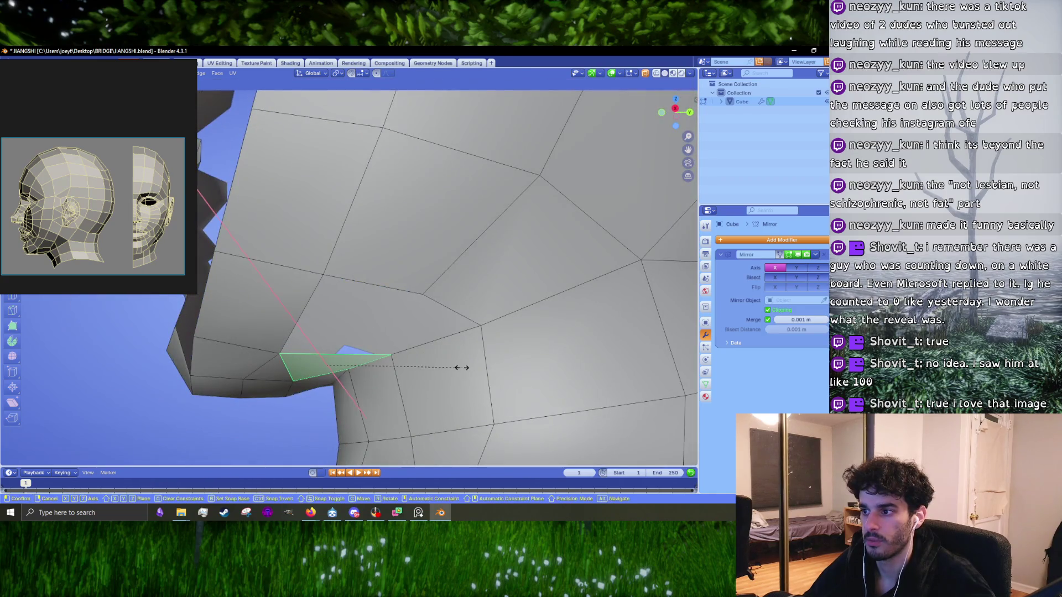
{"action": "key", "text": "s"}
{"action": "key", "text": "y"}
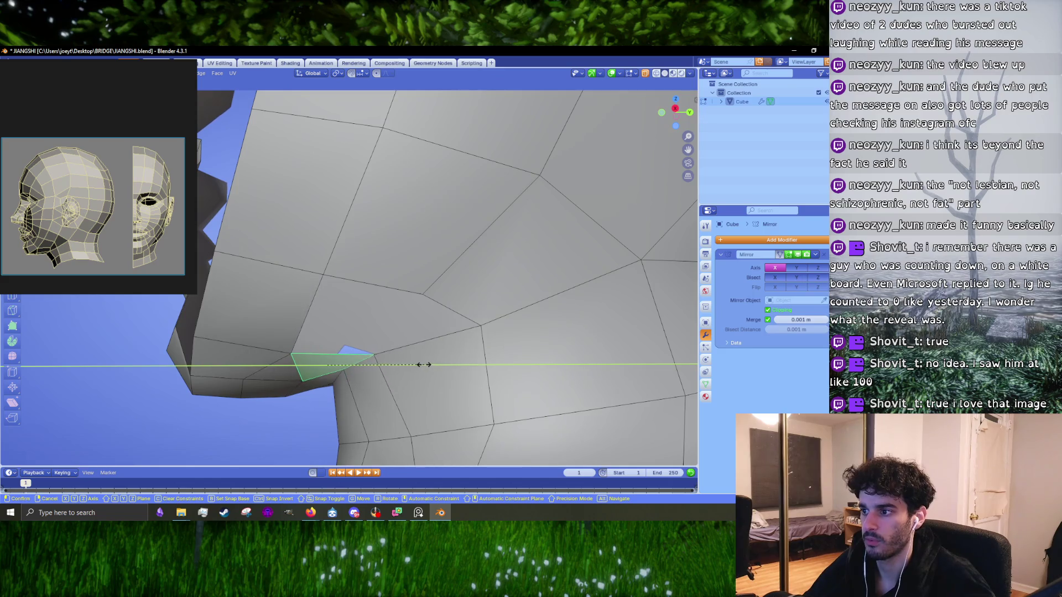
{"action": "left_click", "coordinate": [451, 362]}
{"action": "mouse_move", "coordinate": [451, 363]}
{"action": "middle_mouse_down"}
{"action": "mouse_move", "coordinate": [391, 346]}
{"action": "mouse_move", "coordinate": [416, 339]}
{"action": "middle_mouse_up"}
{"action": "key", "text": "Delete"}
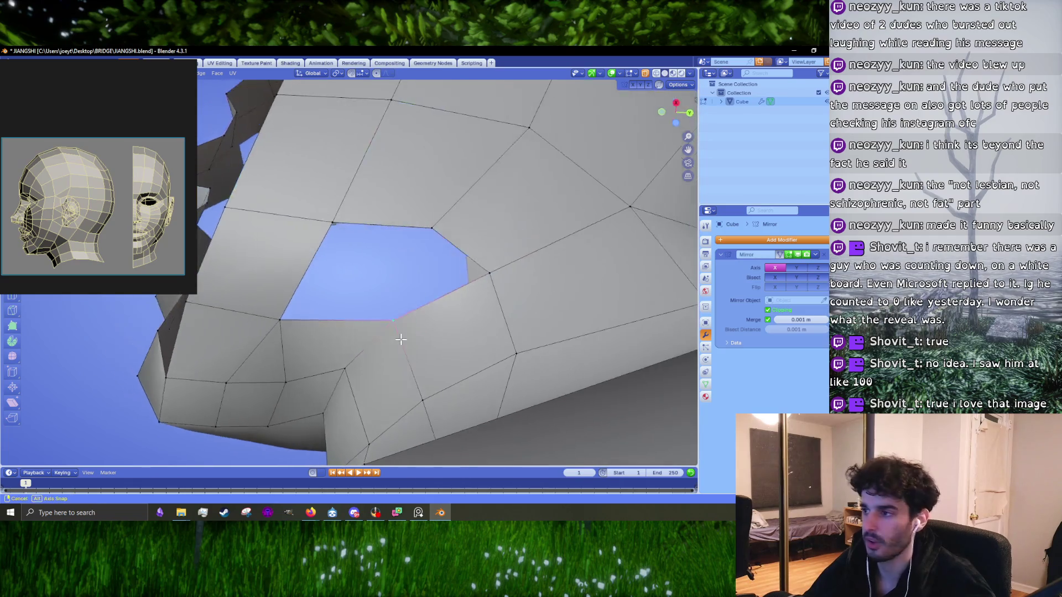
- Fill the hole between the lower boundary edges with a new face
{"action": "left_click", "coordinate": [344, 320]}
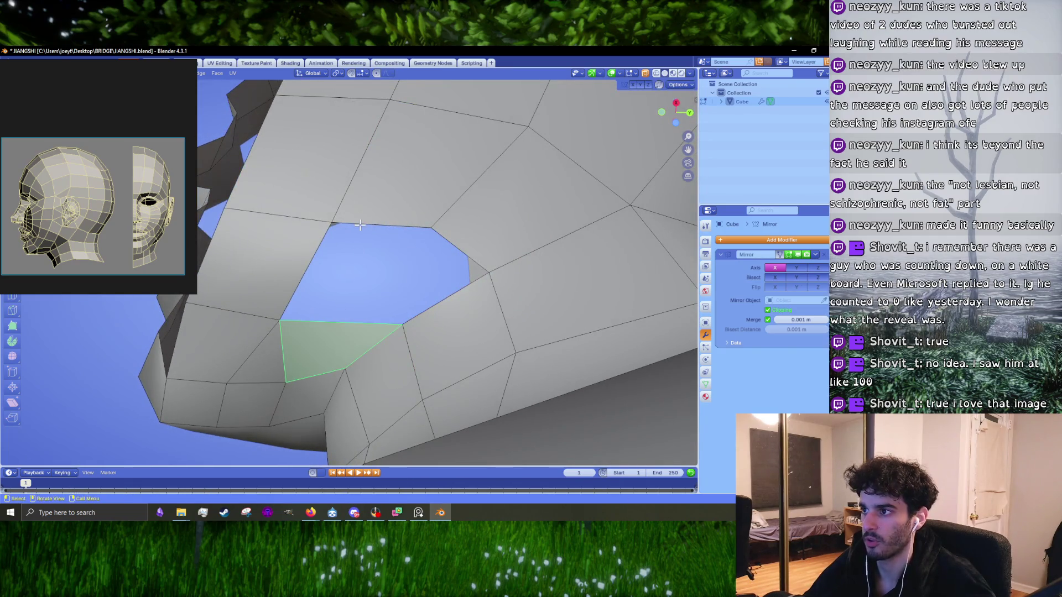
{"action": "left_click", "coordinate": [331, 314]}
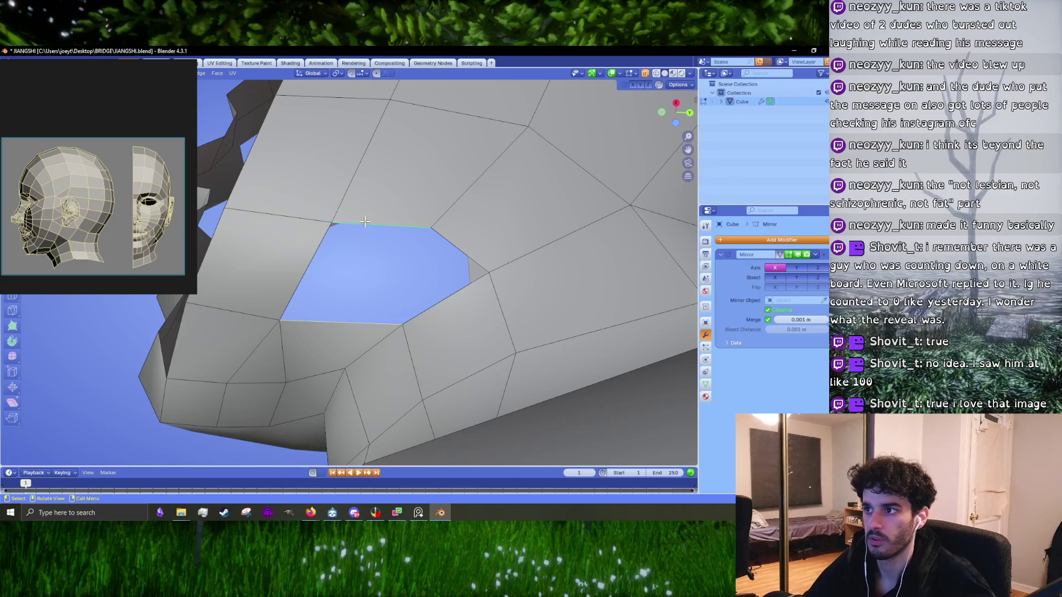
{"action": "key", "text": "f"}
{"action": "mouse_move", "coordinate": [364, 221]}
{"action": "middle_mouse_down"}
{"action": "mouse_move", "coordinate": [464, 311]}
{"action": "mouse_move", "coordinate": [424, 303]}
{"action": "middle_mouse_up"}
- Delete the large badly placed quad beside the triangular hole
{"action": "left_click", "coordinate": [464, 311], "text": "shift"}
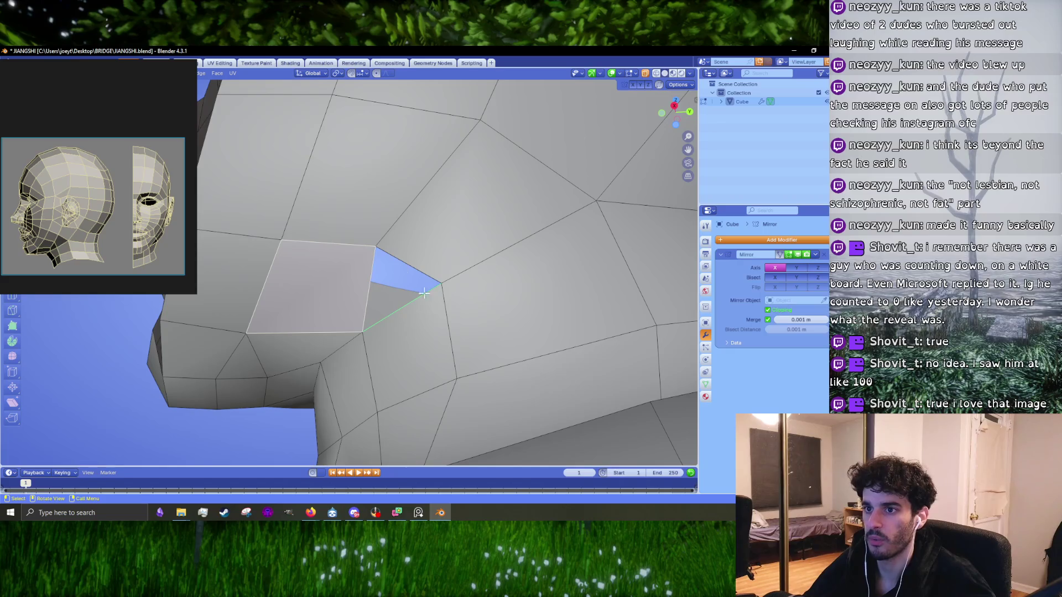
{"action": "left_click", "coordinate": [424, 254]}
{"action": "left_click", "coordinate": [442, 235]}
{"action": "key", "text": "x"}
{"action": "left_click", "coordinate": [468, 224]}
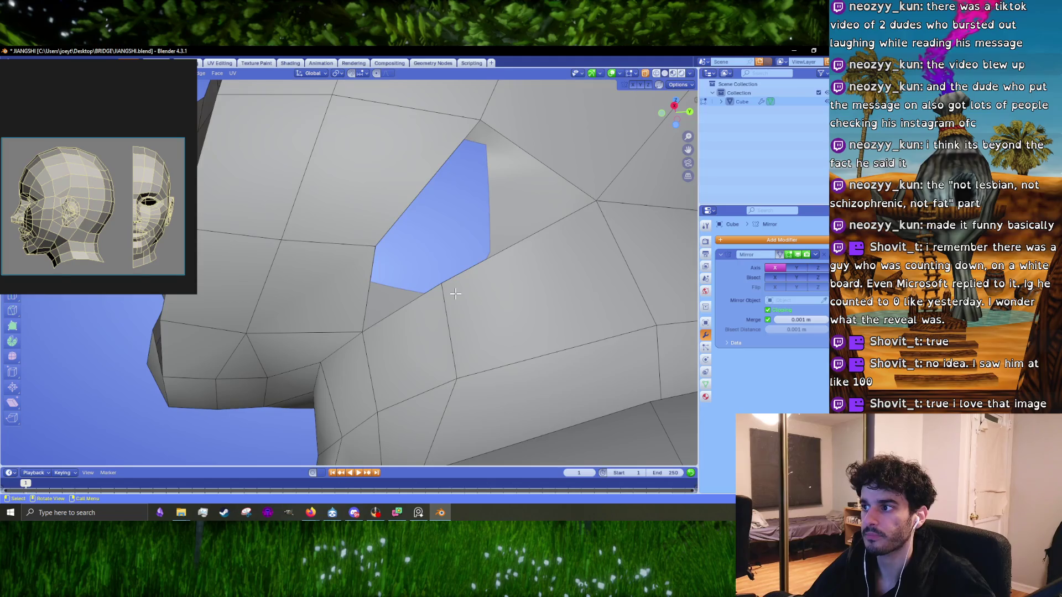
- Select the quad beside the hole and begin an edge loop cut across the jaw faces
{"action": "left_click", "coordinate": [370, 252]}
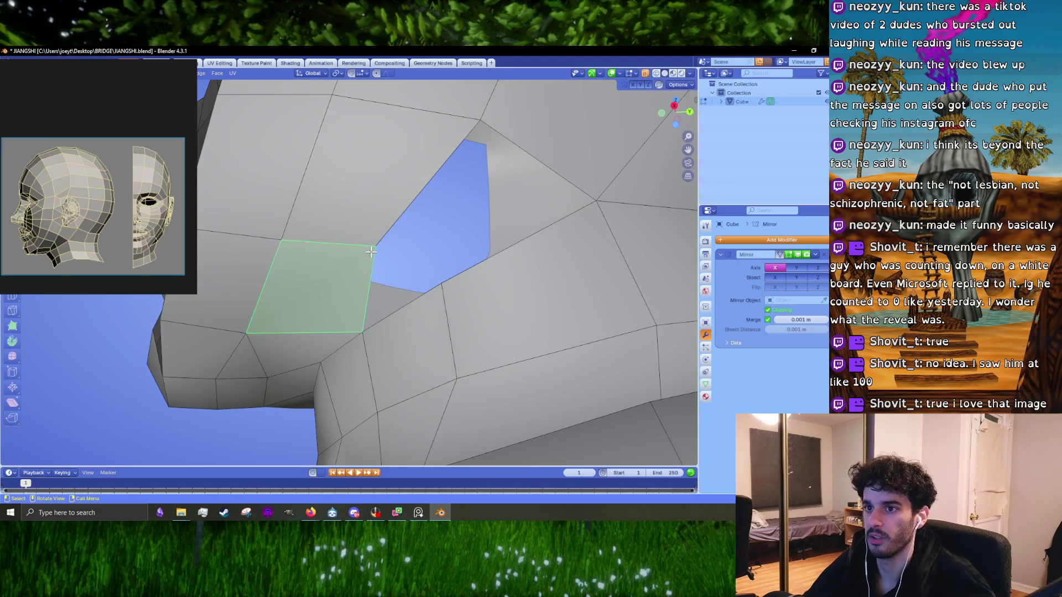
{"action": "scroll", "coordinate": [378, 230], "scroll_direction": "down", "scroll_amount": 5}
{"action": "middle_click_drag", "start_coordinate": [378, 230], "coordinate": [409, 258]}
{"action": "scroll", "coordinate": [409, 258], "scroll_direction": "up", "scroll_amount": 4}
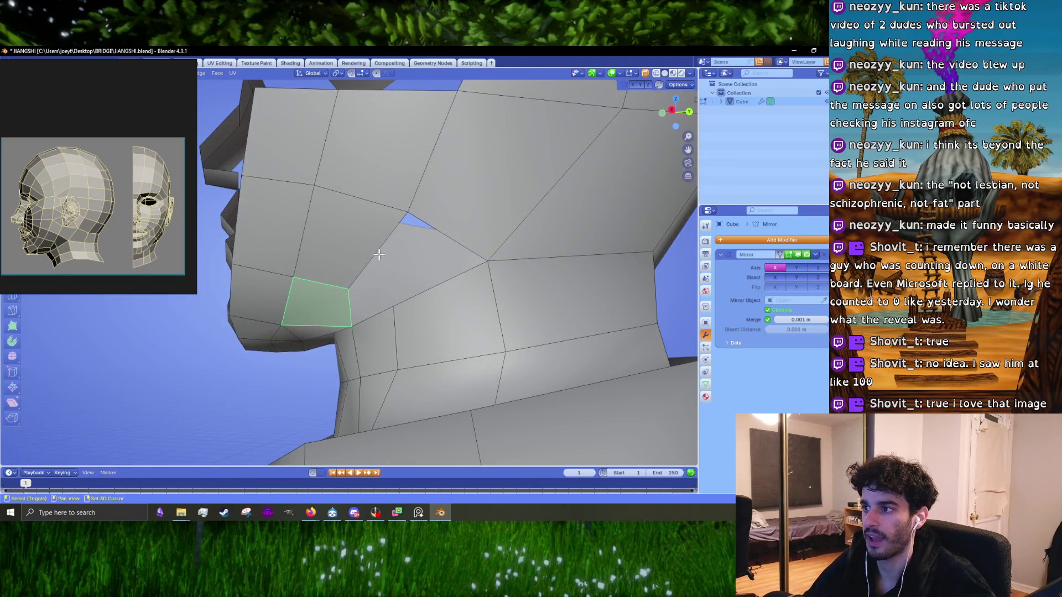
{"action": "middle_click_drag", "start_coordinate": [385, 299], "coordinate": [415, 289]}
{"action": "key", "text": "ctrl+r"}
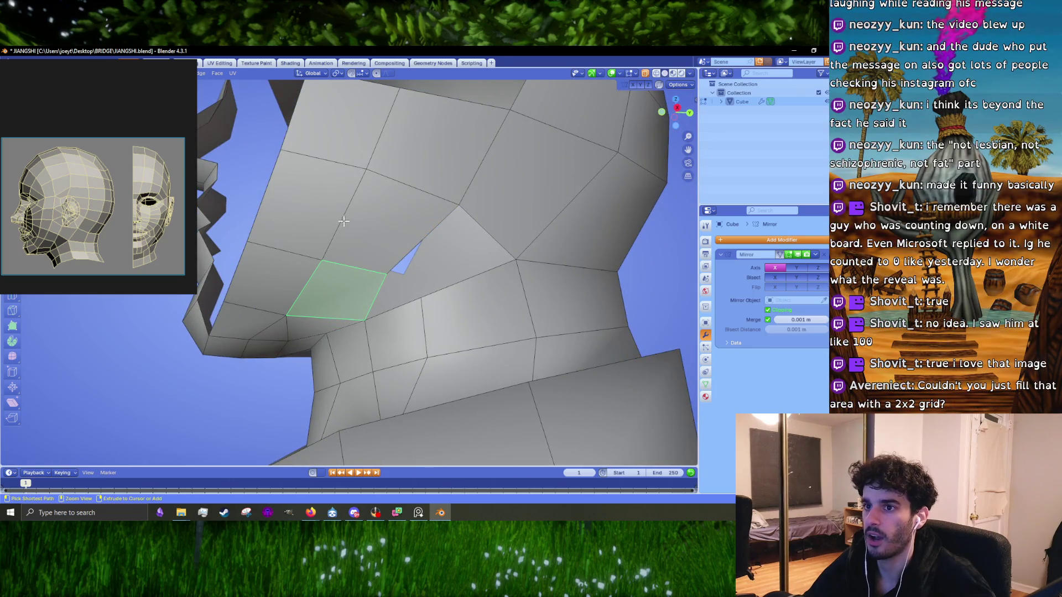
- Place the edge loop at its default position and fill the triangular hole with a face
{"action": "left_click", "coordinate": [343, 221]}
{"action": "right_click", "coordinate": [395, 289]}
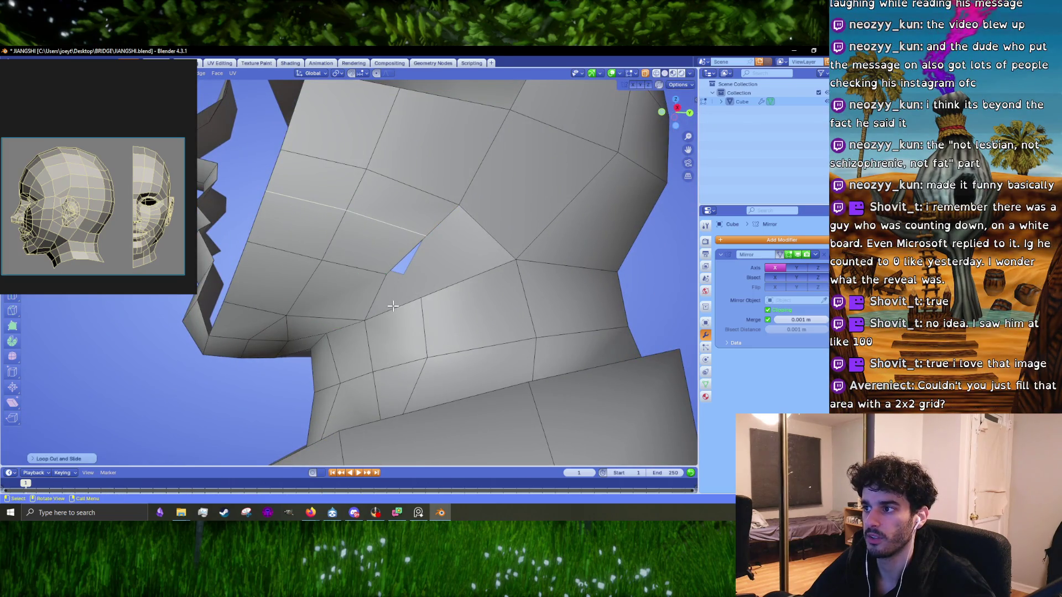
{"action": "left_click", "coordinate": [406, 255]}
{"action": "key", "text": "f"}
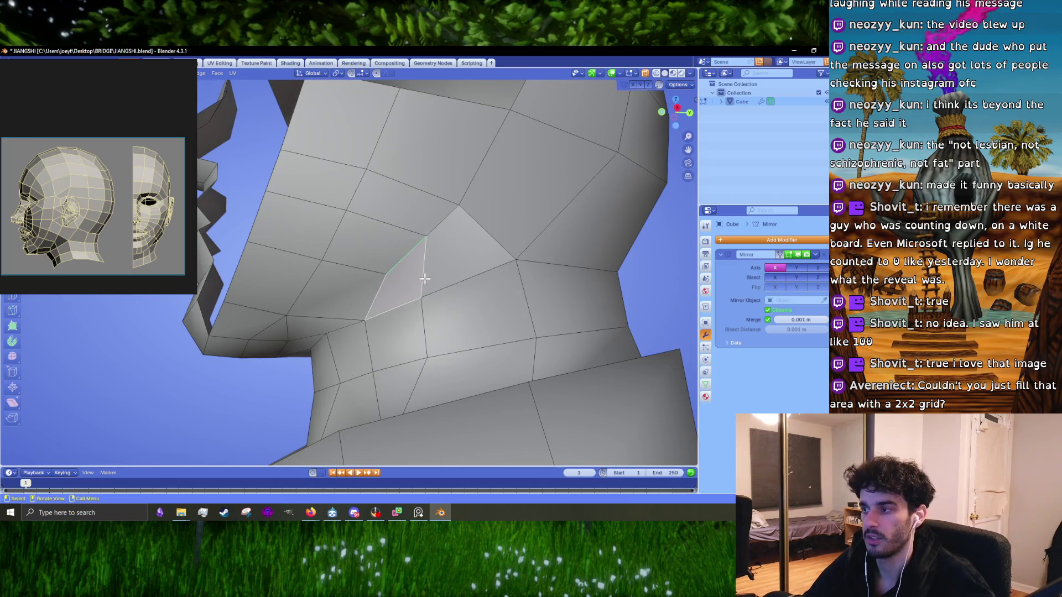
{"action": "left_click", "coordinate": [440, 276]}
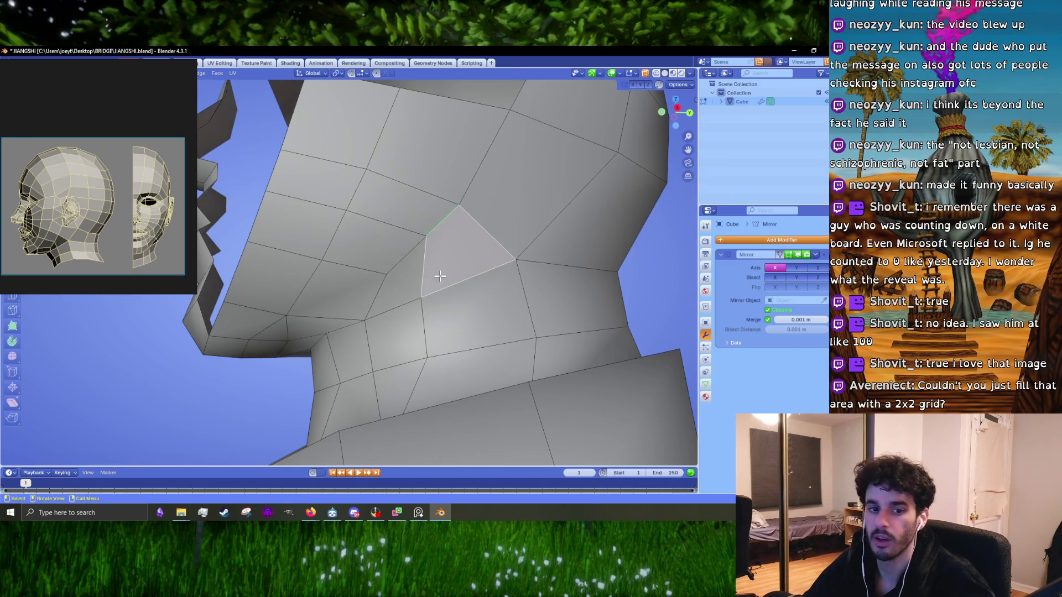
- In vertex mode, slide the triangle's corner vertex under the jaw along its edge
{"action": "key", "text": "1"}
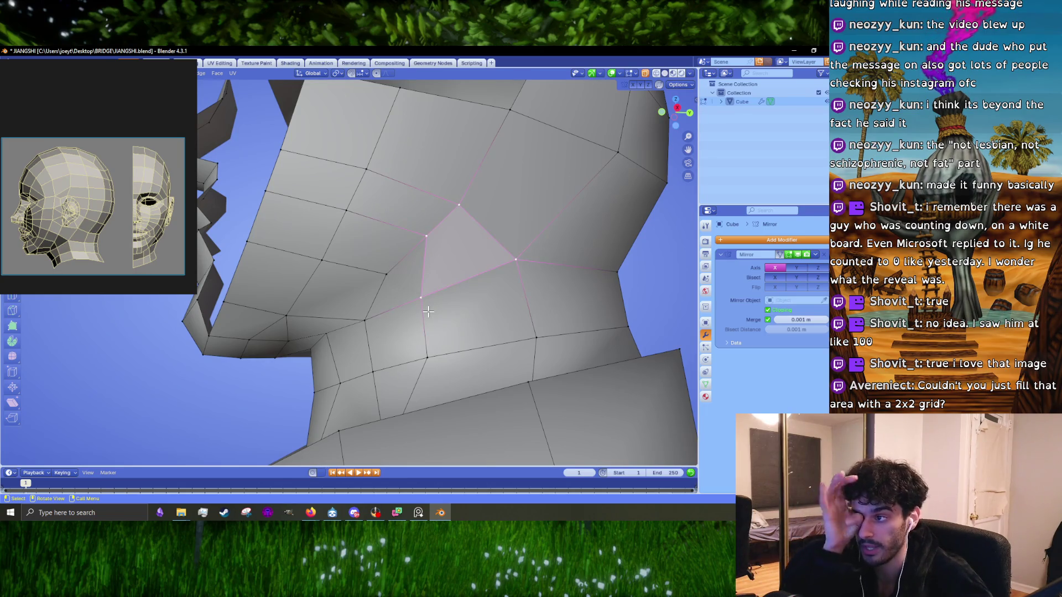
{"action": "middle_click_drag", "start_coordinate": [429, 311], "coordinate": [385, 332]}
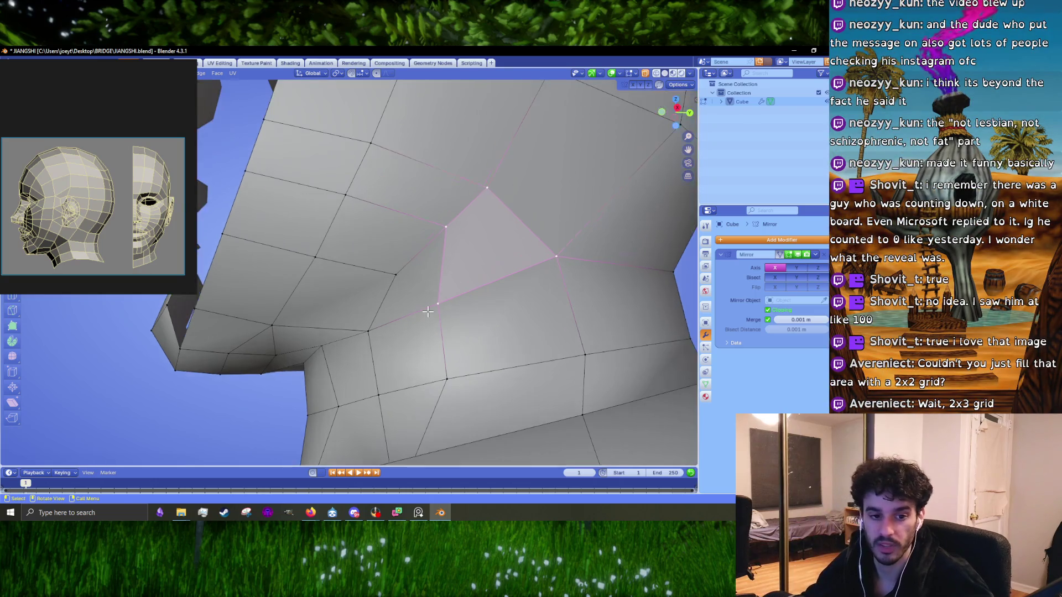
{"action": "left_click", "coordinate": [384, 330]}
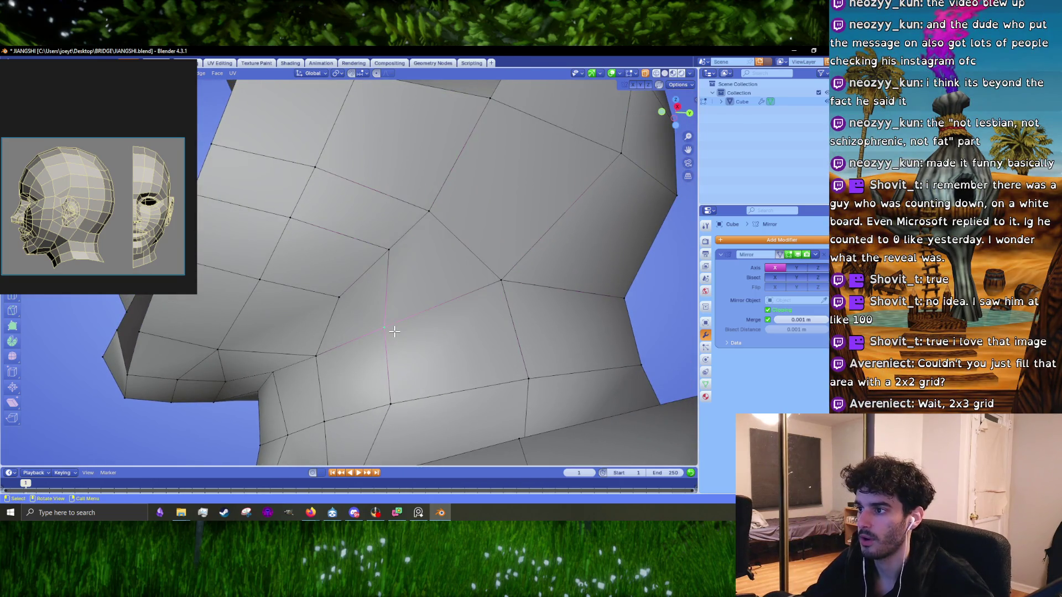
{"action": "middle_click_drag", "start_coordinate": [395, 331], "coordinate": [391, 321]}
{"action": "key", "text": "shift+v"}
{"action": "left_click", "coordinate": [505, 278]}
{"action": "left_click", "coordinate": [505, 279]}
{"action": "right_click", "coordinate": [513, 279]}
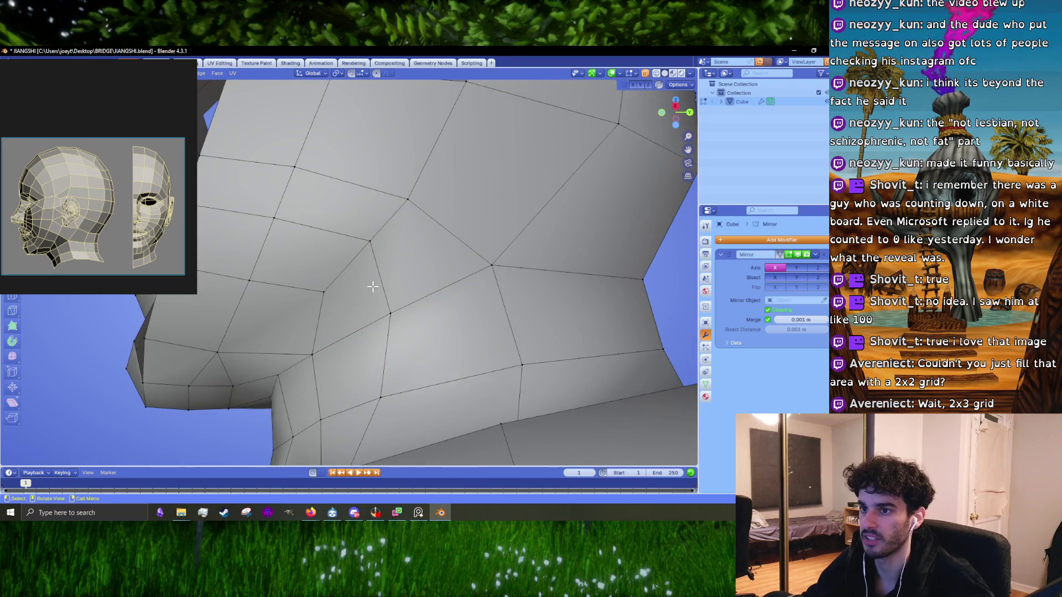
- Move the vertex at the jaw-neck junction along the jaw
{"action": "scroll", "coordinate": [379, 294], "scroll_direction": "down", "scroll_amount": 5}
{"action": "middle_click_drag", "start_coordinate": [379, 294], "coordinate": [360, 288]}
{"action": "scroll", "coordinate": [349, 287], "scroll_direction": "up", "scroll_amount": 4}
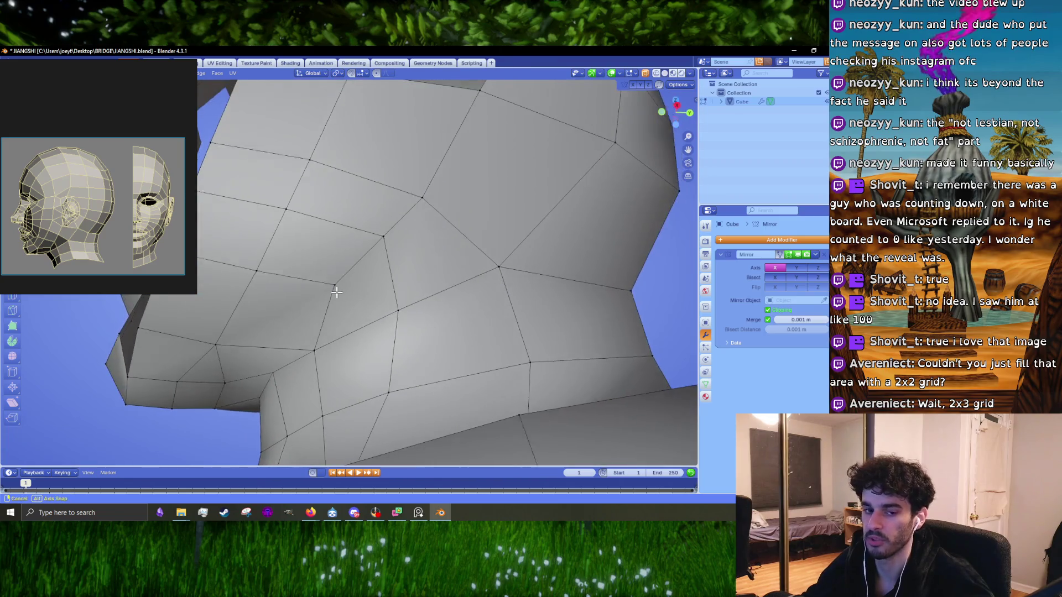
{"action": "left_click", "coordinate": [342, 286]}
{"action": "key", "text": "g"}
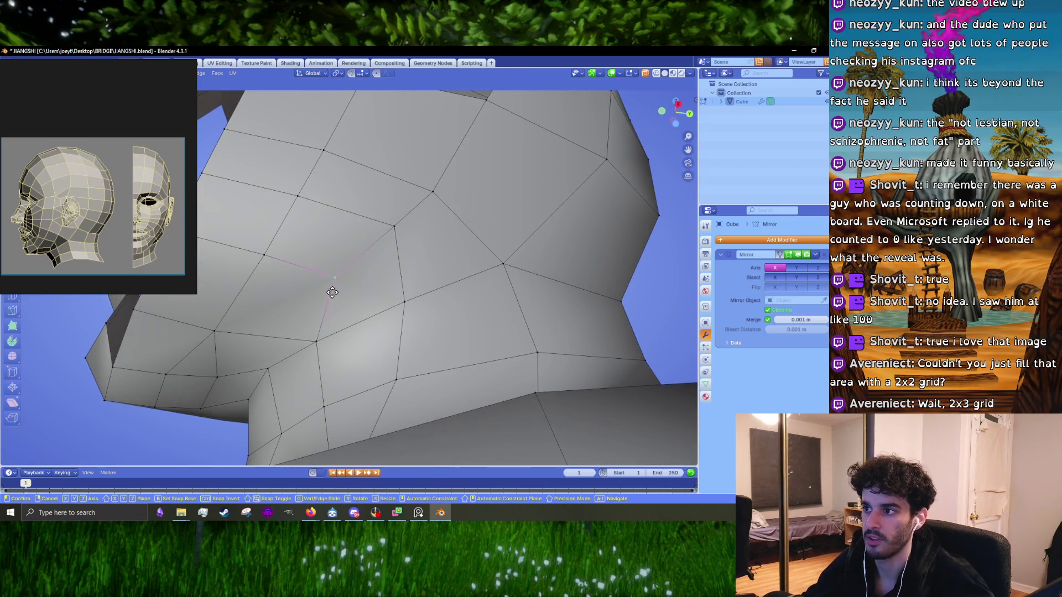
{"action": "mouse_move", "coordinate": [348, 278]}
{"action": "middle_mouse_down"}
{"action": "mouse_move", "coordinate": [323, 290]}
{"action": "mouse_move", "coordinate": [422, 310]}
{"action": "mouse_move", "coordinate": [297, 308]}
{"action": "mouse_move", "coordinate": [277, 330]}
{"action": "middle_mouse_up"}
{"action": "left_click", "coordinate": [278, 330]}
- Check the head shape in Object Mode, then move the vertex up and to the right
{"action": "scroll", "coordinate": [332, 315], "scroll_direction": "down", "scroll_amount": 4}
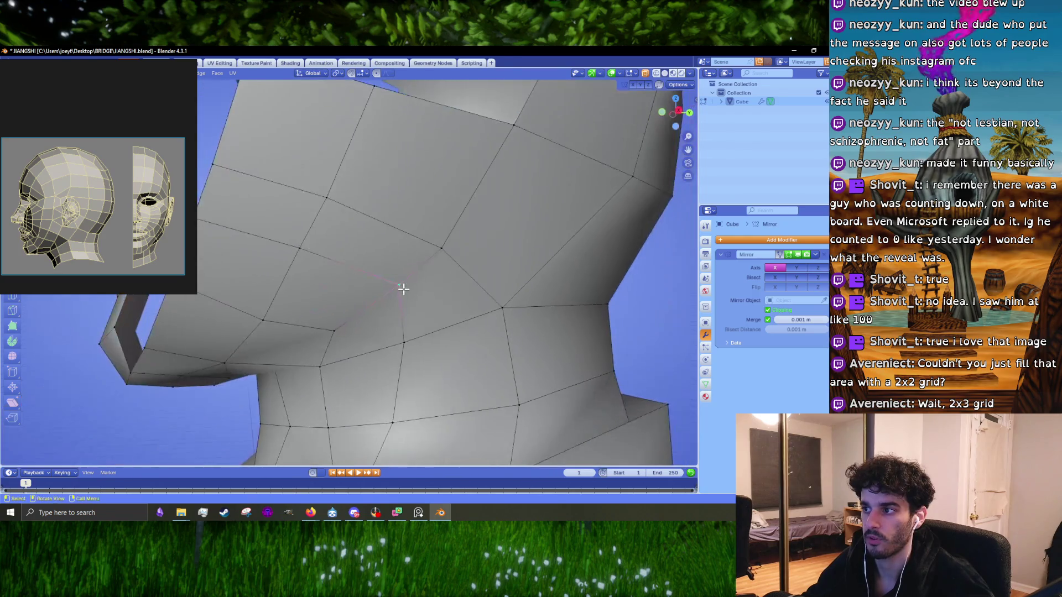
{"action": "key", "text": "Tab"}
{"action": "mouse_move", "coordinate": [399, 313]}
{"action": "middle_mouse_down"}
{"action": "mouse_move", "coordinate": [359, 331]}
{"action": "mouse_move", "coordinate": [386, 320]}
{"action": "middle_mouse_up"}
{"action": "key", "text": "Tab"}
{"action": "scroll", "coordinate": [386, 320], "scroll_direction": "up", "scroll_amount": 5}
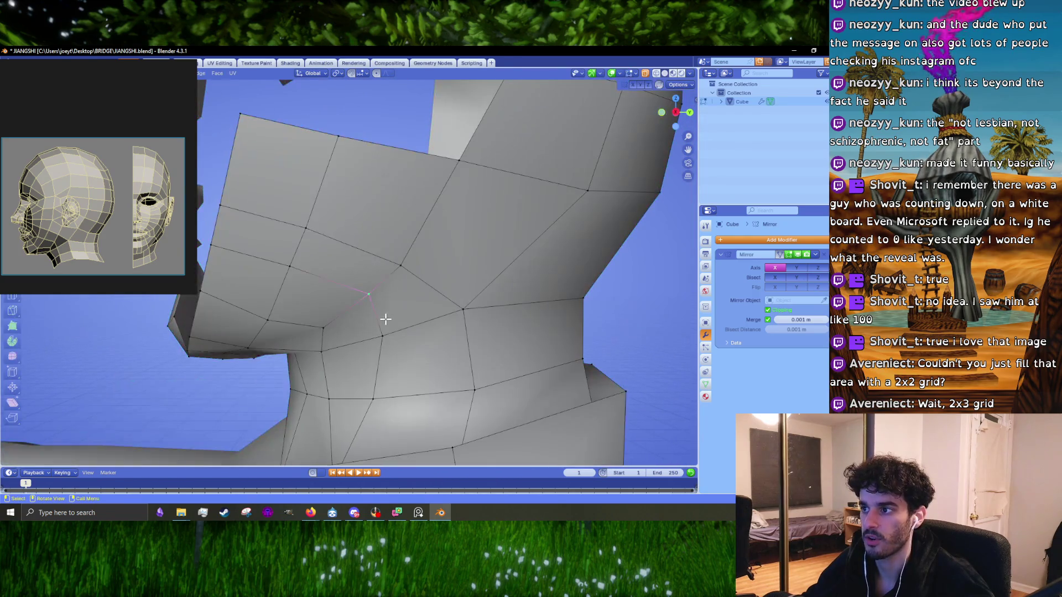
{"action": "key", "text": "g"}
{"action": "left_click", "coordinate": [382, 290]}
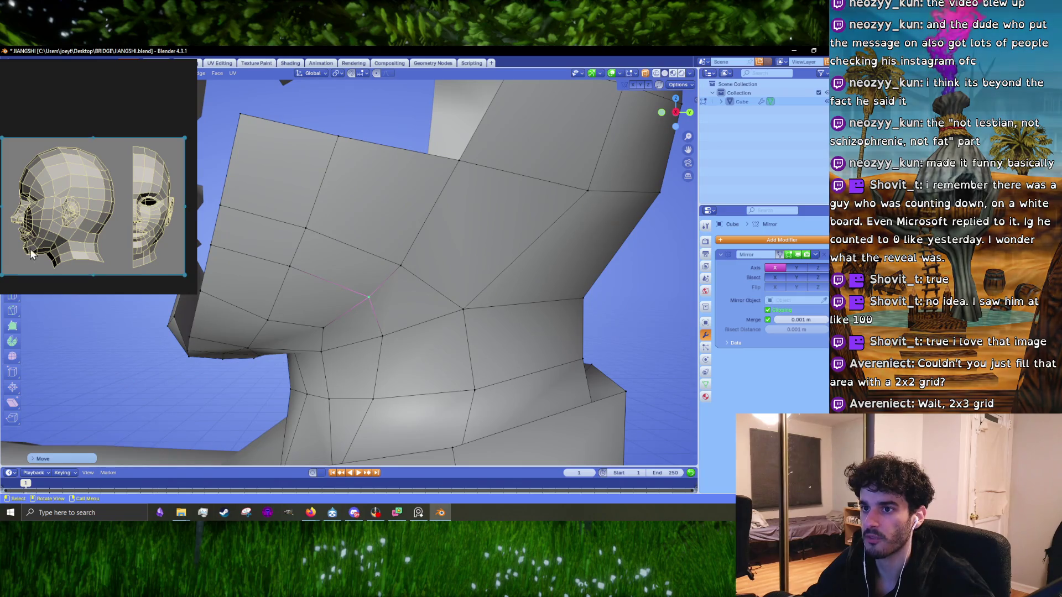
{"action": "key", "text": "g"}
{"action": "left_click", "coordinate": [411, 267]}
- Nudge the next neck vertex, shift the top-edge vertex right, and adjust a jaw vertex
{"action": "left_click", "coordinate": [450, 319]}
{"action": "mouse_move", "coordinate": [451, 319]}
{"action": "middle_mouse_down"}
{"action": "mouse_move", "coordinate": [442, 314]}
{"action": "mouse_move", "coordinate": [472, 288]}
{"action": "mouse_move", "coordinate": [334, 265]}
{"action": "middle_mouse_up"}
{"action": "key", "text": "g"}
{"action": "left_click", "coordinate": [457, 304]}
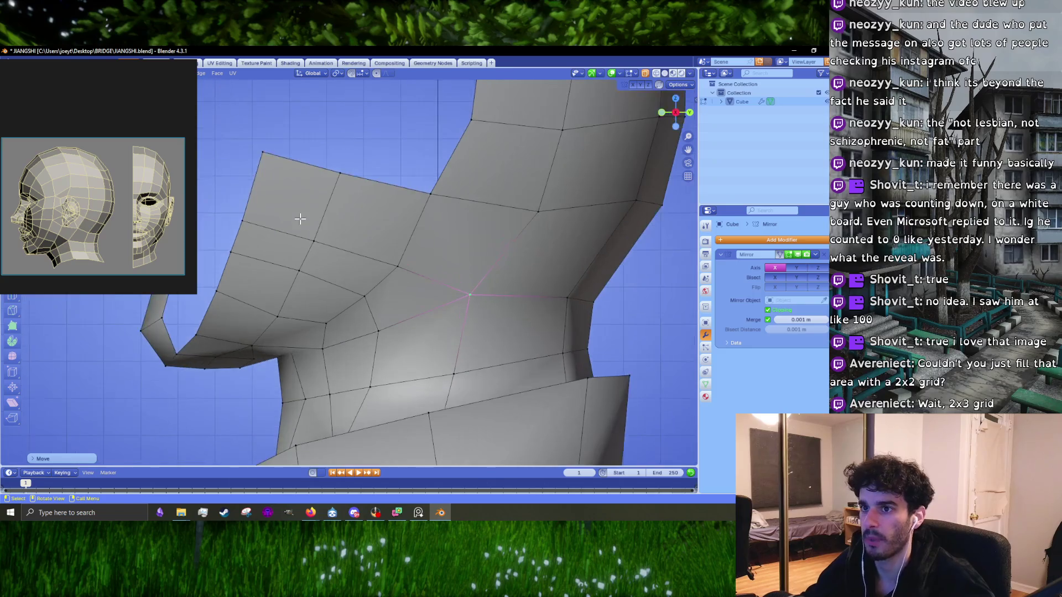
{"action": "middle_click_drag", "start_coordinate": [334, 265], "coordinate": [331, 276]}
{"action": "left_click_drag", "start_coordinate": [424, 271], "coordinate": [439, 273]}
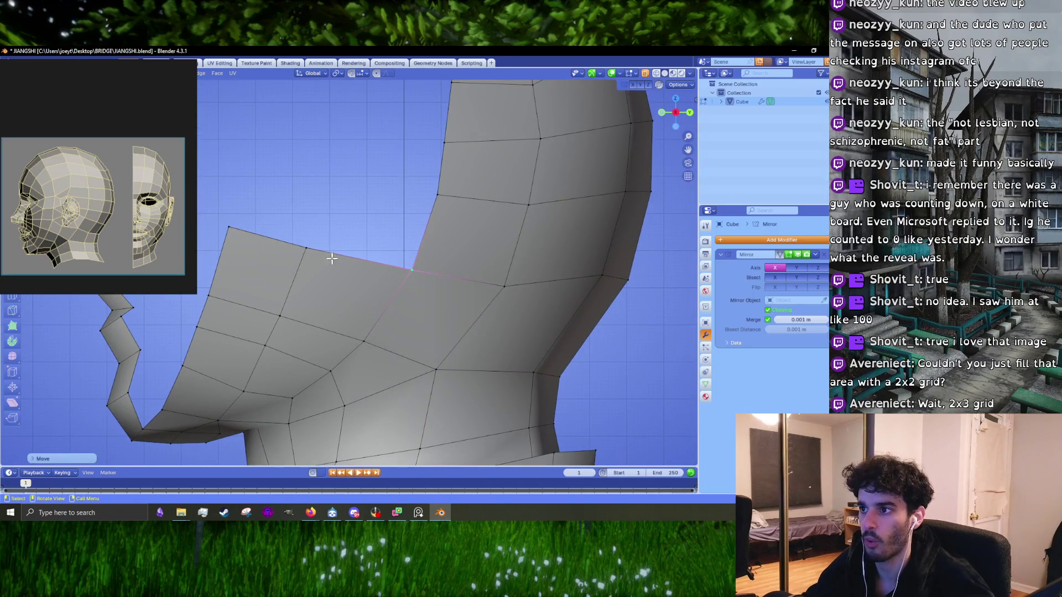
{"action": "left_click_drag", "start_coordinate": [306, 248], "coordinate": [310, 253]}
{"action": "middle_click_drag", "start_coordinate": [297, 254], "coordinate": [388, 242], "text": "shift"}
- Scale the jaw-edge vertices on Z to line them up, then check the whole head
{"action": "left_click", "coordinate": [300, 283]}
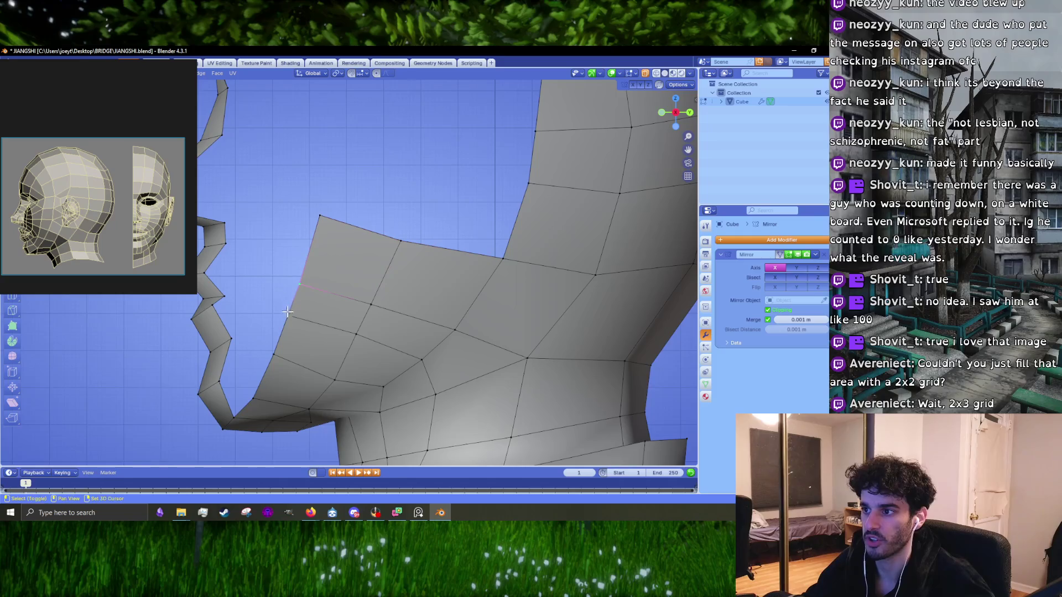
{"action": "key", "text": "s"}
{"action": "key", "text": "z"}
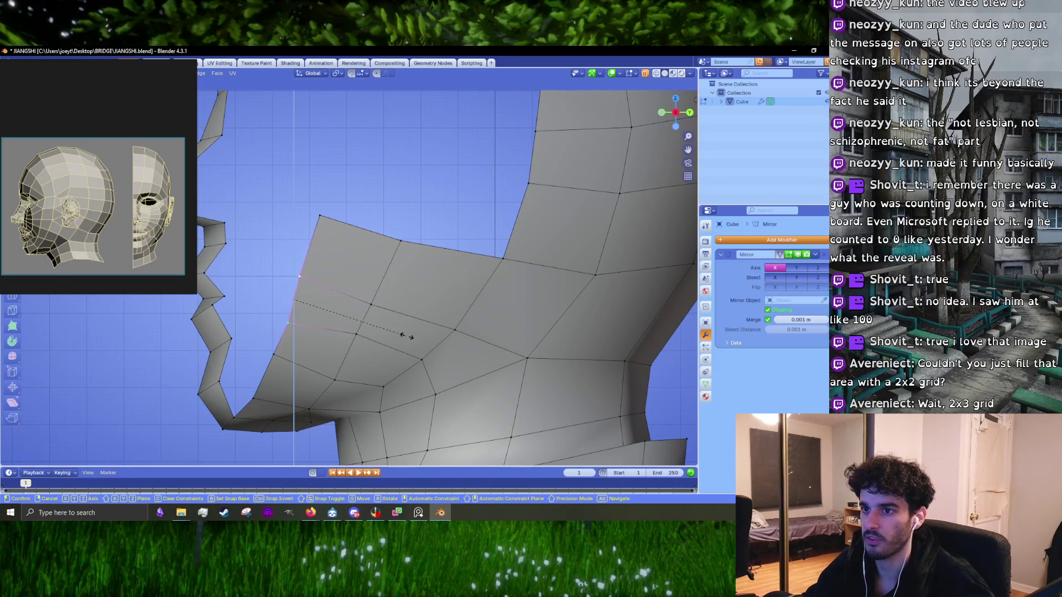
{"action": "left_click", "coordinate": [406, 336]}
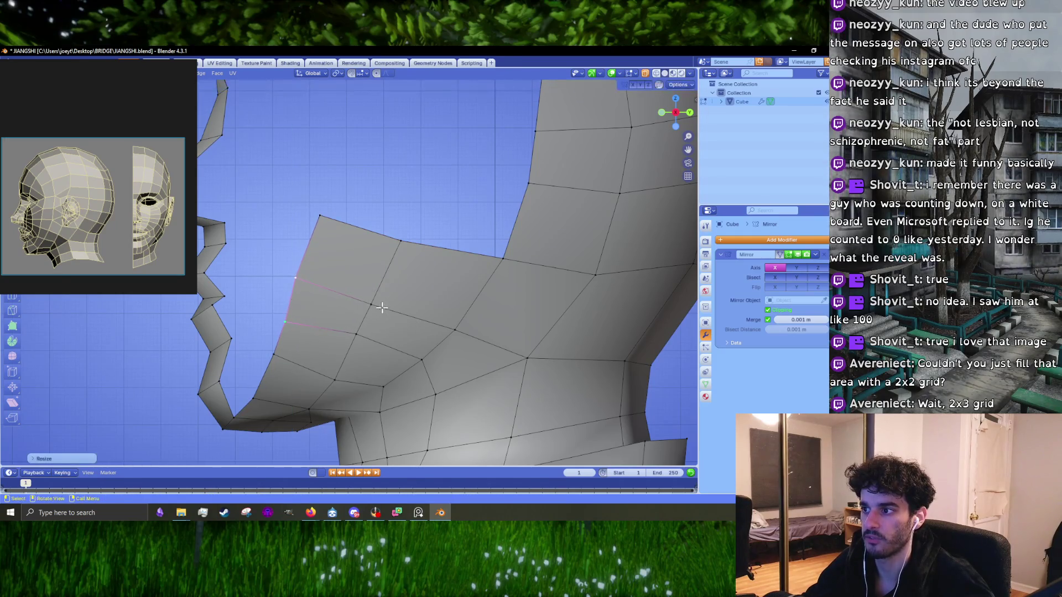
{"action": "scroll", "coordinate": [443, 353], "scroll_direction": "down", "scroll_amount": 6}
{"action": "key", "text": "Tab"}
{"action": "mouse_move", "coordinate": [443, 353]}
{"action": "middle_mouse_down"}
{"action": "mouse_move", "coordinate": [473, 319]}
{"action": "mouse_move", "coordinate": [502, 345]}
{"action": "middle_mouse_up"}
{"action": "key", "text": "Tab"}
{"action": "scroll", "coordinate": [459, 351], "scroll_direction": "up", "scroll_amount": 5}
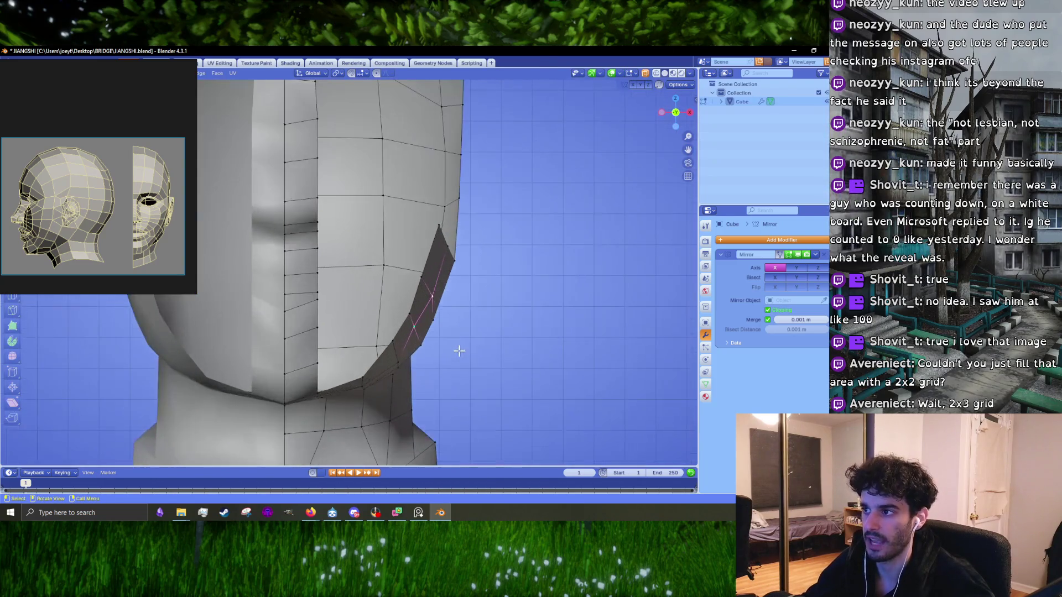
- Move the selected jaw element slightly, checking it against the front view
{"action": "middle_click_drag", "start_coordinate": [325, 300], "coordinate": [405, 290], "text": "shift"}
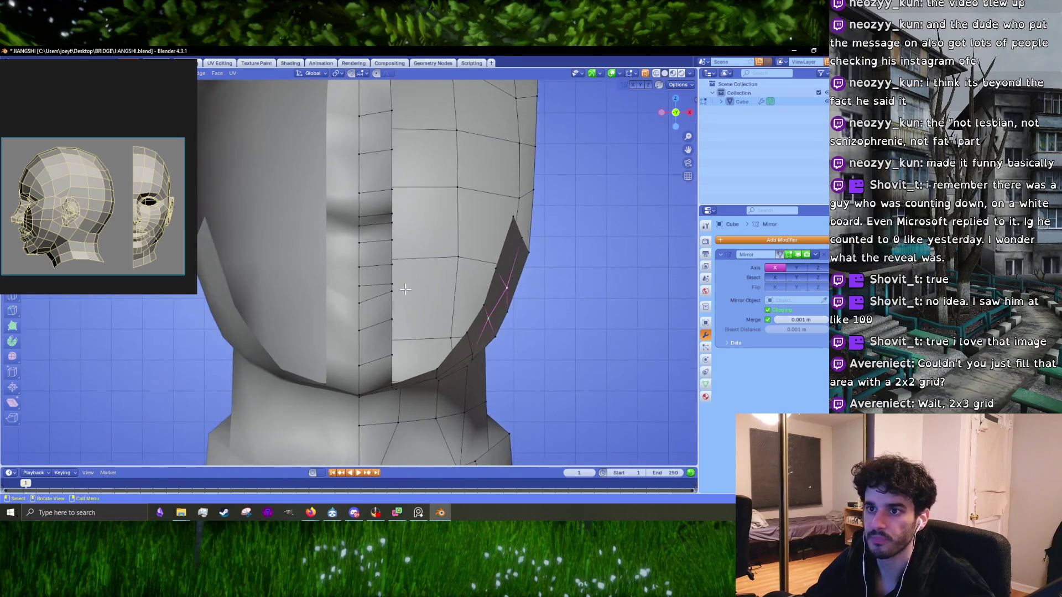
{"action": "mouse_move", "coordinate": [404, 347]}
{"action": "middle_mouse_down"}
{"action": "mouse_move", "coordinate": [363, 346]}
{"action": "mouse_move", "coordinate": [414, 290]}
{"action": "middle_mouse_up"}
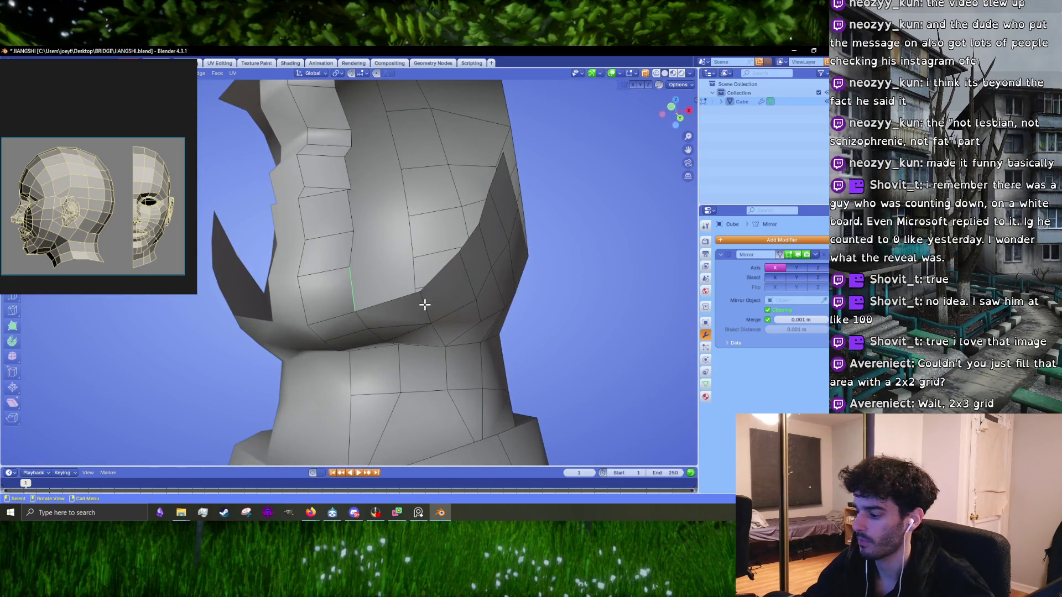
{"action": "key", "text": "KP_1"}
{"action": "middle_click_drag", "start_coordinate": [435, 340], "coordinate": [446, 327]}
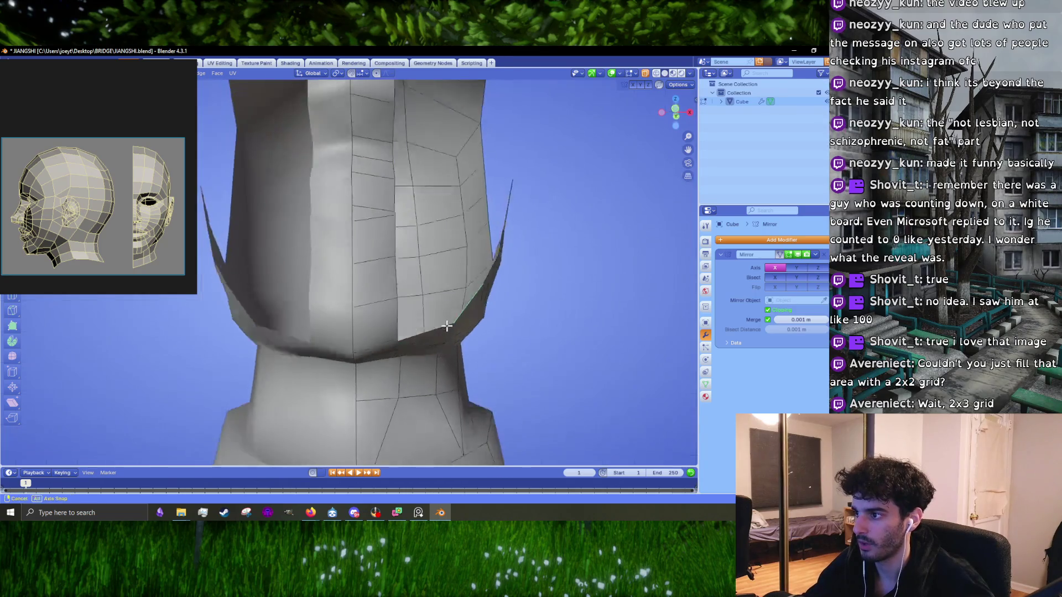
{"action": "key", "text": "g"}
{"action": "left_click", "coordinate": [444, 319]}
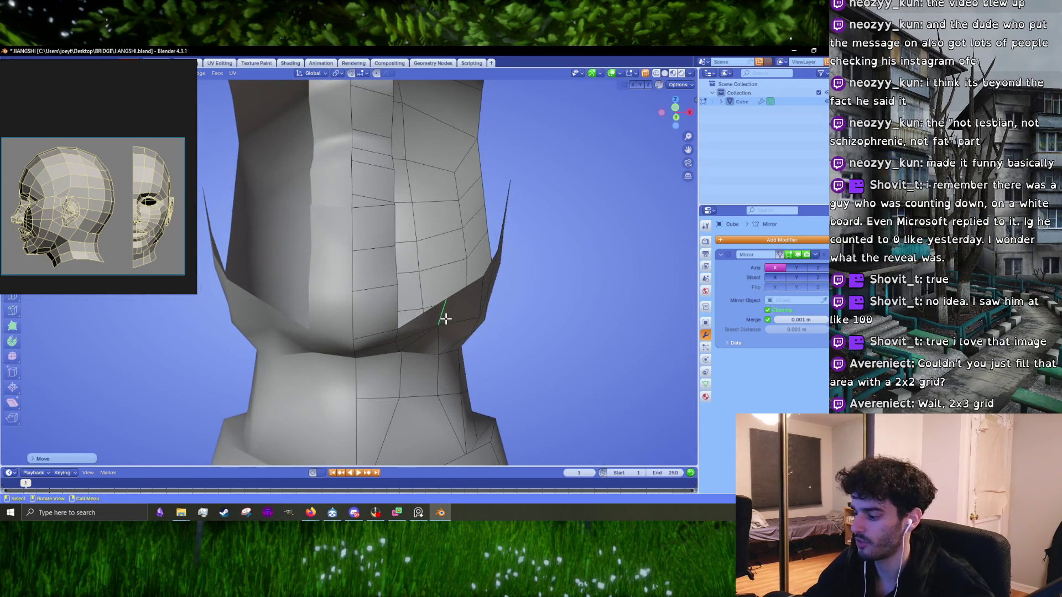
{"action": "key", "text": "KP_1"}
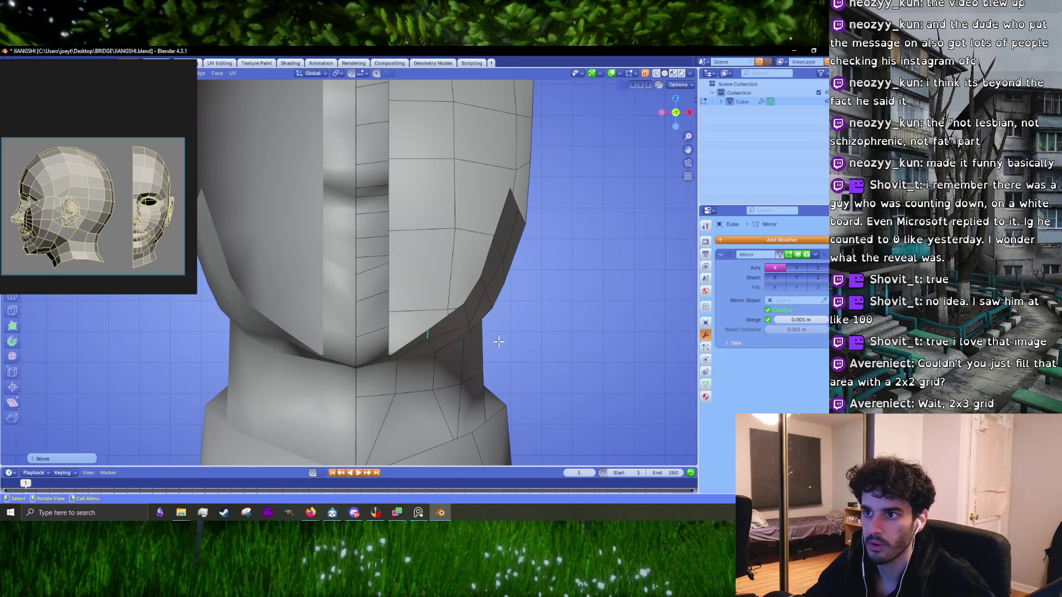
{"action": "mouse_move", "coordinate": [498, 341]}
{"action": "middle_mouse_down"}
{"action": "mouse_move", "coordinate": [492, 320]}
{"action": "mouse_move", "coordinate": [492, 334]}
{"action": "middle_mouse_up"}
- Abandon a Y-axis scale, then select another jaw edge and move the jaw corner vertex
{"action": "key", "text": "s"}
{"action": "key", "text": "y"}
{"action": "key", "text": "y"}
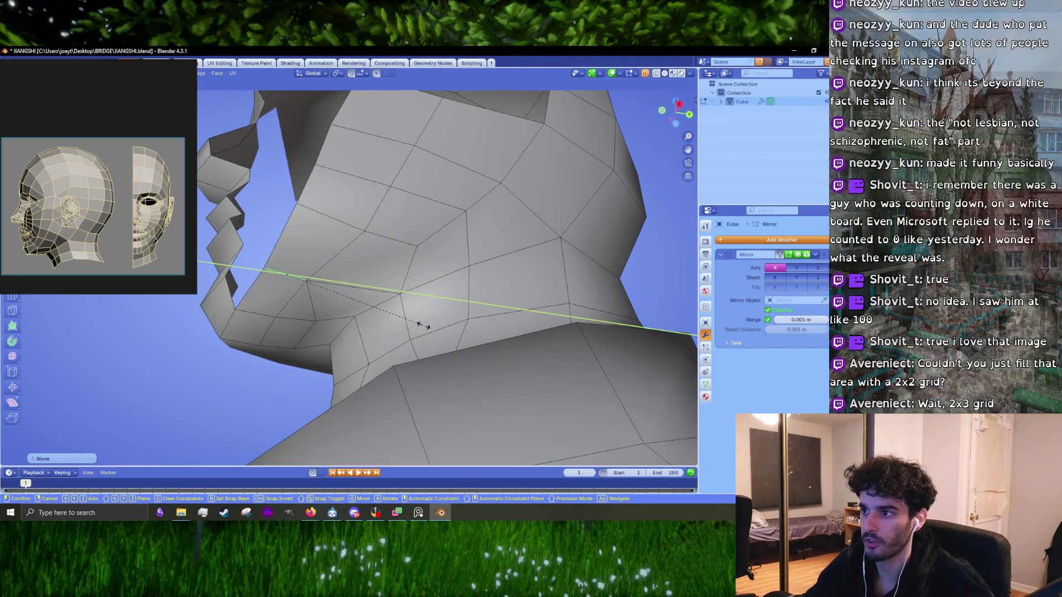
{"action": "right_click", "coordinate": [423, 326]}
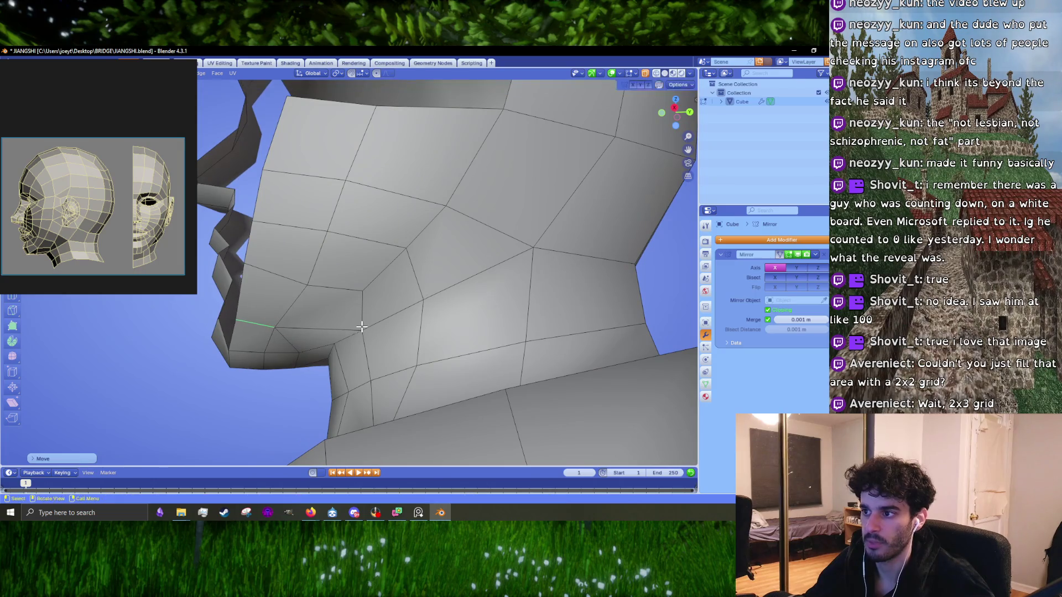
{"action": "middle_click_drag", "start_coordinate": [362, 327], "coordinate": [373, 310]}
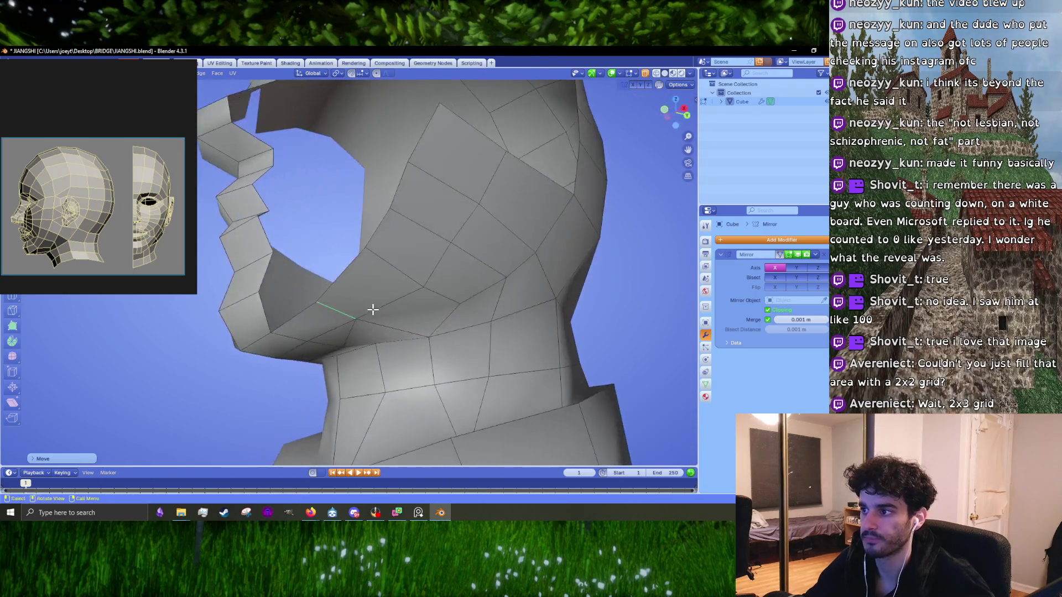
{"action": "left_click", "coordinate": [437, 336]}
{"action": "scroll", "coordinate": [440, 340], "scroll_direction": "up", "scroll_amount": 3}
{"action": "key", "text": "g"}
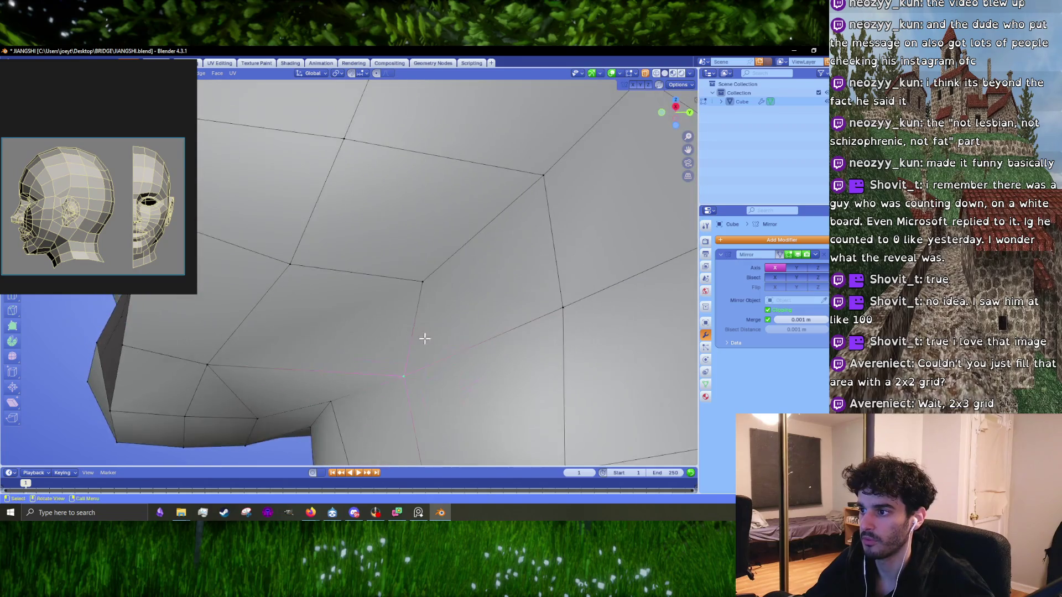
{"action": "left_click", "coordinate": [396, 335]}
- Nudge the jaw vertex up-left and slightly more, then view the solid head in Object Mode
{"action": "middle_click_drag", "start_coordinate": [370, 335], "coordinate": [471, 309]}
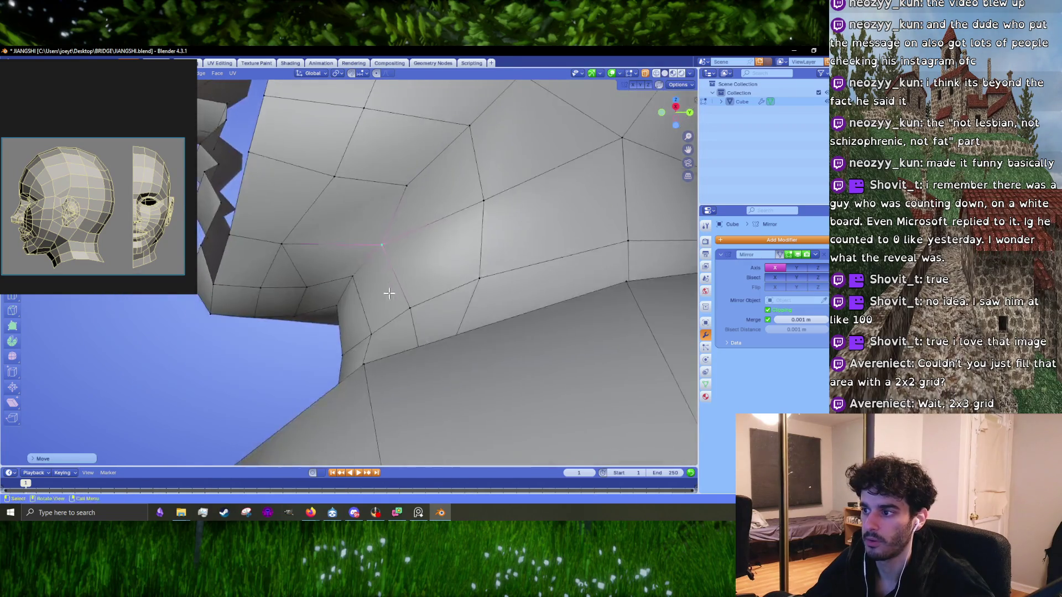
{"action": "key", "text": "g"}
{"action": "left_click", "coordinate": [472, 310]}
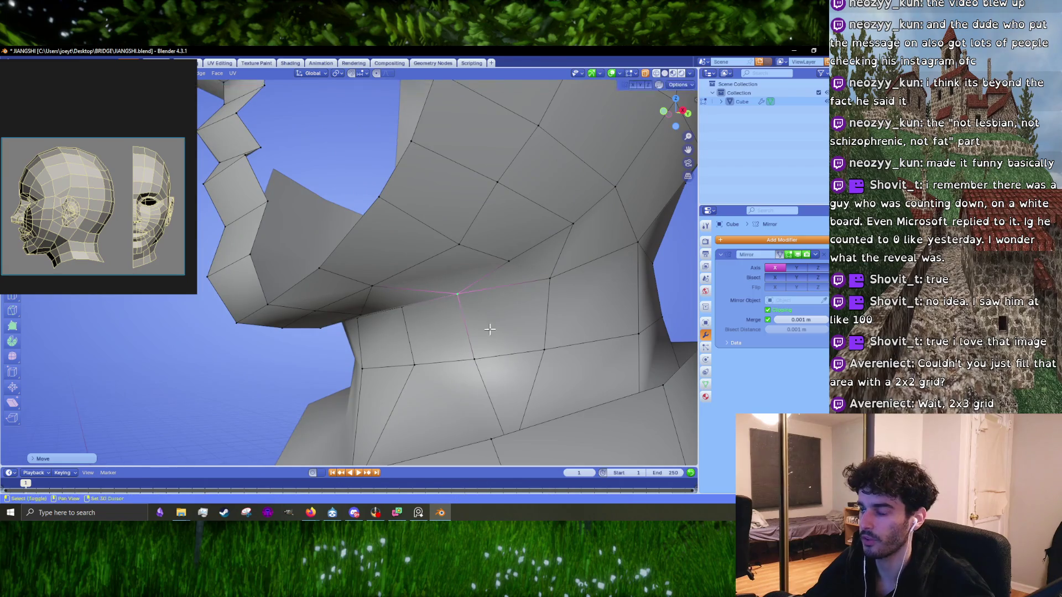
{"action": "scroll", "coordinate": [487, 321], "scroll_direction": "up", "scroll_amount": 2}
{"action": "middle_click_drag", "start_coordinate": [505, 291], "coordinate": [412, 301]}
{"action": "key", "text": "g"}
{"action": "left_click", "coordinate": [474, 282]}
{"action": "scroll", "coordinate": [449, 261], "scroll_direction": "down", "scroll_amount": 2}
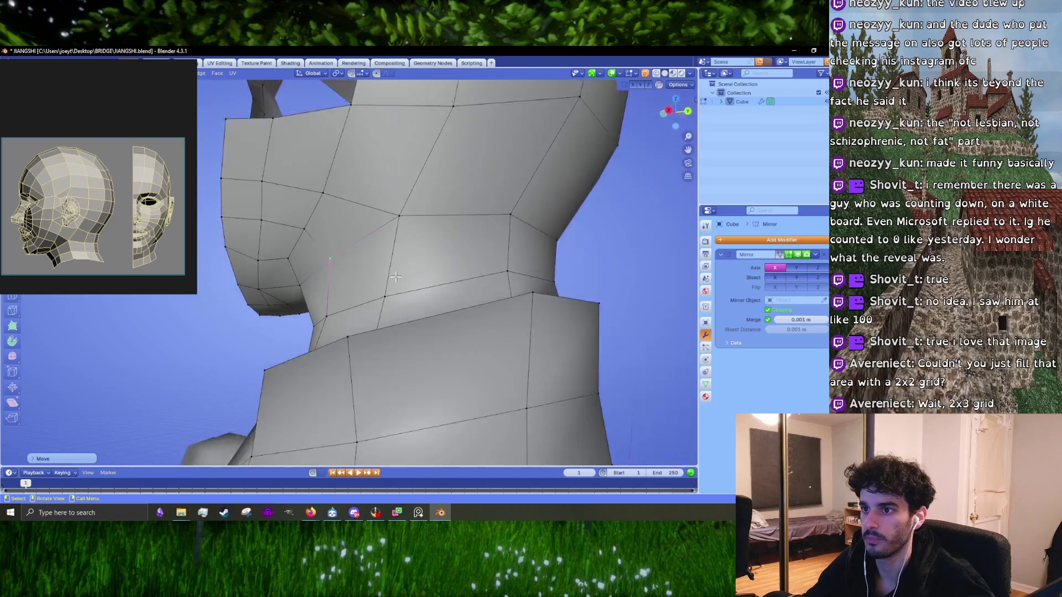
{"action": "key", "text": "g"}
{"action": "left_click", "coordinate": [464, 304]}
{"action": "key", "text": "Tab"}
{"action": "middle_click_drag", "start_coordinate": [465, 294], "coordinate": [462, 303]}
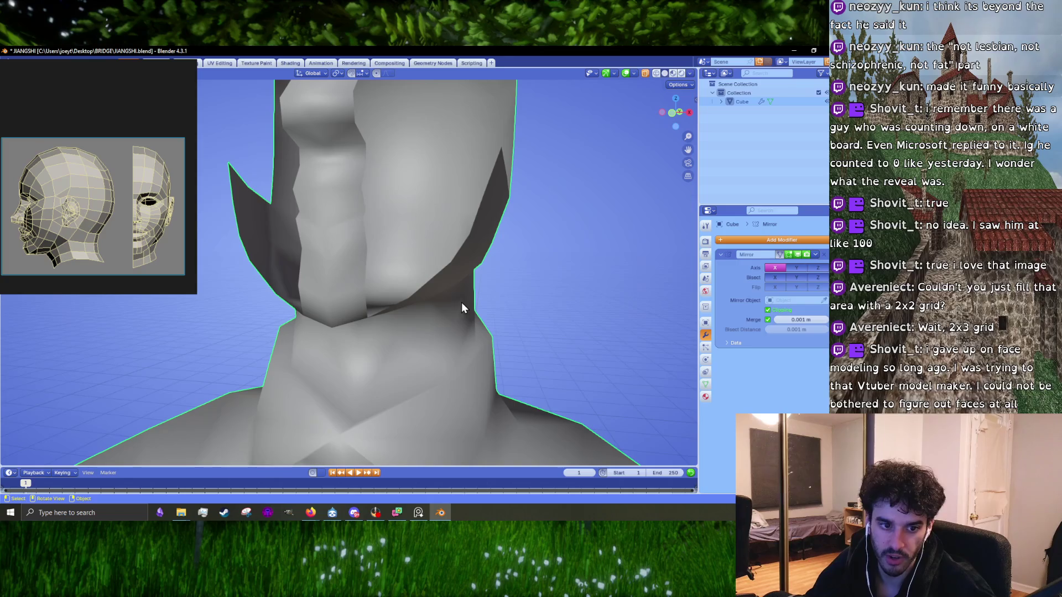
- Extrude a face from the jaw edge and collapse the flap by merging its vertices
{"action": "middle_click_drag", "start_coordinate": [421, 309], "coordinate": [388, 282]}
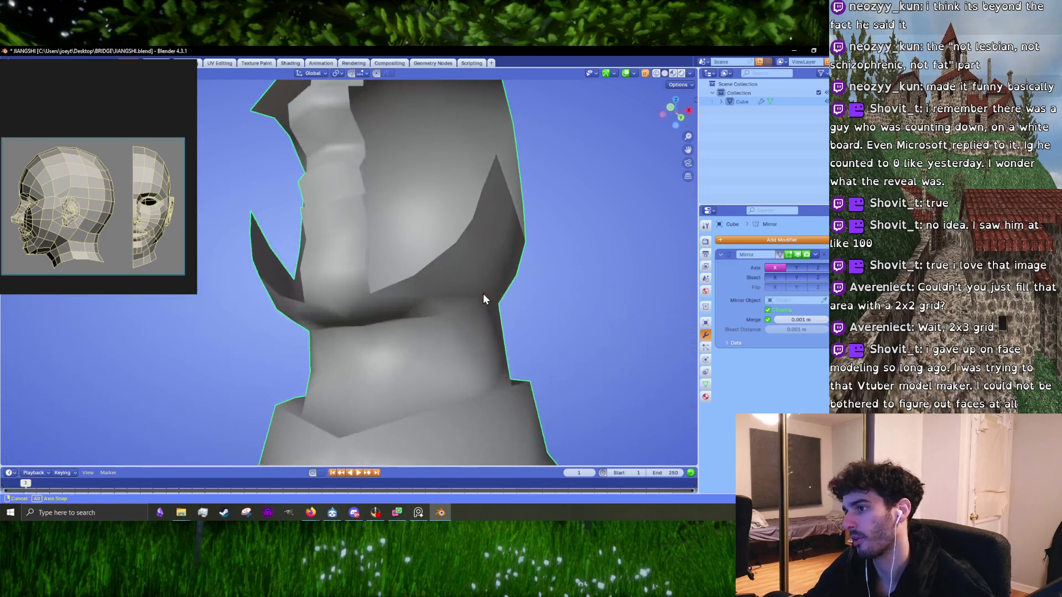
{"action": "key", "text": "Tab"}
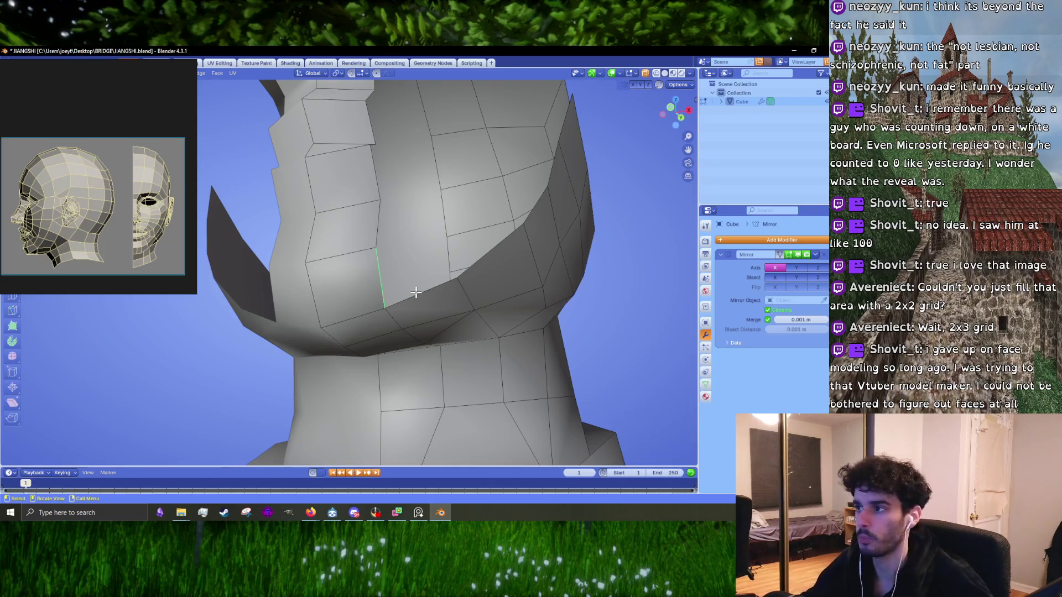
{"action": "middle_click_drag", "start_coordinate": [444, 290], "coordinate": [435, 307]}
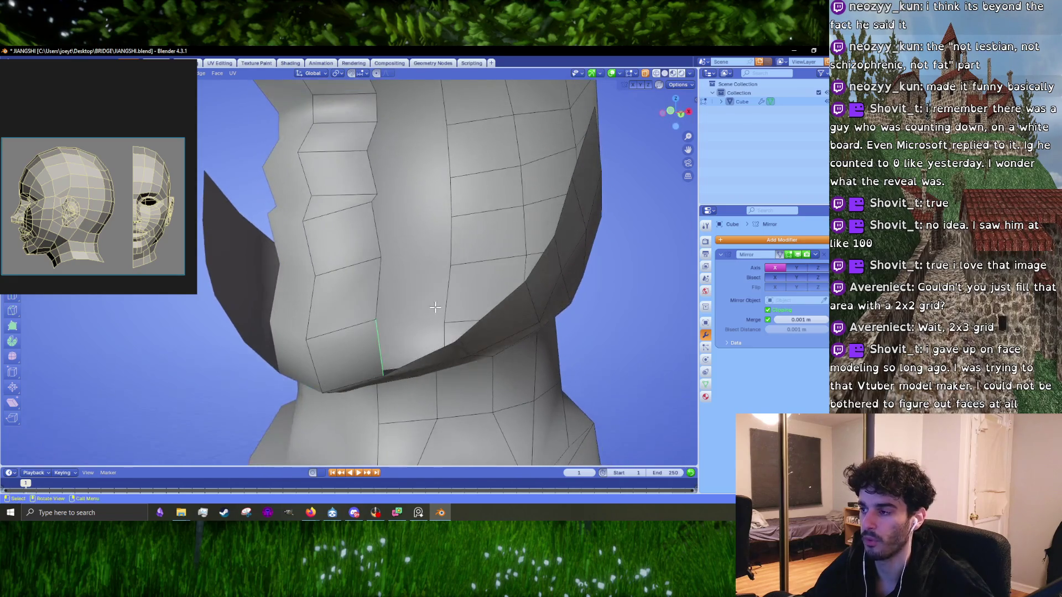
{"action": "key", "text": "e"}
{"action": "left_click", "coordinate": [505, 269]}
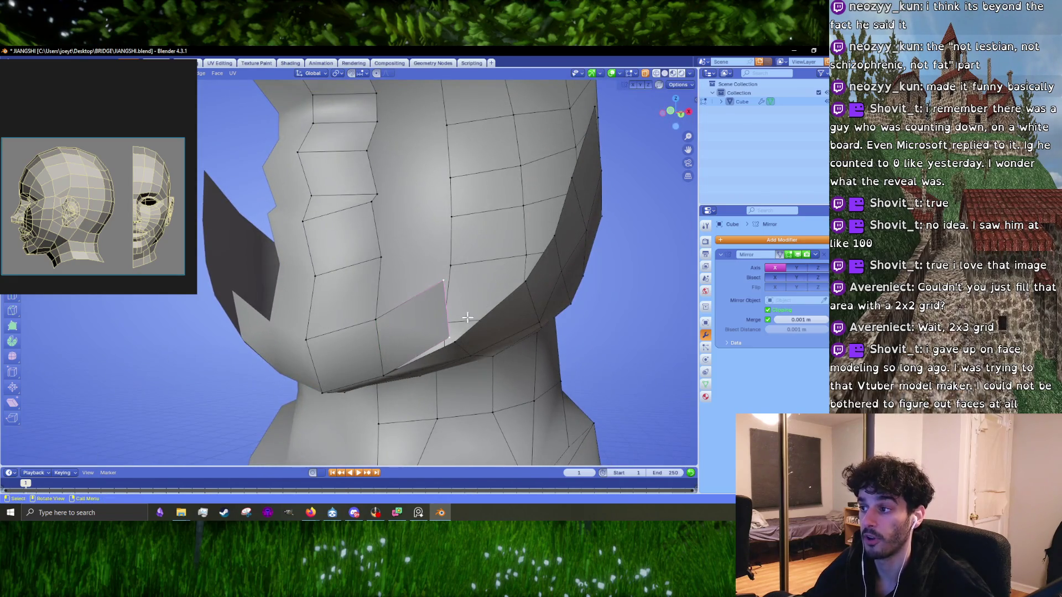
{"action": "key", "text": "m"}
{"action": "left_click", "coordinate": [465, 346]}
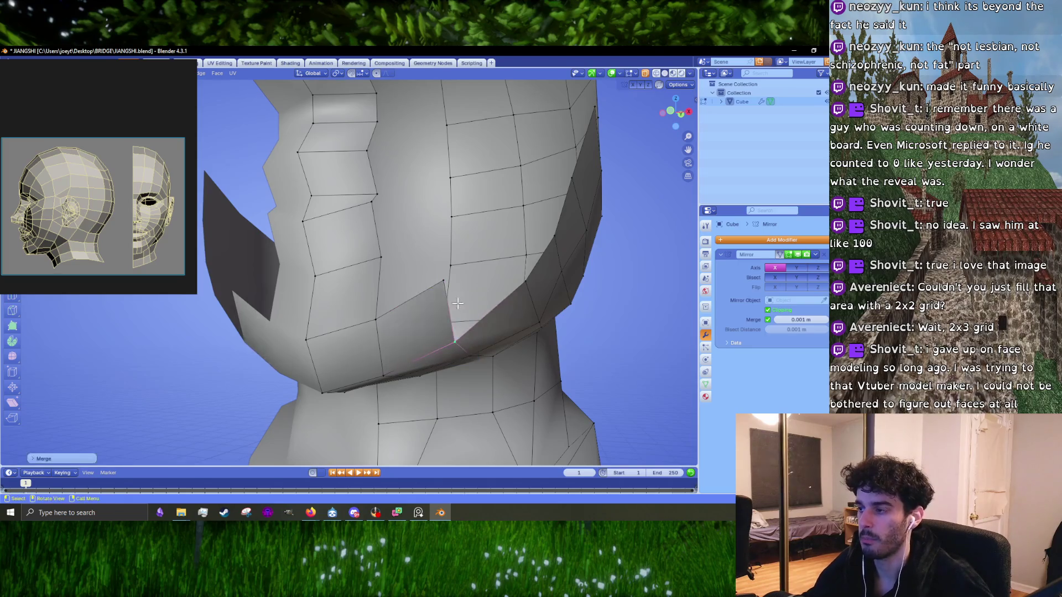
- In front view, hide the flap and reposition the jaw vertex below it
{"action": "key", "text": "KP_1"}
{"action": "middle_click_drag", "start_coordinate": [461, 301], "coordinate": [444, 327]}
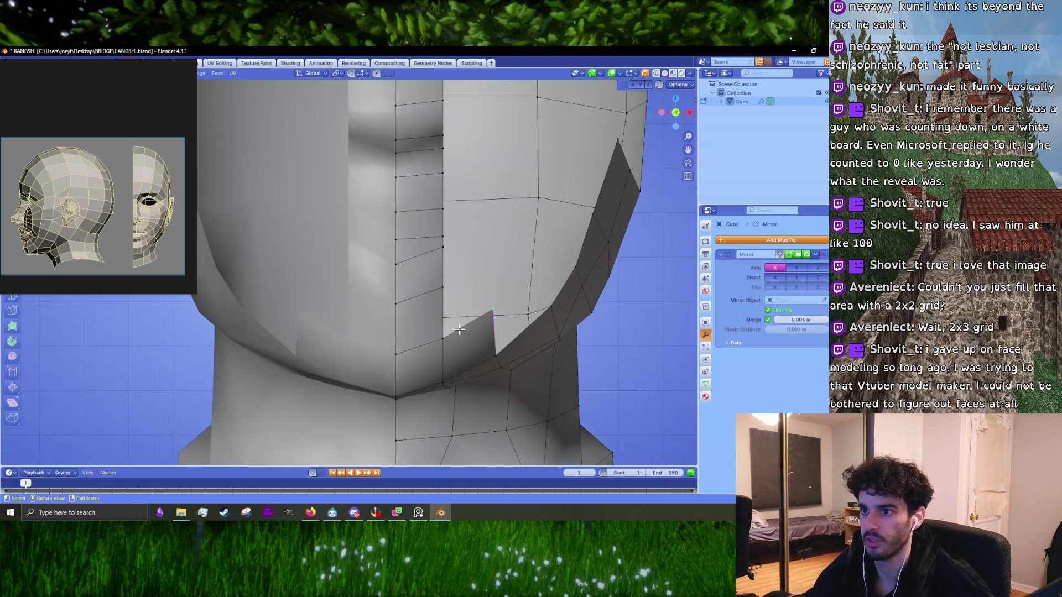
{"action": "key", "text": "h"}
{"action": "right_click", "coordinate": [440, 329], "text": "ctrl"}
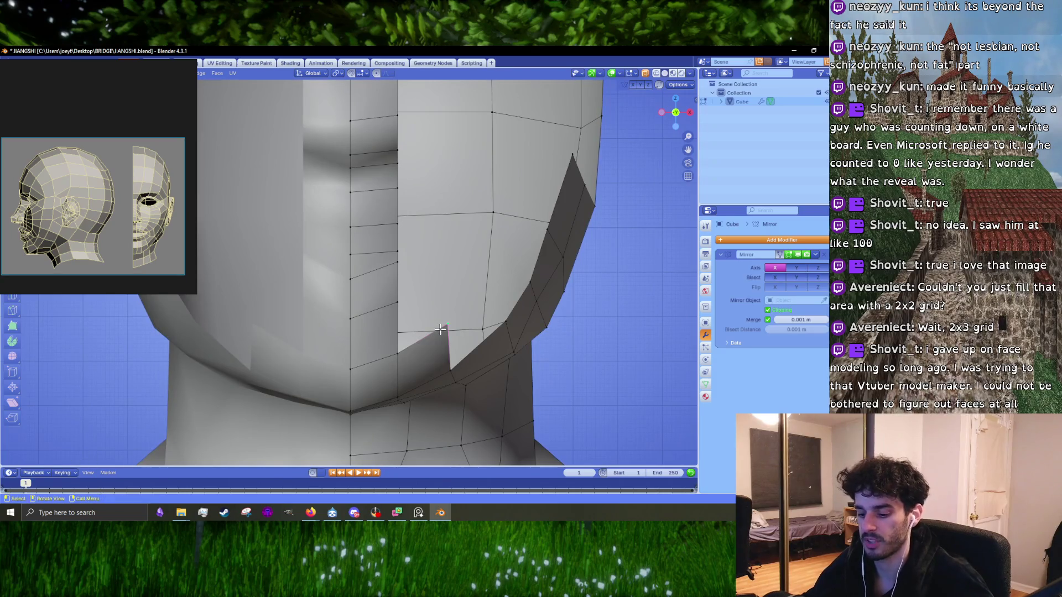
{"action": "key", "text": "g"}
{"action": "left_click", "coordinate": [434, 341]}
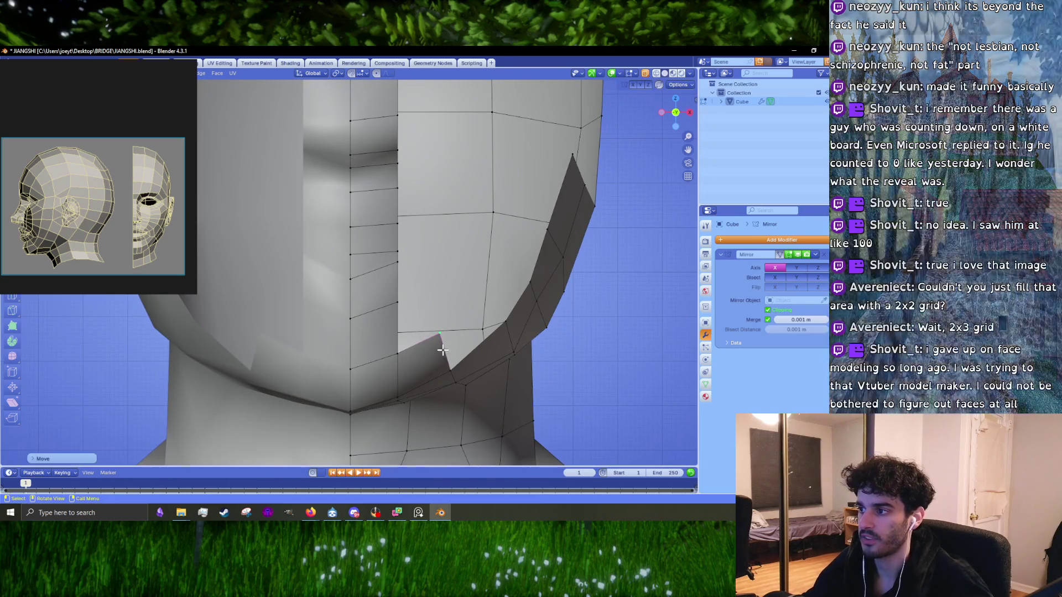
- Extrude the notch edge into a flap, merge its vertices, and move the corner down-right
{"action": "left_click", "coordinate": [442, 349]}
{"action": "key", "text": "e"}
{"action": "left_click", "coordinate": [476, 309]}
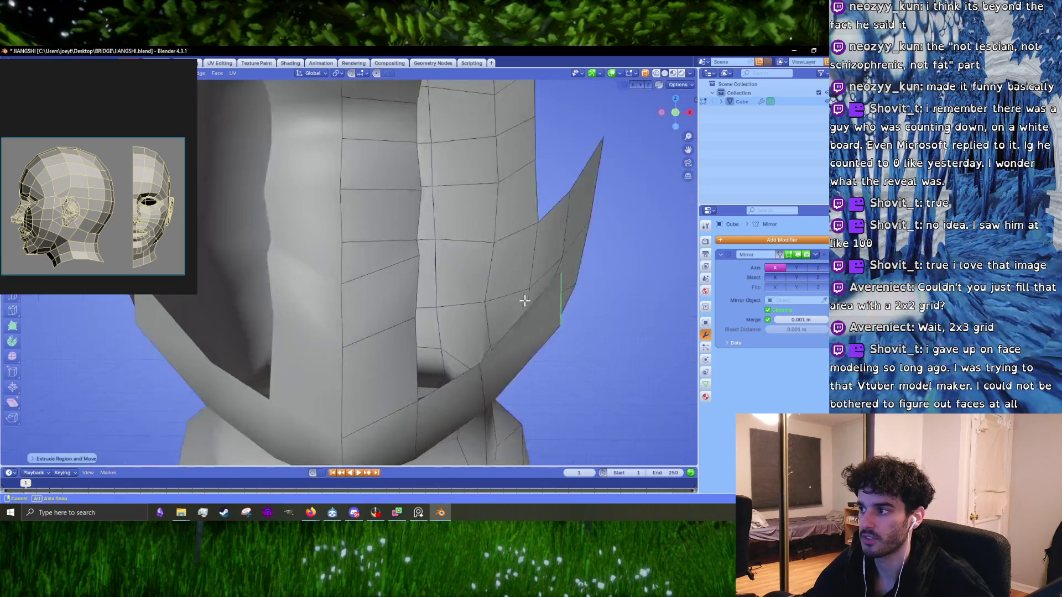
{"action": "middle_click_drag", "start_coordinate": [476, 310], "coordinate": [493, 297]}
{"action": "key", "text": "m"}
{"action": "left_click", "coordinate": [466, 334]}
{"action": "middle_click_drag", "start_coordinate": [466, 334], "coordinate": [408, 313]}
{"action": "key", "text": "g"}
{"action": "left_click", "coordinate": [372, 296]}
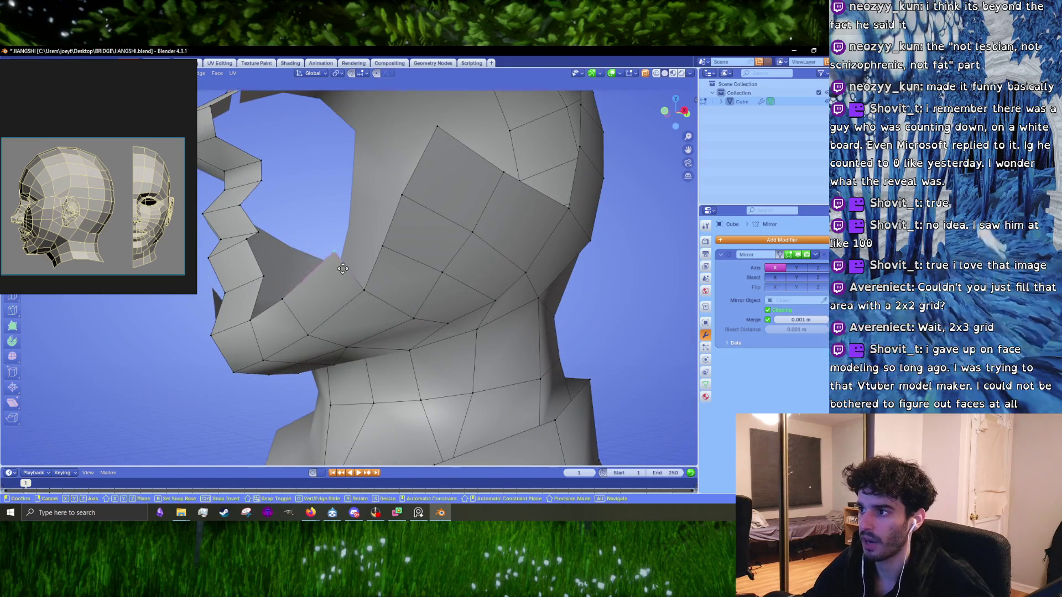
- Shift the lower jaw vertices to the right, checking them from angles around the jaw and neck
{"action": "mouse_move", "coordinate": [341, 271]}
{"action": "middle_mouse_down"}
{"action": "mouse_move", "coordinate": [348, 300]}
{"action": "mouse_move", "coordinate": [278, 313]}
{"action": "middle_mouse_up"}
{"action": "left_click", "coordinate": [263, 383]}
{"action": "key", "text": "g"}
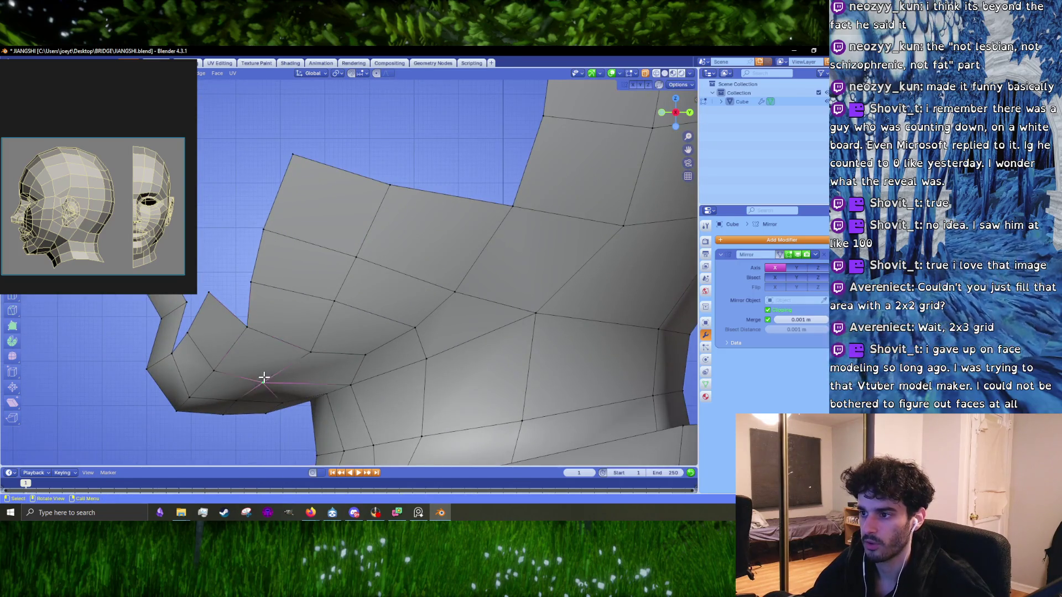
{"action": "left_click", "coordinate": [272, 382]}
{"action": "middle_click_drag", "start_coordinate": [284, 375], "coordinate": [384, 334]}
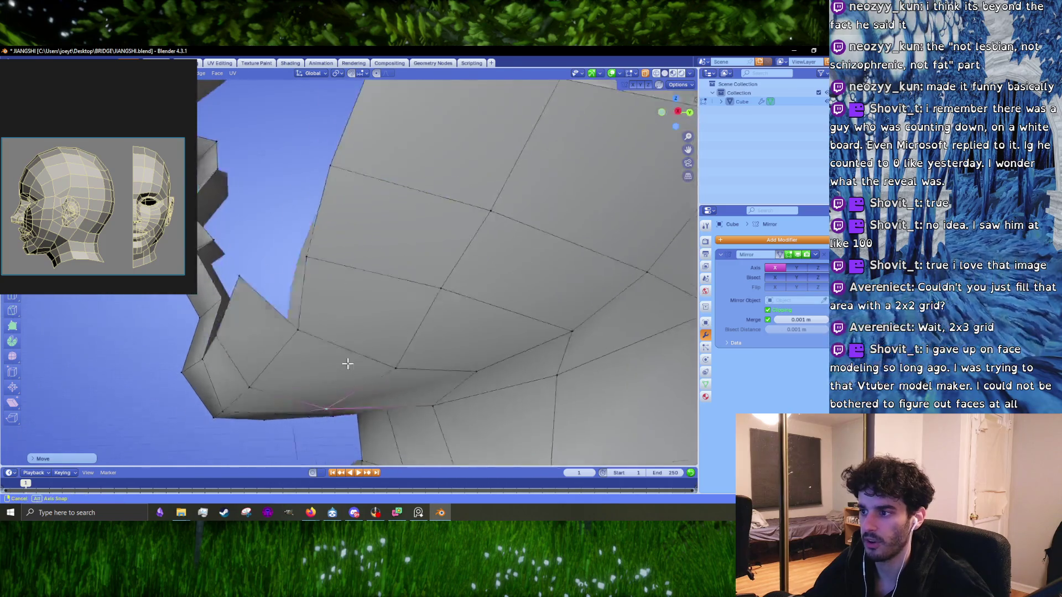
{"action": "key", "text": "g"}
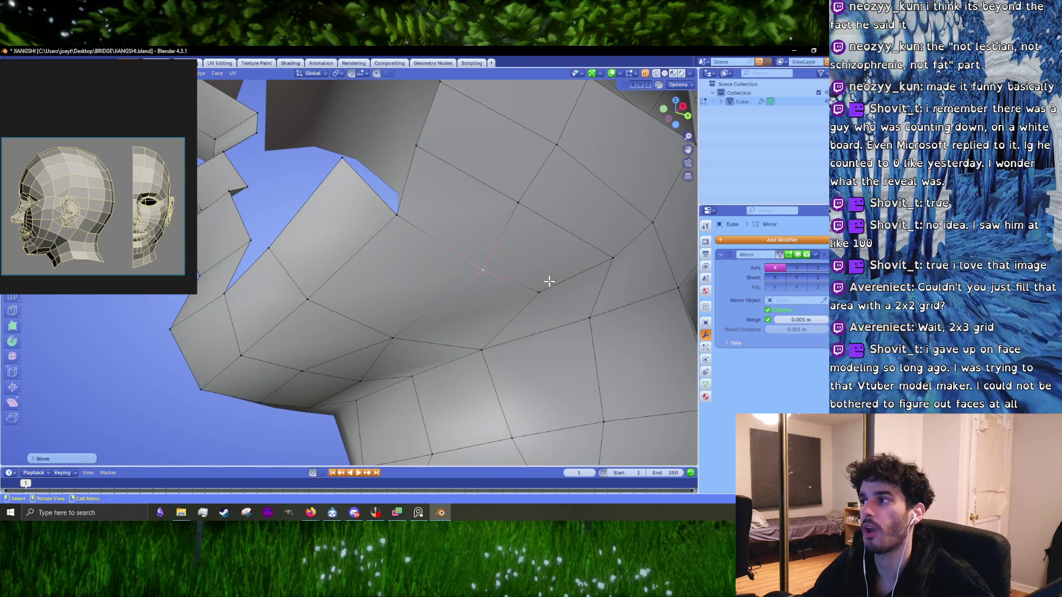
{"action": "left_click", "coordinate": [475, 275]}
{"action": "middle_click_drag", "start_coordinate": [476, 275], "coordinate": [449, 358]}
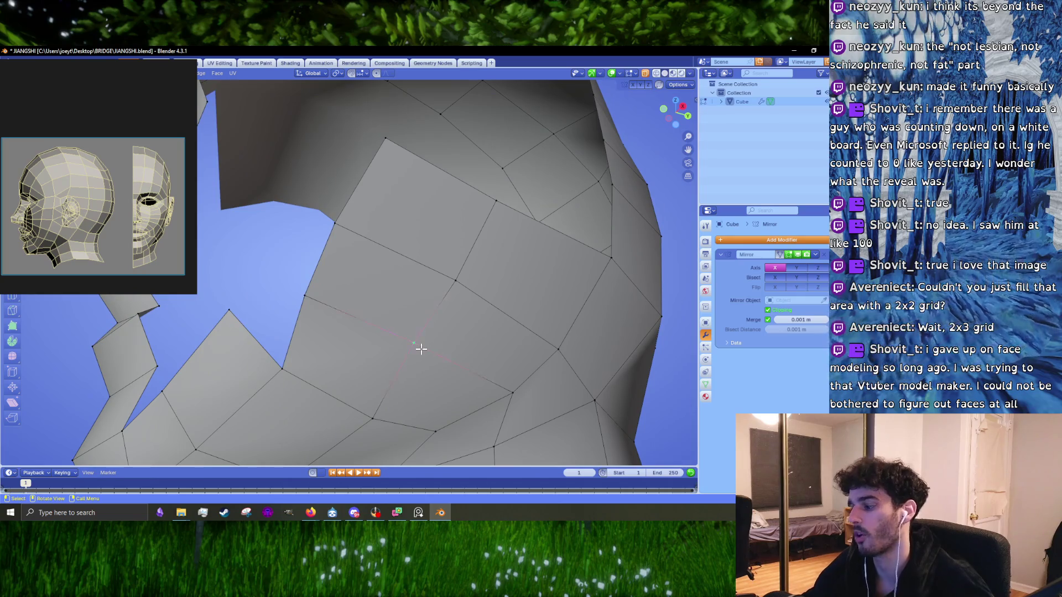
- In right orthographic side view, move the vertical jaw edge loop to the right
{"action": "key", "text": "KP_3"}
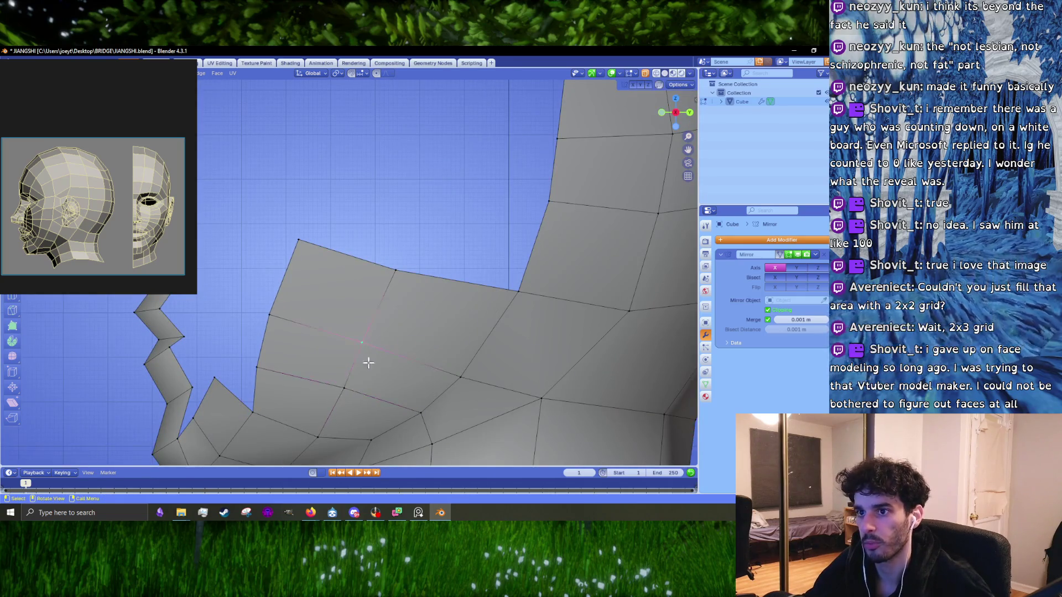
{"action": "key", "text": "g"}
{"action": "left_click", "coordinate": [411, 383]}
{"action": "key", "text": "g"}
{"action": "left_click", "coordinate": [379, 334]}
{"action": "scroll", "coordinate": [316, 311], "scroll_direction": "down", "scroll_amount": 3}
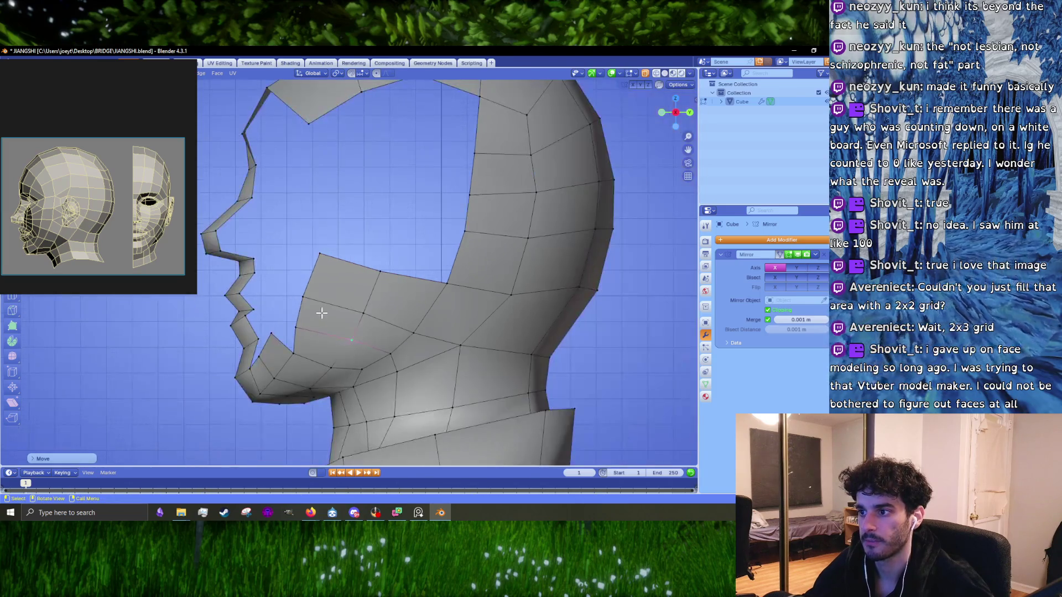
{"action": "scroll", "coordinate": [308, 321], "scroll_direction": "up", "scroll_amount": 2}
- Raise the top jaw vertex higher along the jaw and nudge it into place
{"action": "key", "text": "g"}
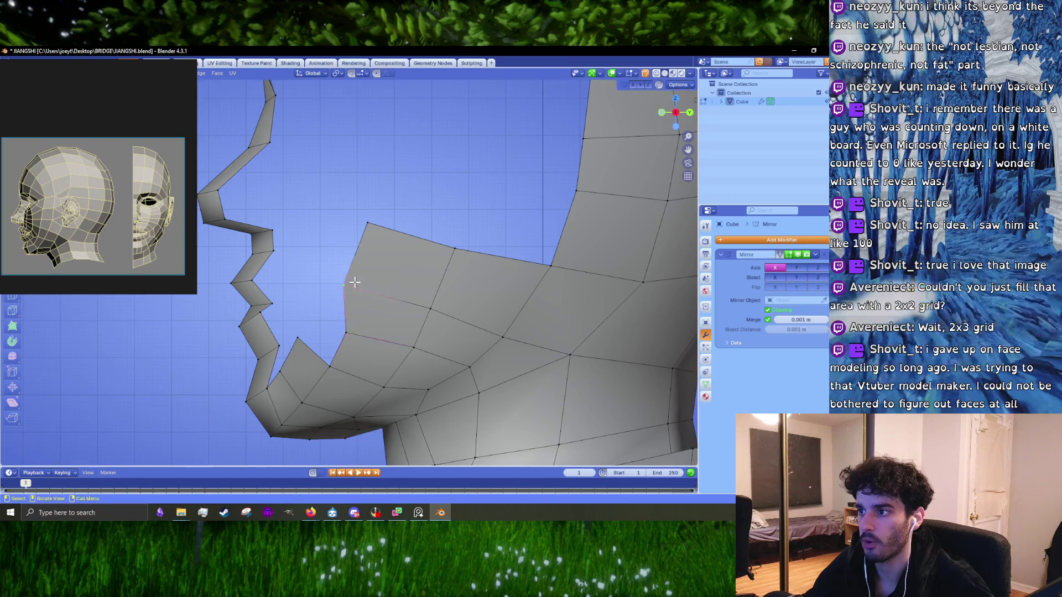
{"action": "left_click", "coordinate": [370, 274]}
{"action": "key", "text": "g"}
{"action": "left_click", "coordinate": [377, 239]}
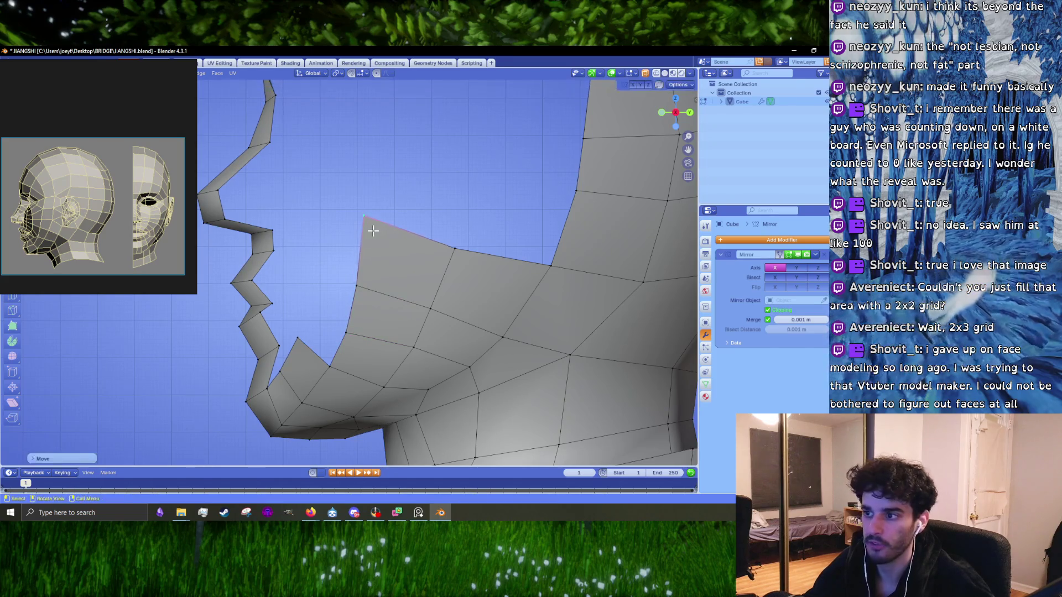
- Make small adjustments to the nearby jaw vertex so it follows the head's profile
{"action": "middle_click_drag", "start_coordinate": [329, 299], "coordinate": [379, 269], "text": "shift"}
{"action": "middle_click_drag", "start_coordinate": [347, 374], "coordinate": [351, 308], "text": "shift"}
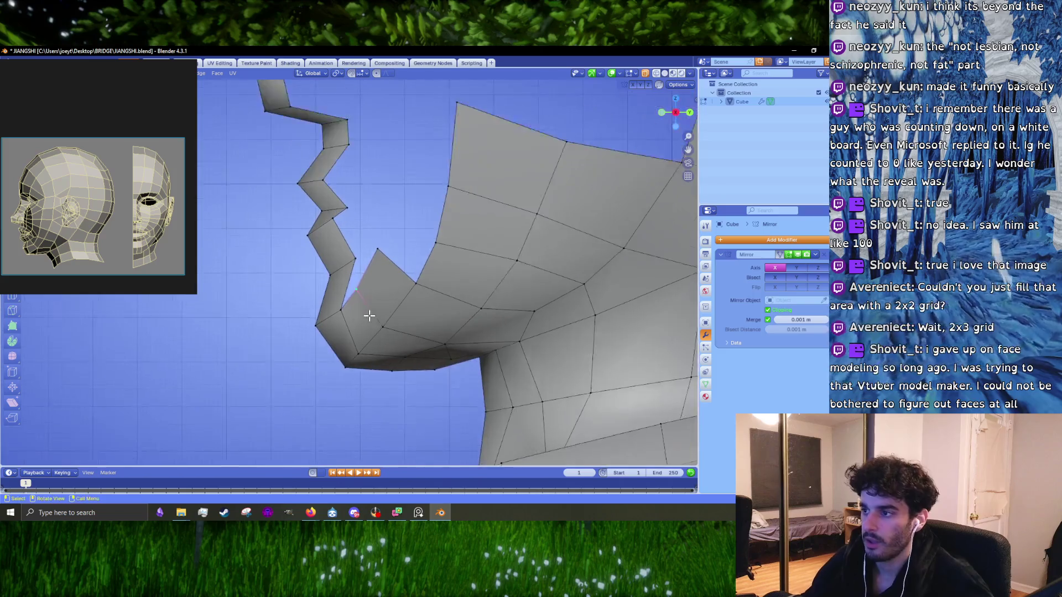
{"action": "key", "text": "g"}
{"action": "left_click", "coordinate": [360, 304]}
{"action": "key", "text": "g"}
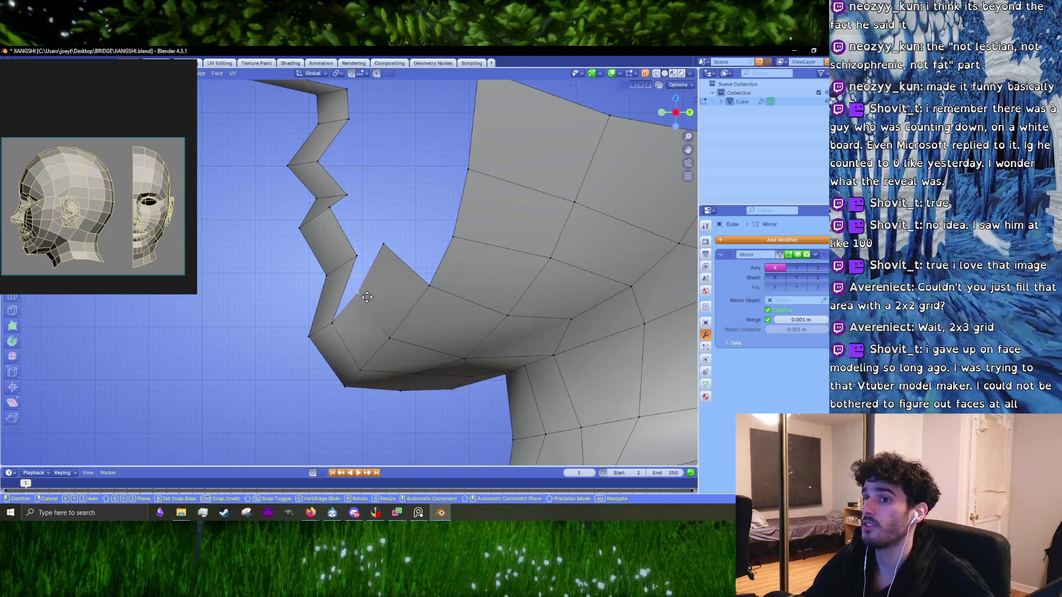
{"action": "left_click", "coordinate": [369, 304]}
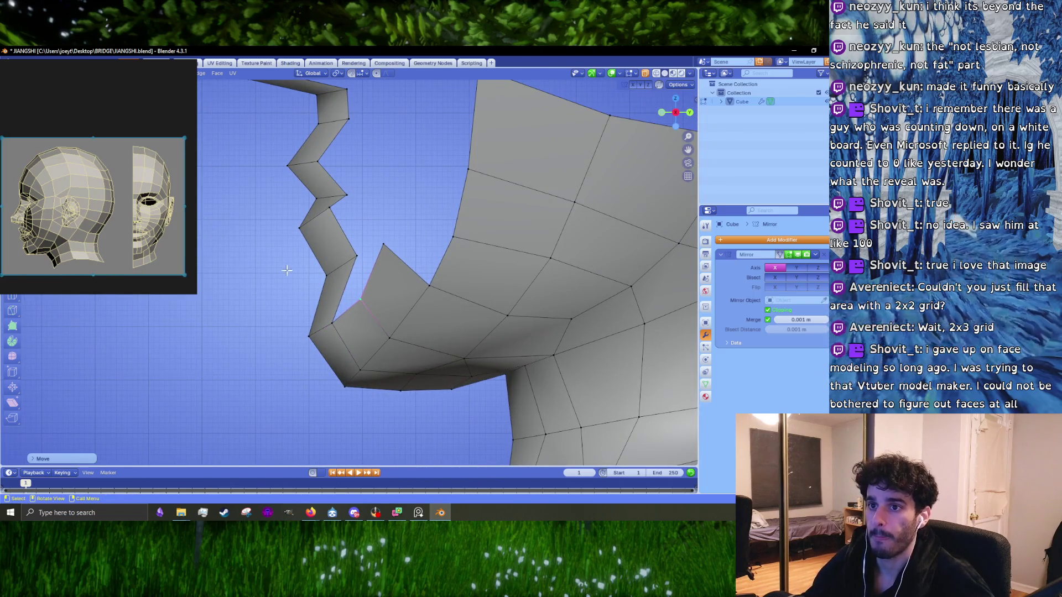
{"action": "middle_click_drag", "start_coordinate": [286, 270], "coordinate": [478, 305]}
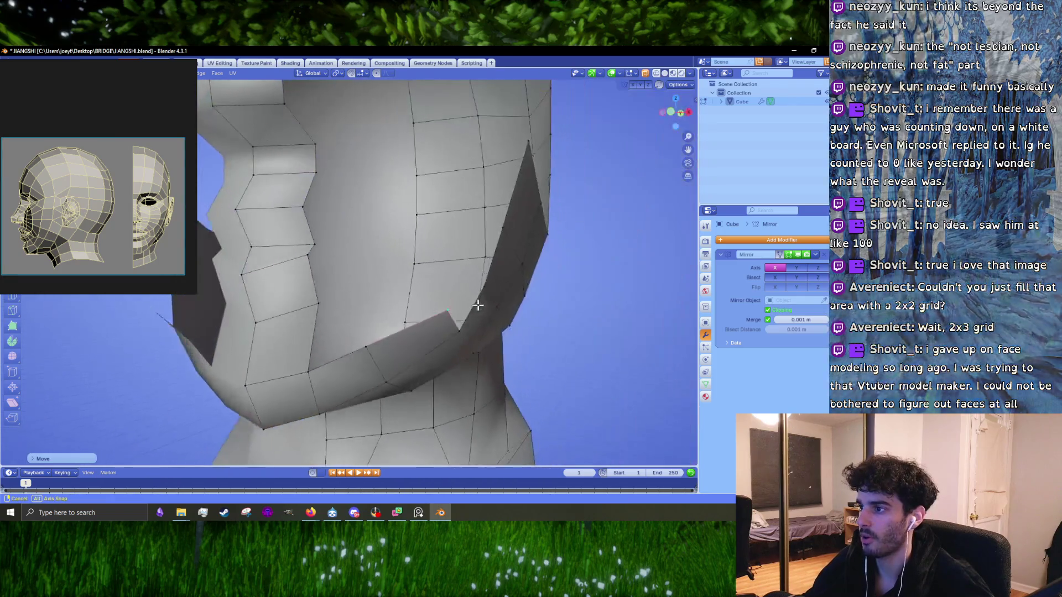
- Frame the chin from the front and raise the two centre-seam vertices
{"action": "middle_click_drag", "start_coordinate": [478, 304], "coordinate": [411, 308]}
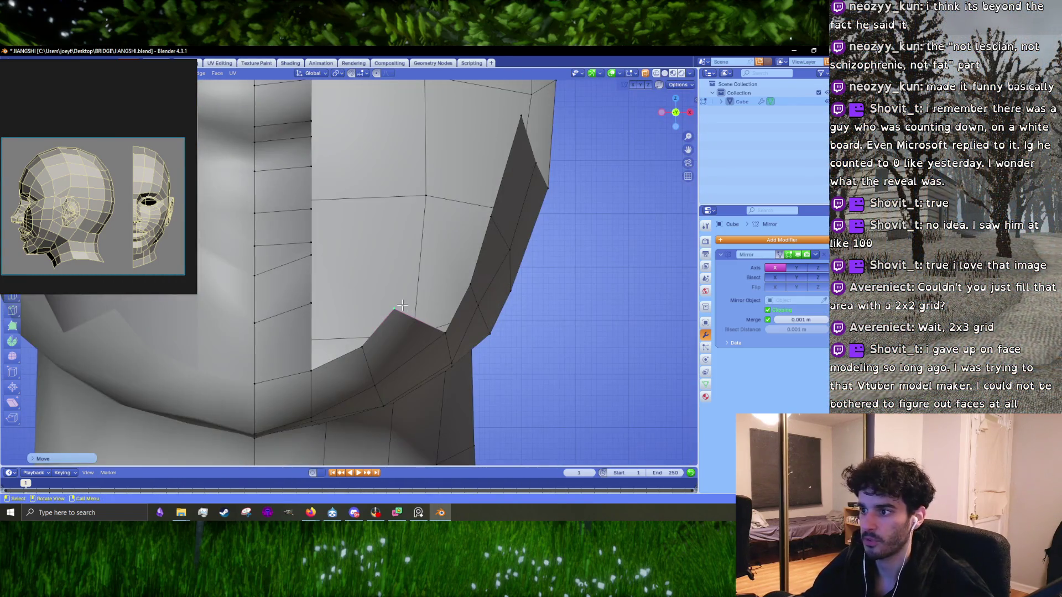
{"action": "scroll", "coordinate": [145, 259], "scroll_direction": "up", "scroll_amount": 3}
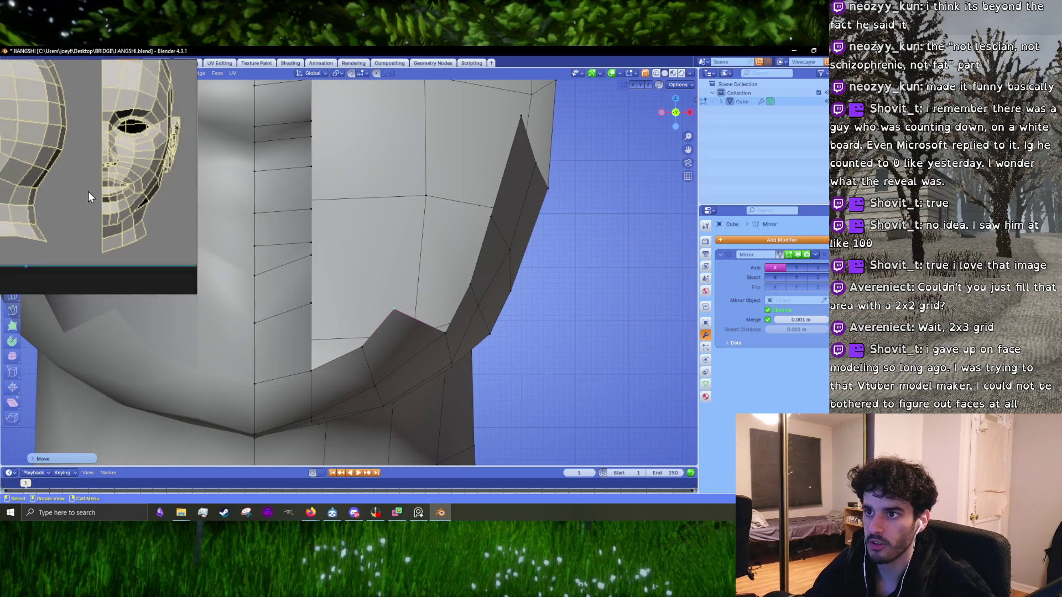
{"action": "scroll", "coordinate": [88, 191], "scroll_direction": "down", "scroll_amount": 3}
{"action": "scroll", "coordinate": [154, 227], "scroll_direction": "up", "scroll_amount": 5}
{"action": "middle_click_drag", "start_coordinate": [369, 354], "coordinate": [334, 315], "text": "shift"}
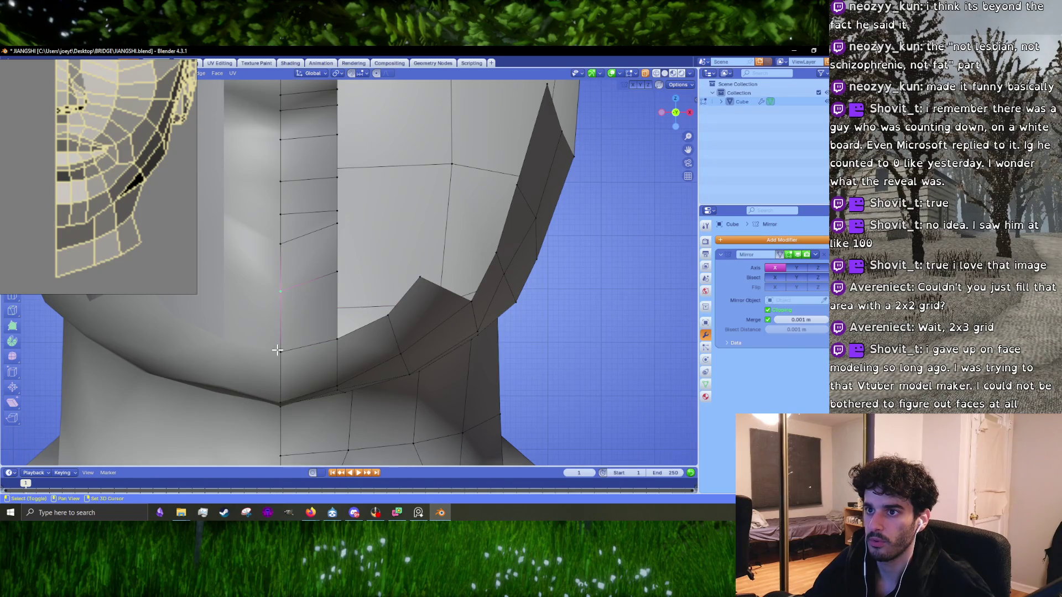
{"action": "key", "text": "g"}
{"action": "left_click", "coordinate": [292, 314]}
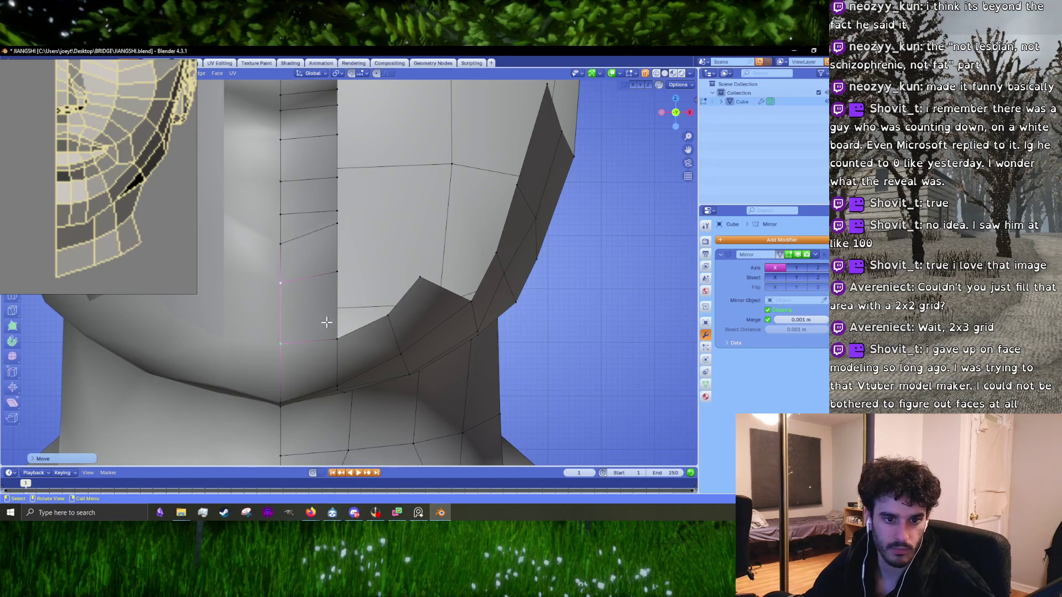
- Move the chin vertex left, shift the seam vertex left and down, and adjust a nearby vertex
{"action": "left_click", "coordinate": [337, 338]}
{"action": "key", "text": "g"}
{"action": "left_click", "coordinate": [343, 333]}
{"action": "key", "text": "g"}
{"action": "left_click", "coordinate": [321, 277]}
{"action": "key", "text": "g"}
{"action": "left_click", "coordinate": [285, 346]}
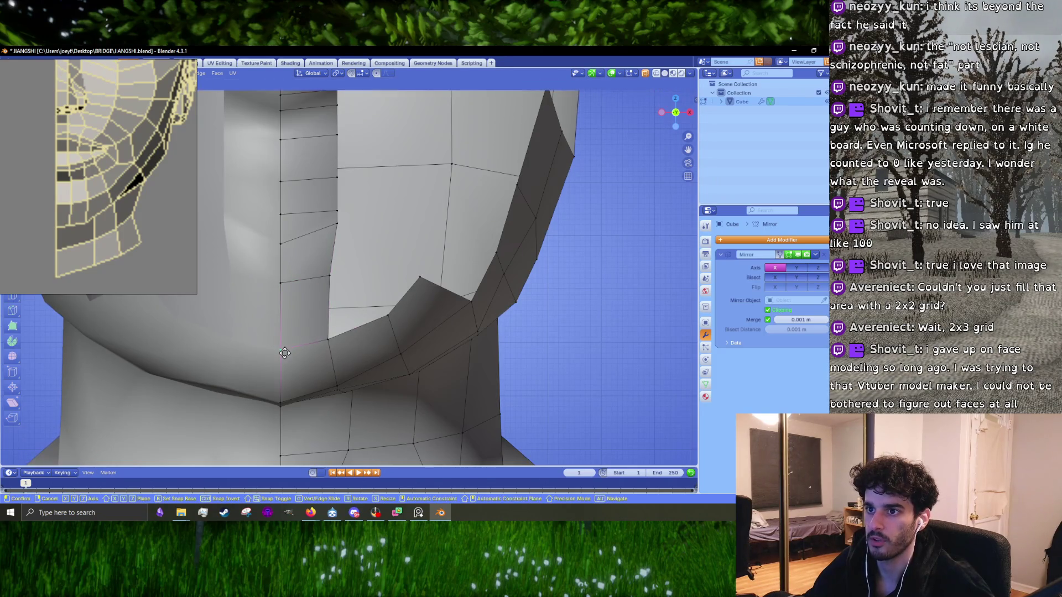
- Reposition the jaw vertices by the neck, placing one lower and to the left
{"action": "middle_click_drag", "start_coordinate": [284, 346], "coordinate": [353, 318]}
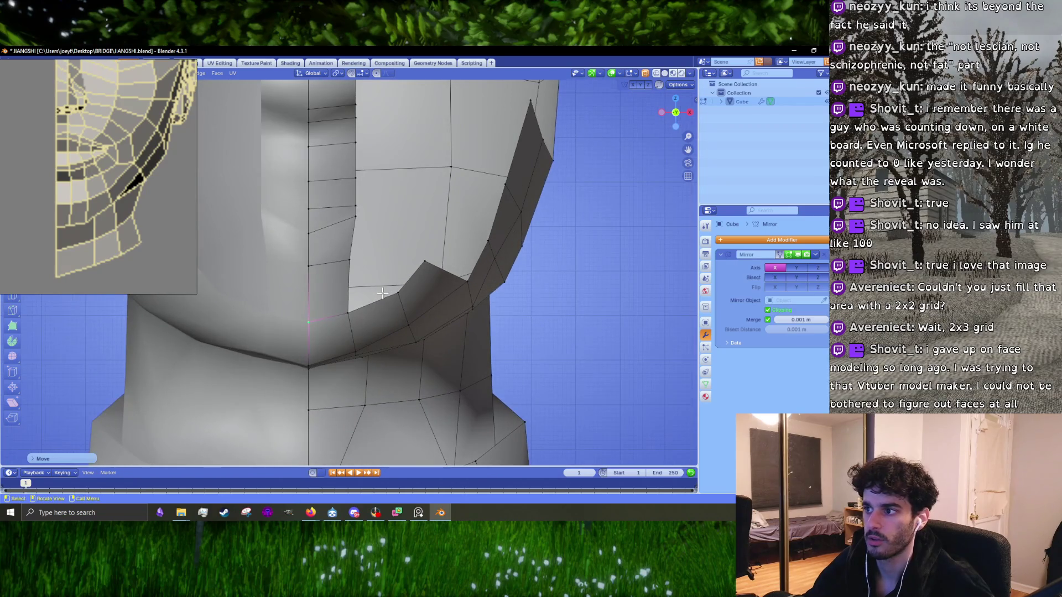
{"action": "mouse_move", "coordinate": [404, 322]}
{"action": "middle_mouse_down"}
{"action": "mouse_move", "coordinate": [425, 375]}
{"action": "mouse_move", "coordinate": [408, 356]}
{"action": "middle_mouse_up"}
{"action": "key", "text": "g"}
{"action": "left_click", "coordinate": [408, 356]}
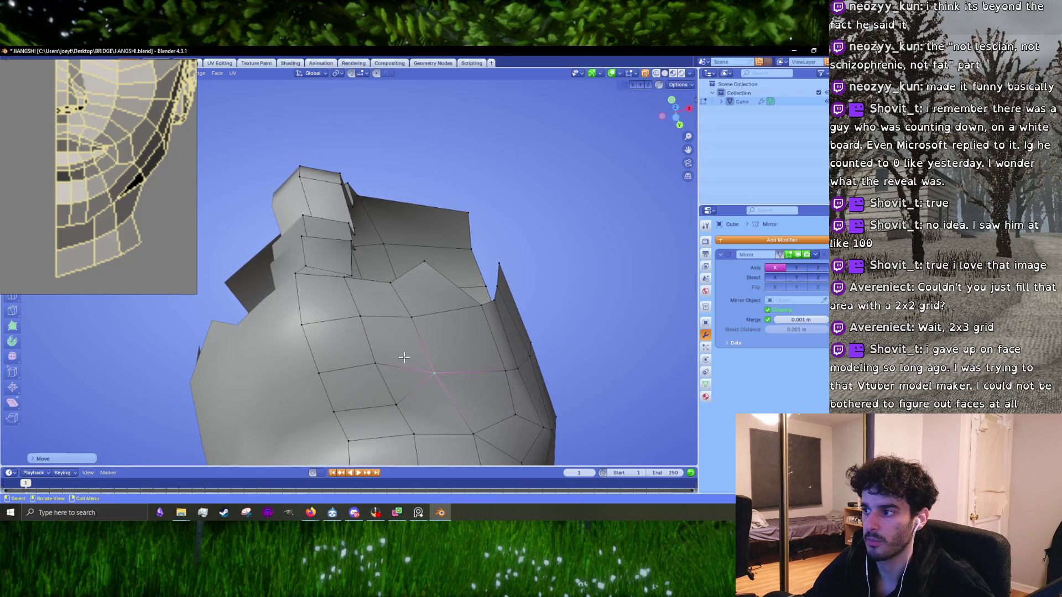
{"action": "key", "text": "KP_1"}
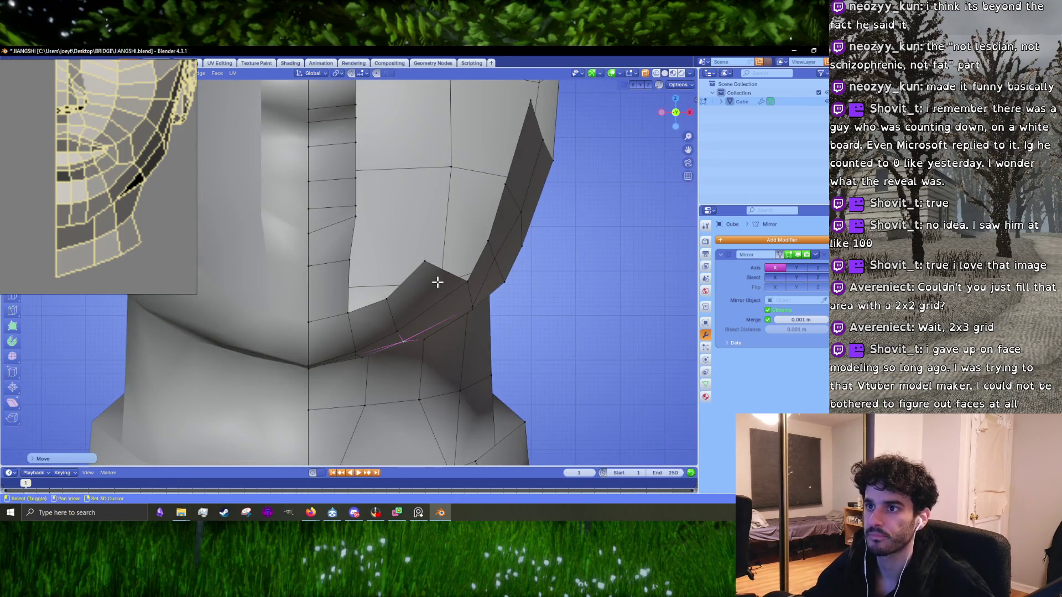
{"action": "middle_click_drag", "start_coordinate": [437, 282], "coordinate": [408, 308]}
{"action": "left_click", "coordinate": [408, 308]}
{"action": "middle_click_drag", "start_coordinate": [464, 335], "coordinate": [439, 331]}
{"action": "key", "text": "g"}
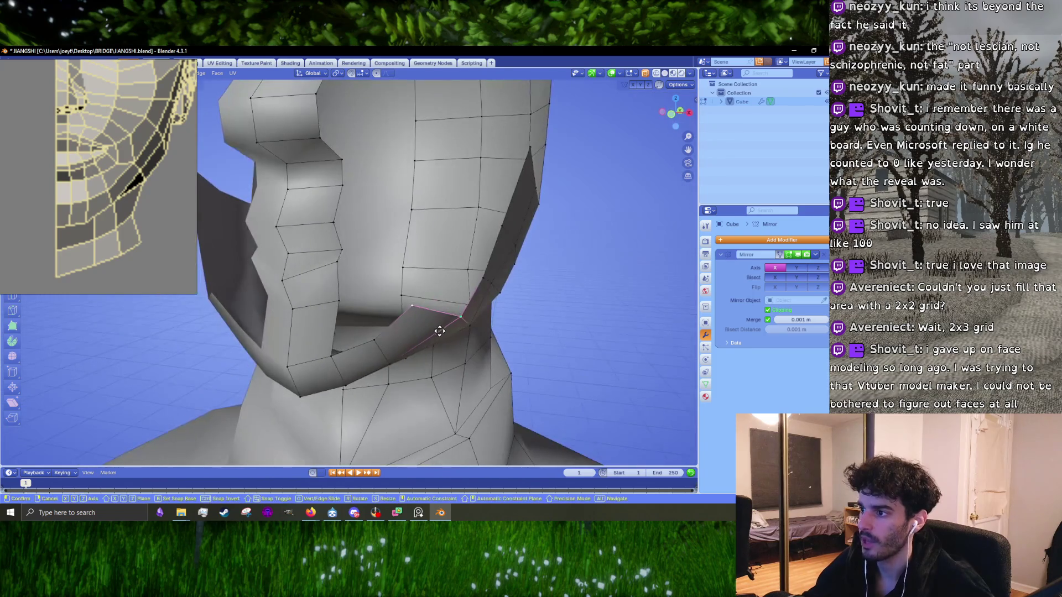
{"action": "left_click", "coordinate": [426, 342]}
- In front view, move the lower face-edge vertices and merge them At Center
{"action": "key", "text": "KP_1"}
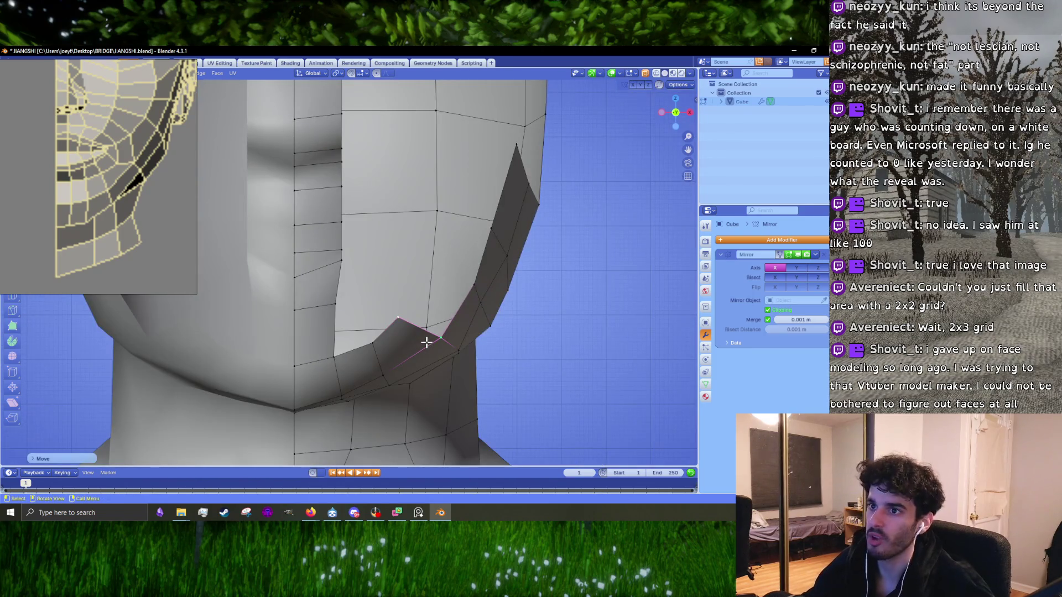
{"action": "key", "text": "g"}
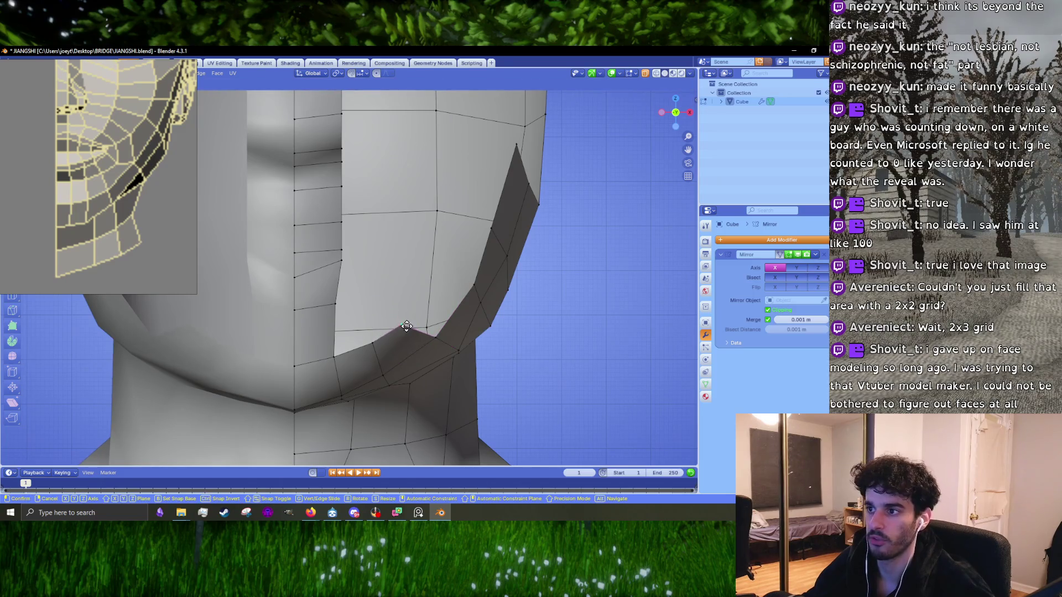
{"action": "left_click", "coordinate": [430, 349]}
{"action": "middle_click_drag", "start_coordinate": [354, 337], "coordinate": [362, 359], "text": "shift"}
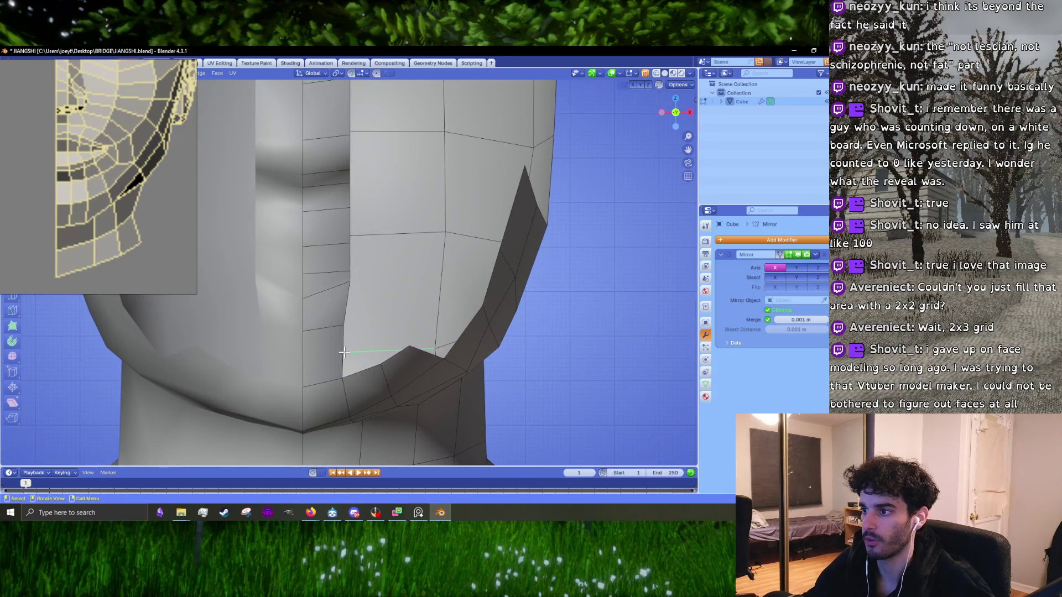
{"action": "key", "text": "g"}
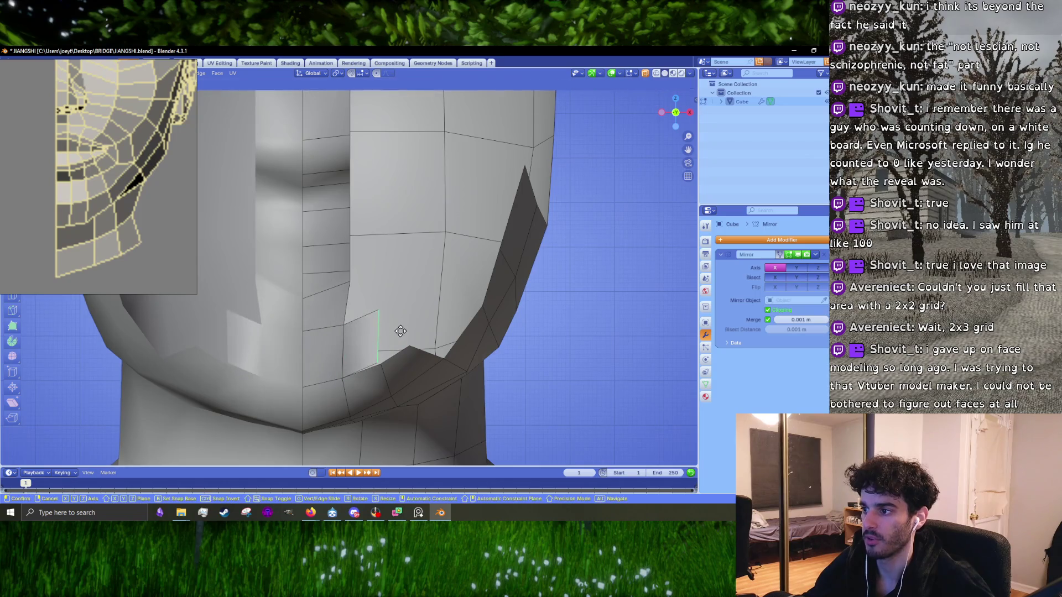
{"action": "left_click", "coordinate": [387, 346]}
{"action": "key", "text": "m"}
{"action": "left_click", "coordinate": [383, 368]}
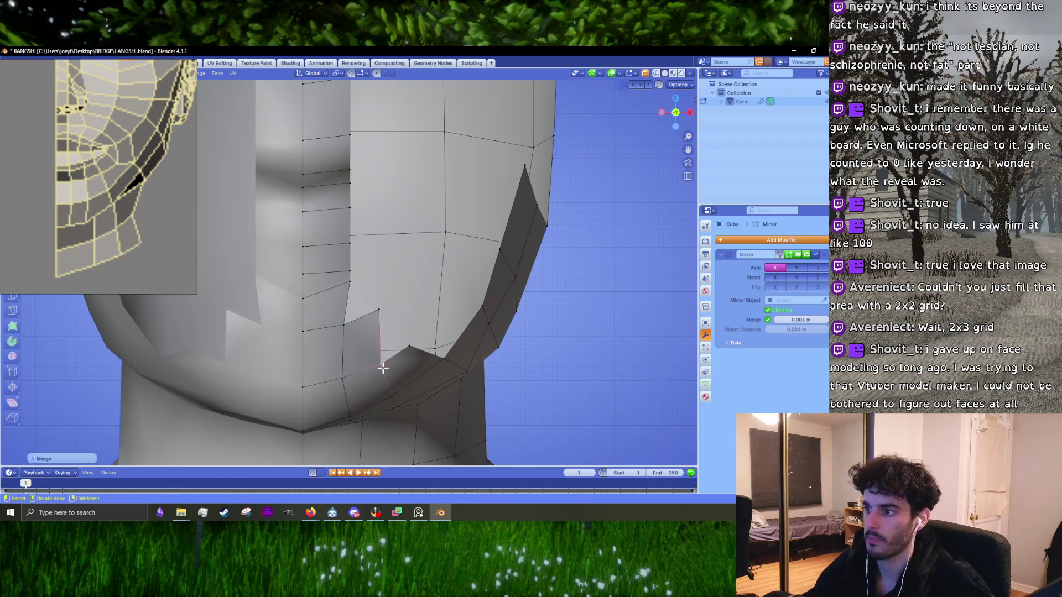
{"action": "scroll", "coordinate": [380, 313], "scroll_direction": "down", "scroll_amount": 3}
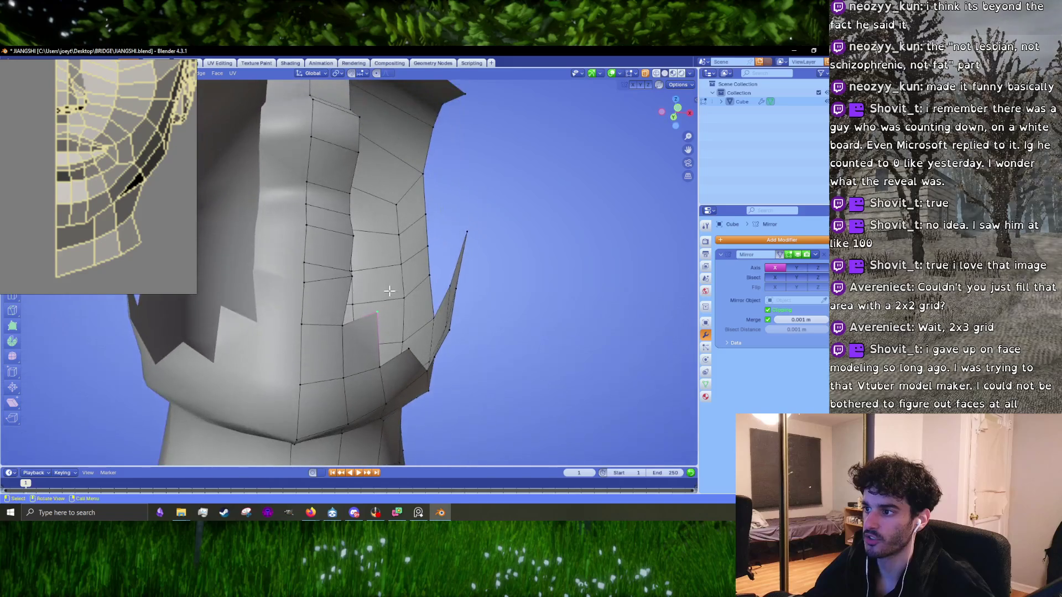
- Extrude the quad face under the jaw toward the chin
{"action": "middle_click_drag", "start_coordinate": [387, 291], "coordinate": [283, 341]}
{"action": "middle_click_drag", "start_coordinate": [353, 350], "coordinate": [401, 352]}
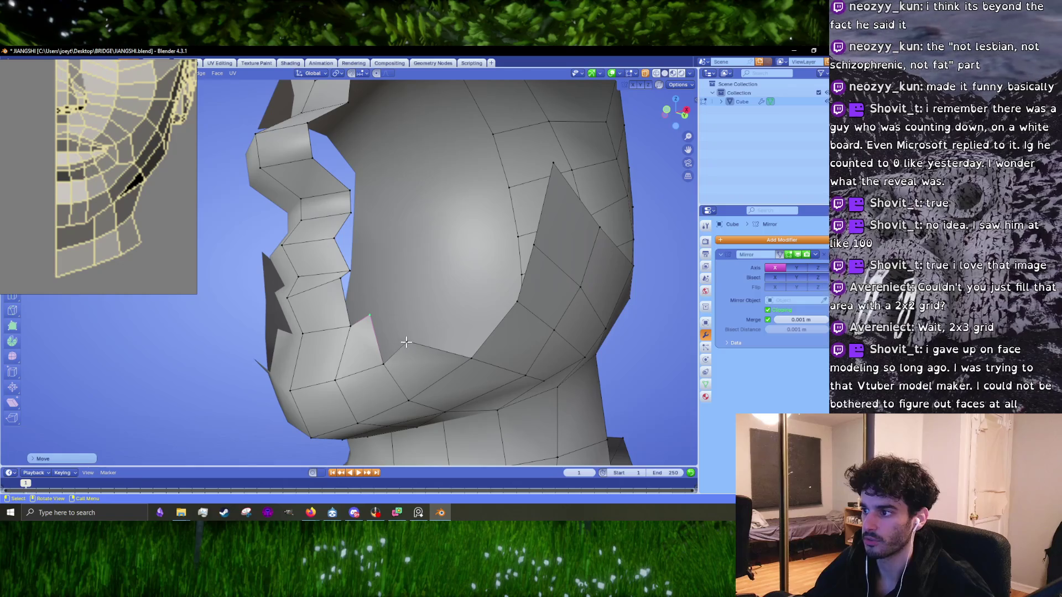
{"action": "left_click", "coordinate": [400, 348]}
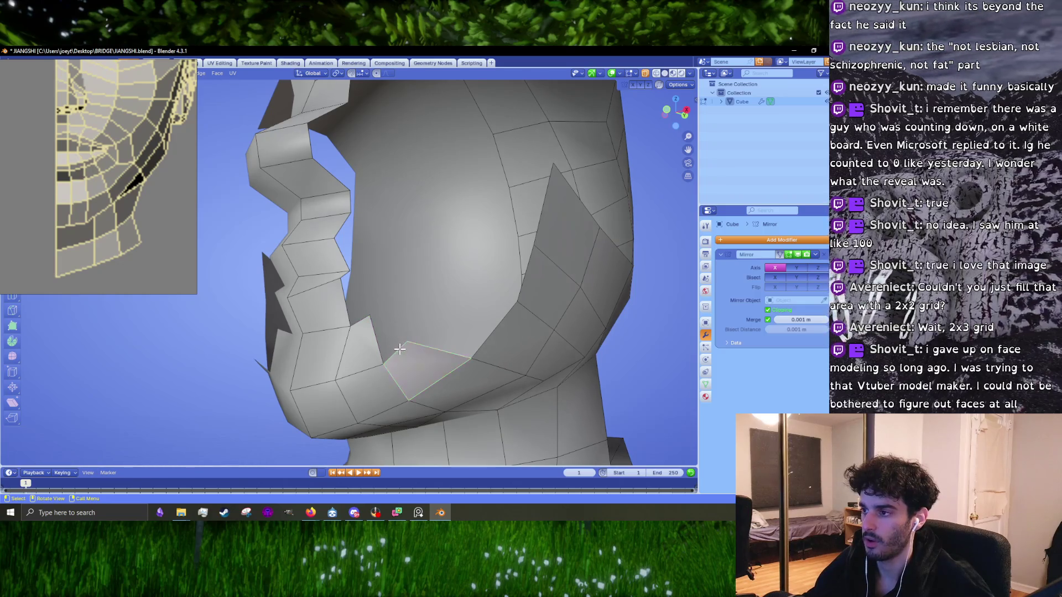
{"action": "middle_click_drag", "start_coordinate": [400, 349], "coordinate": [418, 360]}
{"action": "key", "text": "e"}
{"action": "left_click", "coordinate": [415, 334]}
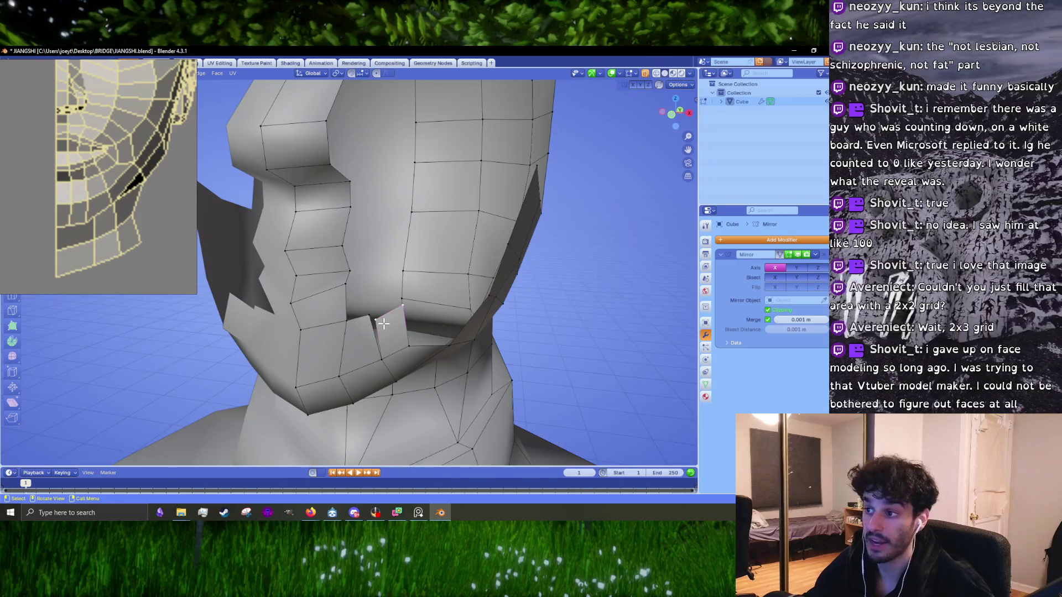
- Merge the extruded face's loose vertices into one and move the resulting jaw vertex into place
{"action": "key", "text": "m"}
{"action": "left_click", "coordinate": [369, 319]}
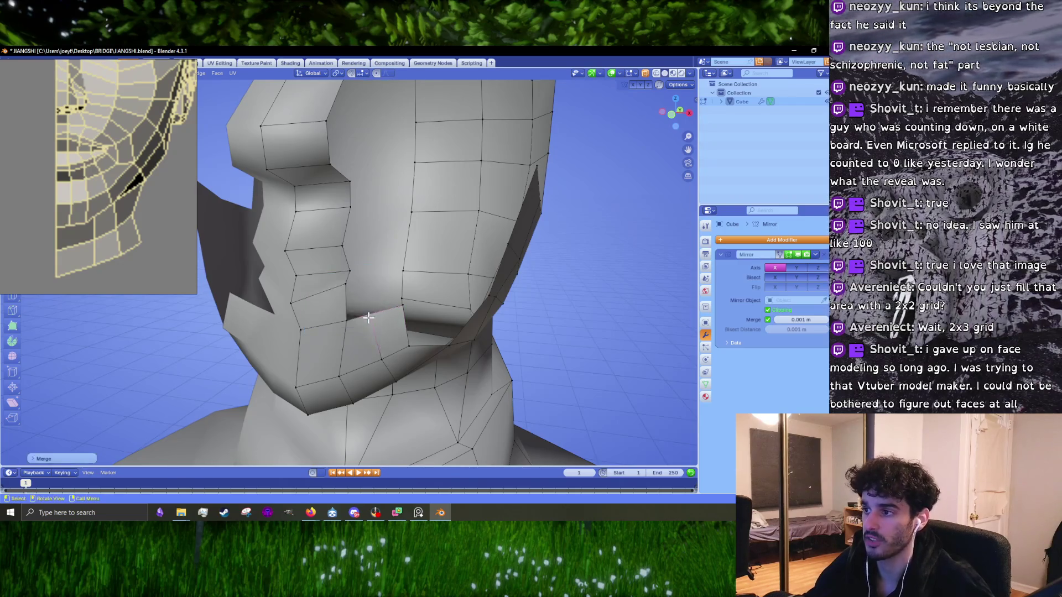
{"action": "middle_click_drag", "start_coordinate": [368, 319], "coordinate": [384, 322]}
{"action": "scroll", "coordinate": [383, 322], "scroll_direction": "up", "scroll_amount": 3}
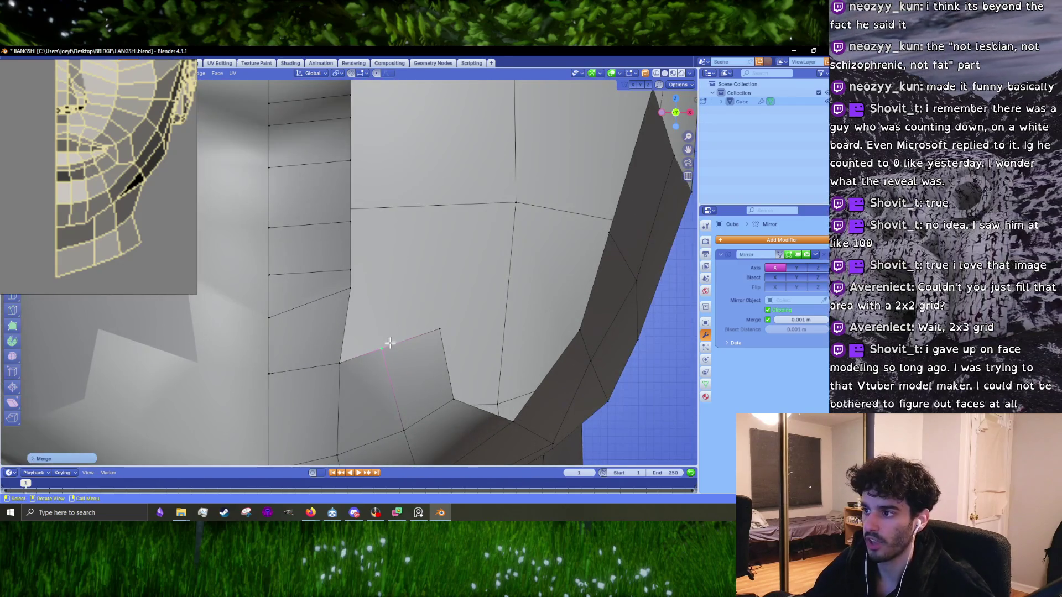
{"action": "key", "text": "g"}
{"action": "left_click", "coordinate": [432, 333]}
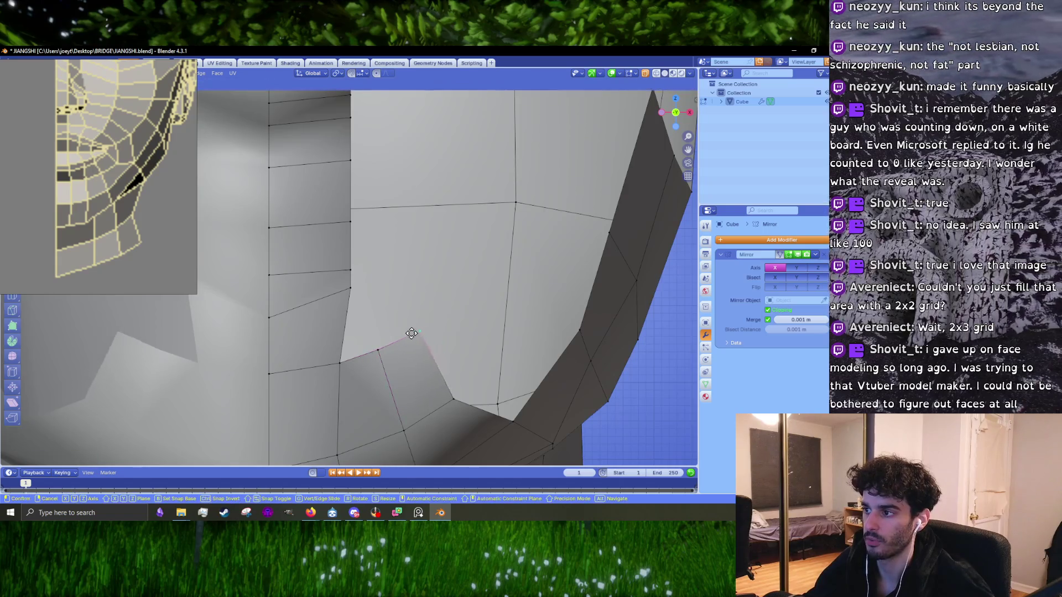
{"action": "scroll", "coordinate": [403, 342], "scroll_direction": "down", "scroll_amount": 2}
{"action": "mouse_move", "coordinate": [403, 342]}
{"action": "middle_mouse_down"}
{"action": "mouse_move", "coordinate": [394, 353]}
{"action": "mouse_move", "coordinate": [450, 346]}
{"action": "mouse_move", "coordinate": [443, 322]}
{"action": "middle_mouse_up"}
- Adjust the jaw vertex under the chin, check it in right side view, then deselect everything
{"action": "key", "text": "g"}
{"action": "left_click", "coordinate": [413, 339]}
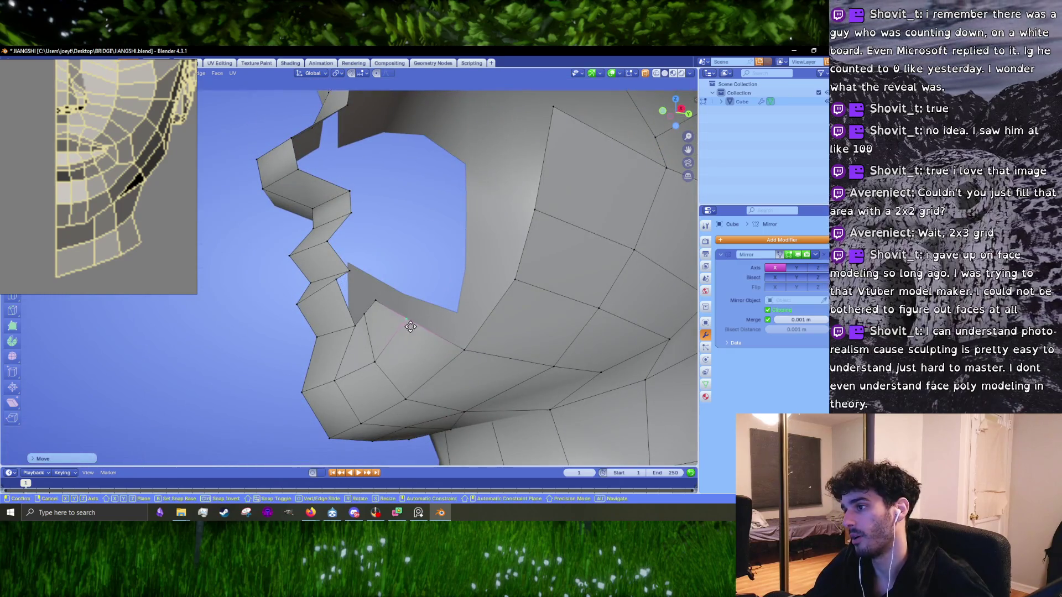
{"action": "key", "text": "KP_3"}
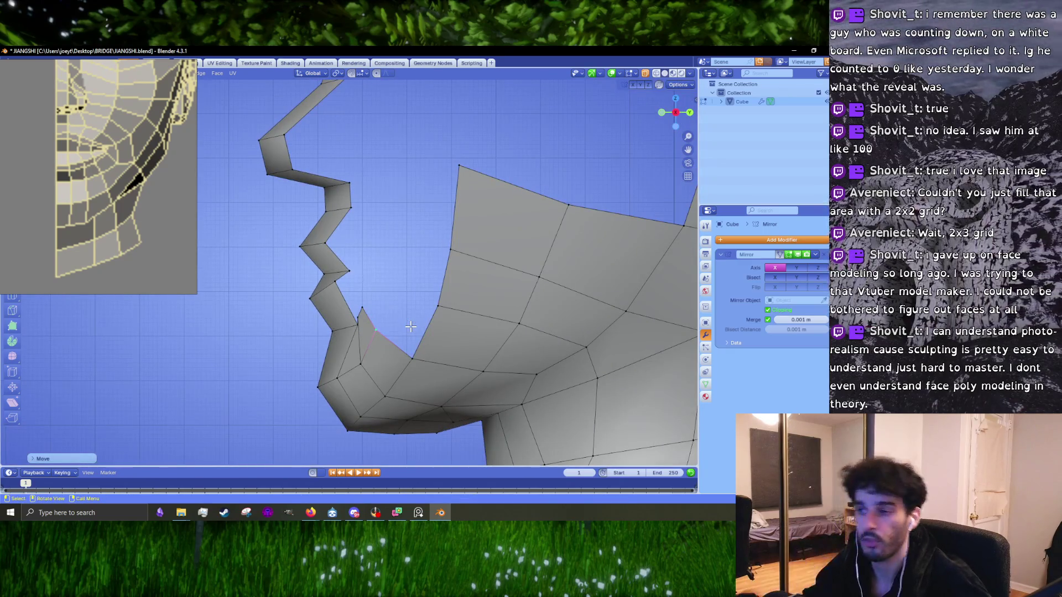
{"action": "middle_click_drag", "start_coordinate": [411, 326], "coordinate": [361, 319], "text": "shift"}
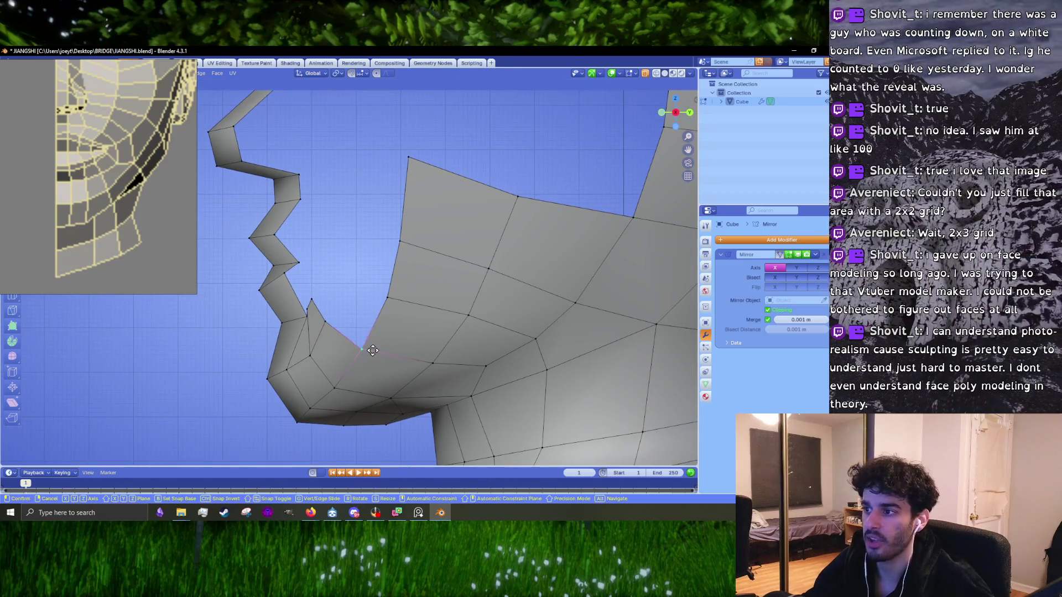
{"action": "mouse_move", "coordinate": [393, 384]}
{"action": "middle_mouse_down"}
{"action": "mouse_move", "coordinate": [403, 309]}
{"action": "mouse_move", "coordinate": [394, 297]}
{"action": "mouse_move", "coordinate": [414, 315]}
{"action": "middle_mouse_up"}
{"action": "key", "text": "g"}
{"action": "left_click", "coordinate": [433, 284]}
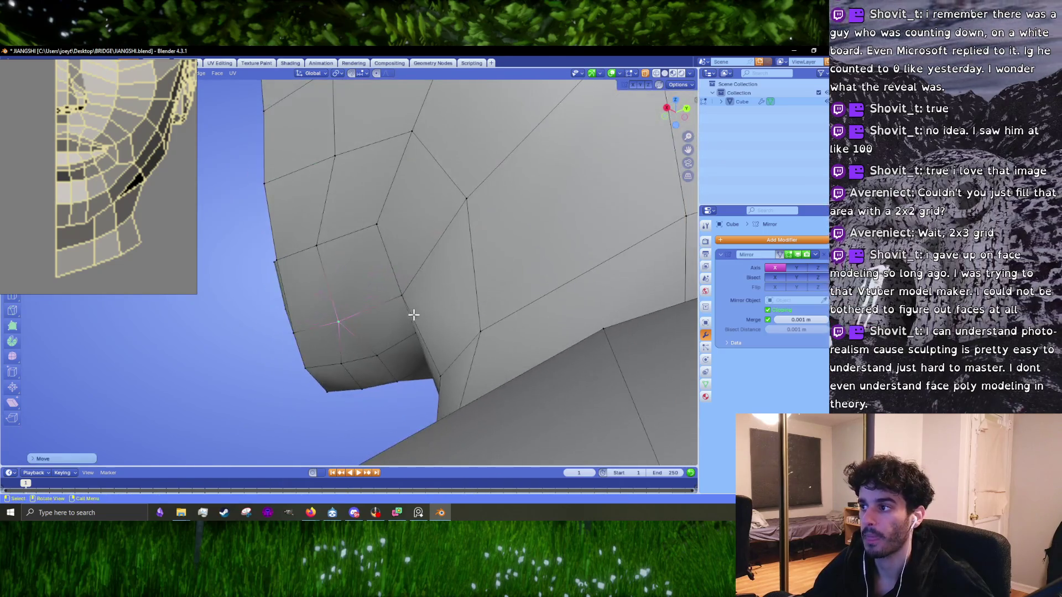
{"action": "mouse_move", "coordinate": [386, 244]}
{"action": "middle_mouse_down"}
{"action": "mouse_move", "coordinate": [390, 343]}
{"action": "mouse_move", "coordinate": [380, 312]}
{"action": "mouse_move", "coordinate": [407, 304]}
{"action": "mouse_move", "coordinate": [448, 353]}
{"action": "mouse_move", "coordinate": [425, 342]}
{"action": "middle_mouse_up"}
{"action": "scroll", "coordinate": [382, 346], "scroll_direction": "up", "scroll_amount": 2}
{"action": "key", "text": "alt+a"}
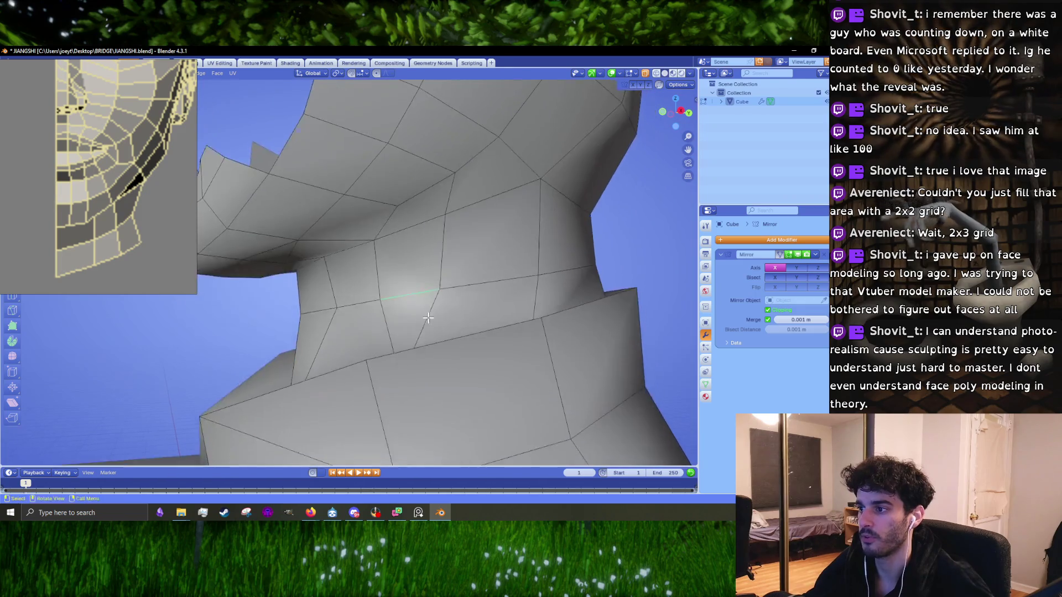
- Move the edge under the jaw and the two neck vertices where jaw meets neck
{"action": "key", "text": "g"}
{"action": "left_click", "coordinate": [422, 335]}
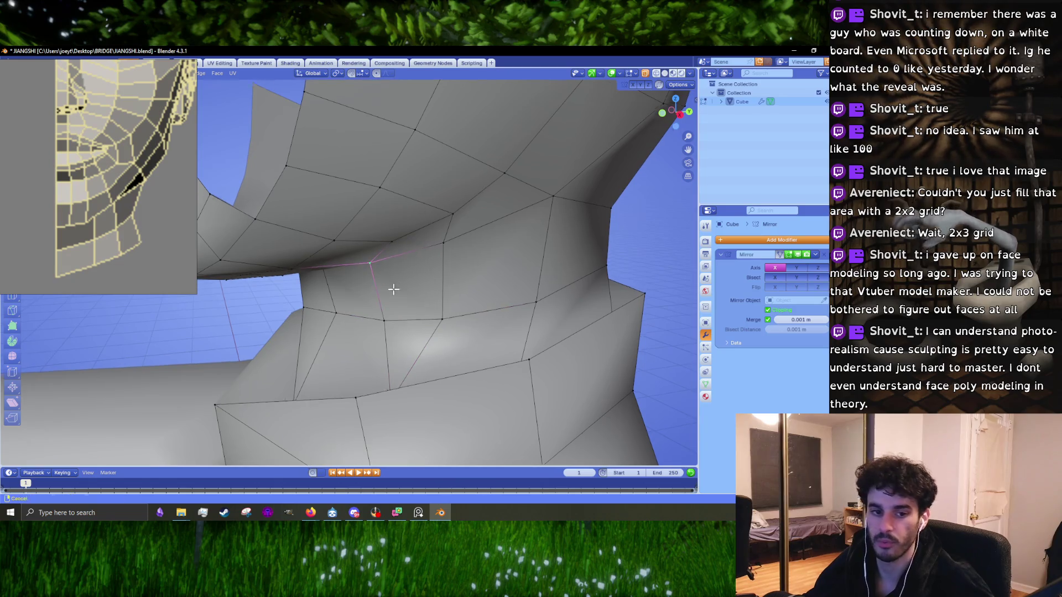
{"action": "middle_click_drag", "start_coordinate": [374, 277], "coordinate": [403, 261]}
{"action": "left_click", "coordinate": [446, 288], "text": "shift"}
{"action": "mouse_move", "coordinate": [447, 288]}
{"action": "middle_mouse_down"}
{"action": "mouse_move", "coordinate": [425, 303]}
{"action": "mouse_move", "coordinate": [513, 284]}
{"action": "mouse_move", "coordinate": [499, 324]}
{"action": "mouse_move", "coordinate": [406, 311]}
{"action": "middle_mouse_up"}
{"action": "key", "text": "g"}
{"action": "left_click", "coordinate": [425, 304]}
- Check the whole object in Object Mode, then return to Edit Mode and reposition the selected vertices
{"action": "key", "text": "Tab"}
{"action": "scroll", "coordinate": [424, 304], "scroll_direction": "down", "scroll_amount": 5}
{"action": "scroll", "coordinate": [499, 324], "scroll_direction": "down", "scroll_amount": 4}
{"action": "scroll", "coordinate": [383, 312], "scroll_direction": "up", "scroll_amount": 4}
{"action": "key", "text": "Tab"}
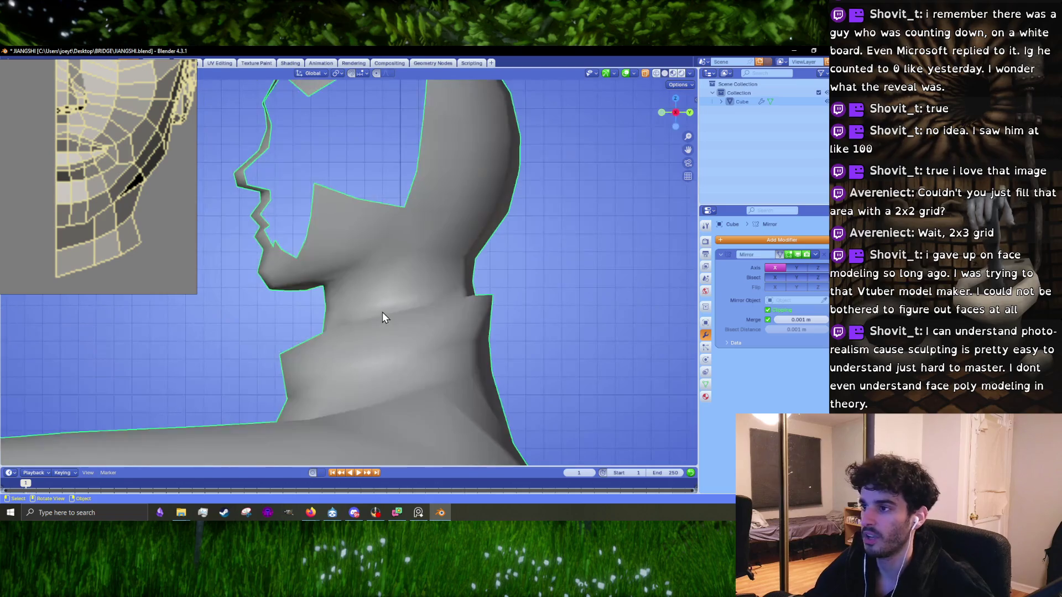
{"action": "scroll", "coordinate": [360, 304], "scroll_direction": "up", "scroll_amount": 3}
{"action": "scroll", "coordinate": [340, 299], "scroll_direction": "up", "scroll_amount": 3}
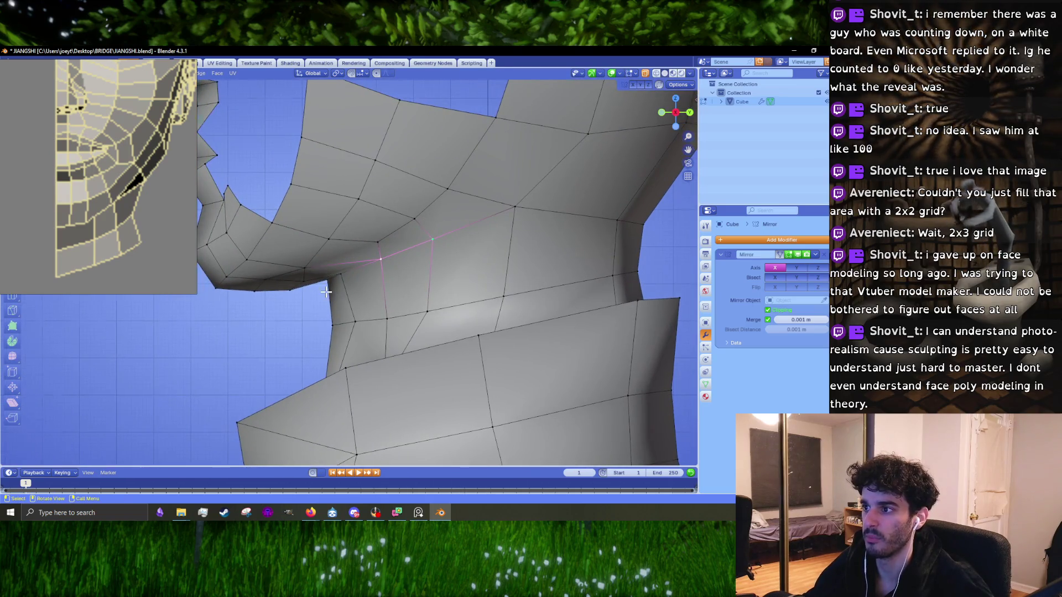
{"action": "scroll", "coordinate": [326, 293], "scroll_direction": "up", "scroll_amount": 3}
{"action": "key", "text": "g"}
{"action": "left_click", "coordinate": [327, 287]}
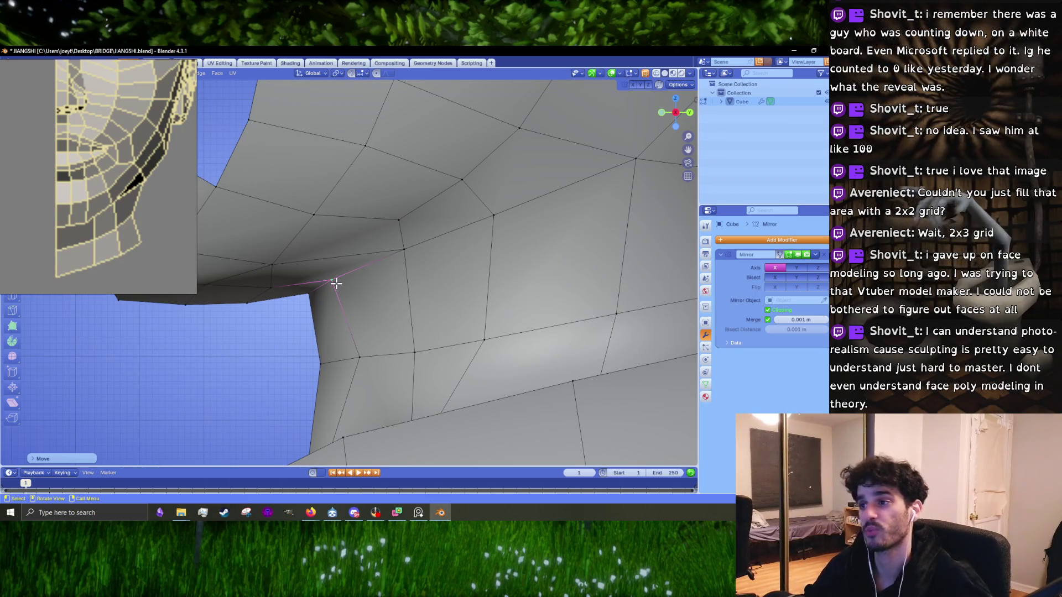
- In front orthographic view, line up the upper centre-seam vertex on the mirror seam
{"action": "scroll", "coordinate": [223, 164], "scroll_direction": "down", "scroll_amount": 3}
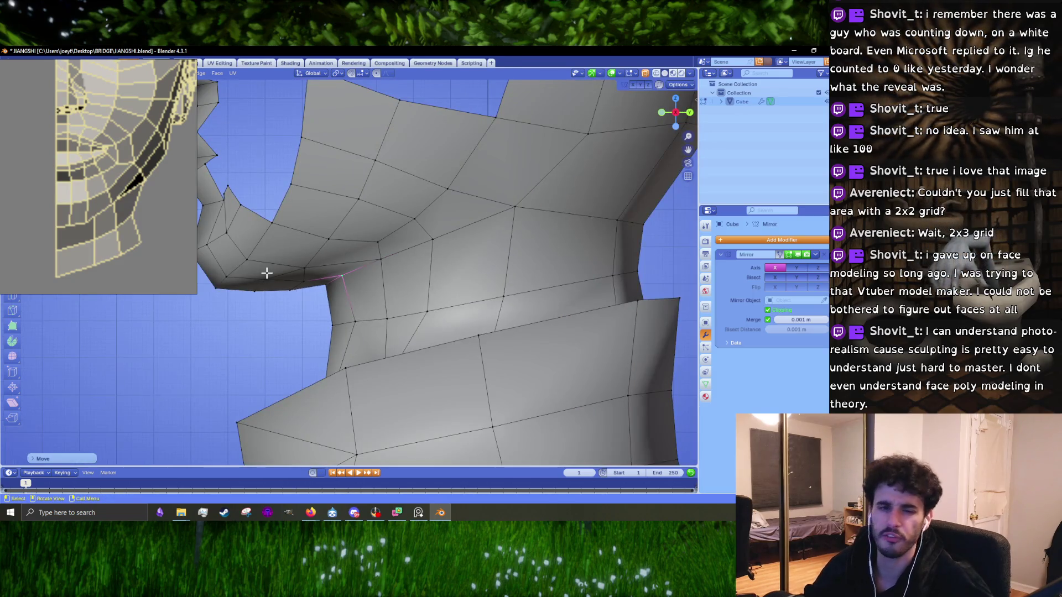
{"action": "middle_click_drag", "start_coordinate": [320, 304], "coordinate": [308, 392]}
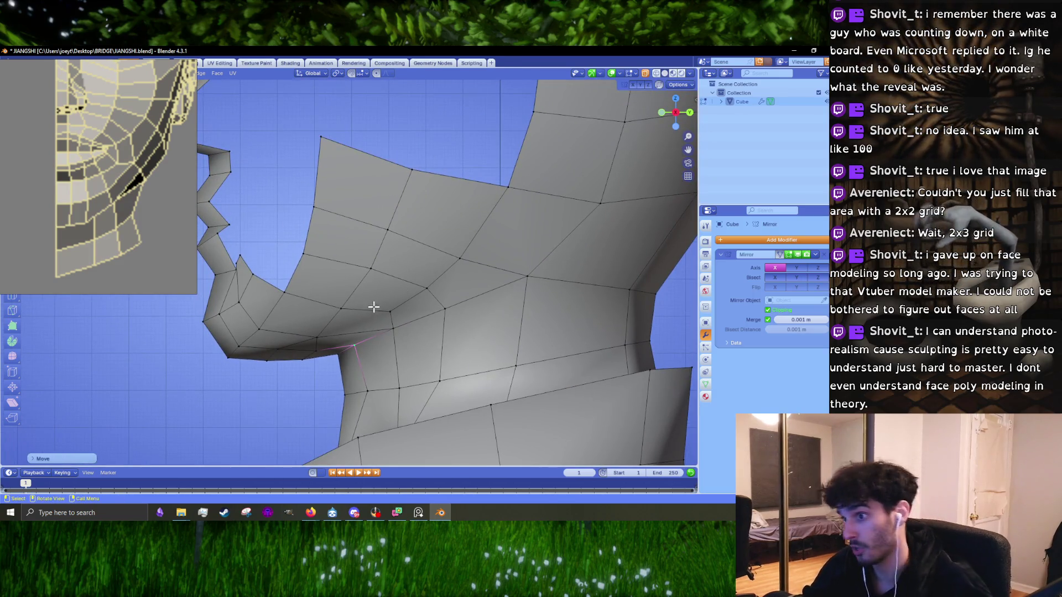
{"action": "mouse_move", "coordinate": [305, 236]}
{"action": "middle_mouse_down"}
{"action": "mouse_move", "coordinate": [436, 298]}
{"action": "mouse_move", "coordinate": [473, 285]}
{"action": "middle_mouse_up"}
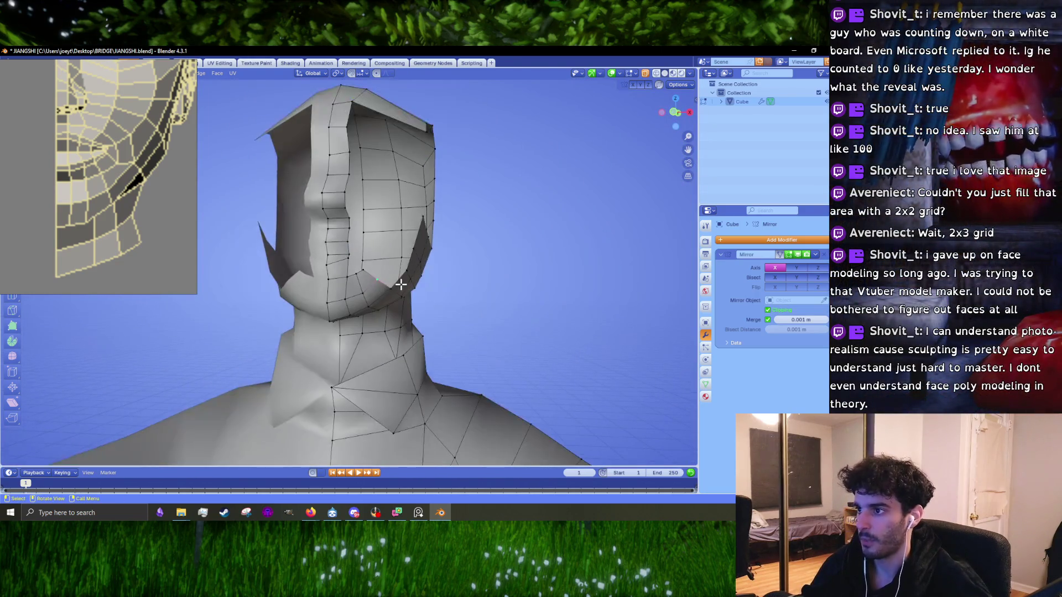
{"action": "middle_click_drag", "start_coordinate": [384, 291], "coordinate": [371, 299]}
{"action": "key", "text": "KP_1"}
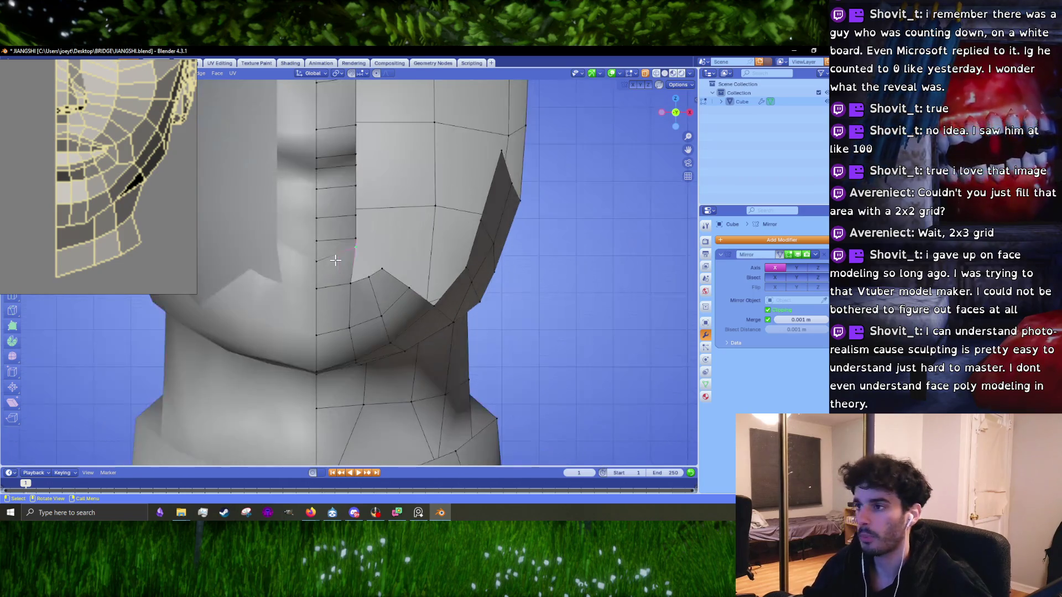
{"action": "mouse_move", "coordinate": [386, 271]}
{"action": "middle_mouse_down"}
{"action": "mouse_move", "coordinate": [371, 298]}
{"action": "mouse_move", "coordinate": [350, 282]}
{"action": "middle_mouse_up"}
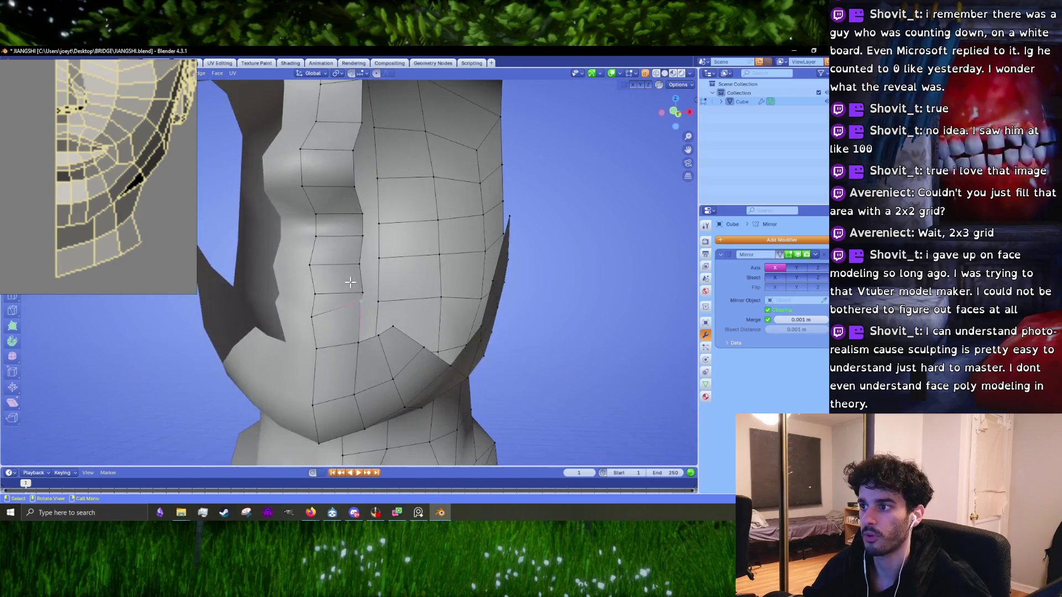
{"action": "scroll", "coordinate": [365, 314], "scroll_direction": "up", "scroll_amount": 1}
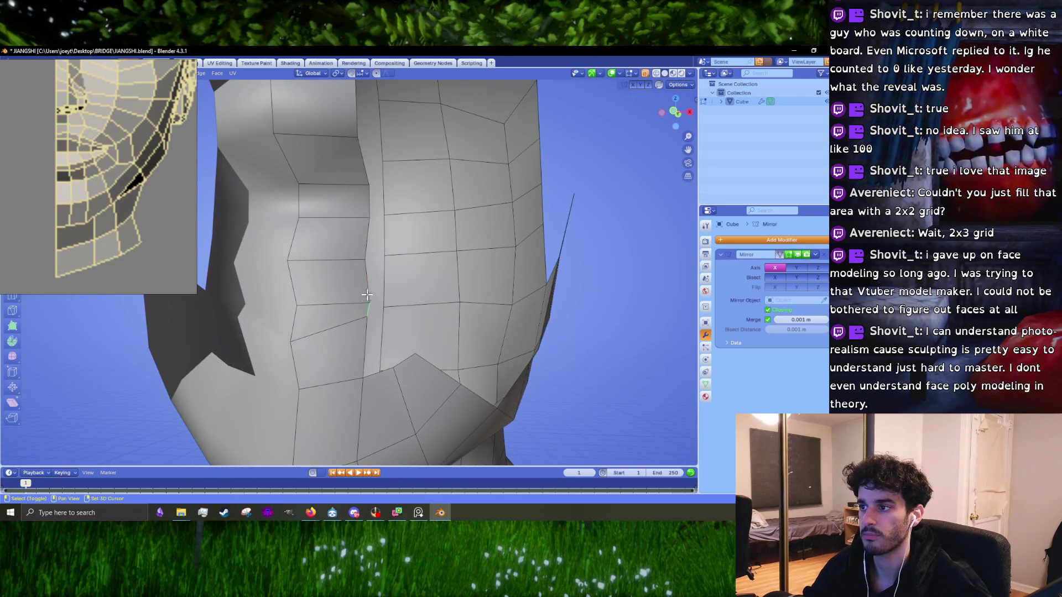
{"action": "key", "text": "KP_1"}
{"action": "scroll", "coordinate": [366, 277], "scroll_direction": "up", "scroll_amount": 2}
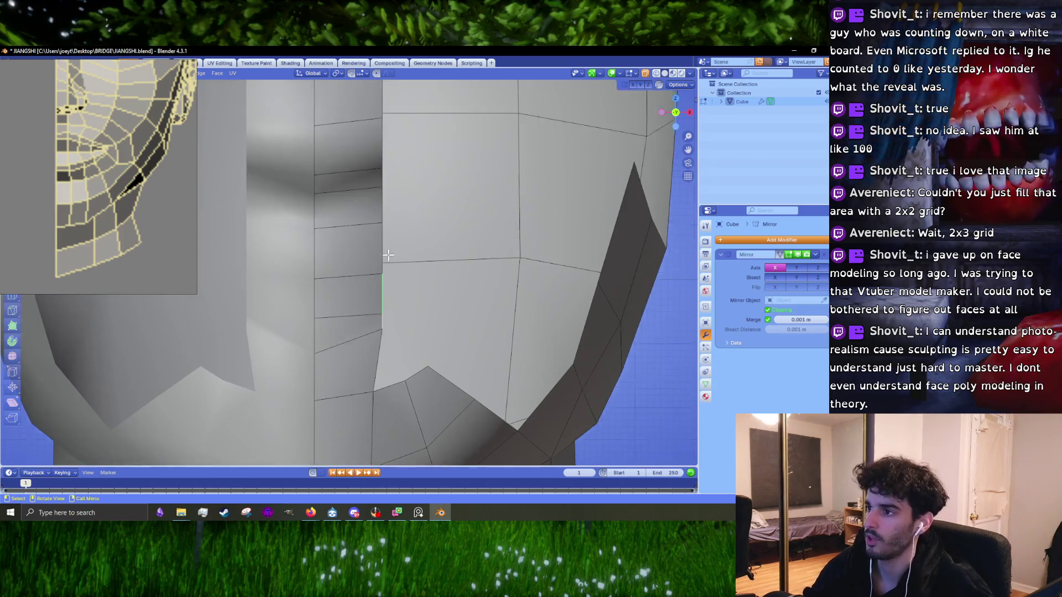
{"action": "left_click", "coordinate": [396, 289]}
{"action": "key", "text": "g"}
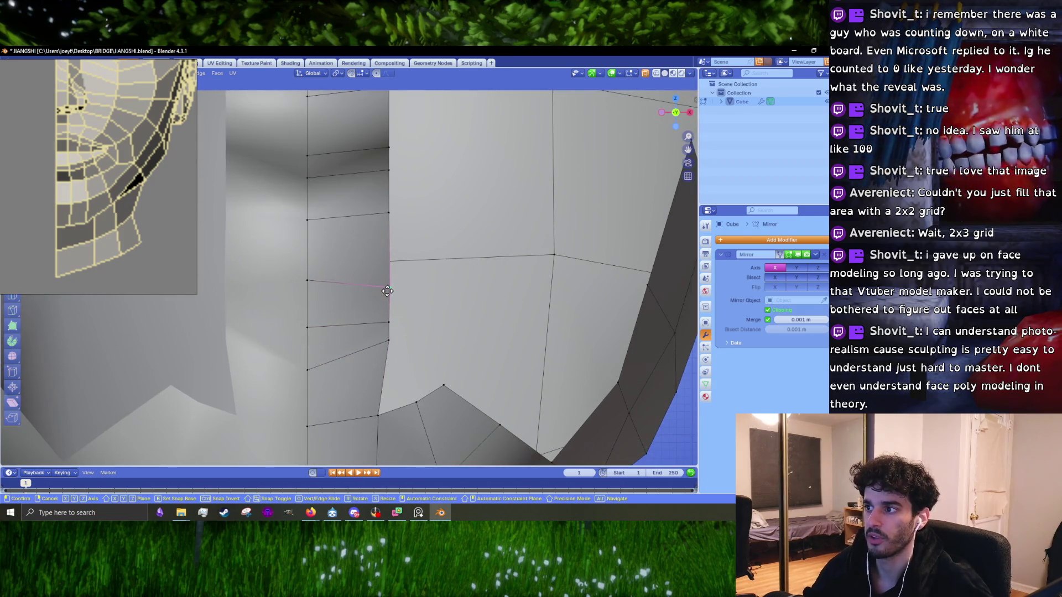
{"action": "left_click", "coordinate": [387, 291]}
- Select the lower chin seam vertex and rotate the chin edge in front view
{"action": "left_click", "coordinate": [387, 330]}
{"action": "mouse_move", "coordinate": [391, 345]}
{"action": "middle_mouse_down"}
{"action": "mouse_move", "coordinate": [300, 286]}
{"action": "mouse_move", "coordinate": [358, 348]}
{"action": "middle_mouse_up"}
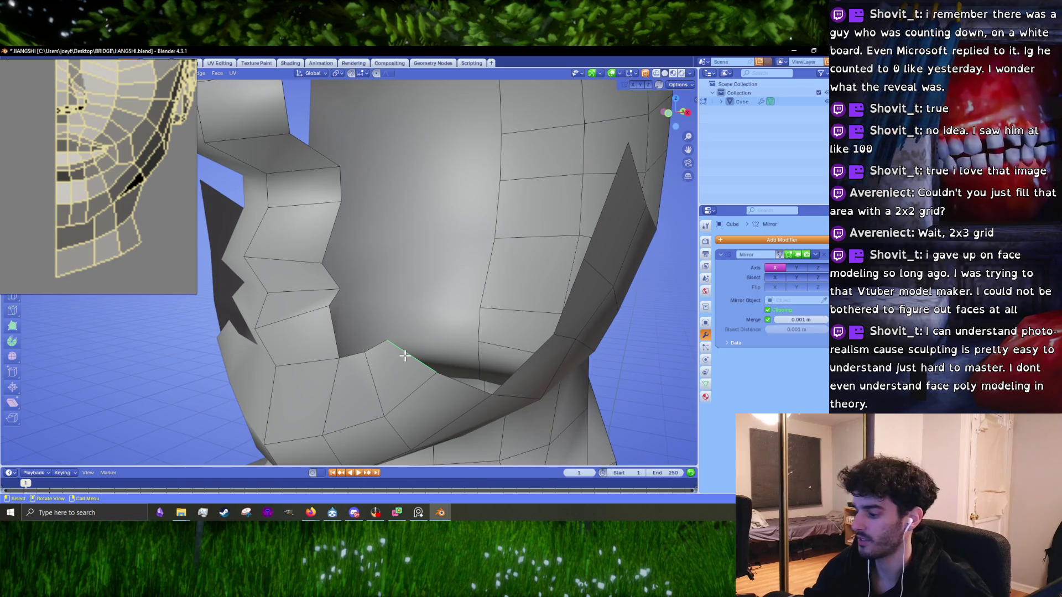
{"action": "key", "text": "KP_1"}
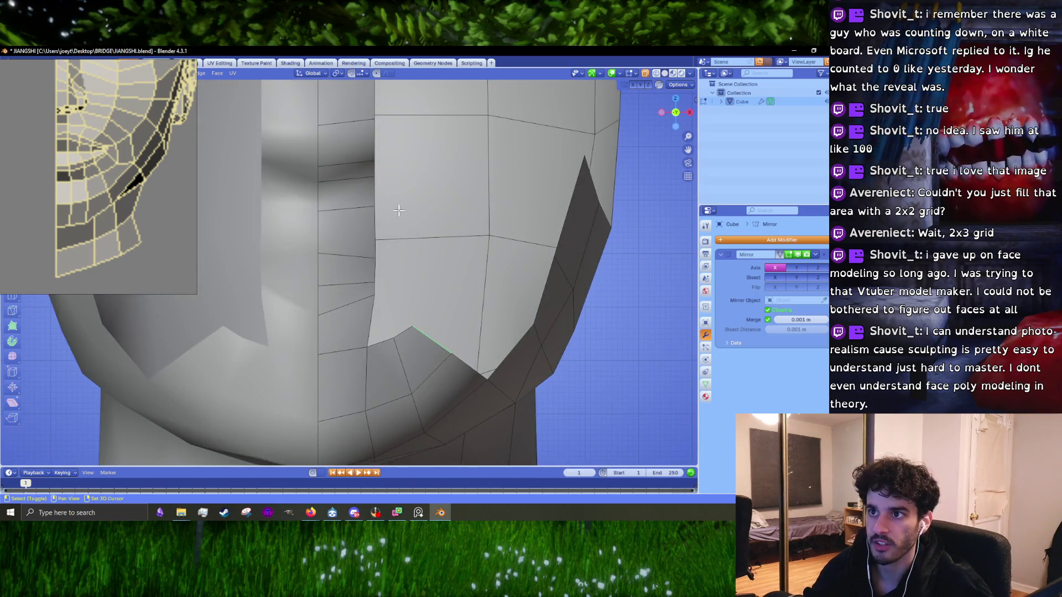
{"action": "middle_click_drag", "start_coordinate": [399, 211], "coordinate": [368, 234], "text": "shift"}
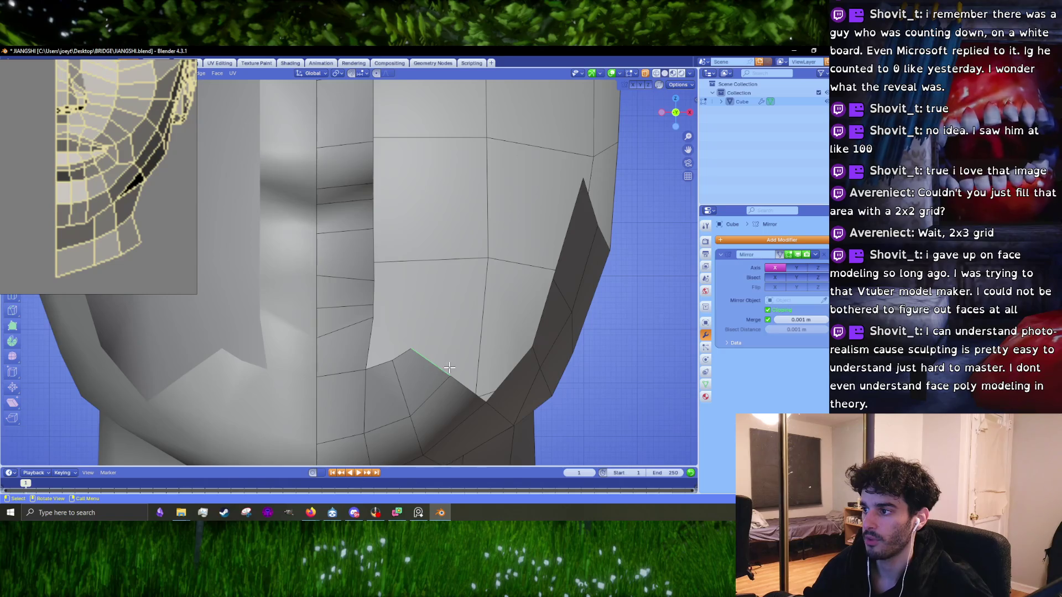
{"action": "key", "text": "r"}
{"action": "left_click", "coordinate": [476, 332]}
- Try rotating the chin edge, cancel it, and orbit to a zoomed side view of the chin
{"action": "key", "text": "r"}
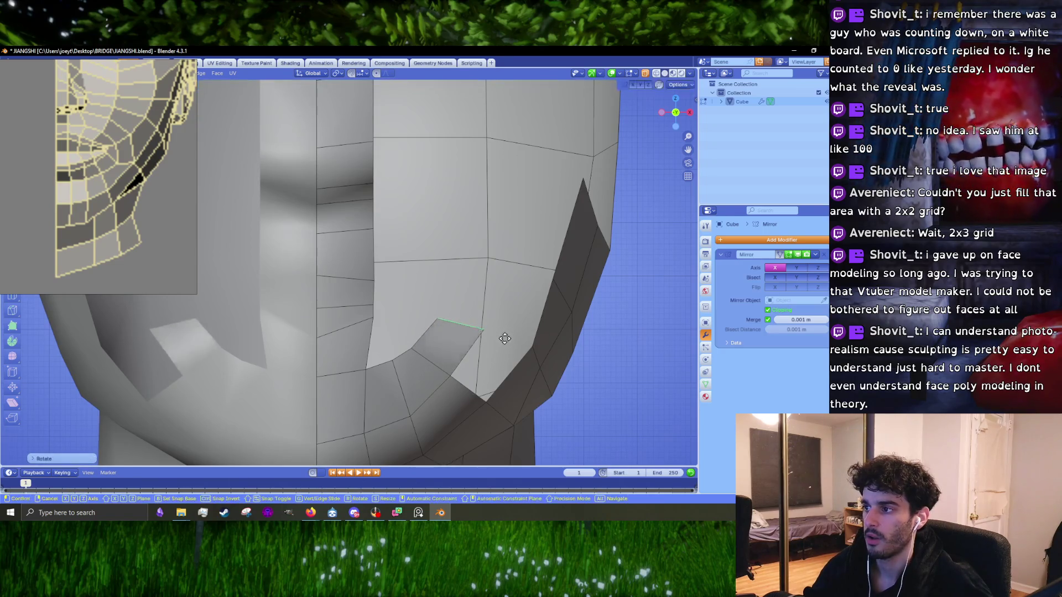
{"action": "right_click", "coordinate": [516, 291]}
{"action": "middle_click_drag", "start_coordinate": [515, 291], "coordinate": [397, 304]}
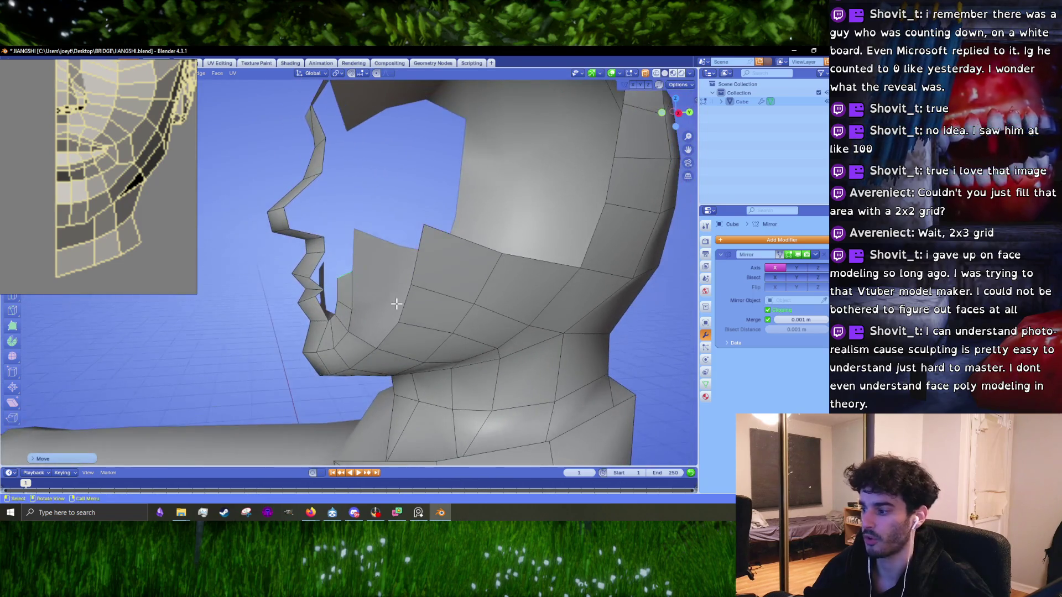
{"action": "key", "text": "r"}
{"action": "left_click", "coordinate": [396, 304]}
{"action": "scroll", "coordinate": [394, 299], "scroll_direction": "up", "scroll_amount": 3}
{"action": "scroll", "coordinate": [393, 296], "scroll_direction": "up", "scroll_amount": 2}
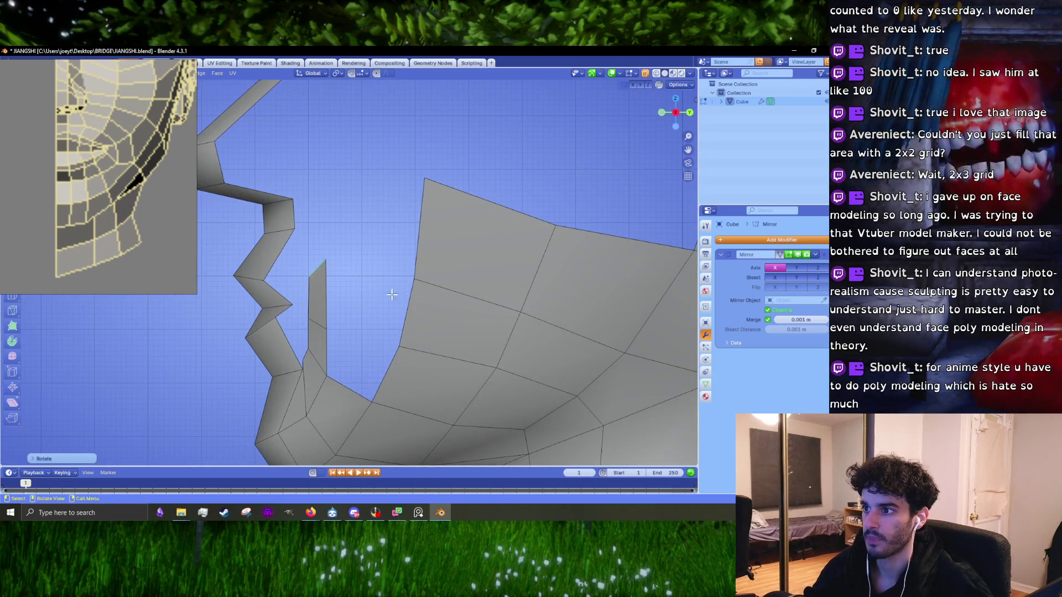
- In vertex mode, move the tip vertex of the chin flap to sit against the face
{"action": "key", "text": "1"}
{"action": "left_click", "coordinate": [314, 322]}
{"action": "key", "text": "g"}
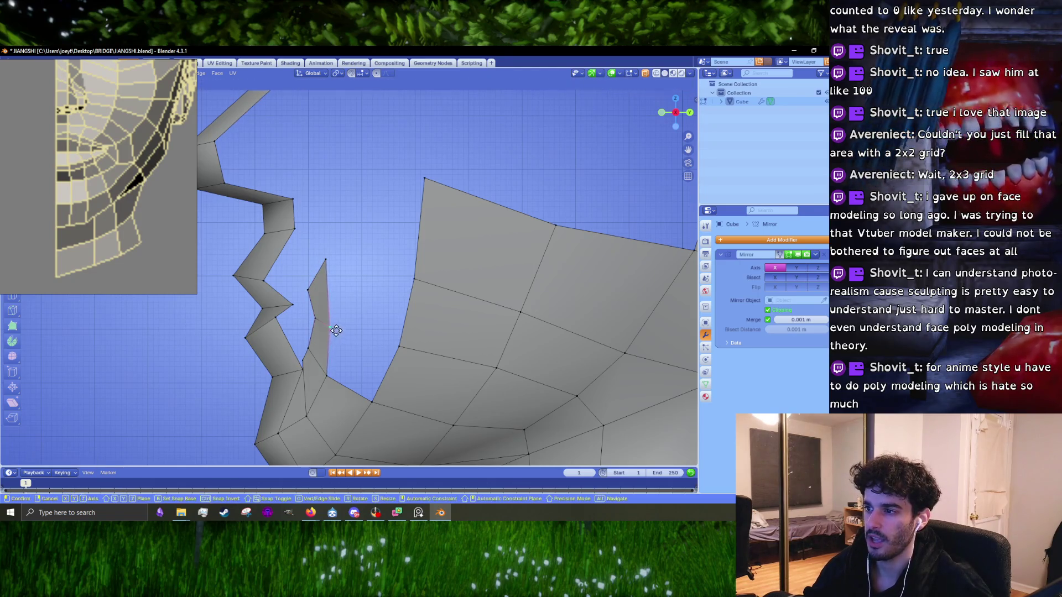
{"action": "left_click", "coordinate": [336, 331]}
{"action": "scroll", "coordinate": [336, 331], "scroll_direction": "down", "scroll_amount": 3}
{"action": "middle_click_drag", "start_coordinate": [336, 330], "coordinate": [412, 296]}
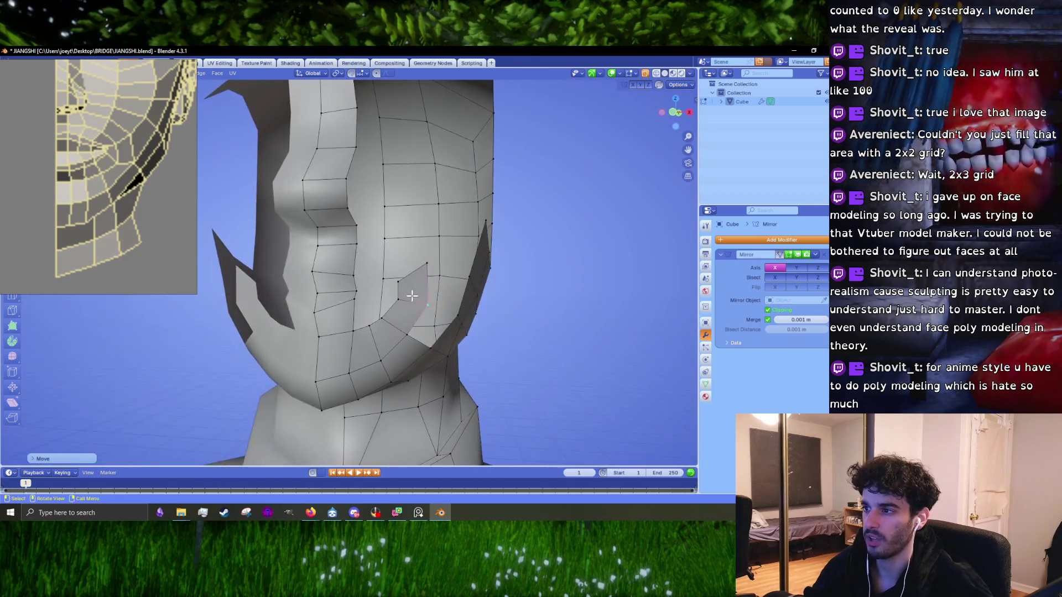
{"action": "key", "text": "KP_1"}
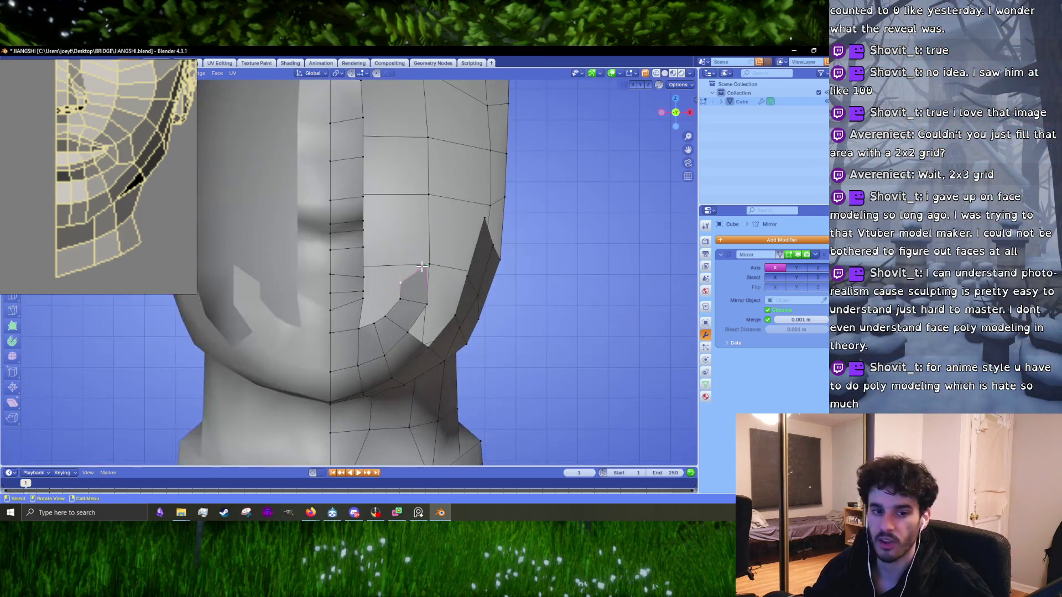
{"action": "scroll", "coordinate": [422, 267], "scroll_direction": "up", "scroll_amount": 3}
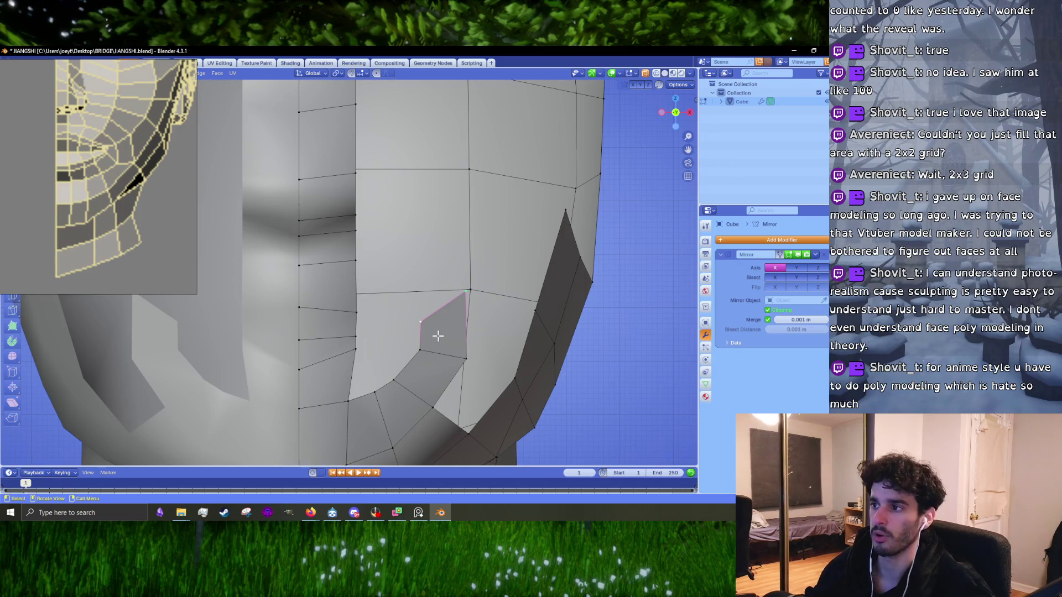
- Shift the chin flap's edge vertices slightly along Z, then select a vertex near the centre line
{"action": "middle_click_drag", "start_coordinate": [373, 315], "coordinate": [387, 307], "text": "shift"}
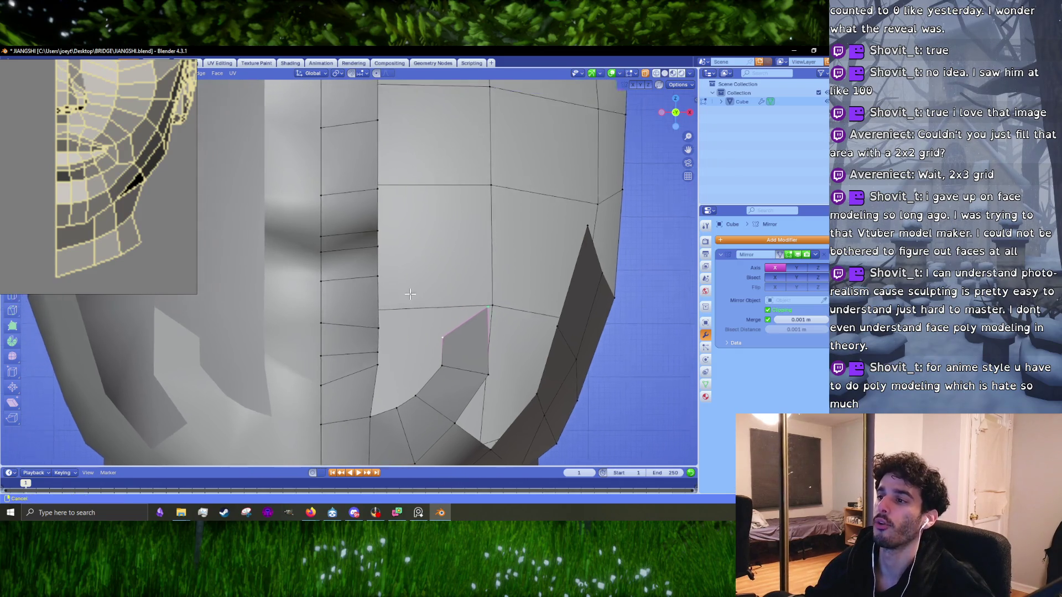
{"action": "scroll", "coordinate": [387, 307], "scroll_direction": "up", "scroll_amount": 2}
{"action": "left_click", "coordinate": [400, 300]}
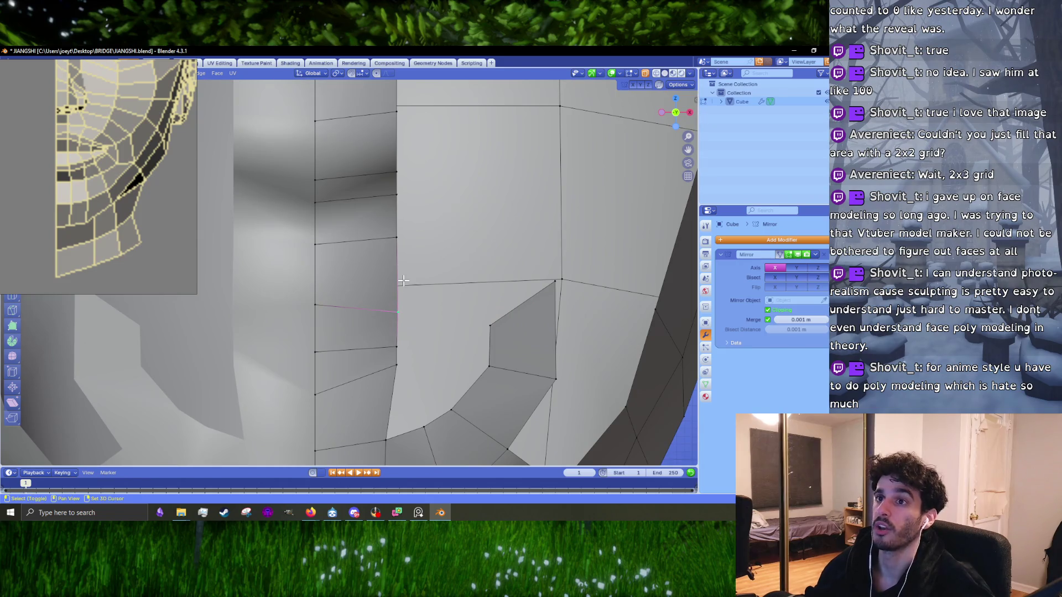
{"action": "left_click", "coordinate": [396, 237], "text": "shift"}
{"action": "key", "text": "g"}
{"action": "key", "text": "z"}
{"action": "left_click", "coordinate": [396, 297]}
{"action": "key", "text": "g"}
{"action": "key", "text": "z"}
{"action": "right_click", "coordinate": [394, 331]}
{"action": "left_click", "coordinate": [314, 293]}
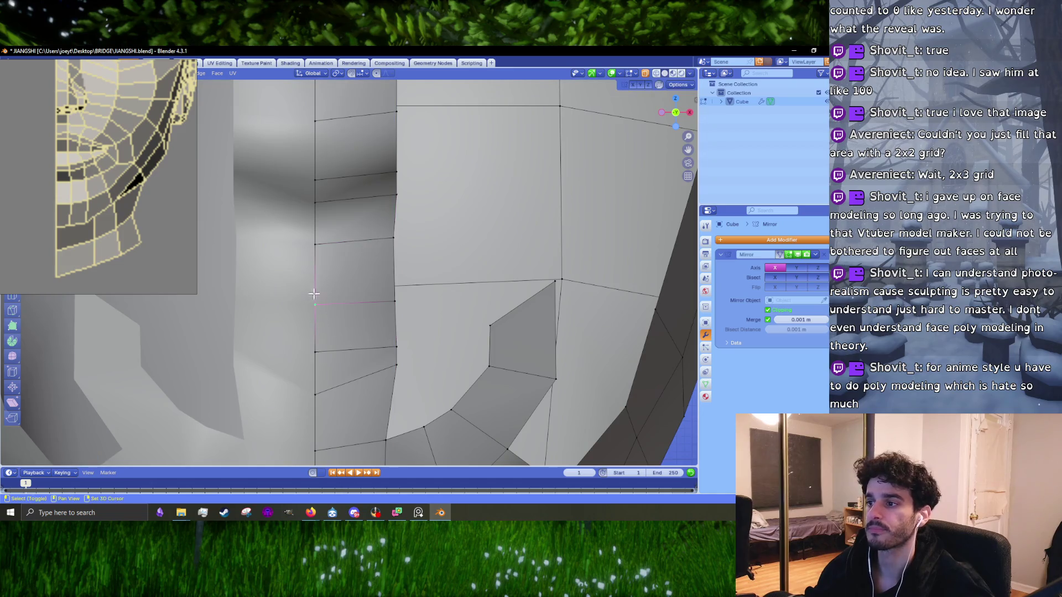
- Orbit and zoom out to check the whole head, then return to front view
{"action": "middle_click_drag", "start_coordinate": [341, 308], "coordinate": [306, 292]}
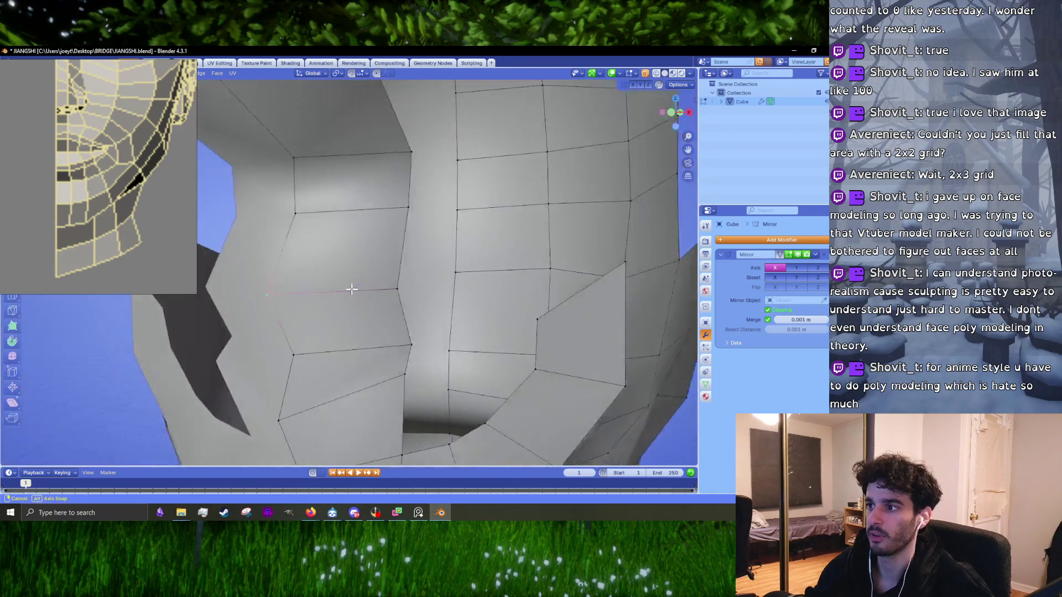
{"action": "middle_click_drag", "start_coordinate": [274, 255], "coordinate": [403, 298]}
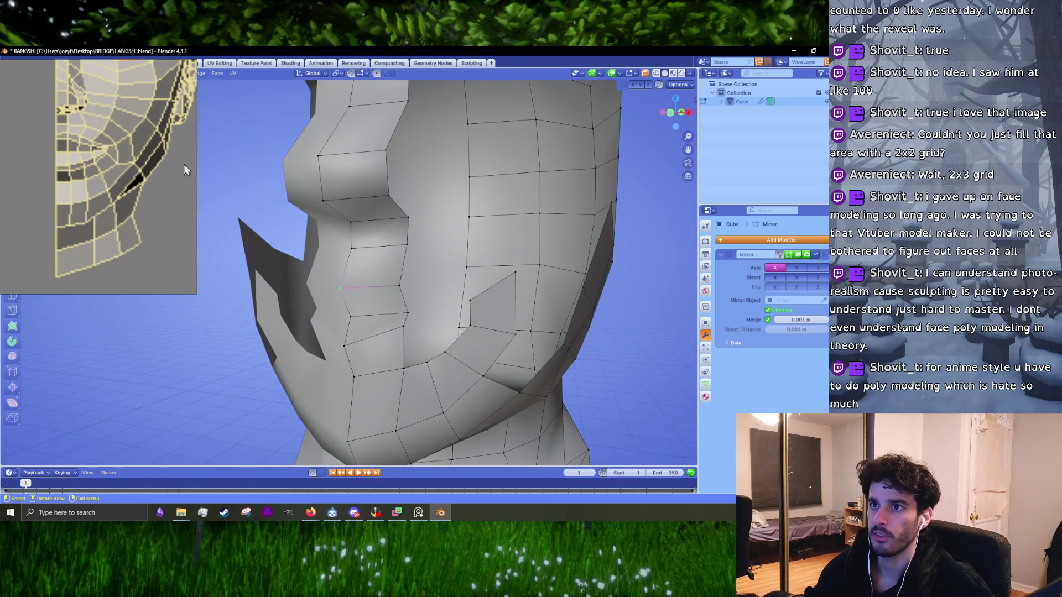
{"action": "middle_click_drag", "start_coordinate": [215, 185], "coordinate": [363, 255]}
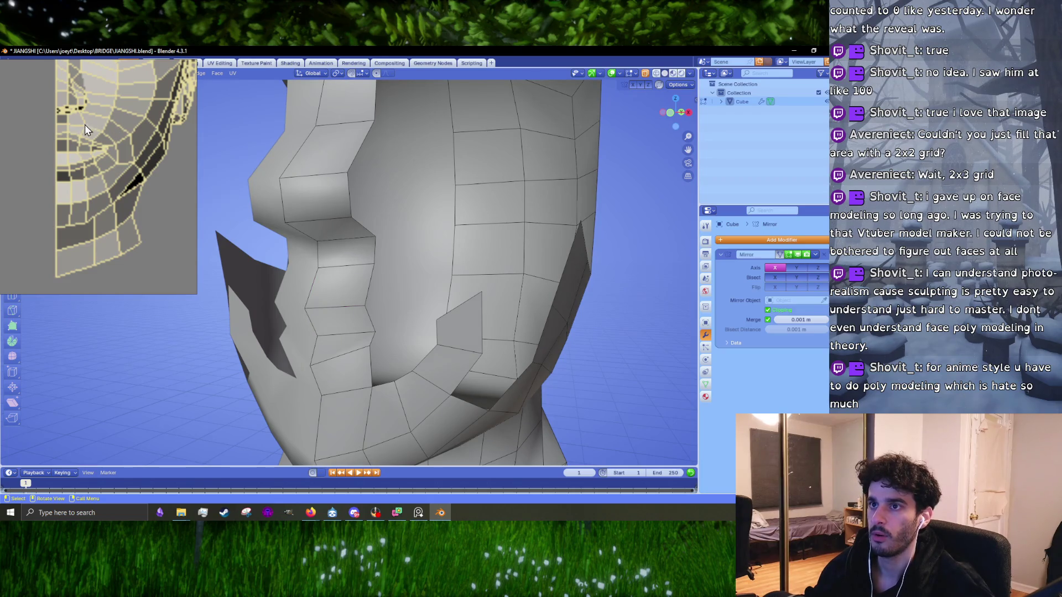
{"action": "key", "text": "KP_1"}
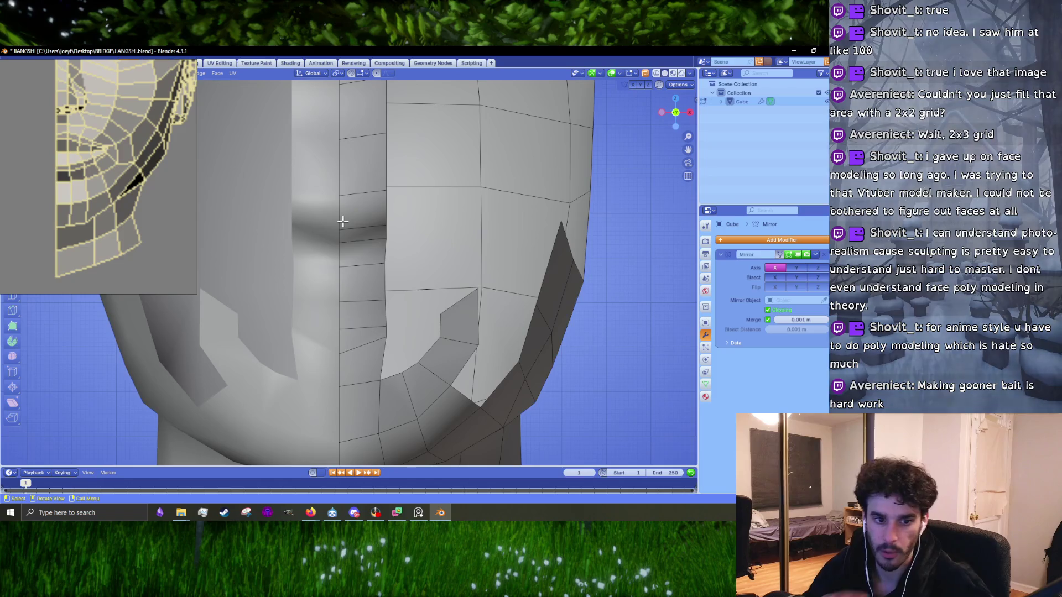
- Straighten and reposition the centre edge, and shift the vertical edge below the lip toward the centre
{"action": "scroll", "coordinate": [393, 256], "scroll_direction": "up", "scroll_amount": 1}
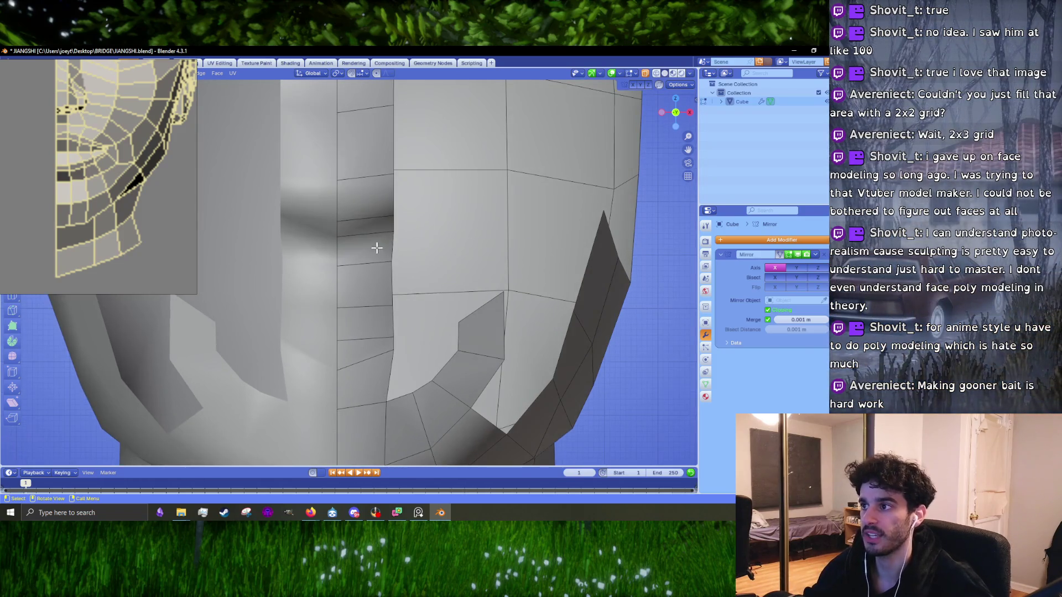
{"action": "scroll", "coordinate": [396, 252], "scroll_direction": "up", "scroll_amount": 2}
{"action": "key", "text": "g"}
{"action": "left_click", "coordinate": [398, 259]}
{"action": "key", "text": "s"}
{"action": "left_click", "coordinate": [412, 261]}
{"action": "key", "text": "g"}
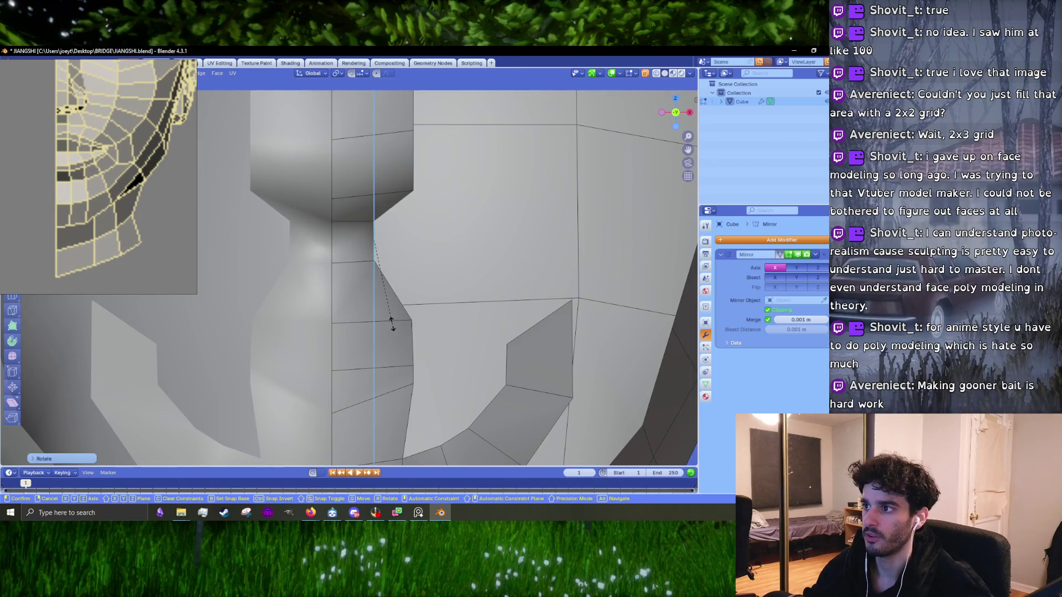
{"action": "left_click", "coordinate": [387, 324]}
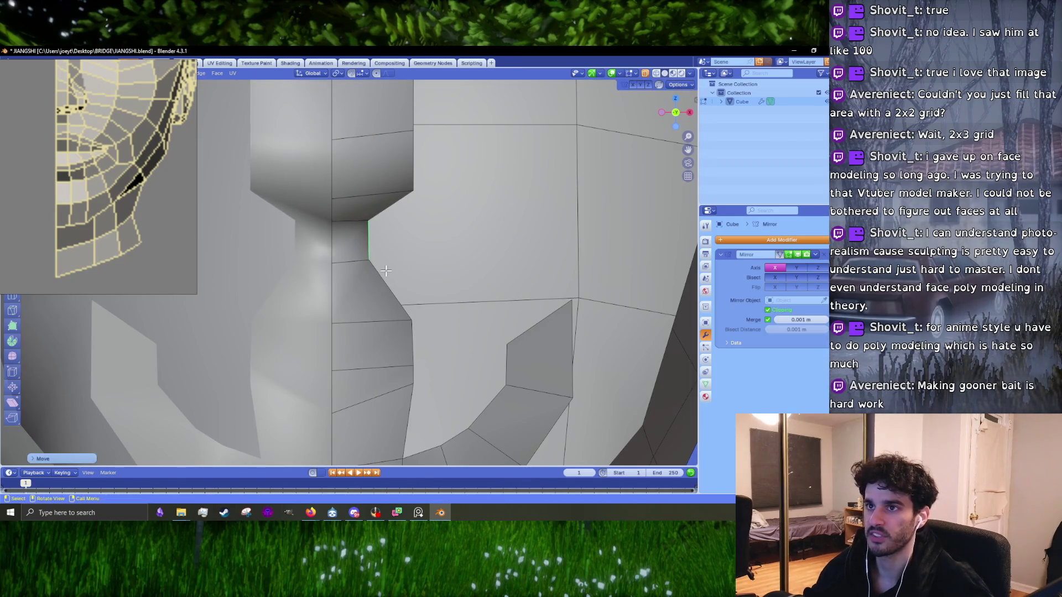
{"action": "left_click", "coordinate": [412, 347]}
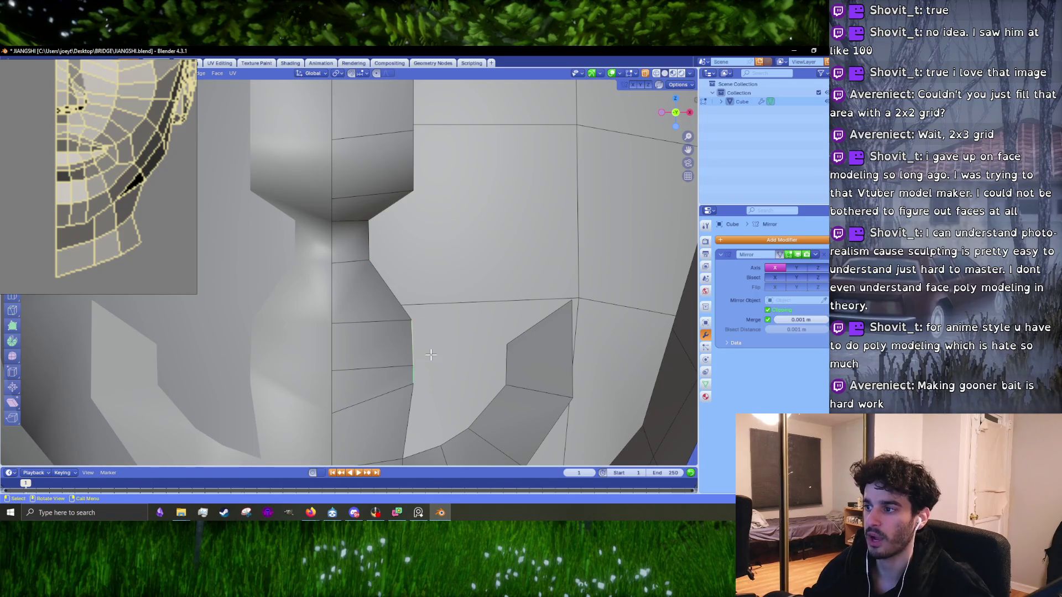
{"action": "key", "text": "g"}
{"action": "left_click", "coordinate": [398, 358]}
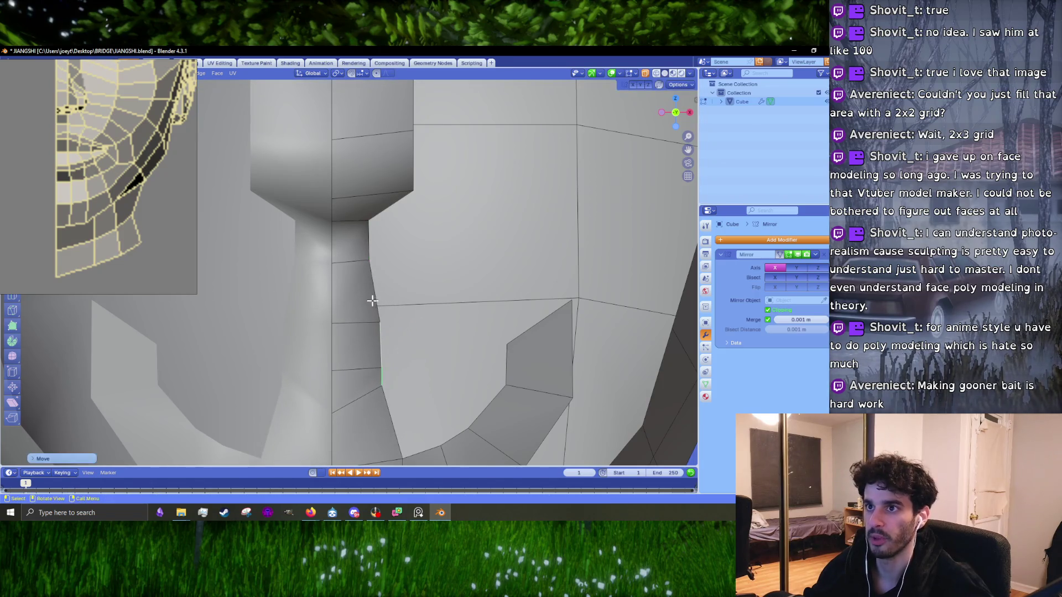
- Extrude two faces from the centre edge under the lower lip toward the mouth corner
{"action": "left_click", "coordinate": [375, 246]}
{"action": "key", "text": "e"}
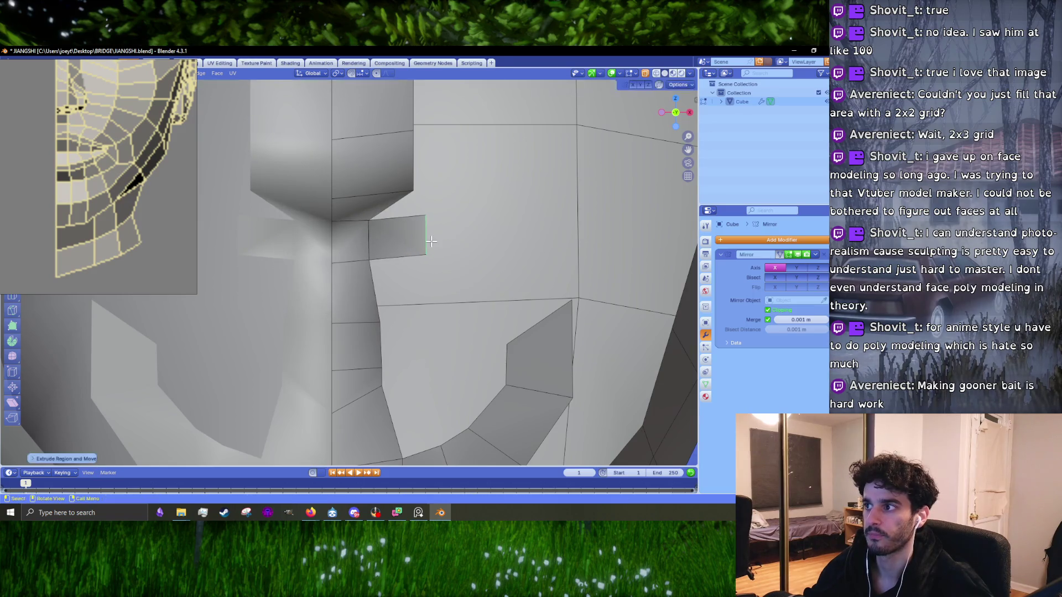
{"action": "key", "text": "r"}
{"action": "left_click", "coordinate": [469, 268]}
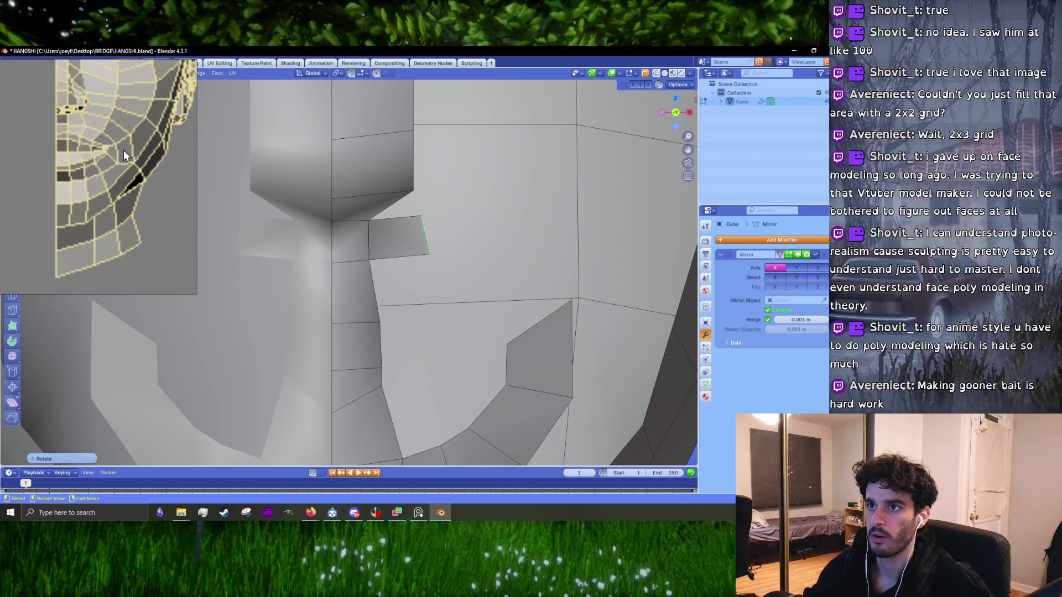
{"action": "key", "text": "e"}
{"action": "left_click", "coordinate": [500, 271]}
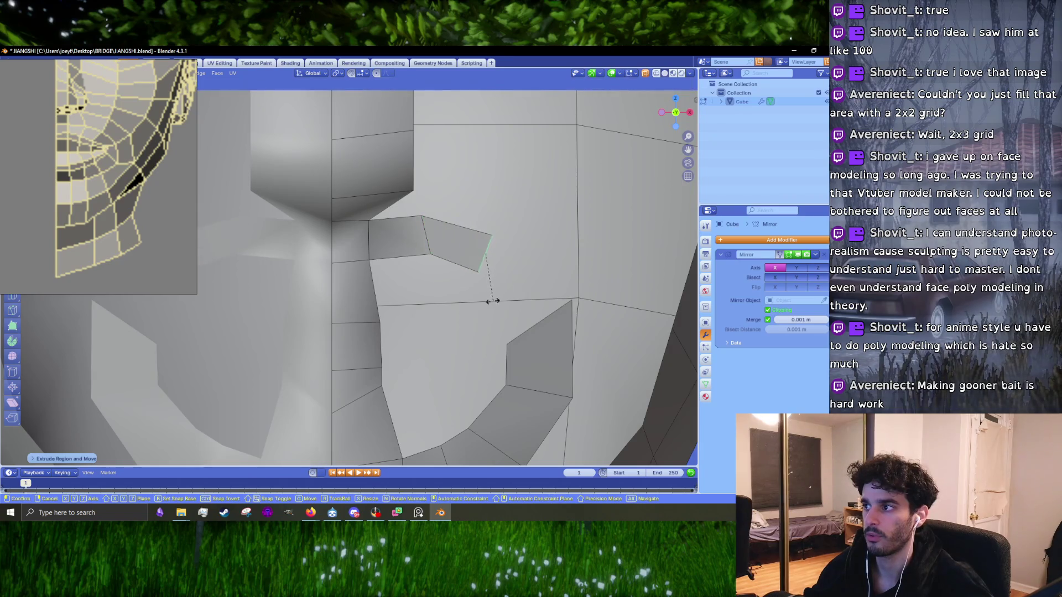
- In side view, move the new strip's outer edge outward to follow the face profile
{"action": "left_click", "coordinate": [531, 343]}
{"action": "mouse_move", "coordinate": [531, 343]}
{"action": "middle_mouse_down"}
{"action": "mouse_move", "coordinate": [416, 285]}
{"action": "mouse_move", "coordinate": [315, 273]}
{"action": "middle_mouse_up"}
{"action": "scroll", "coordinate": [315, 273], "scroll_direction": "up", "scroll_amount": 2}
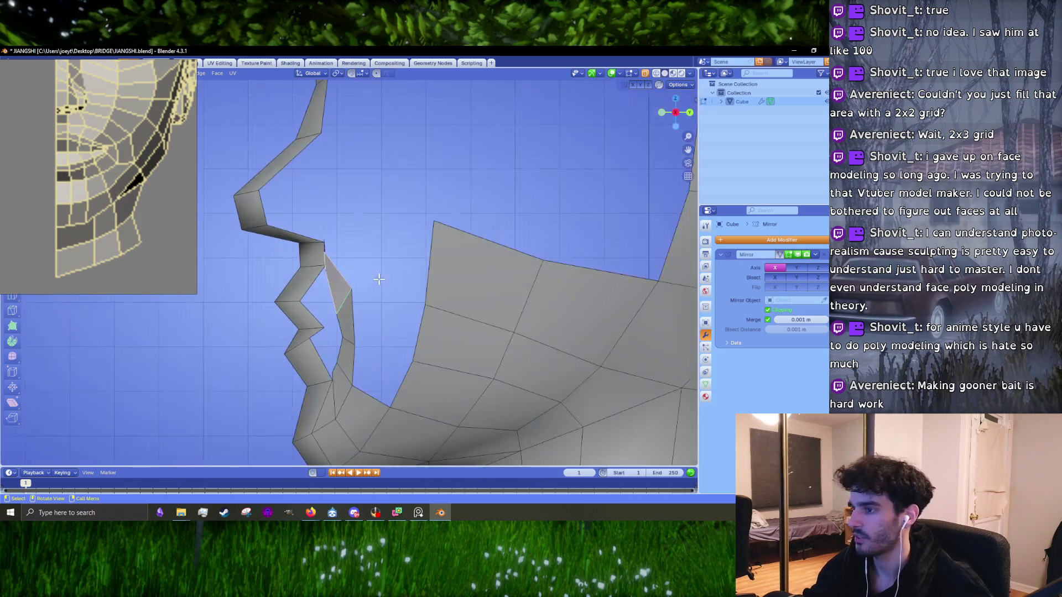
{"action": "scroll", "coordinate": [292, 239], "scroll_direction": "down", "scroll_amount": 3}
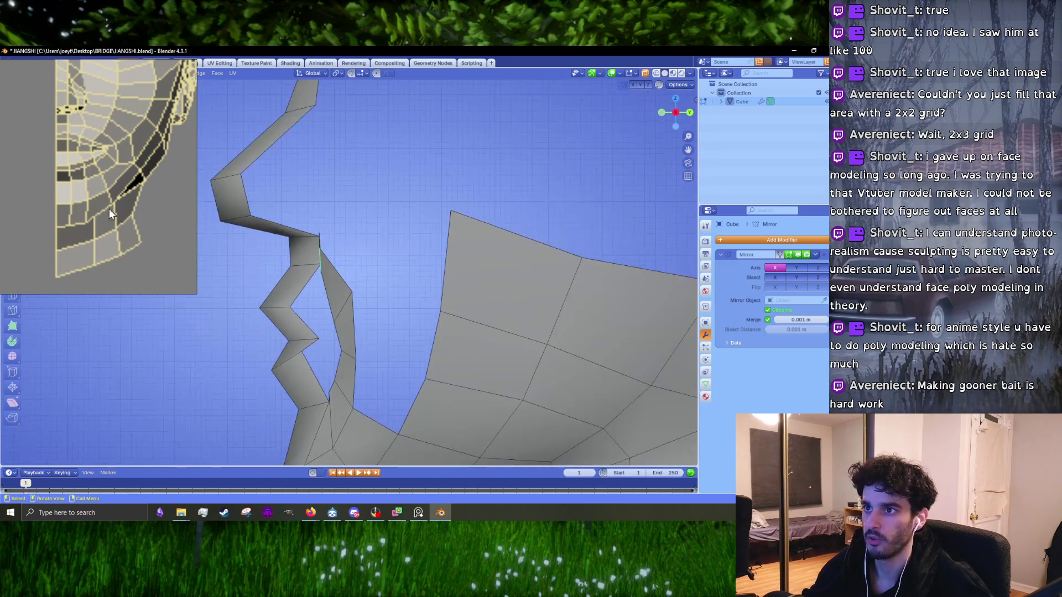
{"action": "scroll", "coordinate": [69, 218], "scroll_direction": "down", "scroll_amount": 2}
{"action": "scroll", "coordinate": [69, 218], "scroll_direction": "down", "scroll_amount": 2}
{"action": "scroll", "coordinate": [27, 208], "scroll_direction": "up", "scroll_amount": 3}
{"action": "scroll", "coordinate": [31, 204], "scroll_direction": "up", "scroll_amount": 3}
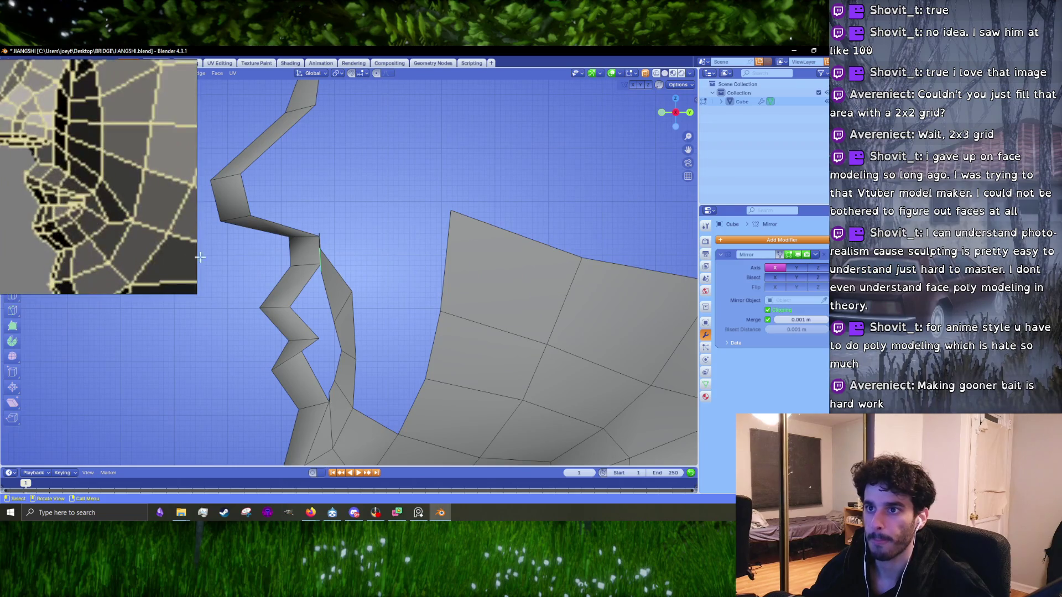
{"action": "scroll", "coordinate": [360, 282], "scroll_direction": "up", "scroll_amount": 1}
{"action": "scroll", "coordinate": [360, 282], "scroll_direction": "up", "scroll_amount": 1}
{"action": "key", "text": "g"}
{"action": "left_click", "coordinate": [384, 247]}
{"action": "key", "text": "g"}
{"action": "left_click", "coordinate": [382, 280]}
- Push the remaining strip edges outward to round the loop where it meets the chin
{"action": "left_click", "coordinate": [373, 337]}
{"action": "key", "text": "g"}
{"action": "left_click", "coordinate": [386, 337]}
{"action": "left_click", "coordinate": [361, 374]}
{"action": "key", "text": "g"}
{"action": "left_click", "coordinate": [372, 376]}
{"action": "left_click", "coordinate": [352, 397]}
{"action": "key", "text": "g"}
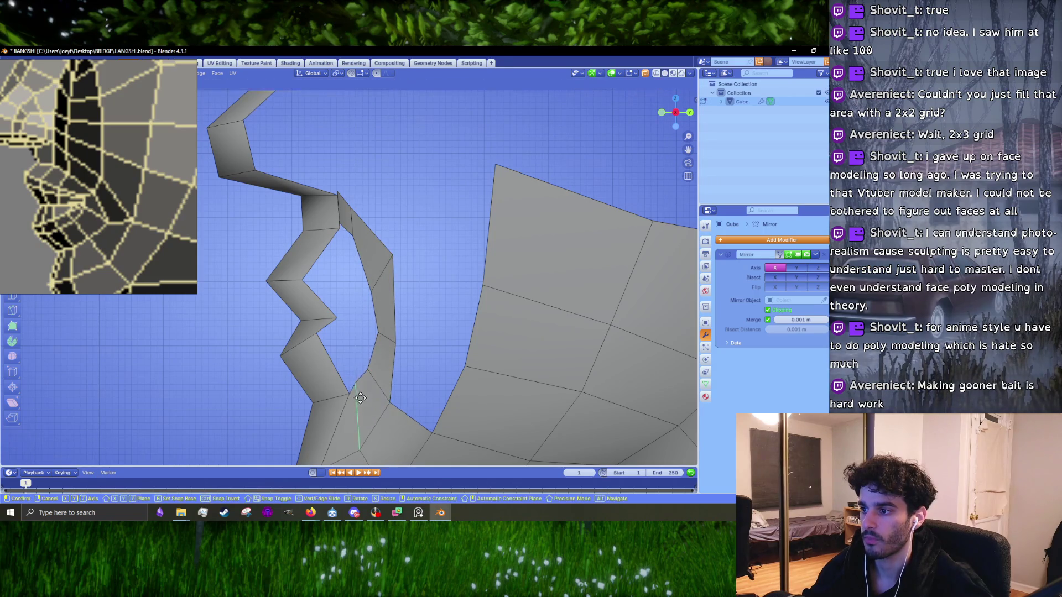
{"action": "left_click", "coordinate": [362, 397]}
{"action": "scroll", "coordinate": [391, 351], "scroll_direction": "down", "scroll_amount": 3}
{"action": "scroll", "coordinate": [391, 351], "scroll_direction": "down", "scroll_amount": 2}
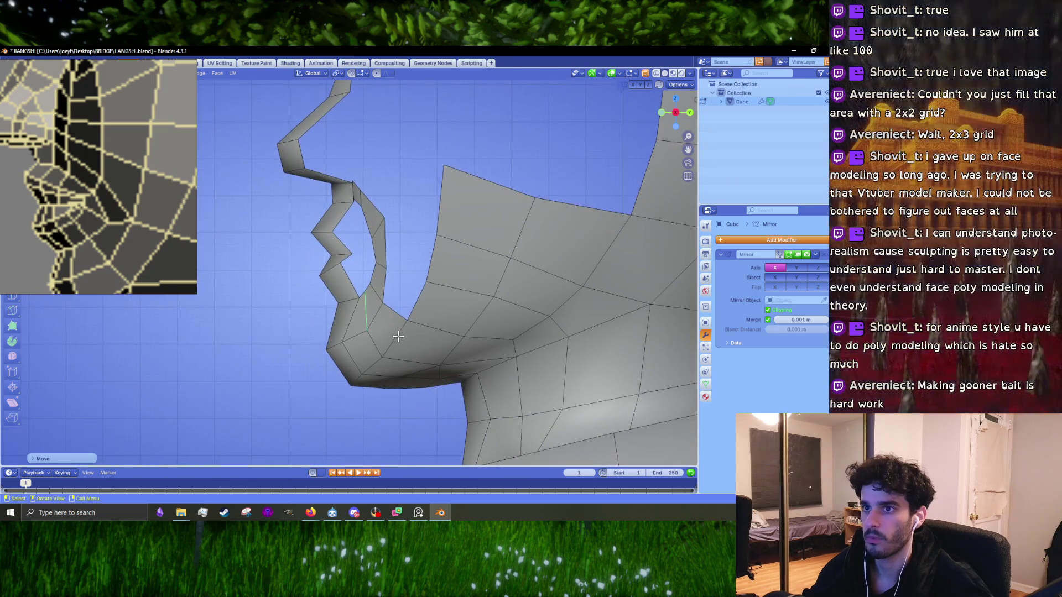
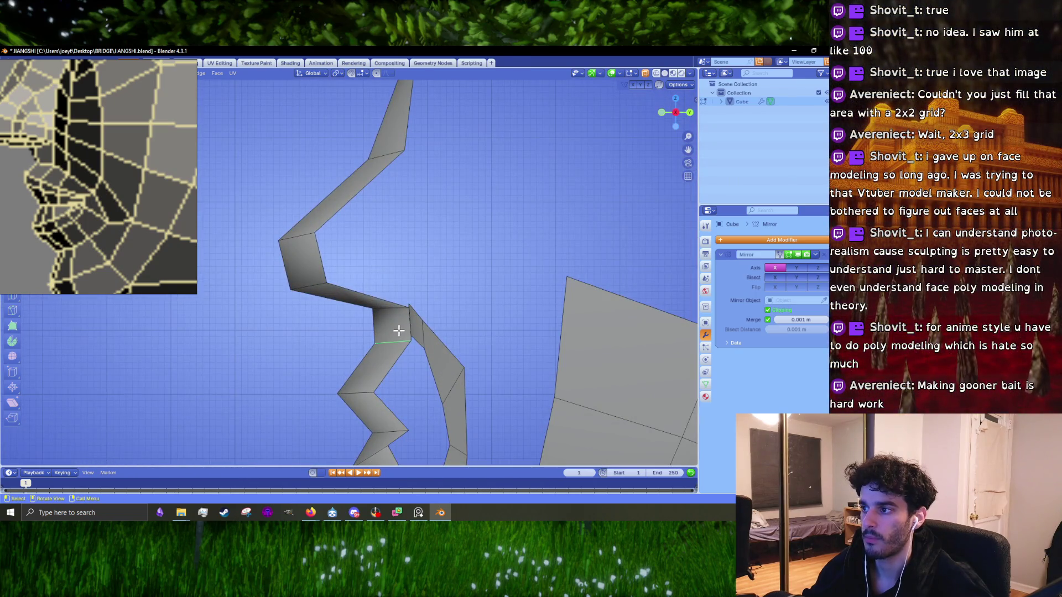
- In Right ortho view, reposition the first selected edges of the eye-socket ring
{"action": "key", "text": "KP_3"}
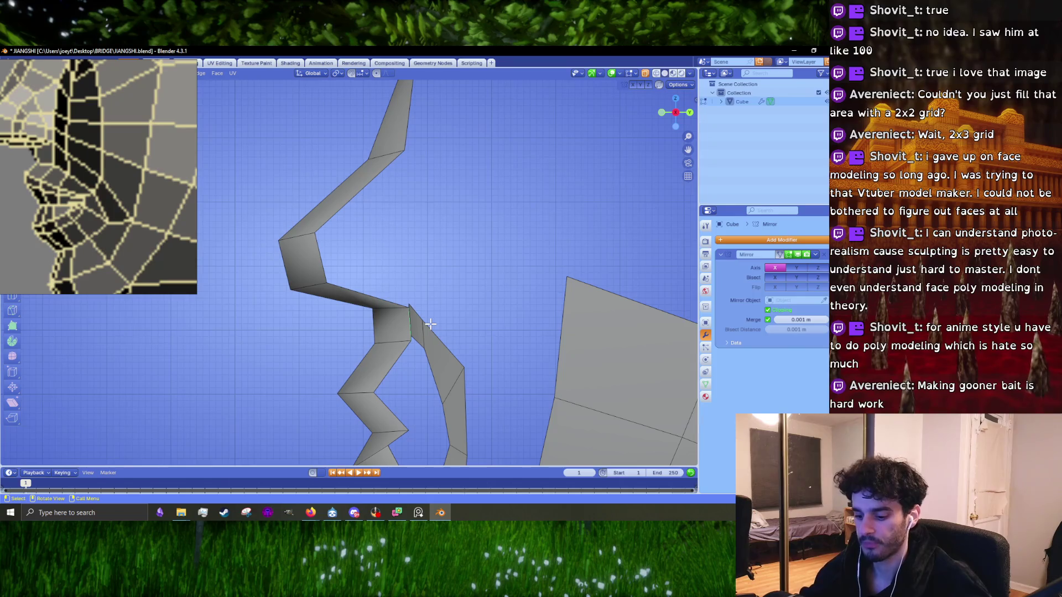
{"action": "key", "text": "g"}
{"action": "left_click", "coordinate": [412, 320]}
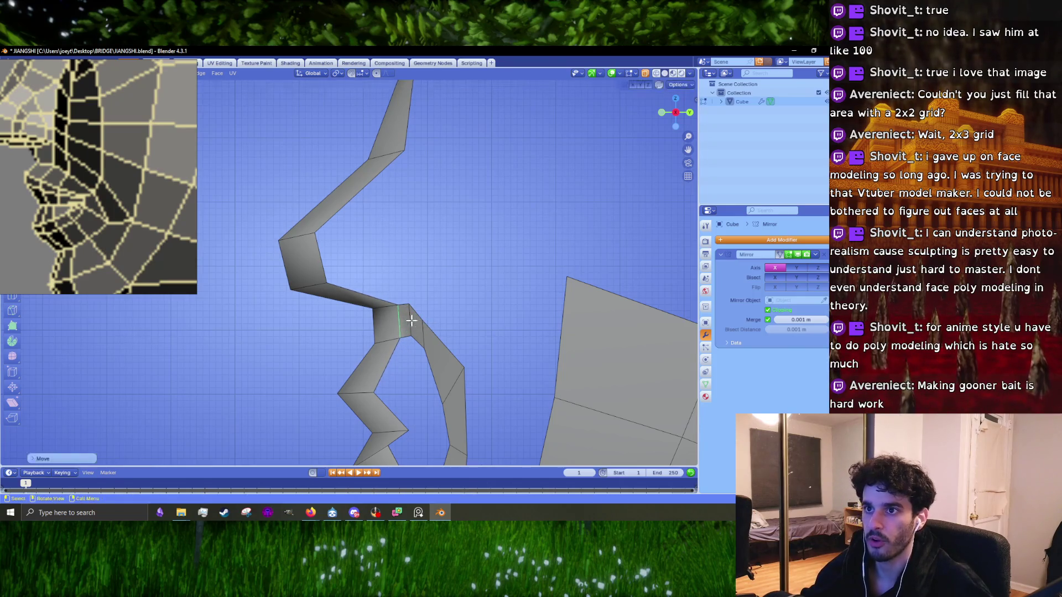
{"action": "key", "text": "g"}
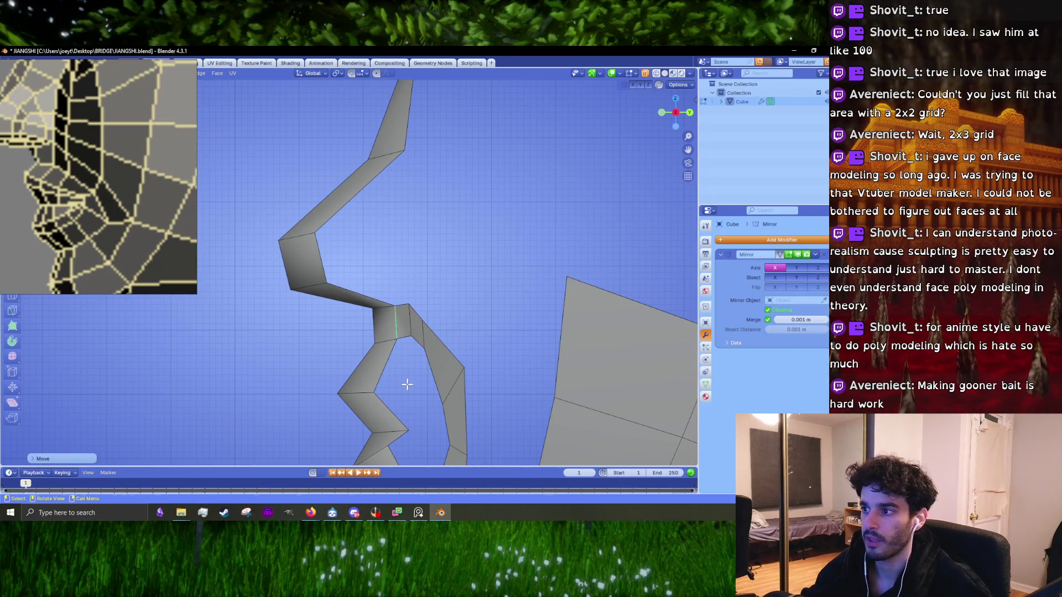
{"action": "left_click", "coordinate": [410, 339]}
- Rotate, move and scale an eye-loop edge so it follows the ring's curve
{"action": "middle_click_drag", "start_coordinate": [413, 365], "coordinate": [383, 312], "text": "shift"}
{"action": "key", "text": "r"}
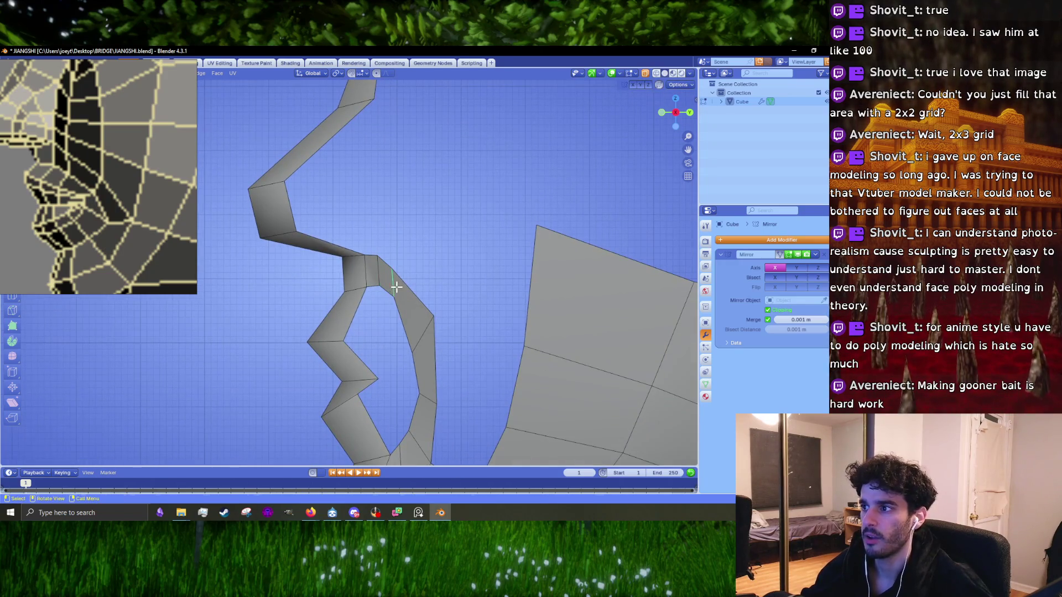
{"action": "left_click", "coordinate": [453, 288]}
{"action": "key", "text": "g"}
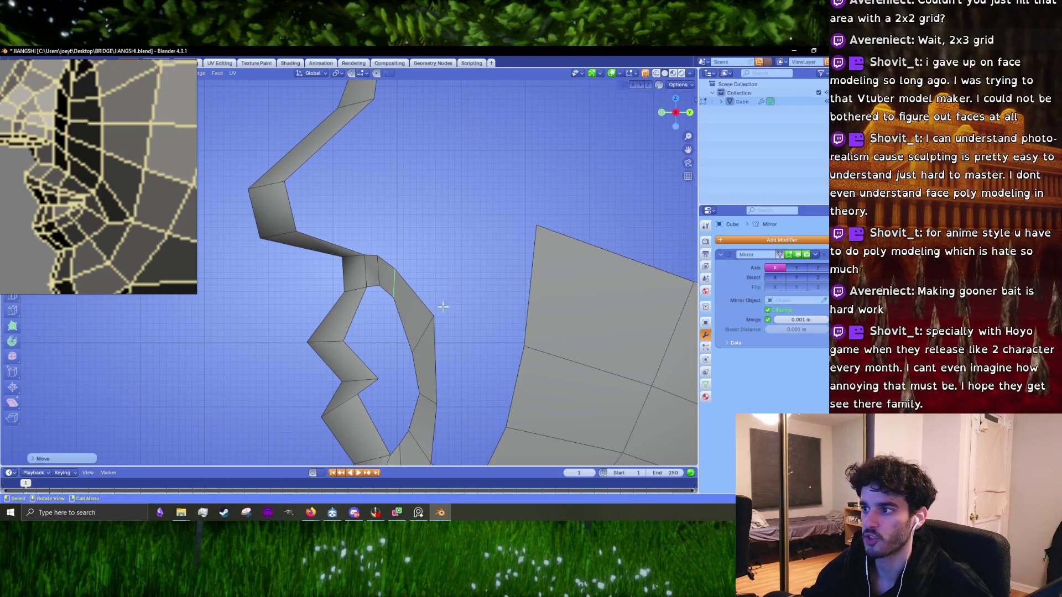
{"action": "left_click", "coordinate": [423, 332]}
{"action": "key", "text": "s"}
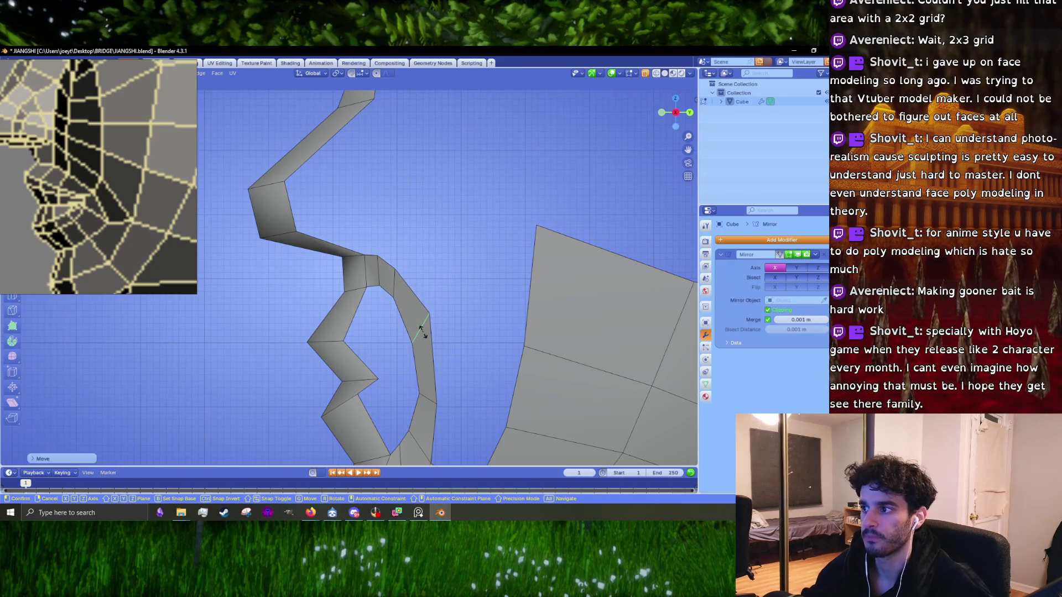
{"action": "left_click", "coordinate": [429, 375]}
- Set the lower loop edge in place and push an inner-right vertex further out
{"action": "middle_click_drag", "start_coordinate": [429, 376], "coordinate": [400, 301], "text": "shift"}
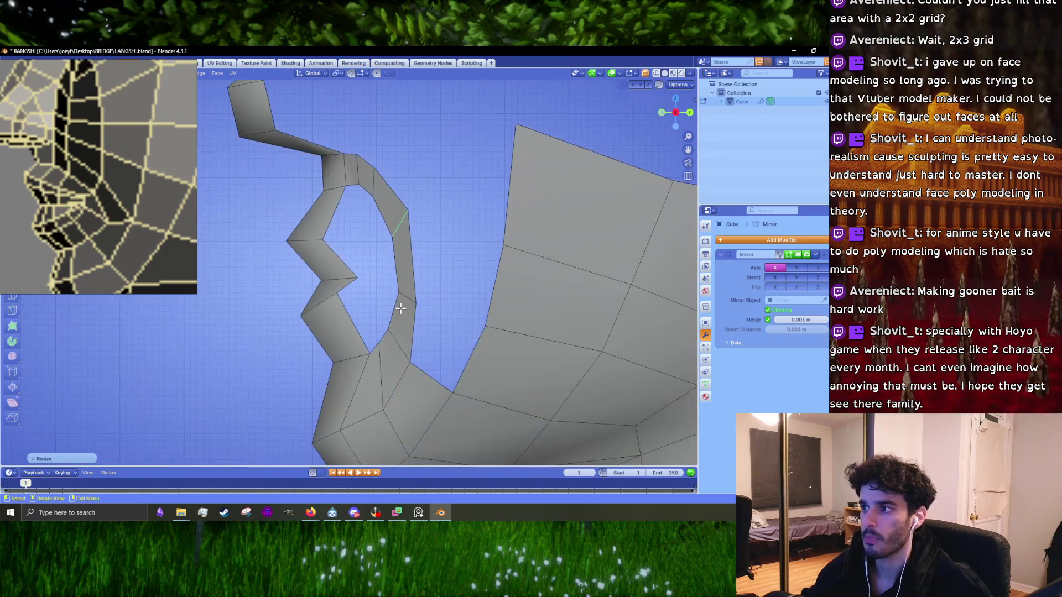
{"action": "key", "text": "g"}
{"action": "left_click", "coordinate": [410, 296]}
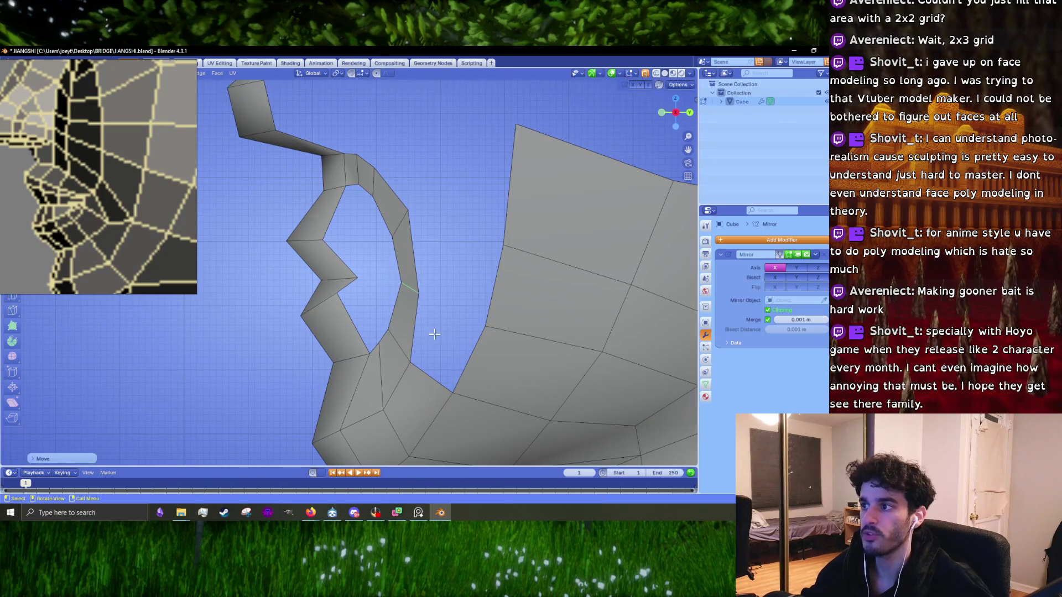
{"action": "left_click", "coordinate": [415, 285]}
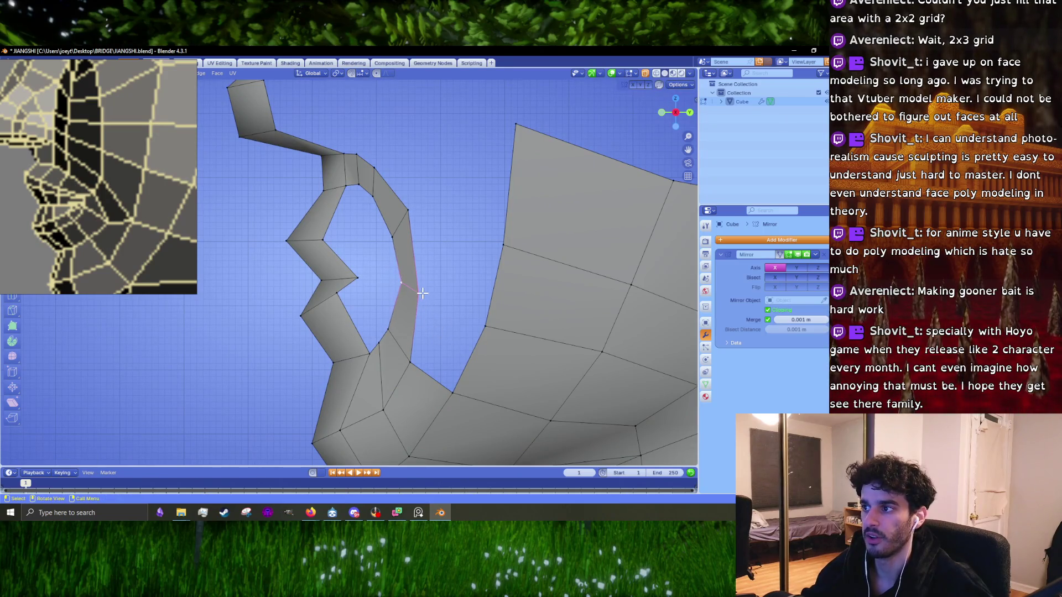
{"action": "key", "text": "1"}
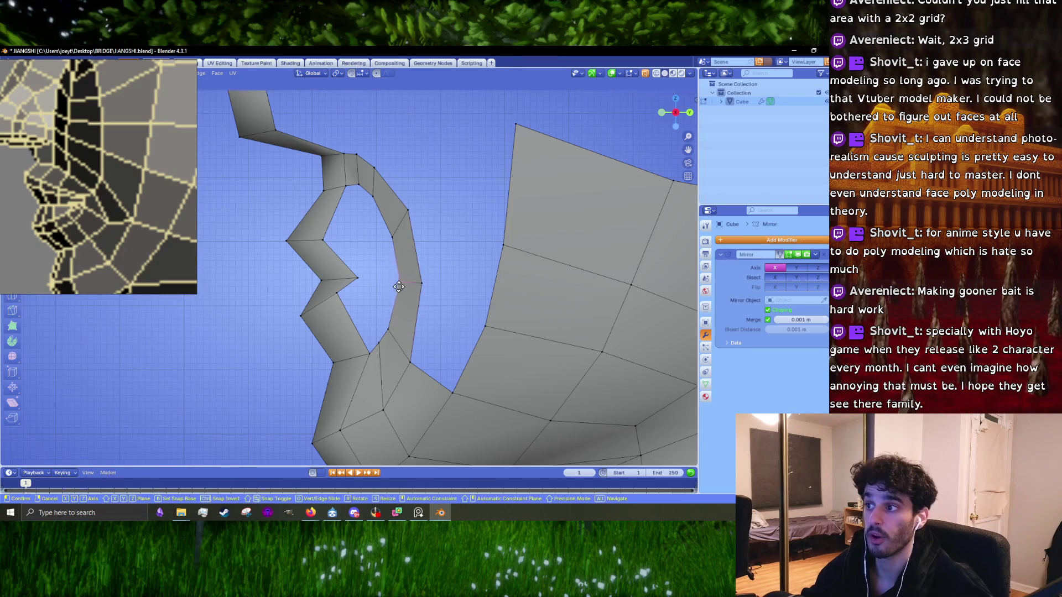
{"action": "middle_click_drag", "start_coordinate": [398, 332], "coordinate": [396, 281], "text": "shift"}
{"action": "key", "text": "g"}
{"action": "left_click", "coordinate": [412, 301]}
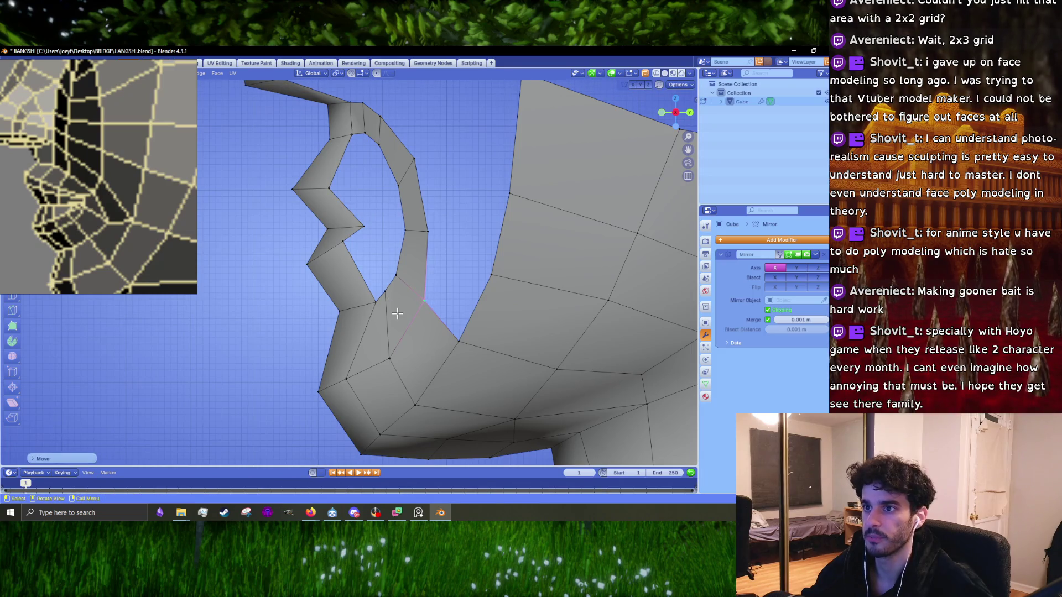
- Back in edge mode, shift several loop edges into smoother positions, checking from another angle
{"action": "key", "text": "2"}
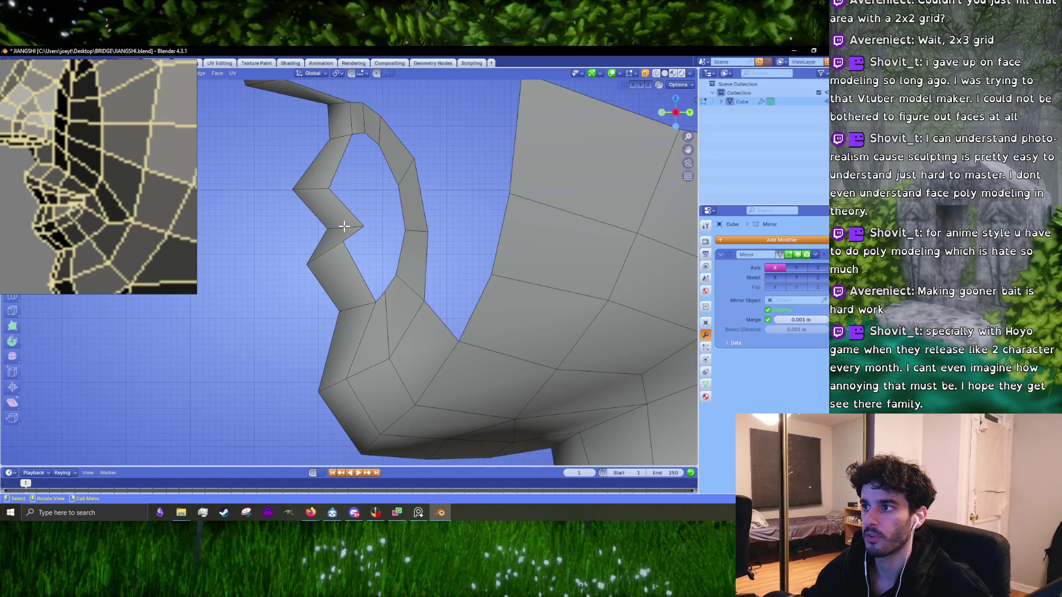
{"action": "key", "text": "g"}
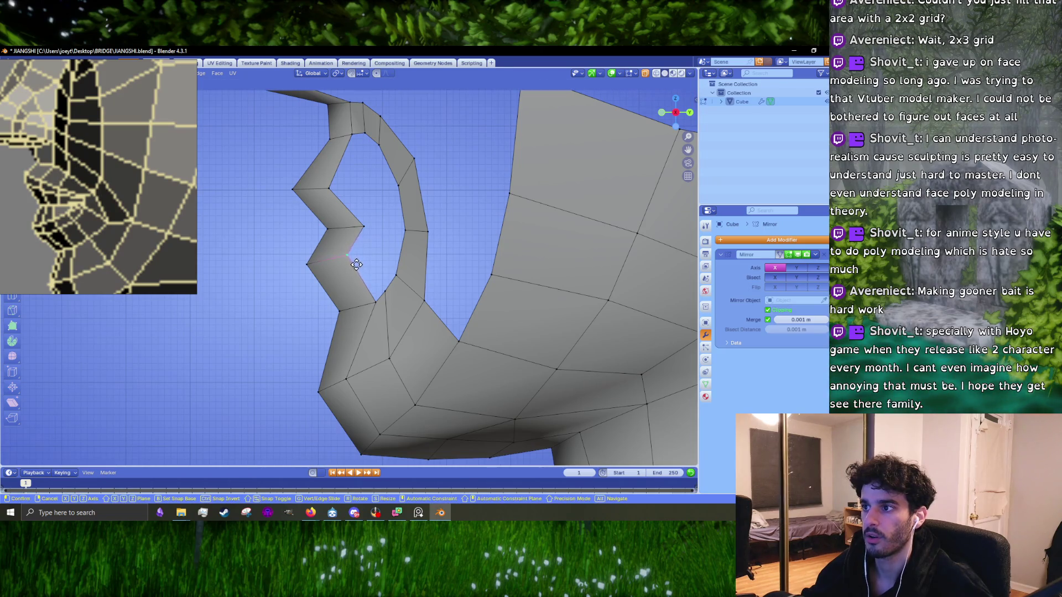
{"action": "left_click", "coordinate": [360, 268]}
{"action": "middle_click_drag", "start_coordinate": [361, 268], "coordinate": [372, 344]}
{"action": "scroll", "coordinate": [363, 283], "scroll_direction": "up", "scroll_amount": 2}
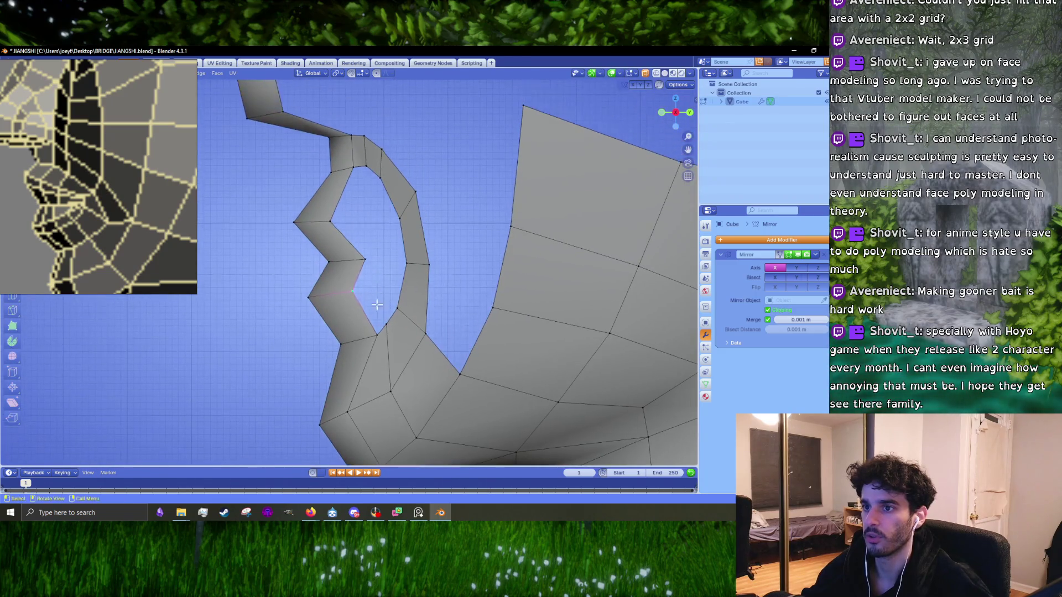
{"action": "key", "text": "g"}
{"action": "left_click", "coordinate": [364, 343]}
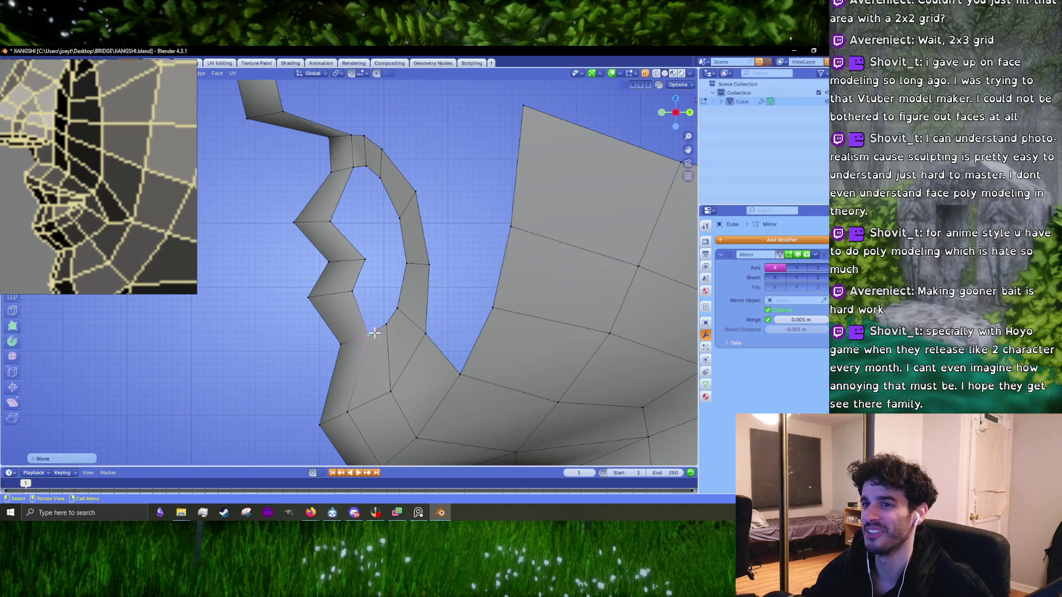
{"action": "key", "text": "g"}
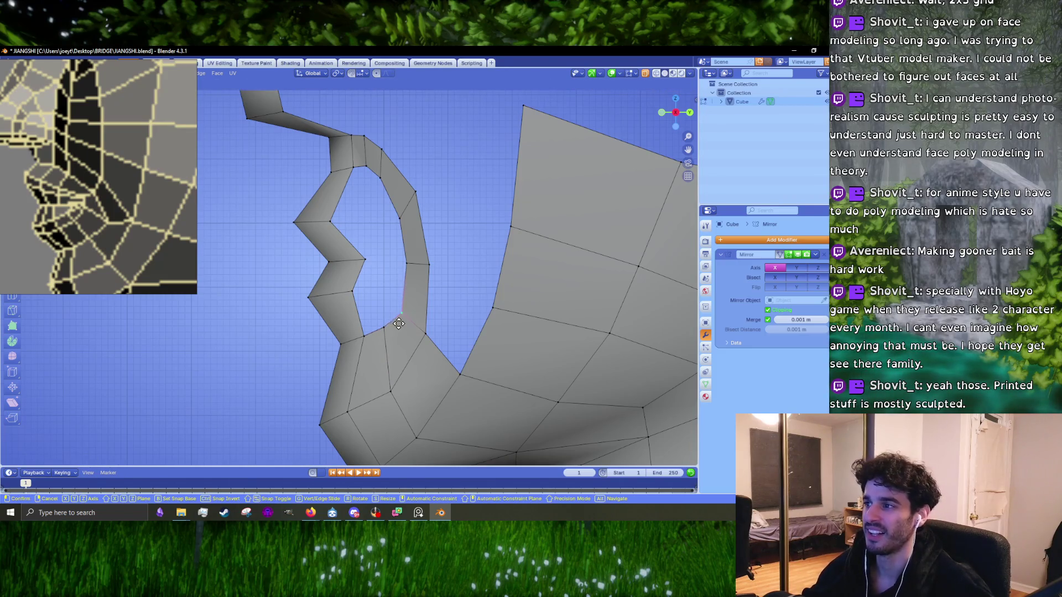
{"action": "left_click", "coordinate": [398, 324]}
- Raise the upper inner-loop vertex to round off the top of the eye socket
{"action": "left_click", "coordinate": [401, 274]}
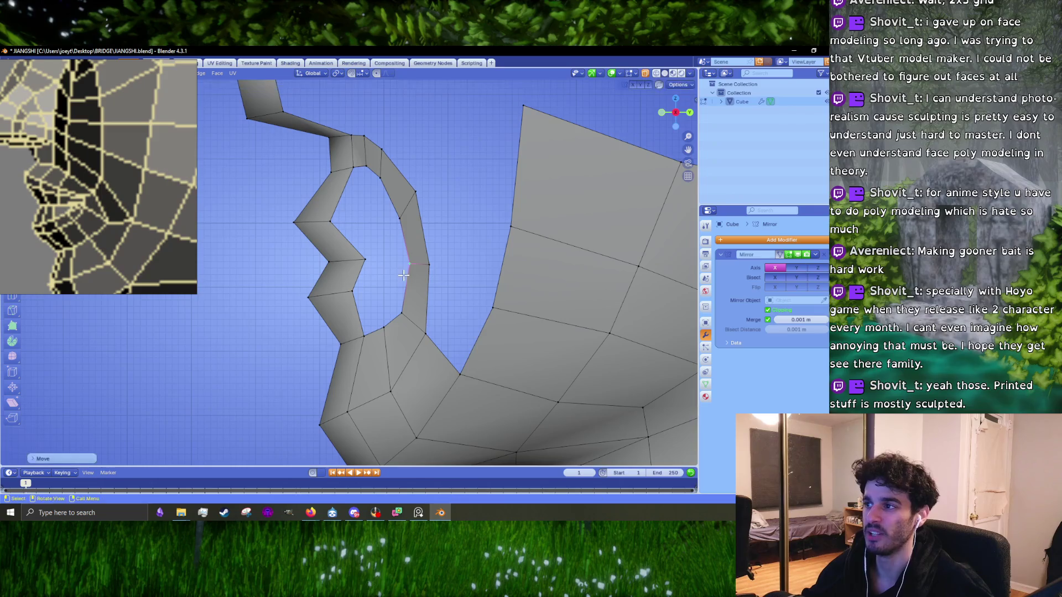
{"action": "key", "text": "g"}
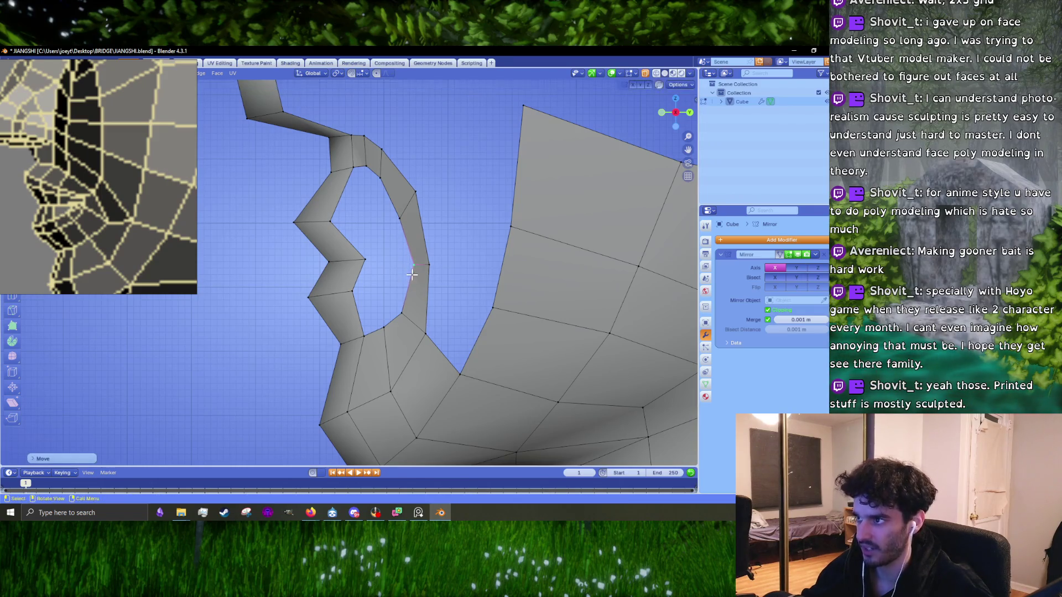
{"action": "left_click", "coordinate": [393, 243]}
{"action": "middle_click_drag", "start_coordinate": [393, 243], "coordinate": [408, 277], "text": "shift"}
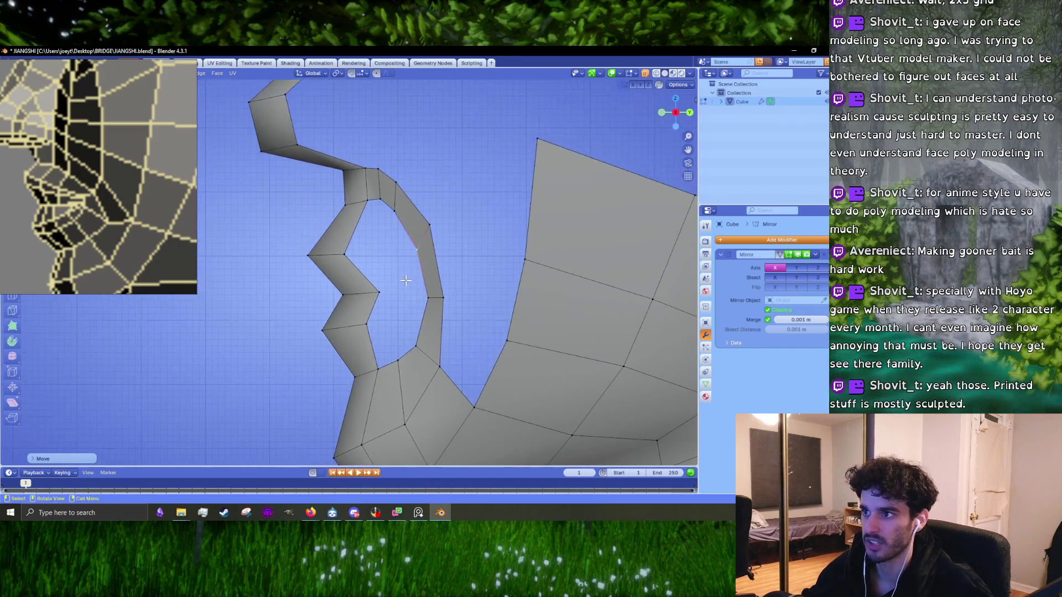
{"action": "middle_click_drag", "start_coordinate": [367, 242], "coordinate": [429, 251]}
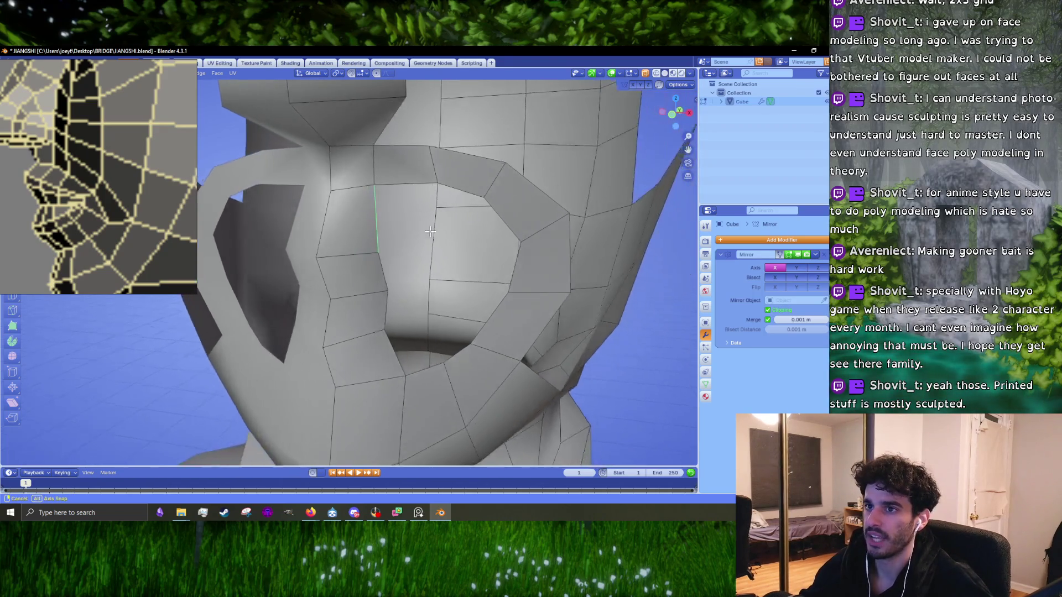
- From the front, shift the two vertices beside the eye and extrude the lower inner-corner edge into a quad
{"action": "middle_click_drag", "start_coordinate": [415, 229], "coordinate": [437, 226]}
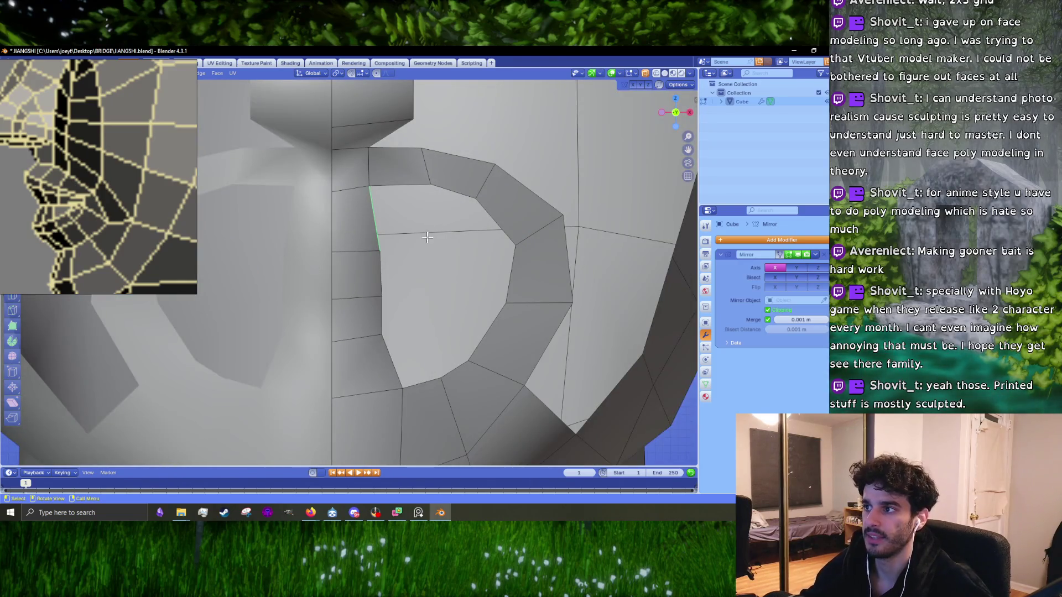
{"action": "left_click_drag", "start_coordinate": [382, 298], "coordinate": [383, 295]}
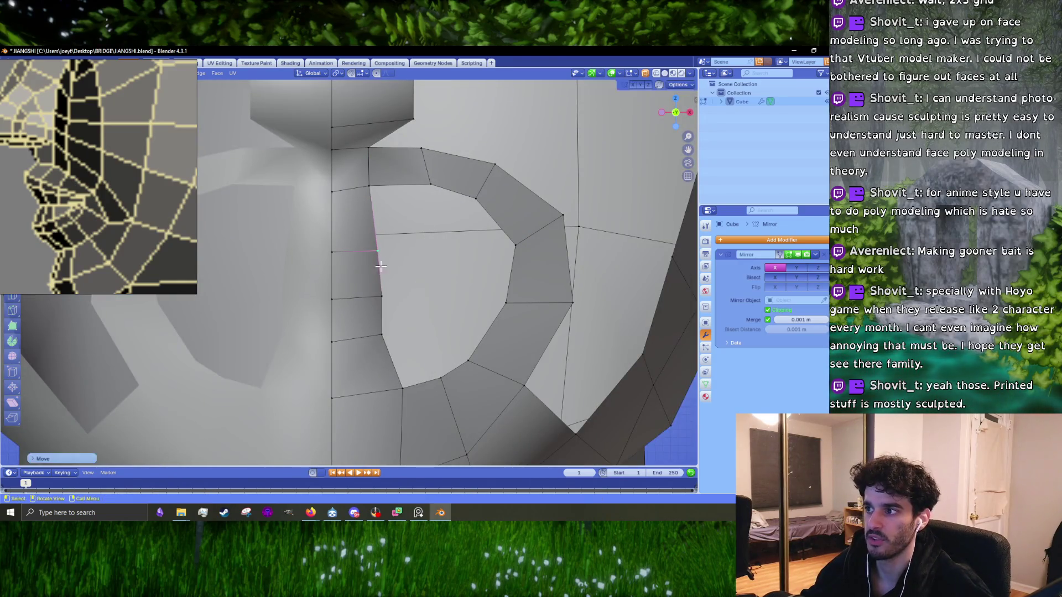
{"action": "left_click_drag", "start_coordinate": [404, 378], "coordinate": [394, 379]}
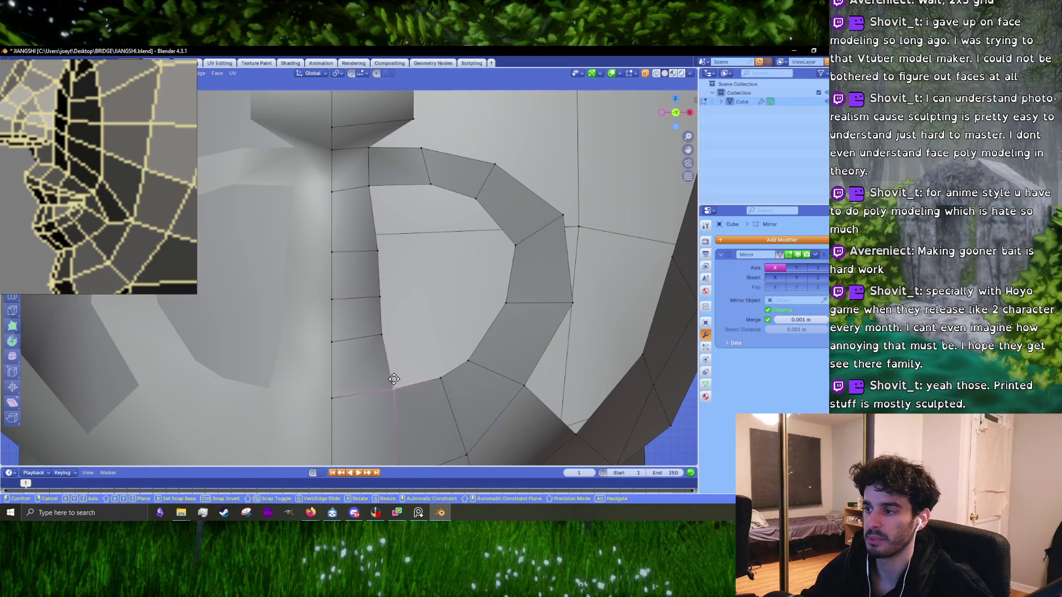
{"action": "left_click", "coordinate": [387, 362]}
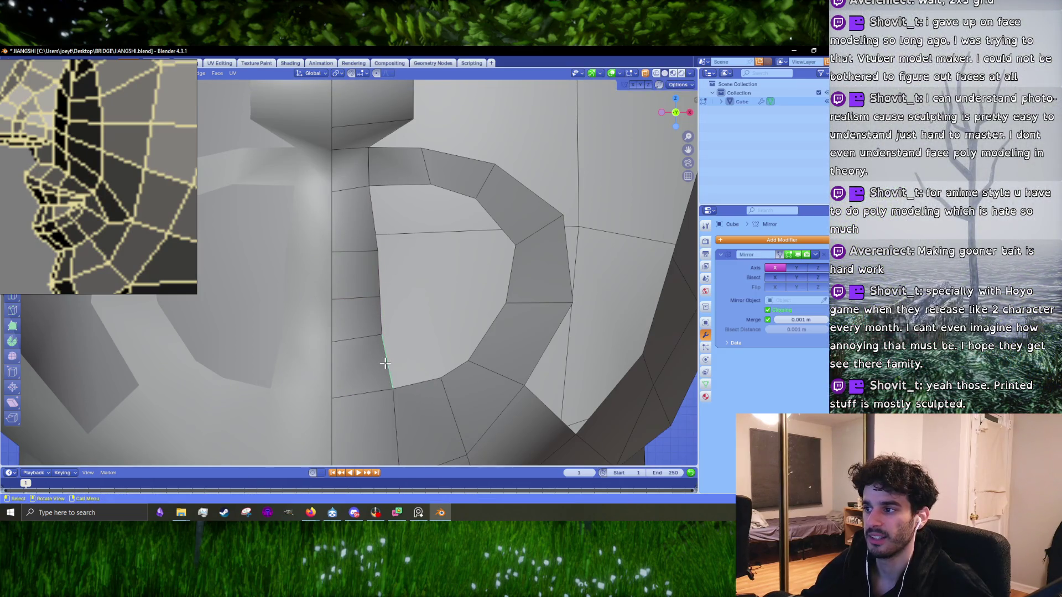
{"action": "key", "text": "e"}
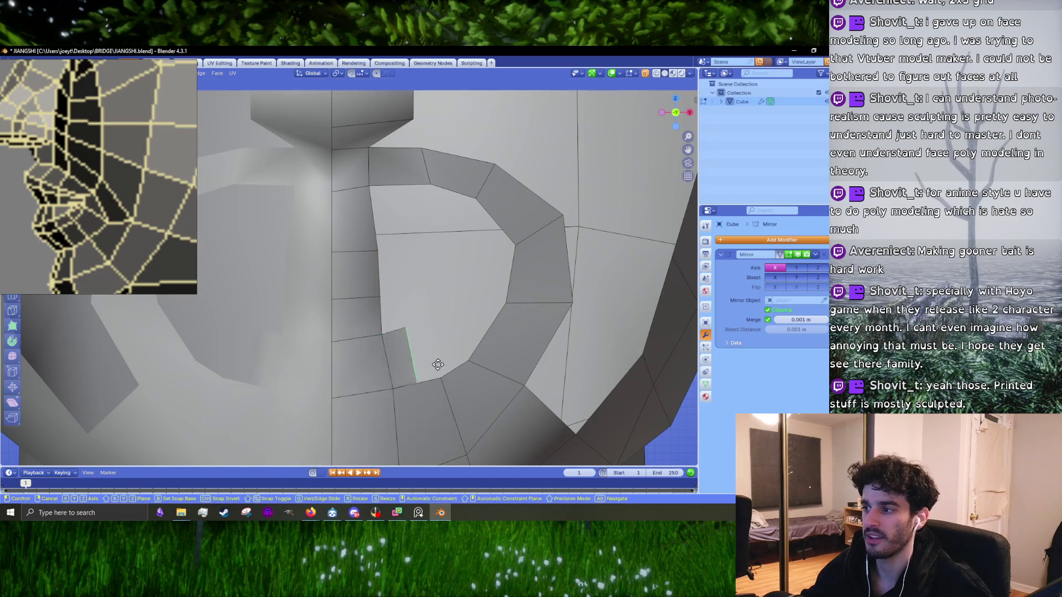